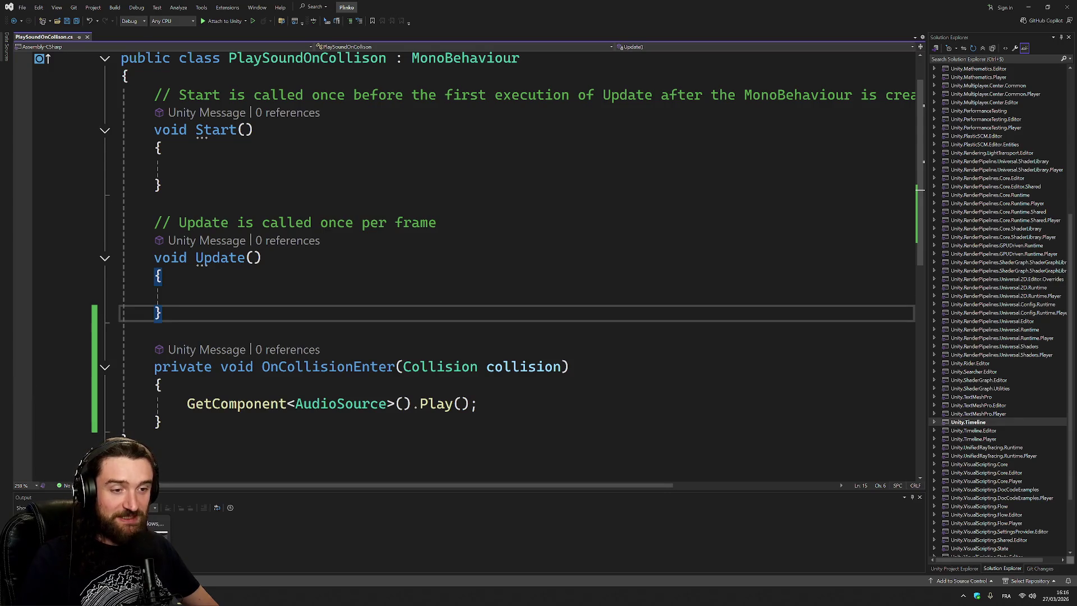
Step: Leave Visual Studio and return to the Unity editor showing the Plinko scene
{"action": "key", "text": "alt+Tab"}
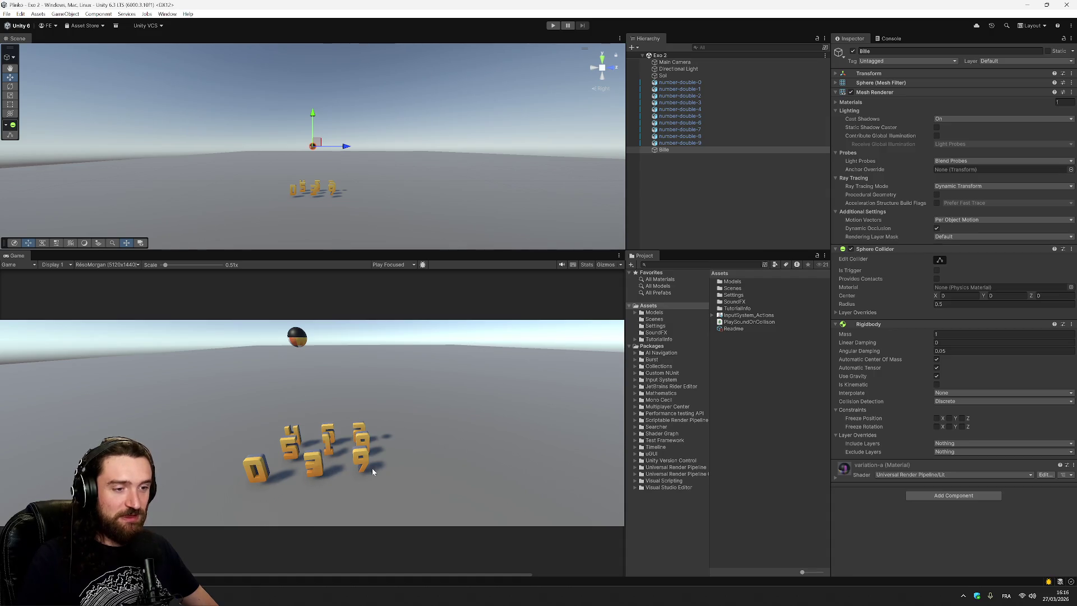
{"action": "left_click", "coordinate": [730, 103]}
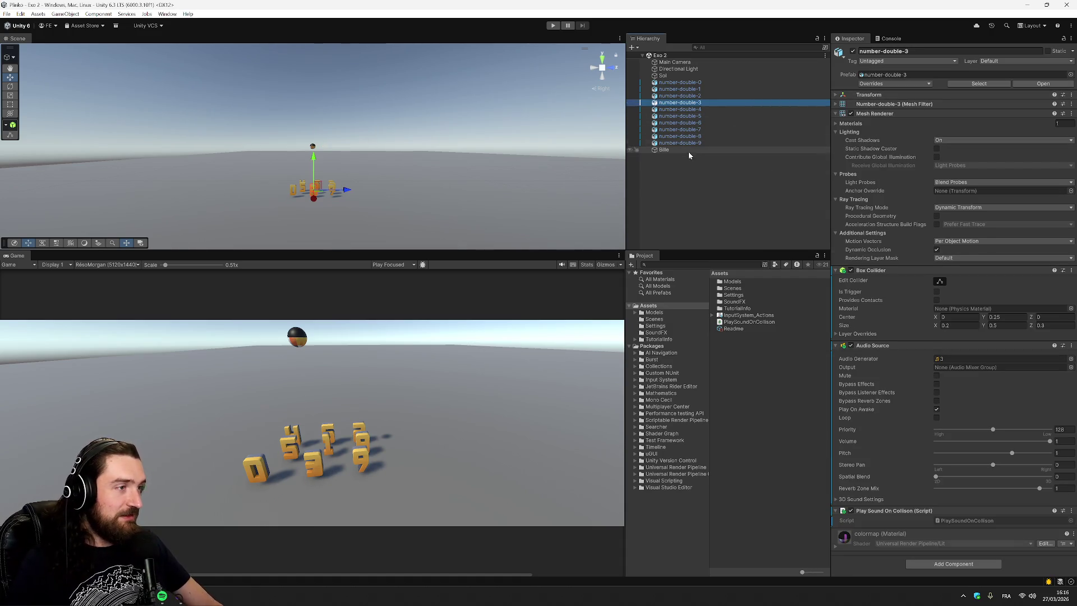
{"action": "left_click", "coordinate": [666, 150]}
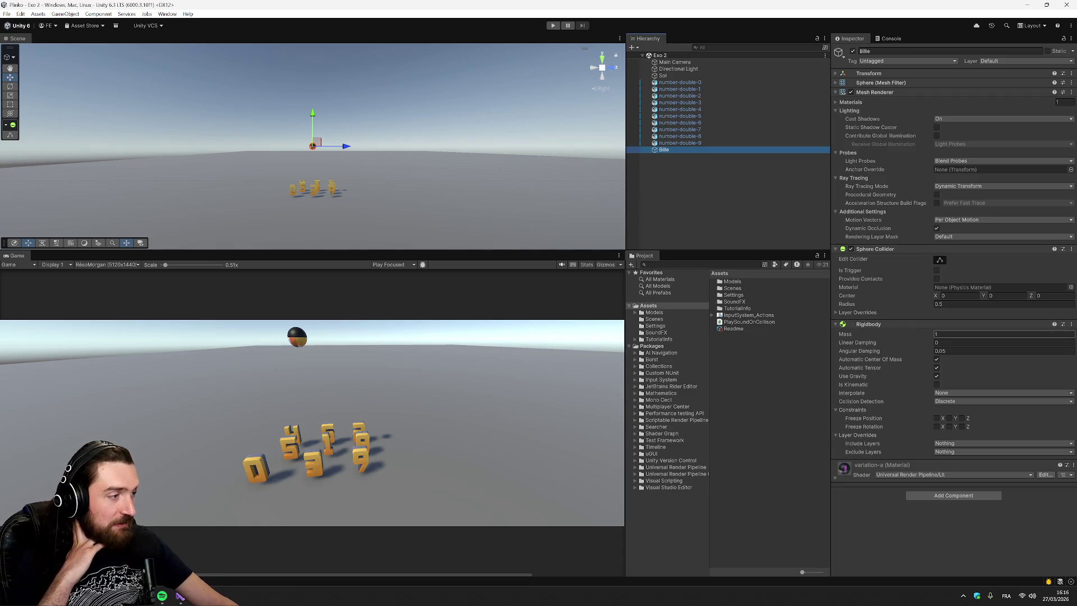
{"action": "left_click", "coordinate": [679, 129]}
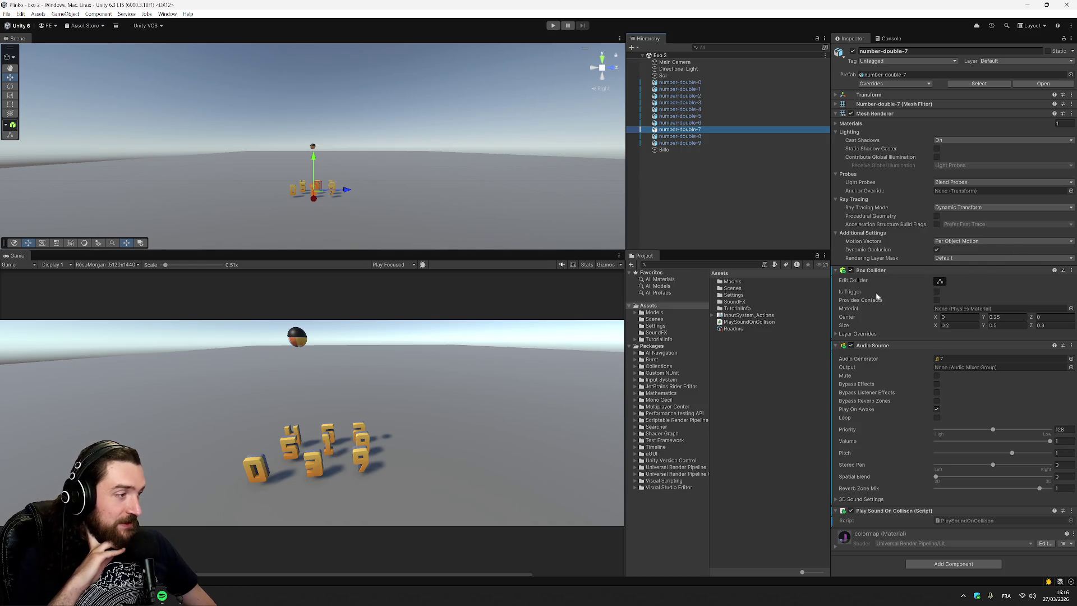
{"action": "left_click", "coordinate": [699, 84]}
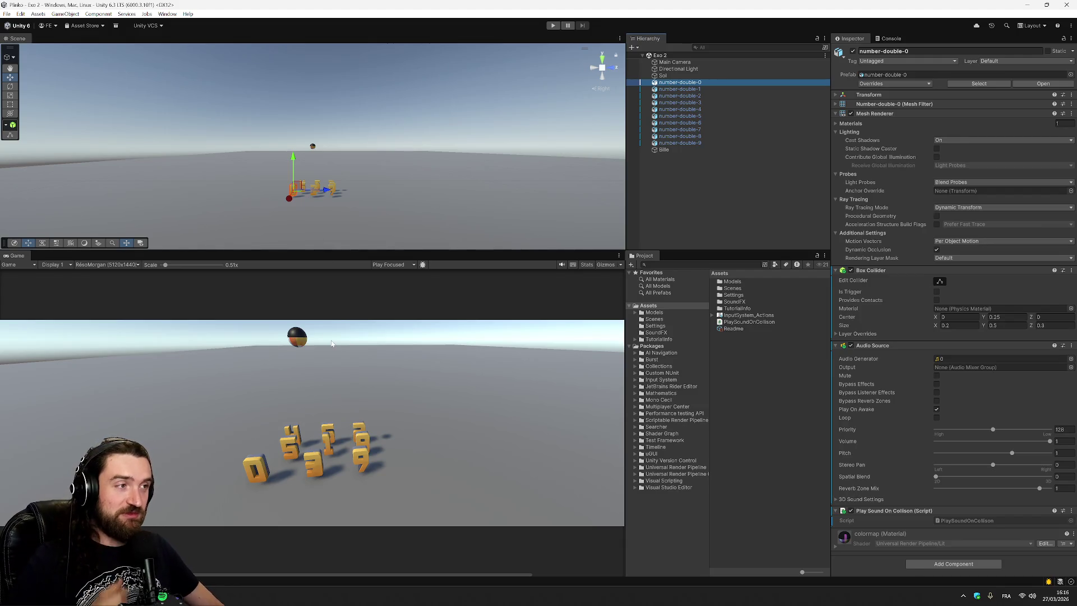
{"action": "left_click", "coordinate": [700, 148]}
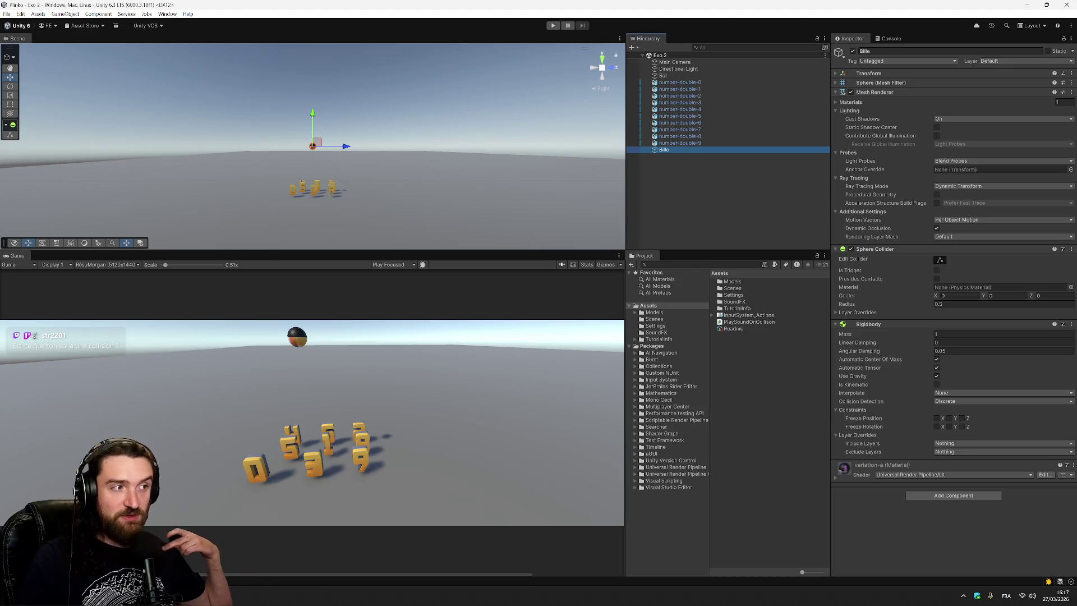
{"action": "left_click", "coordinate": [667, 76]}
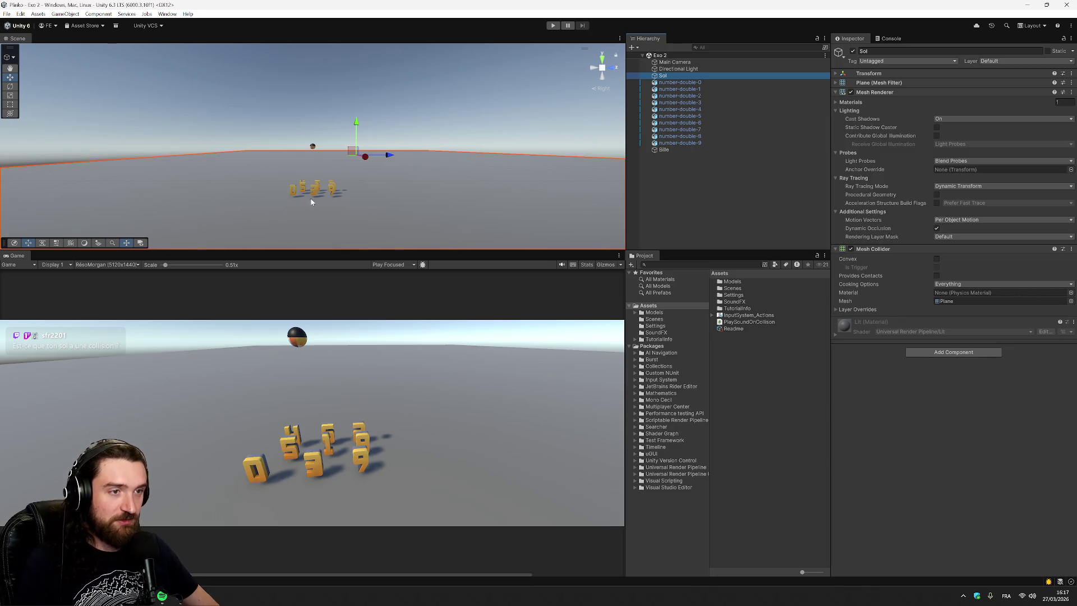
{"action": "left_click_drag", "start_coordinate": [375, 223], "coordinate": [372, 232]}
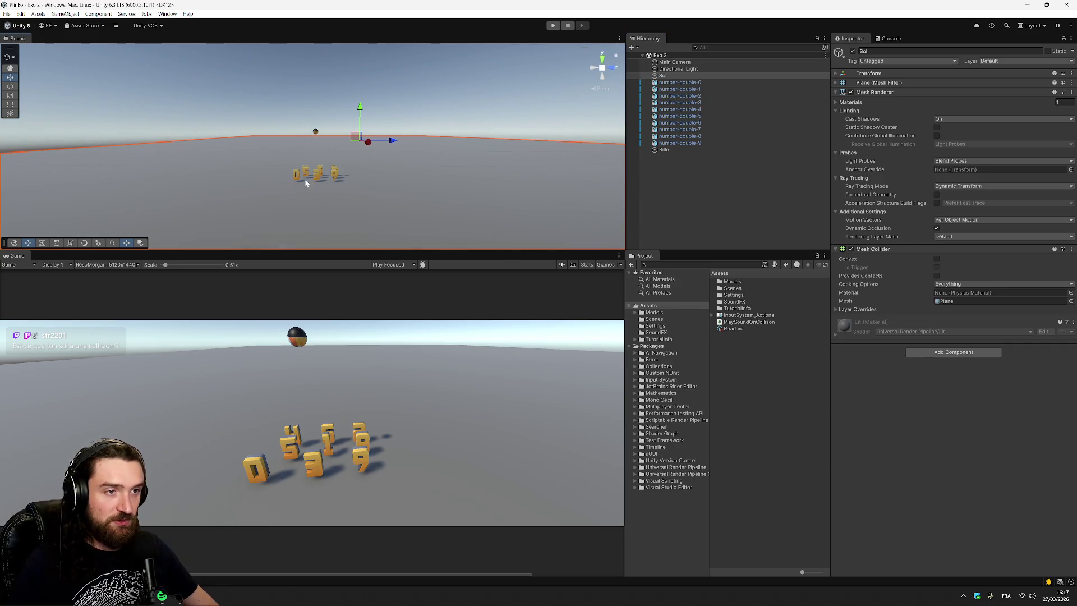
{"action": "left_click", "coordinate": [689, 68]}
{"action": "left_click", "coordinate": [685, 61]}
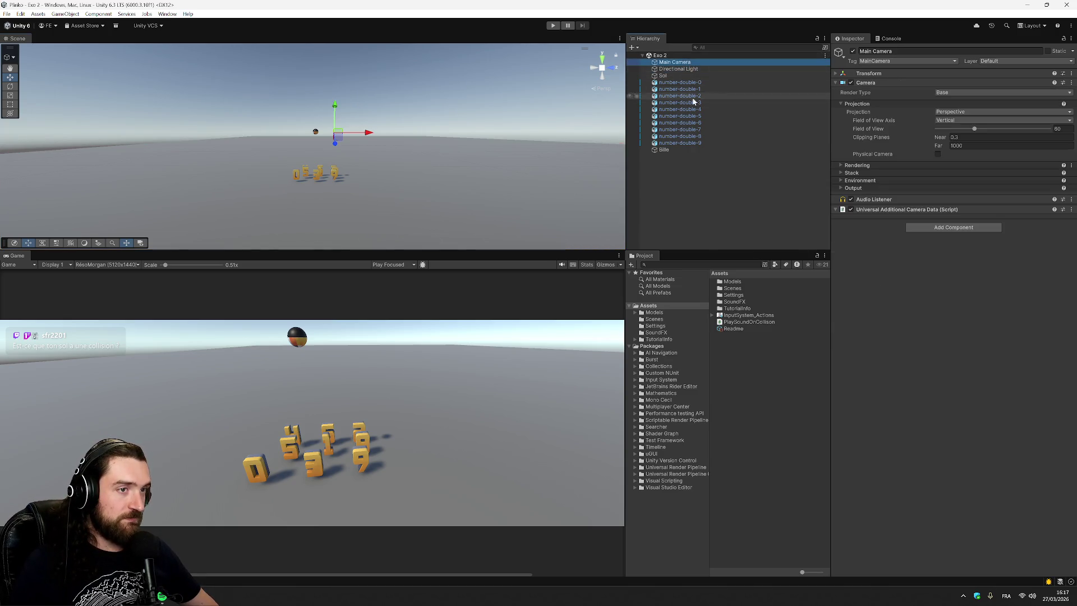
{"action": "left_click", "coordinate": [686, 150]}
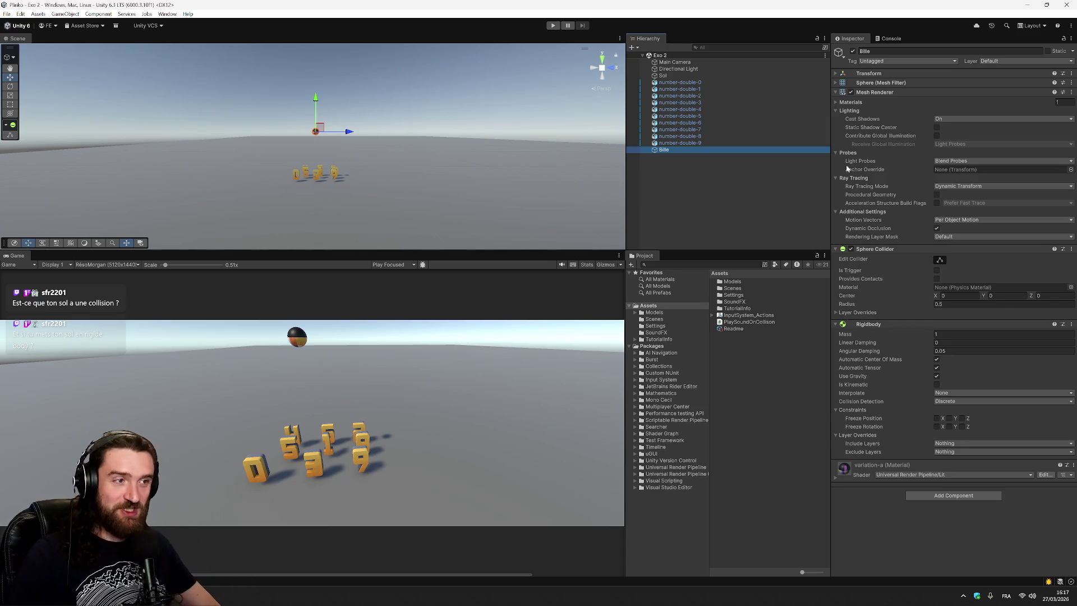
{"action": "left_click", "coordinate": [664, 76]}
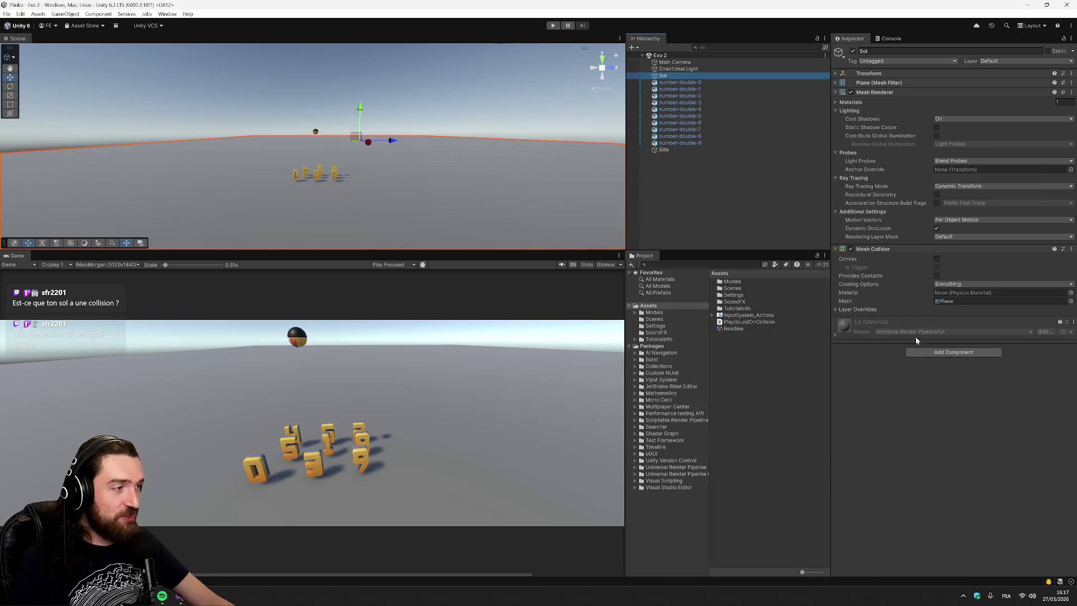
Step: Give the Sol ground plane a Rigidbody and test the drop in Play mode
{"action": "left_click", "coordinate": [925, 350]}
{"action": "type", "text": "rigi"}
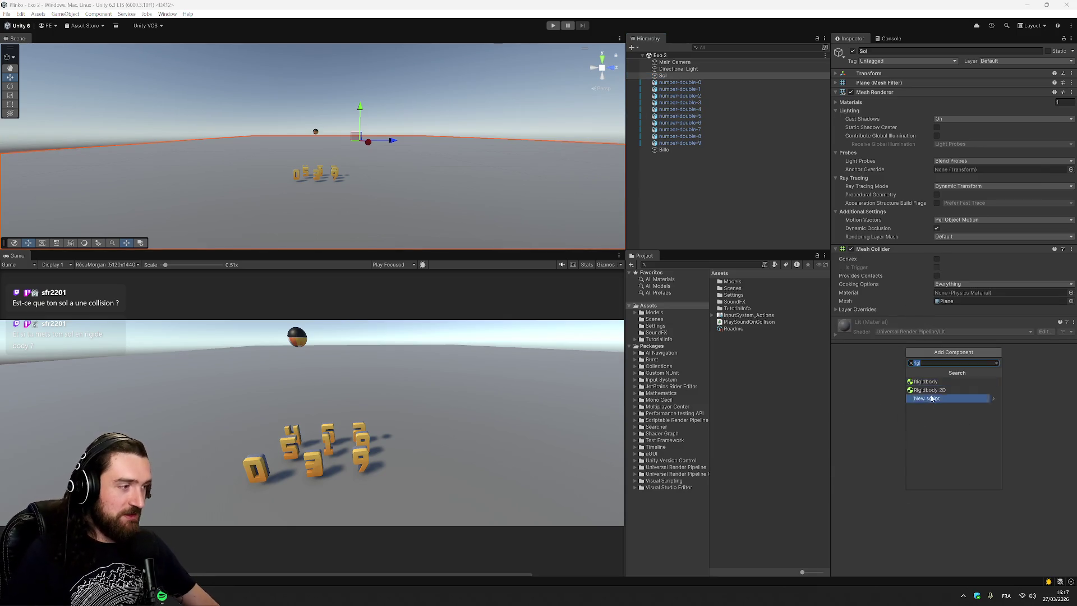
{"action": "left_click", "coordinate": [929, 382]}
{"action": "left_click", "coordinate": [553, 25]}
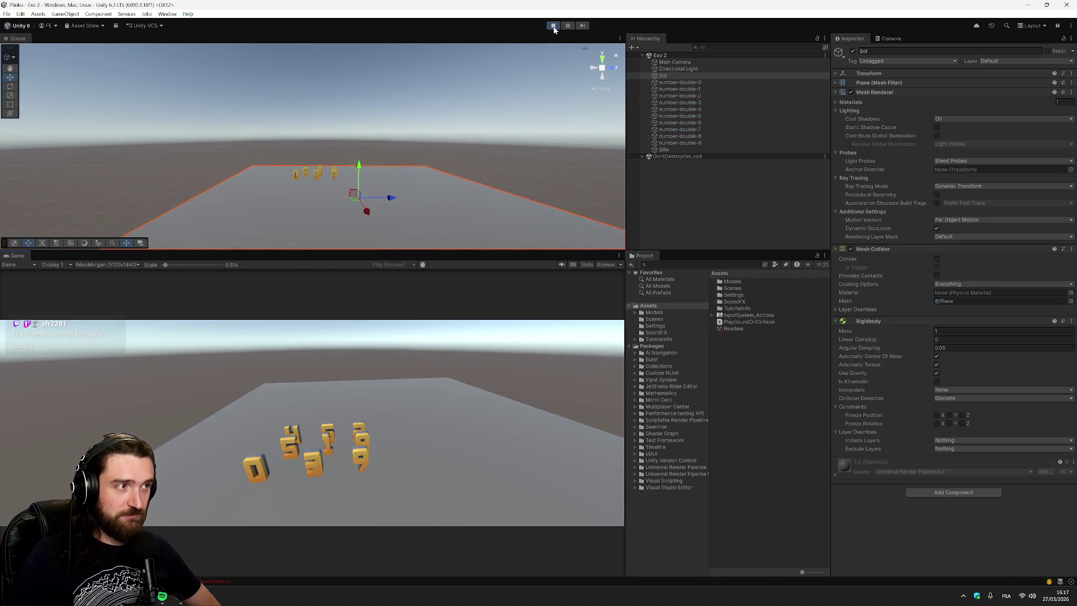
{"action": "left_click", "coordinate": [554, 28]}
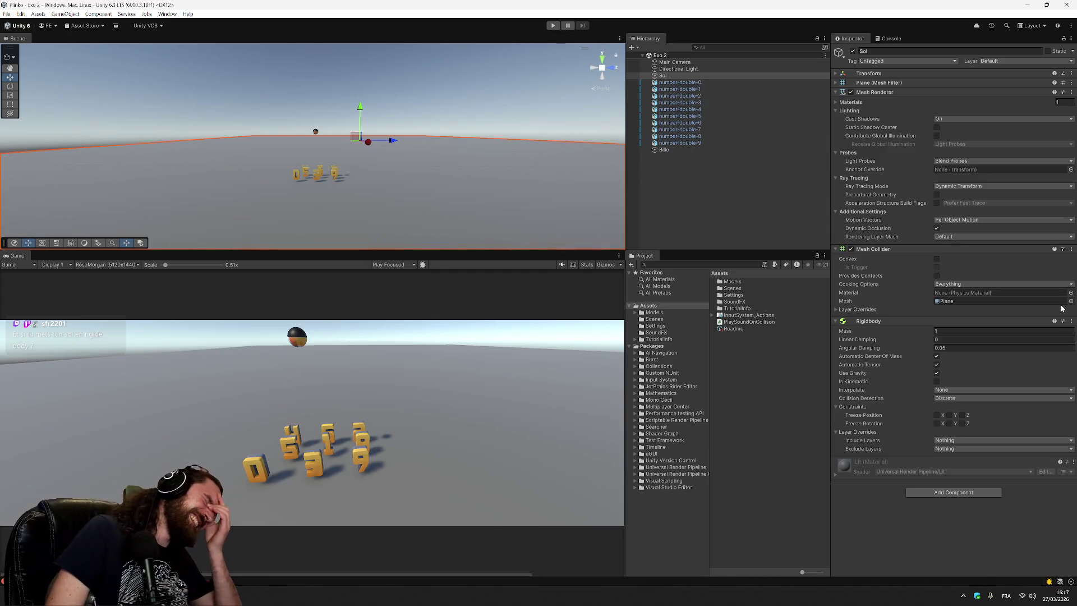
Step: Abandon a mass edit and remove the Rigidbody from Sol through its component menu
{"action": "left_click", "coordinate": [964, 332]}
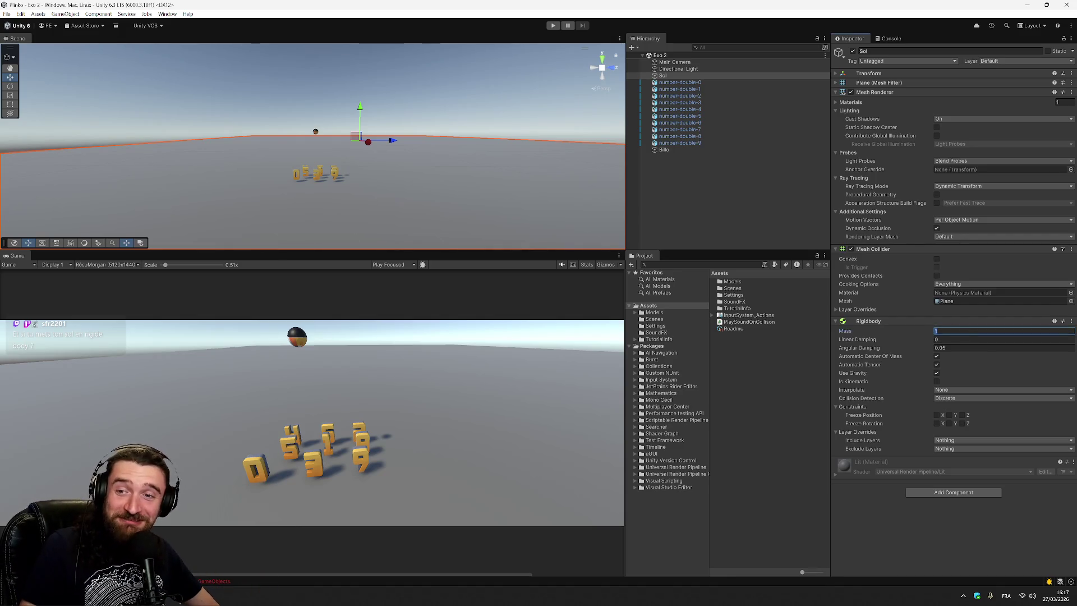
{"action": "type", "text": "e-07"}
{"action": "key", "text": "shift+Left"}
{"action": "key", "text": "shift+Left"}
{"action": "key", "text": "Escape"}
{"action": "left_click", "coordinate": [1071, 320]}
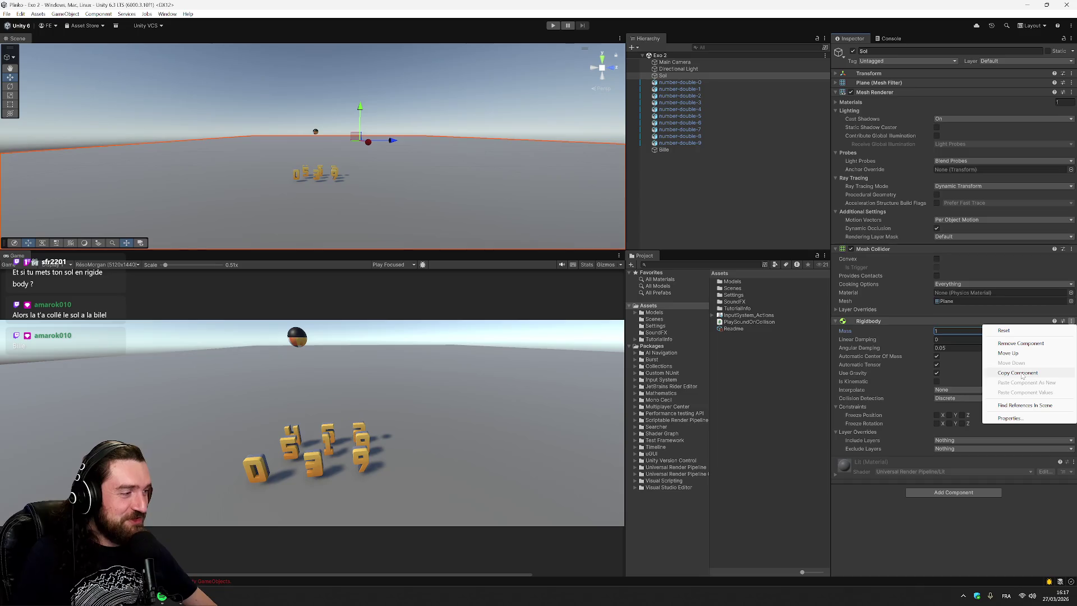
{"action": "left_click", "coordinate": [1033, 343]}
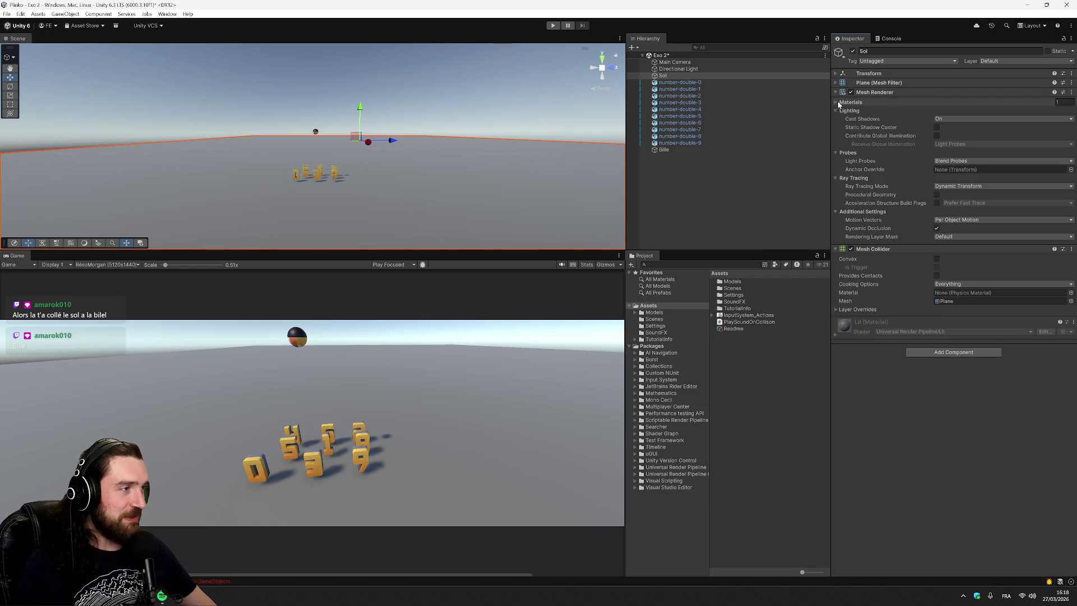
Step: Add a Box Collider to the Bille ball, save the Exo 2 scene, and start Play mode
{"action": "left_click", "coordinate": [774, 83]}
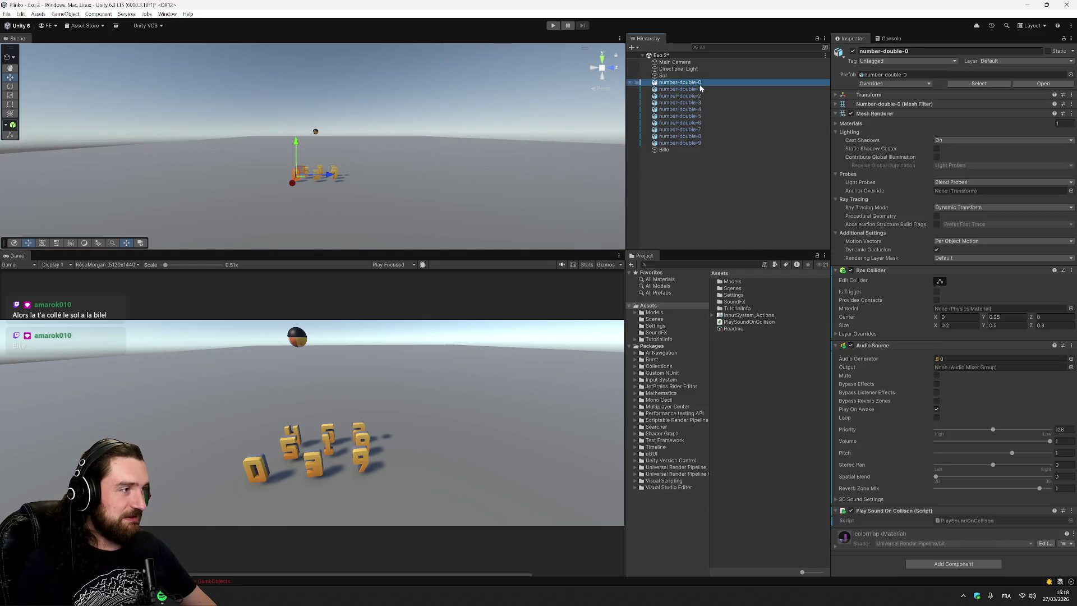
{"action": "left_click", "coordinate": [677, 150]}
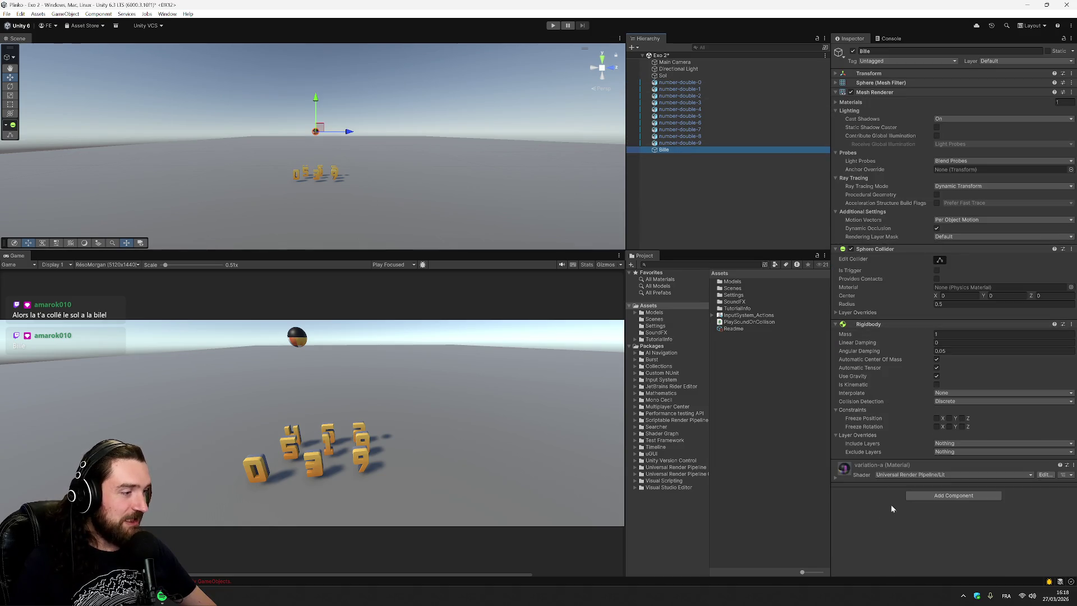
{"action": "left_click", "coordinate": [911, 496]}
{"action": "type", "text": "coll"}
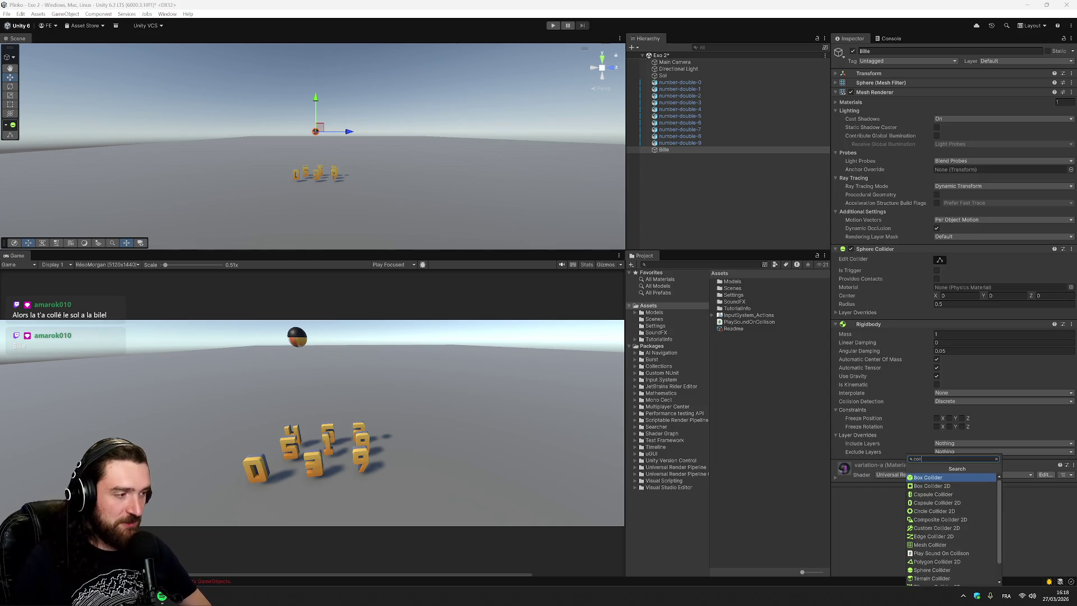
{"action": "left_click", "coordinate": [947, 477]}
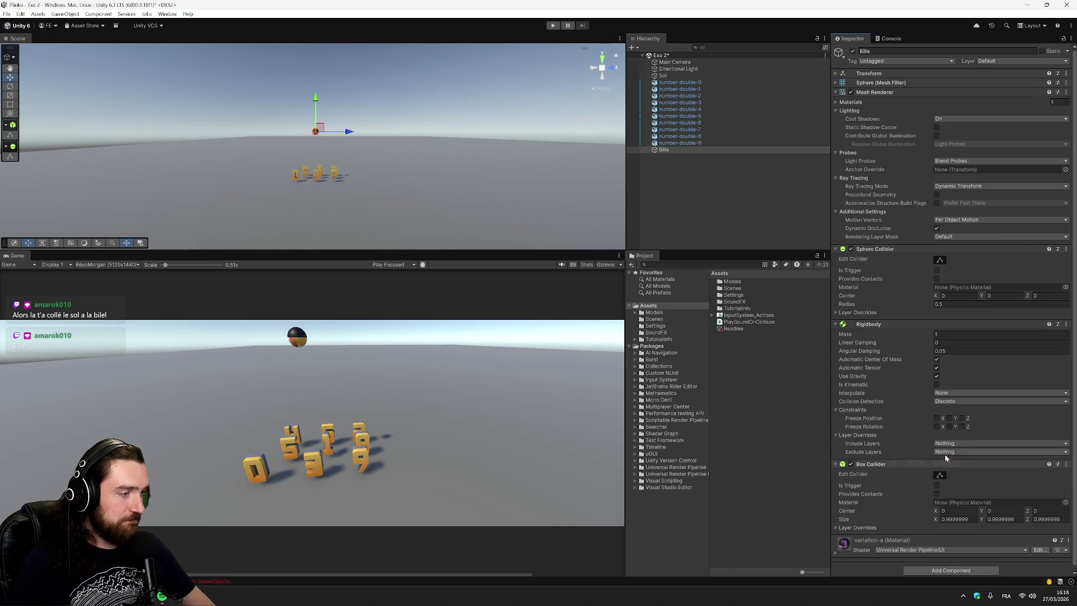
{"action": "key", "text": "ctrl+s"}
{"action": "left_click", "coordinate": [553, 26]}
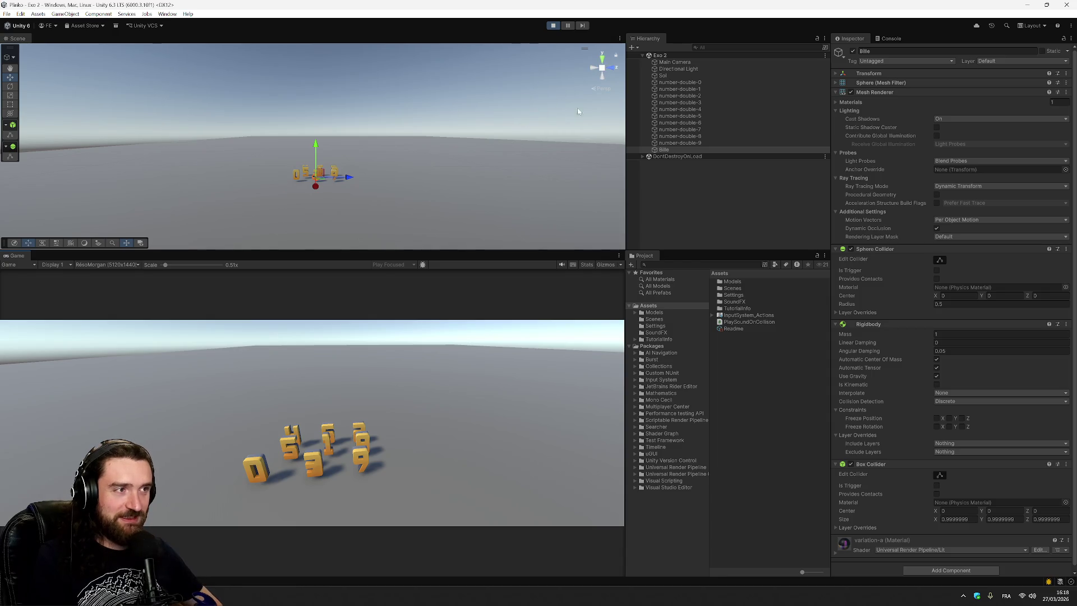
Step: Frame the Main Camera and drag it toward the numbered blocks, then stop Play mode
{"action": "left_click_drag", "start_coordinate": [505, 157], "coordinate": [449, 190]}
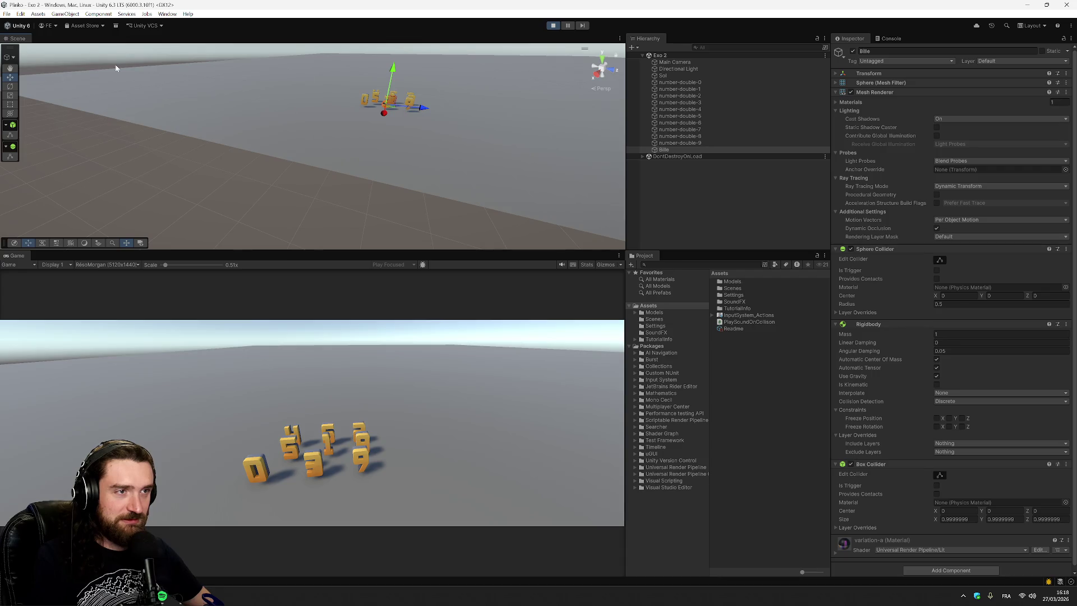
{"action": "left_click", "coordinate": [10, 68]}
{"action": "mouse_move", "coordinate": [498, 108]}
{"action": "left_mouse_down"}
{"action": "mouse_move", "coordinate": [416, 215]}
{"action": "mouse_move", "coordinate": [374, 201]}
{"action": "mouse_move", "coordinate": [447, 157]}
{"action": "left_mouse_up"}
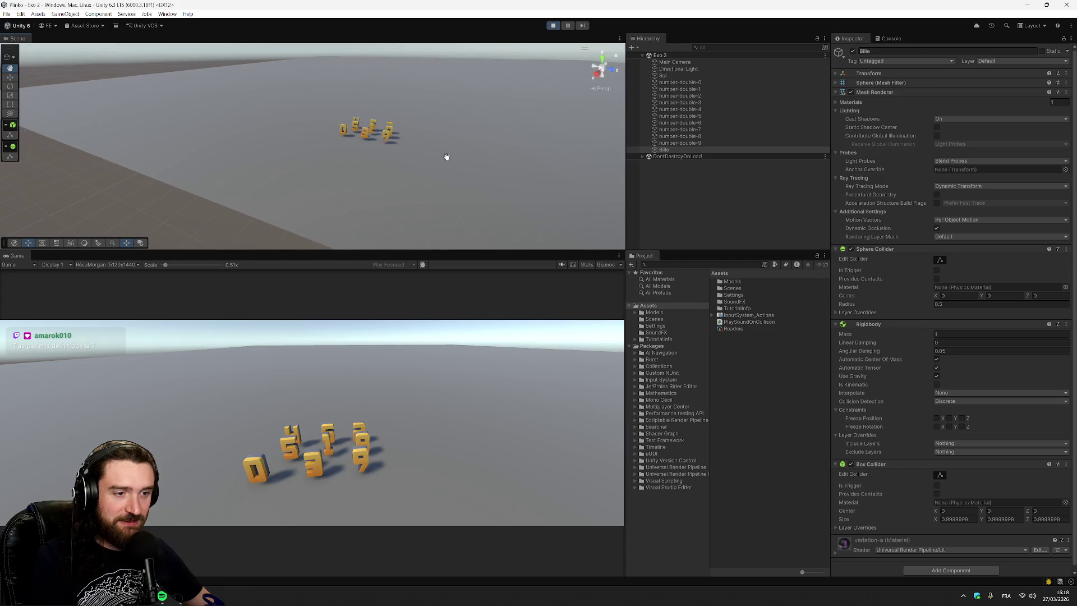
{"action": "left_click", "coordinate": [696, 61]}
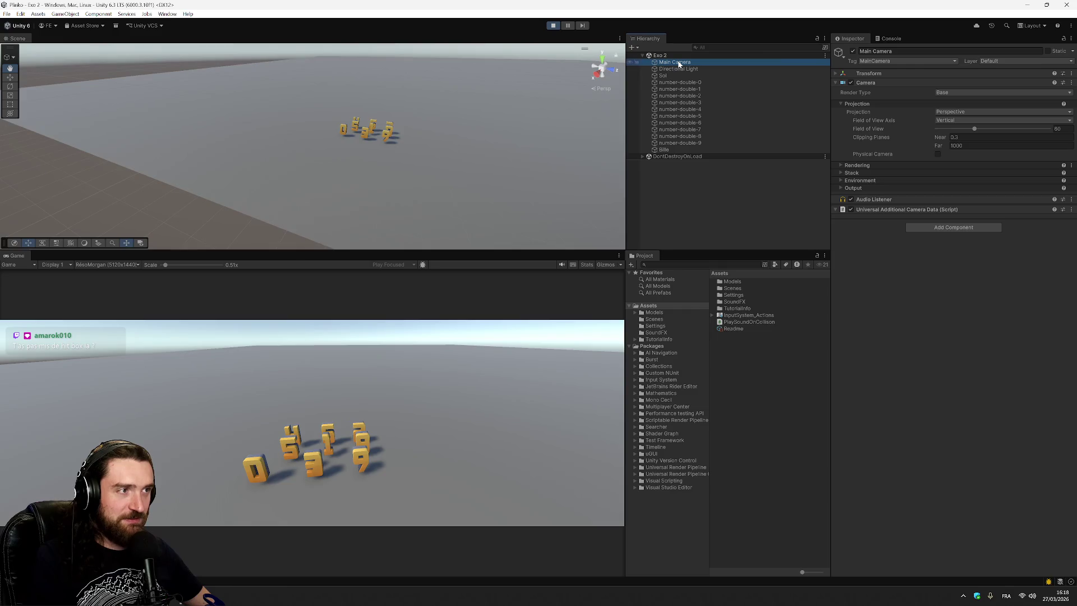
{"action": "double_click", "coordinate": [679, 64]}
{"action": "key", "text": "w"}
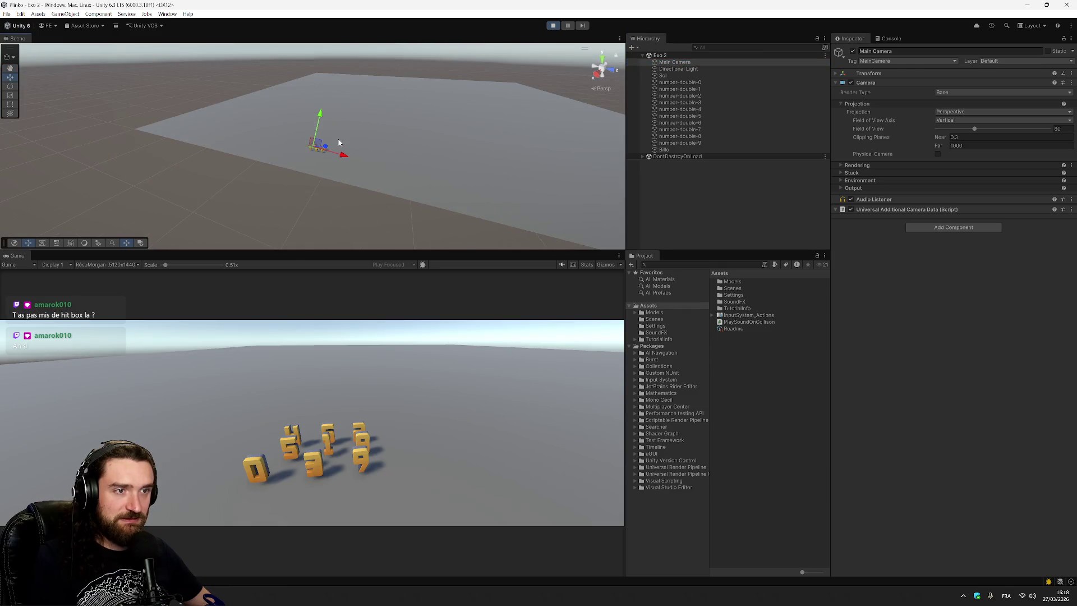
{"action": "left_click_drag", "start_coordinate": [317, 147], "coordinate": [314, 148]}
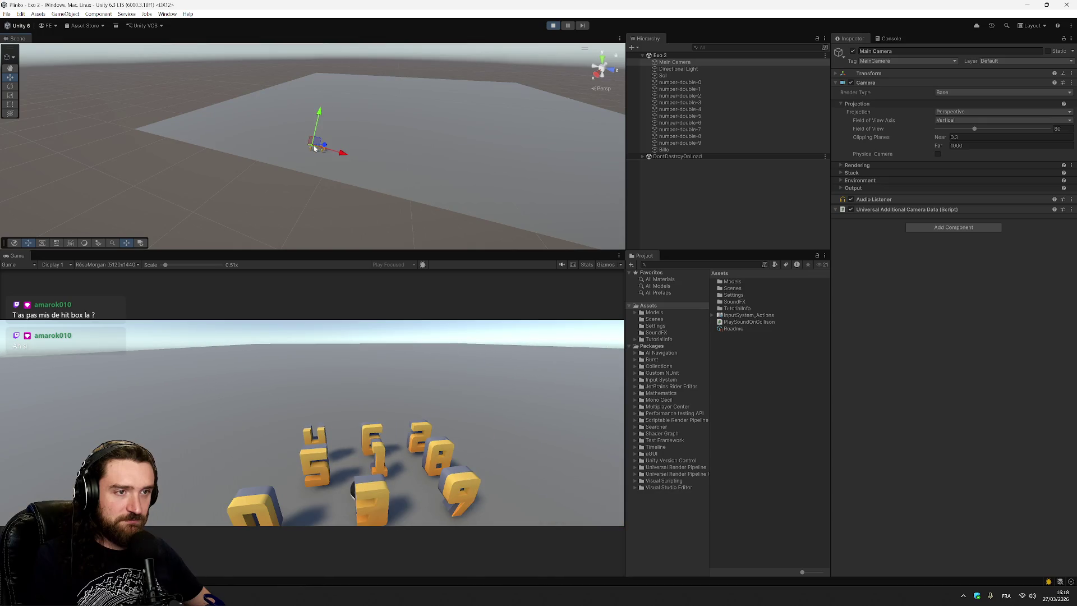
{"action": "left_click", "coordinate": [724, 198]}
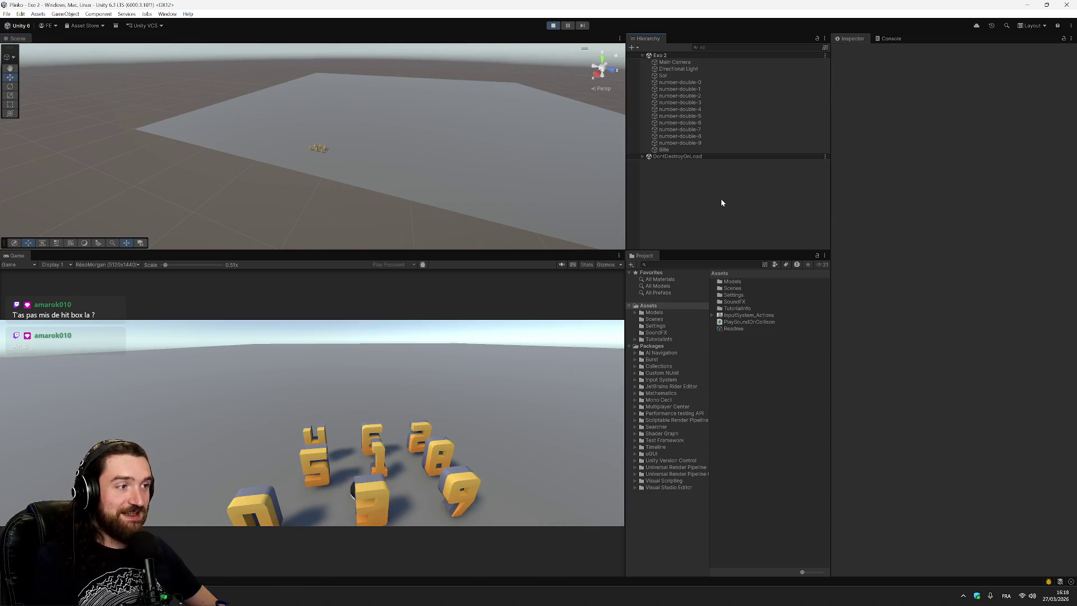
{"action": "left_click", "coordinate": [552, 25]}
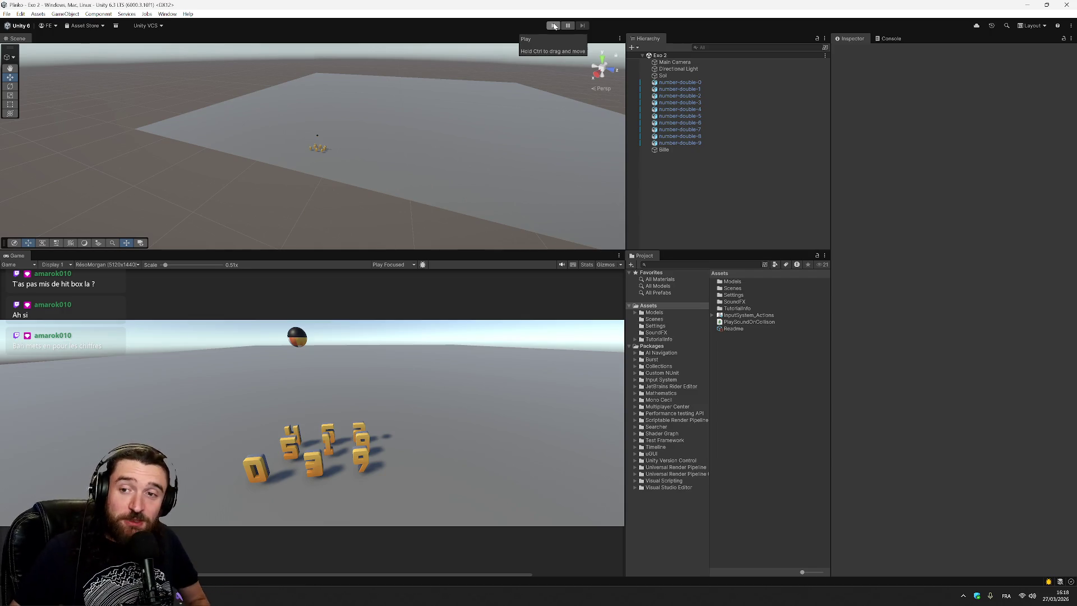
{"action": "left_click", "coordinate": [554, 26]}
Step: Turn off Play On Awake on blocks number-double-0, 2 and 4, saving as you go
{"action": "left_click", "coordinate": [680, 82]}
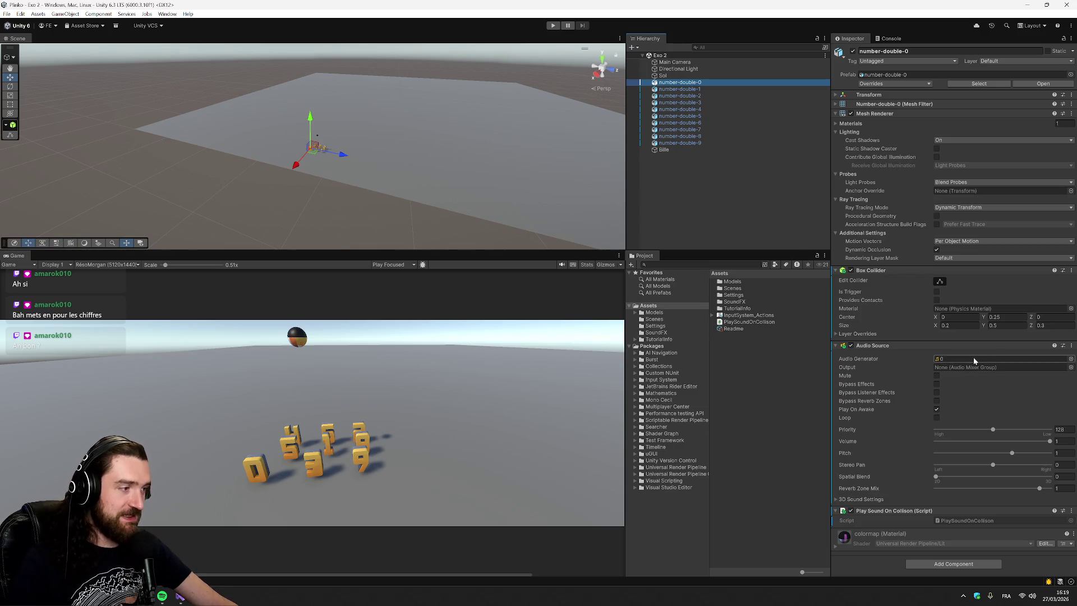
{"action": "left_click", "coordinate": [937, 410]}
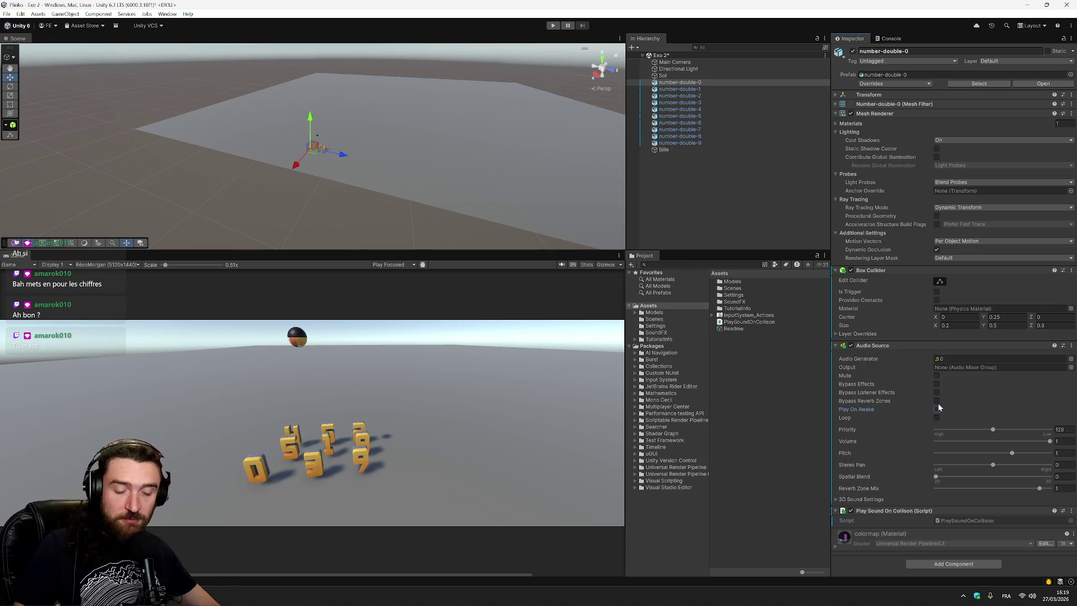
{"action": "key", "text": "ctrl+s"}
{"action": "left_click", "coordinate": [637, 90]}
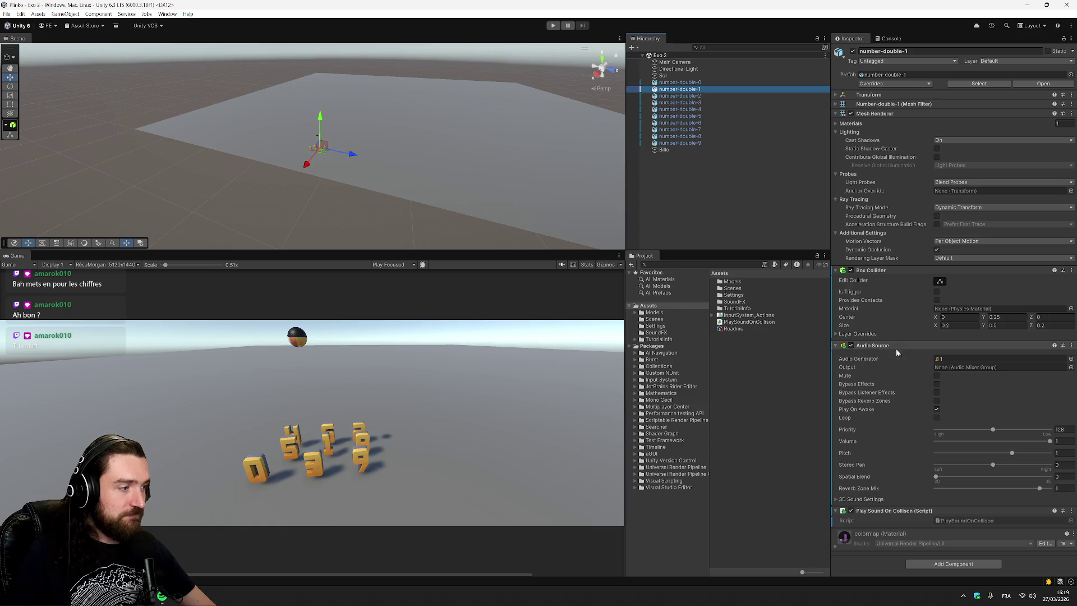
{"action": "key", "text": "Down"}
{"action": "left_click", "coordinate": [937, 409]}
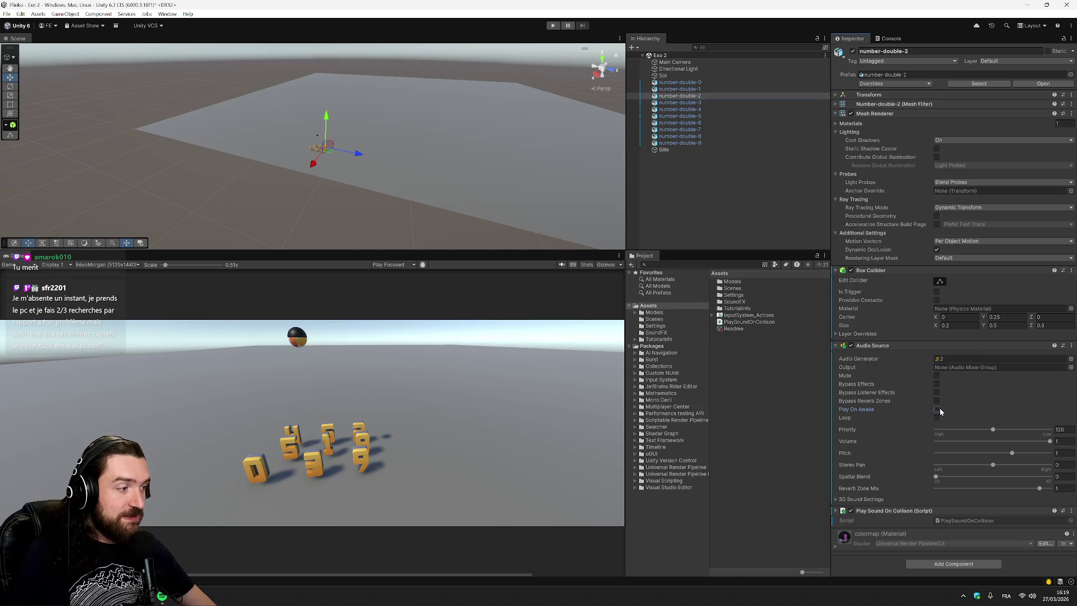
{"action": "key", "text": "ctrl+s"}
{"action": "key", "text": "Down"}
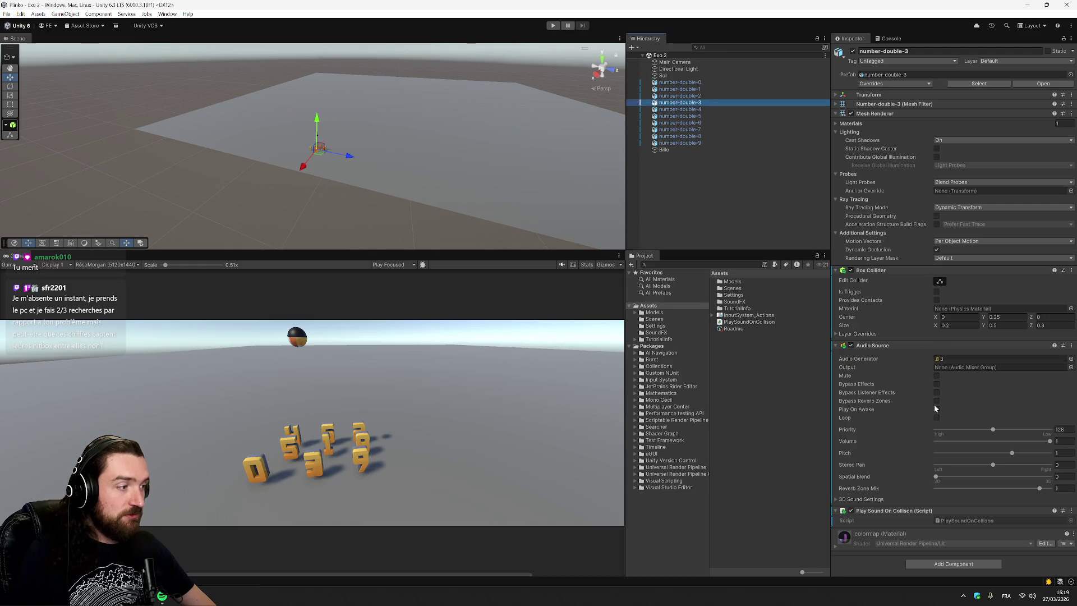
{"action": "key", "text": "Down"}
{"action": "left_click", "coordinate": [936, 409]}
{"action": "key", "text": "Down"}
{"action": "key", "text": "Down"}
Step: Turn off Play On Awake on blocks 6 through 9, remove number-double-8's extra Box Collider, and save
{"action": "left_click", "coordinate": [937, 410]}
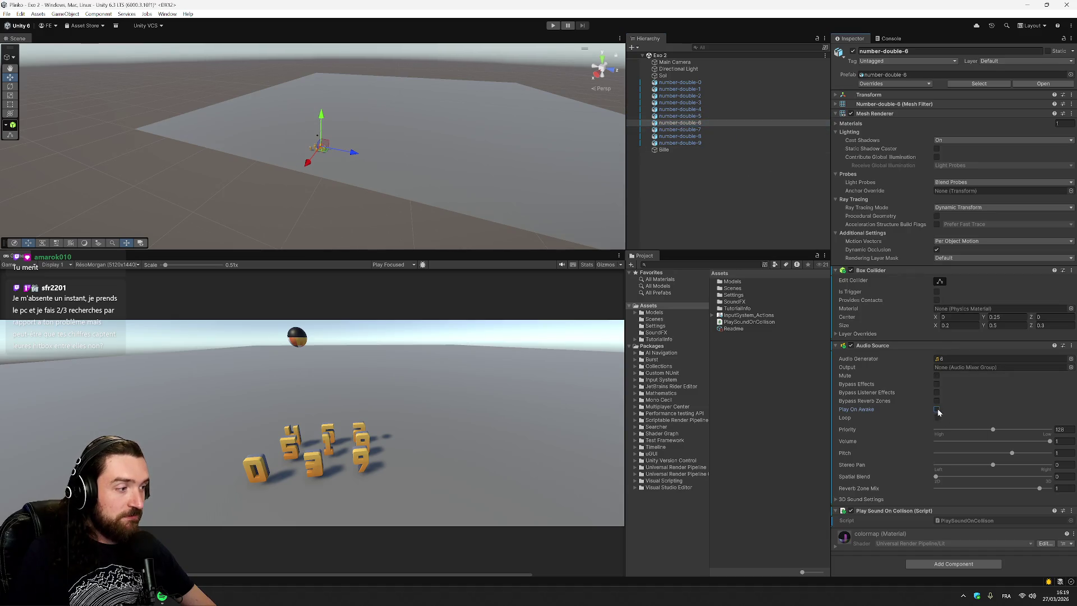
{"action": "left_click", "coordinate": [724, 129]}
{"action": "left_click", "coordinate": [937, 410]}
{"action": "key", "text": "ctrl+s"}
{"action": "left_click", "coordinate": [710, 137]}
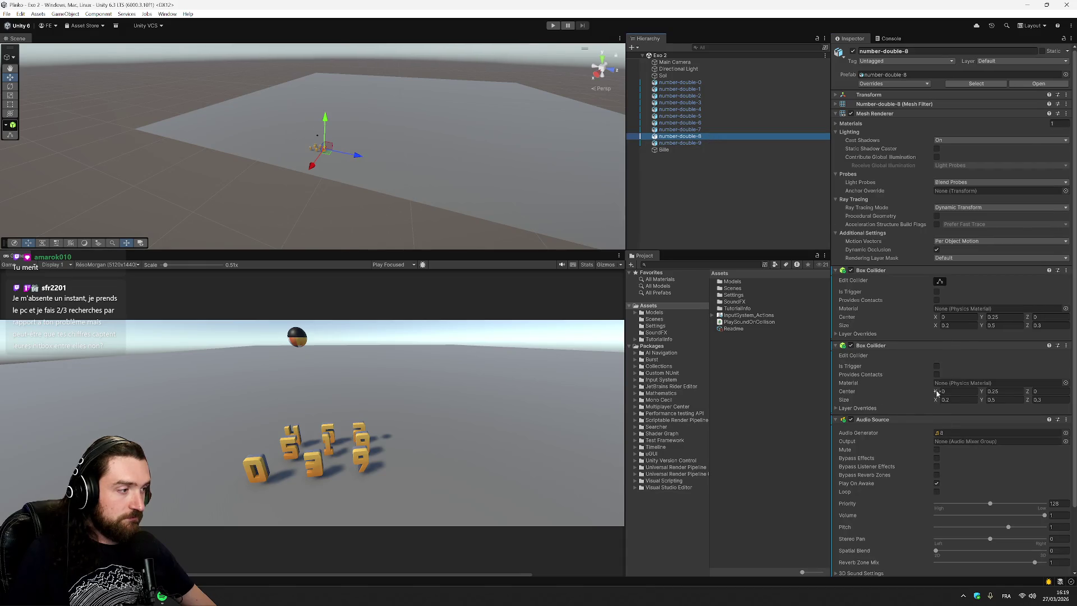
{"action": "left_click", "coordinate": [937, 483]}
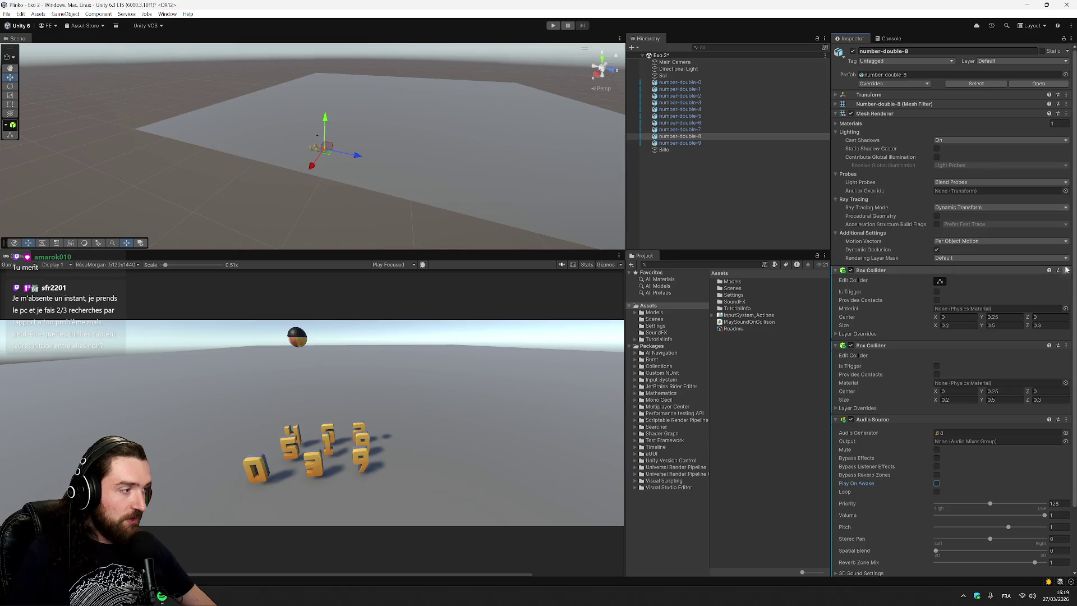
{"action": "left_click", "coordinate": [1066, 345]}
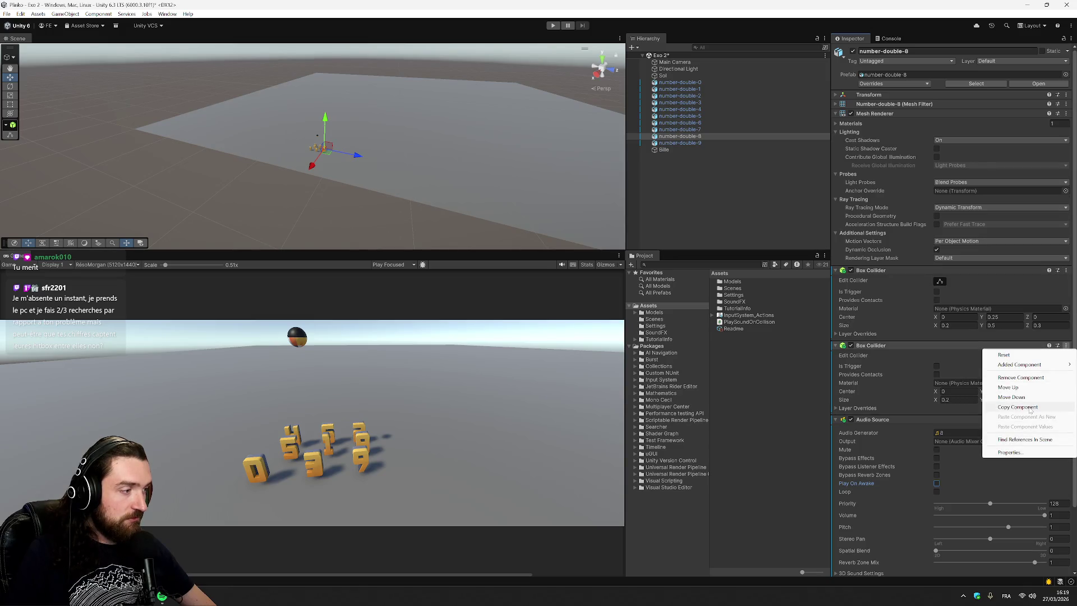
{"action": "left_click", "coordinate": [1022, 378]}
{"action": "left_click", "coordinate": [711, 143]}
{"action": "left_click", "coordinate": [936, 409]}
{"action": "key", "text": "ctrl+s"}
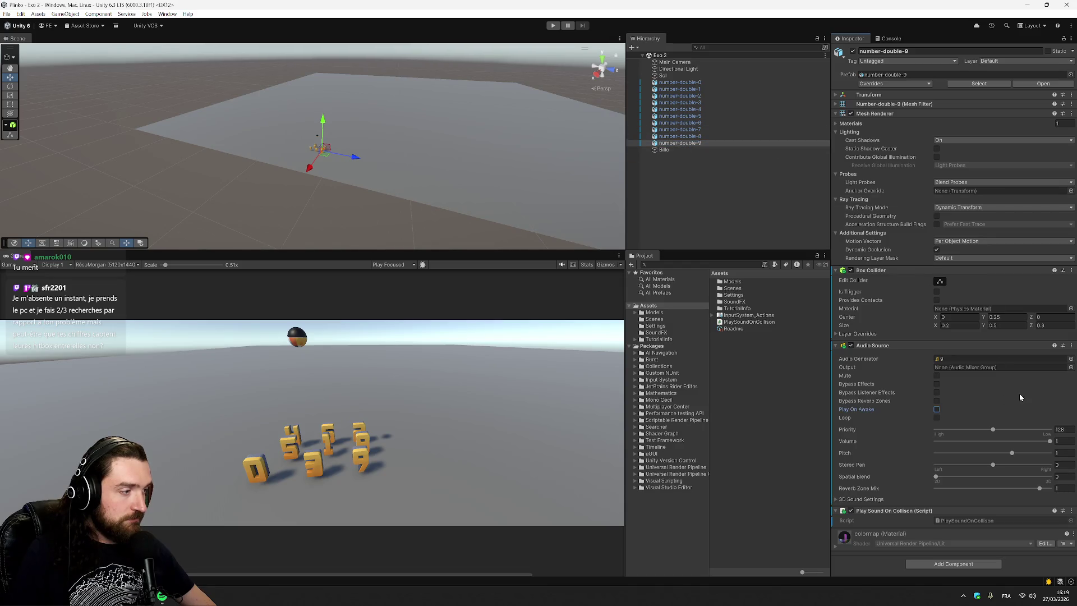
{"action": "left_click", "coordinate": [741, 210]}
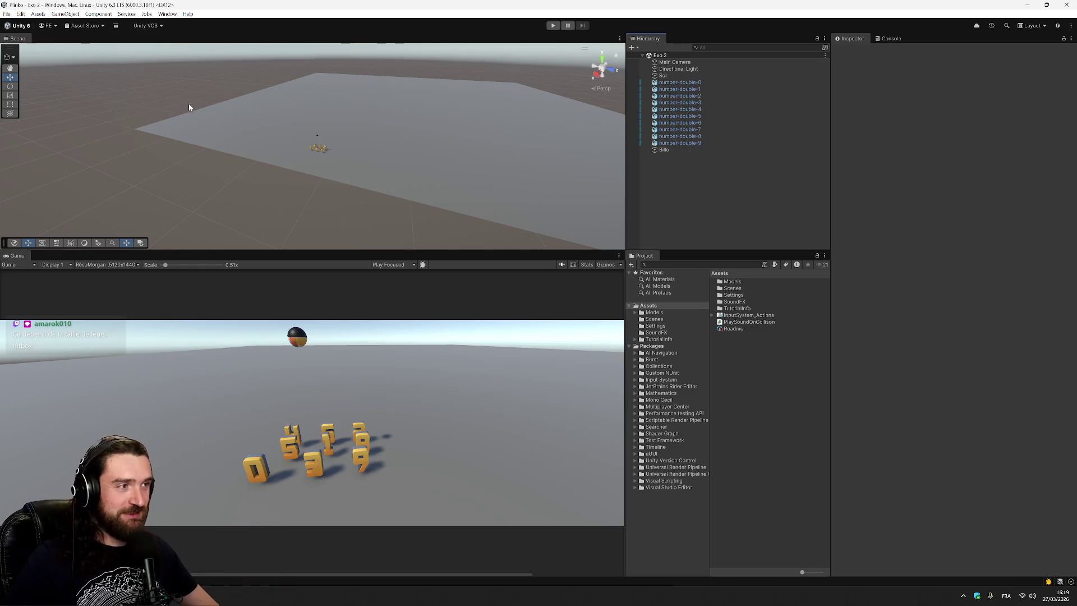
Step: Test-run the drop, then inspect Sol's Mesh Collider layer overrides and Bille's physics components
{"action": "left_click", "coordinate": [553, 25]}
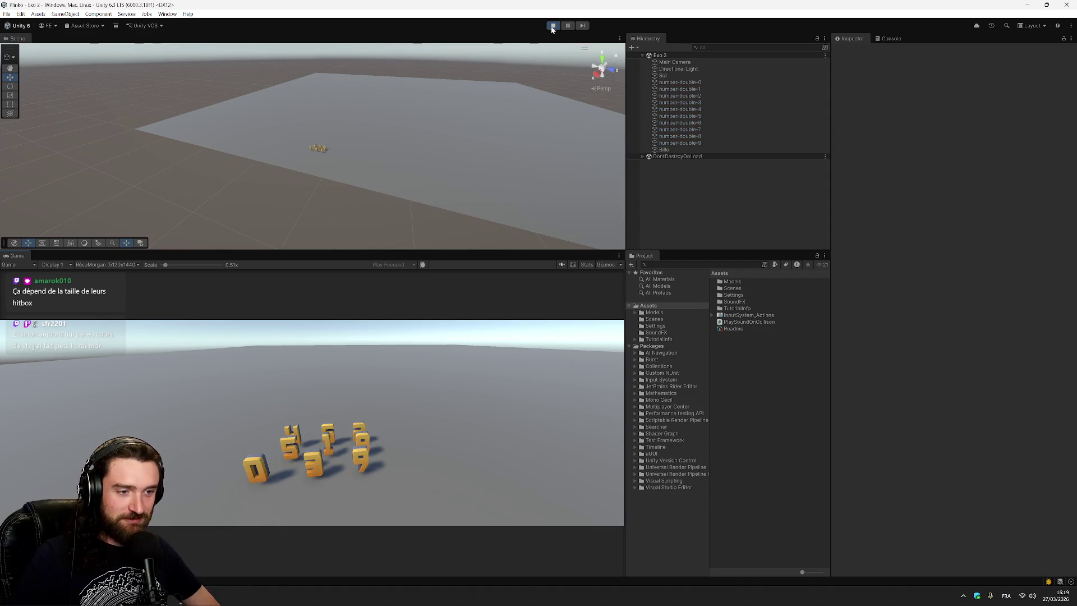
{"action": "left_click", "coordinate": [552, 26]}
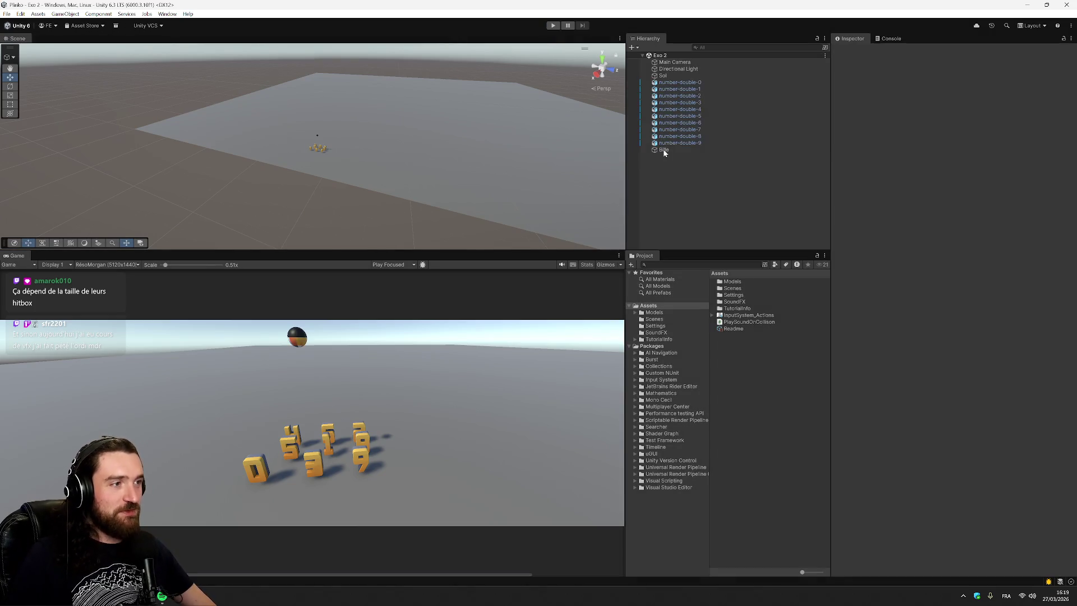
{"action": "left_click", "coordinate": [665, 151]}
{"action": "left_click", "coordinate": [682, 77]}
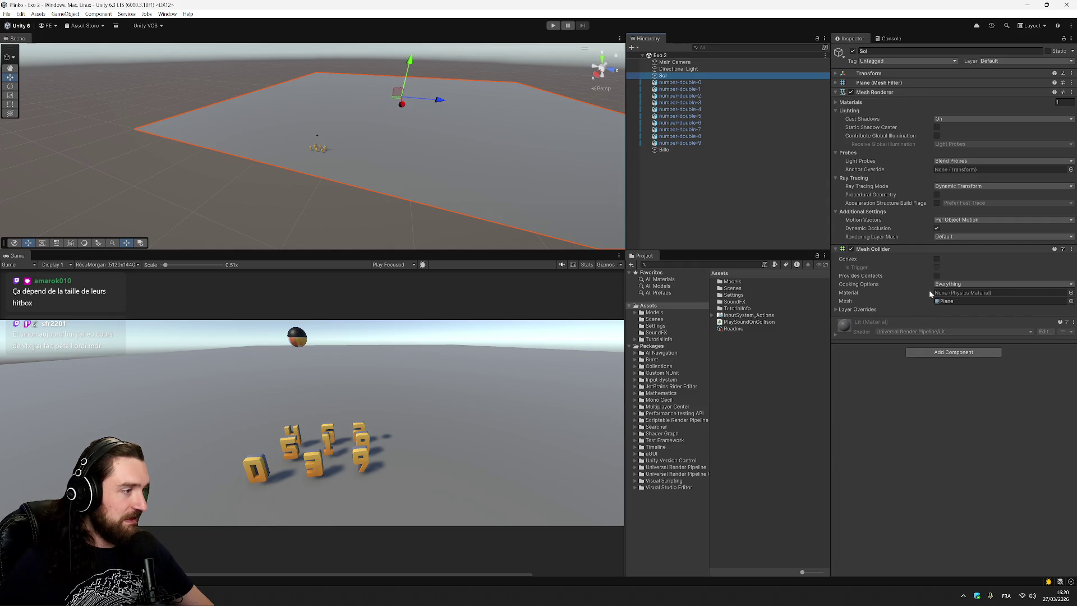
{"action": "left_click", "coordinate": [840, 309]}
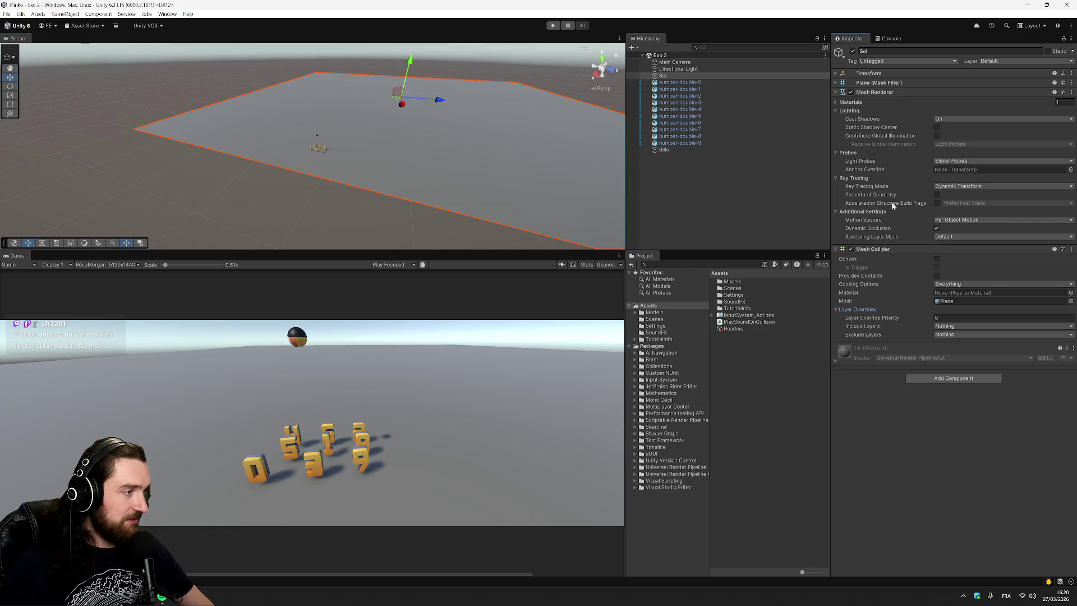
{"action": "left_click", "coordinate": [679, 144]}
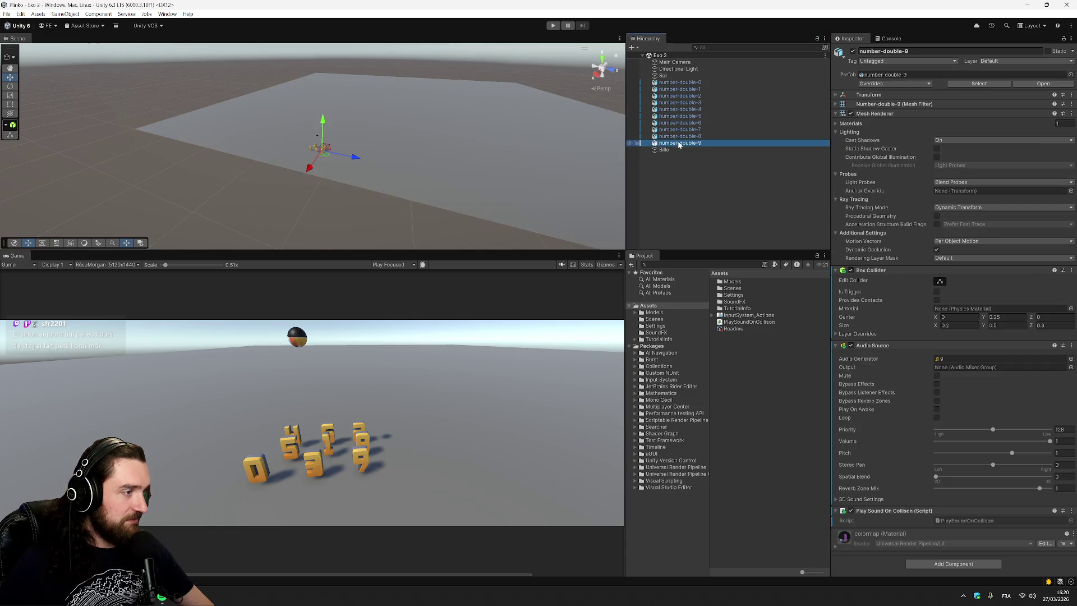
{"action": "left_click", "coordinate": [672, 151]}
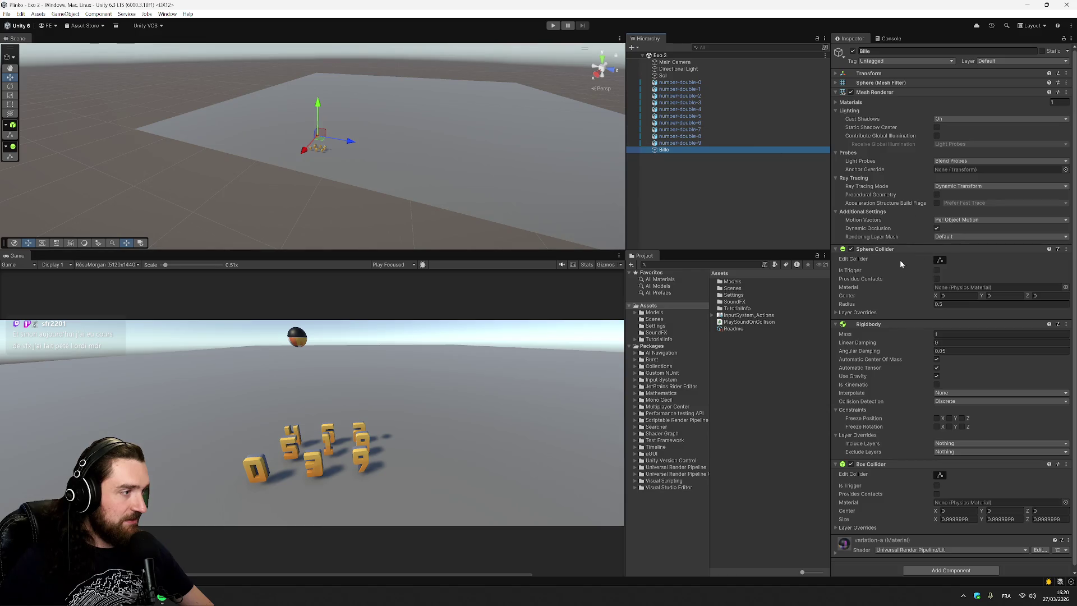
Step: Add a 10 × 10 Box Collider to the Sol ground, compare it with Bille's colliders, and save
{"action": "scroll", "coordinate": [893, 337], "scroll_direction": "down", "scroll_amount": 1}
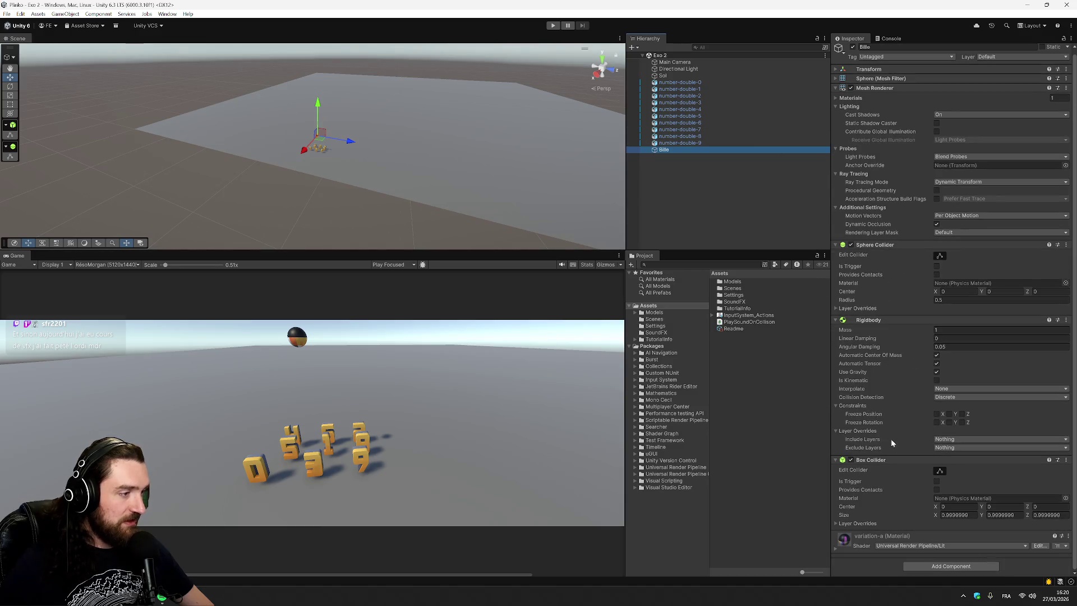
{"action": "left_click", "coordinate": [678, 75]}
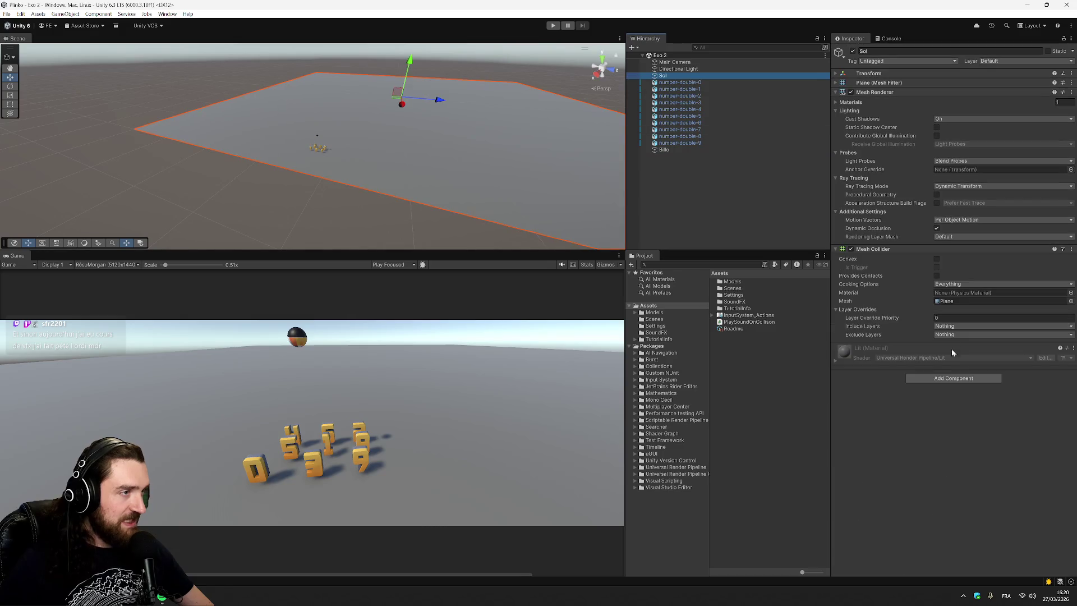
{"action": "left_click", "coordinate": [972, 378]}
{"action": "type", "text": "box"}
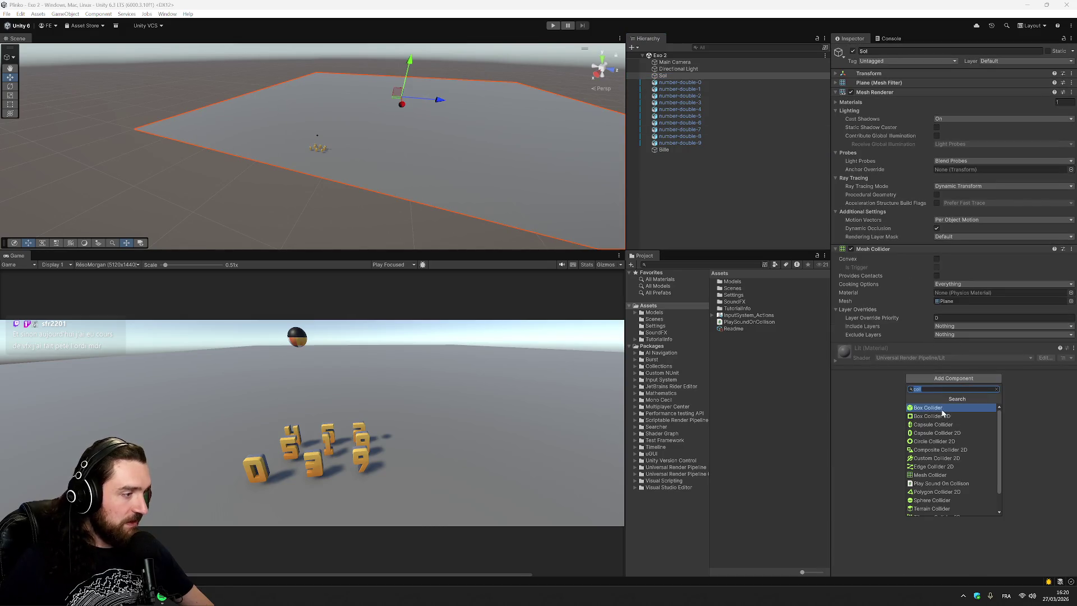
{"action": "key", "text": "Return"}
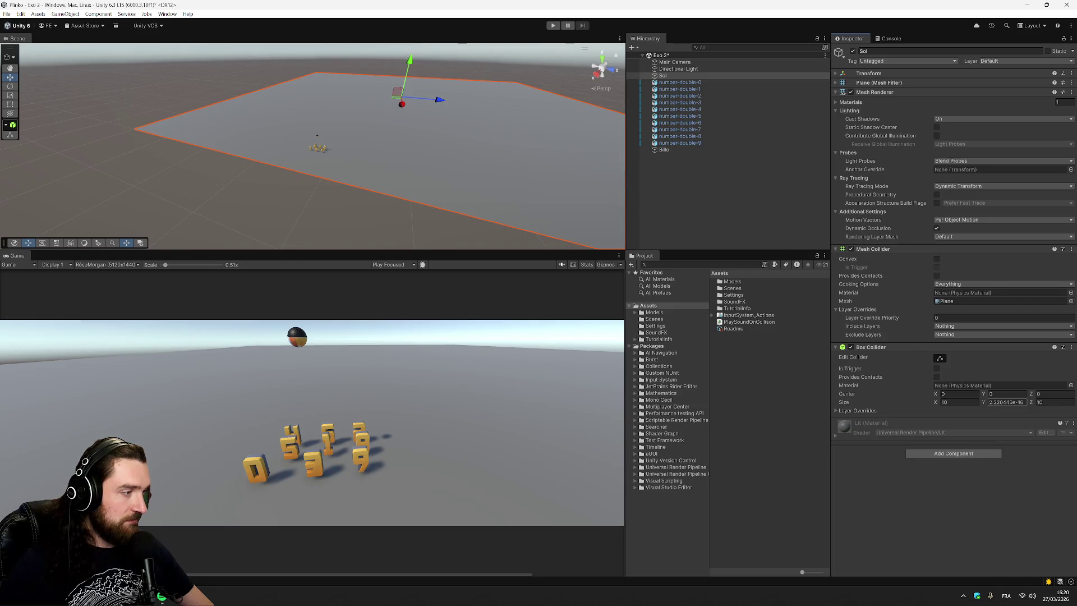
{"action": "left_click", "coordinate": [747, 181]}
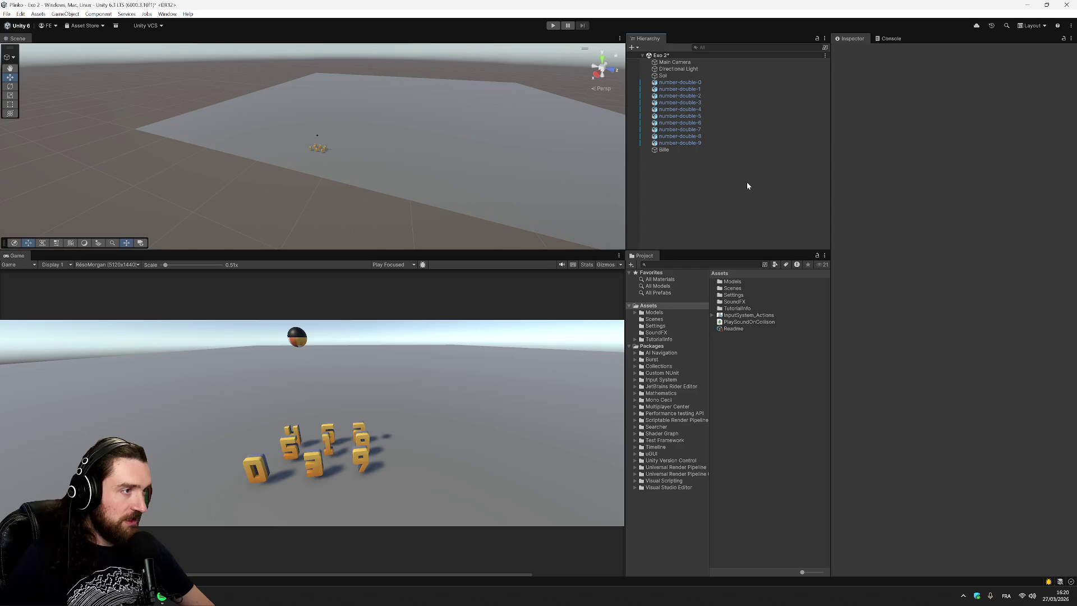
{"action": "left_click", "coordinate": [680, 148]}
{"action": "left_click", "coordinate": [664, 75]}
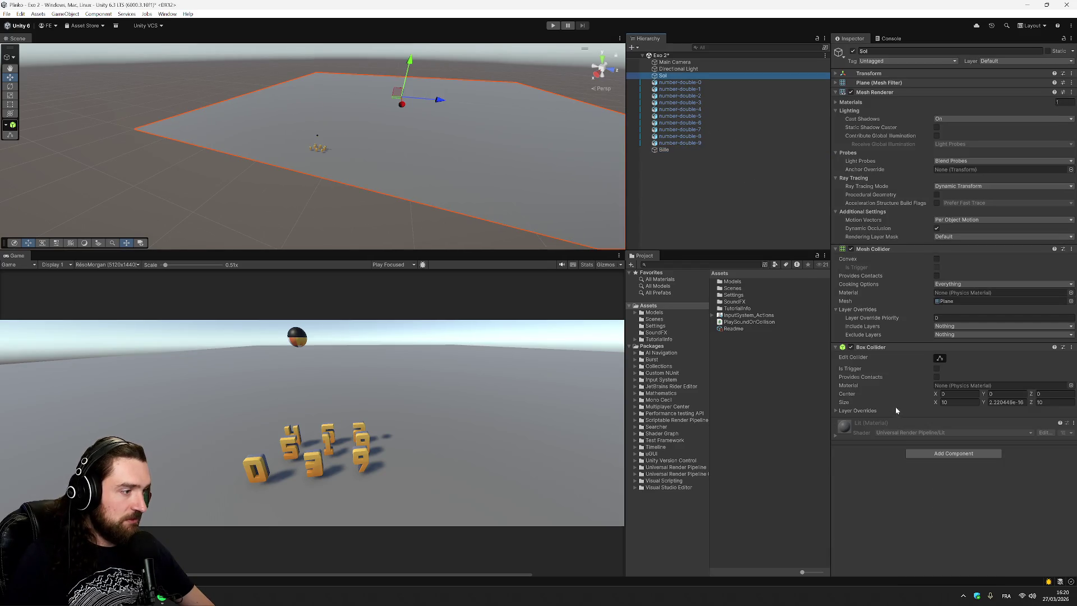
{"action": "key", "text": "ctrl+s"}
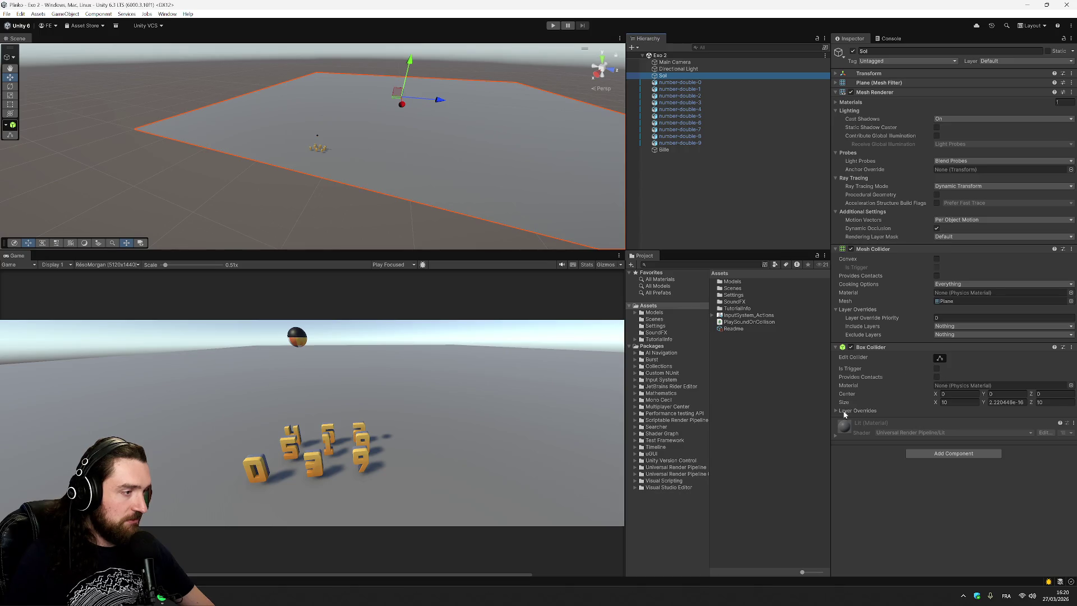
{"action": "left_click", "coordinate": [554, 25]}
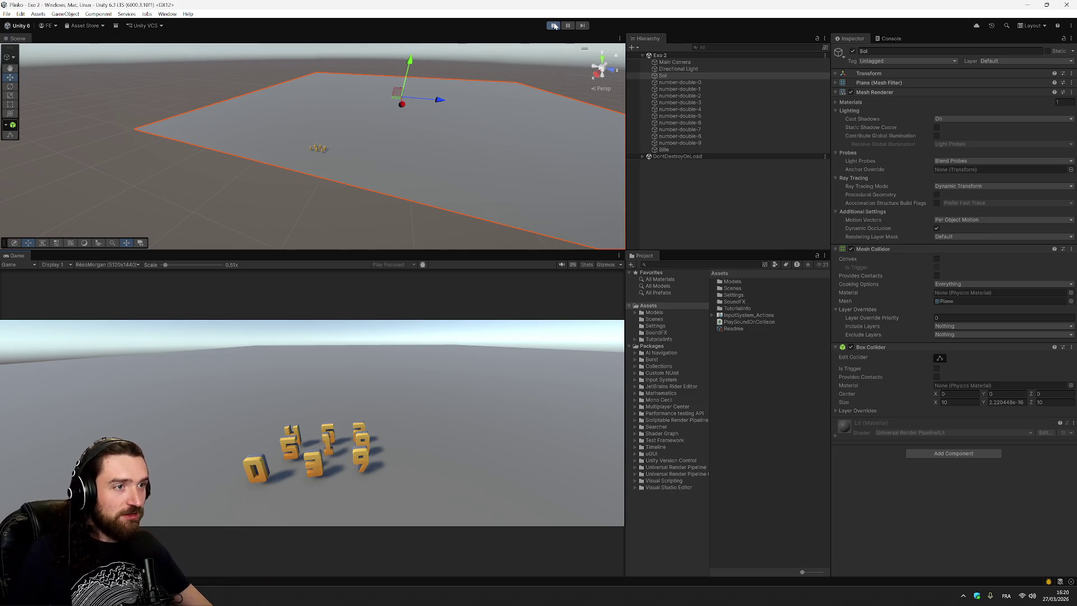
{"action": "left_click", "coordinate": [555, 26]}
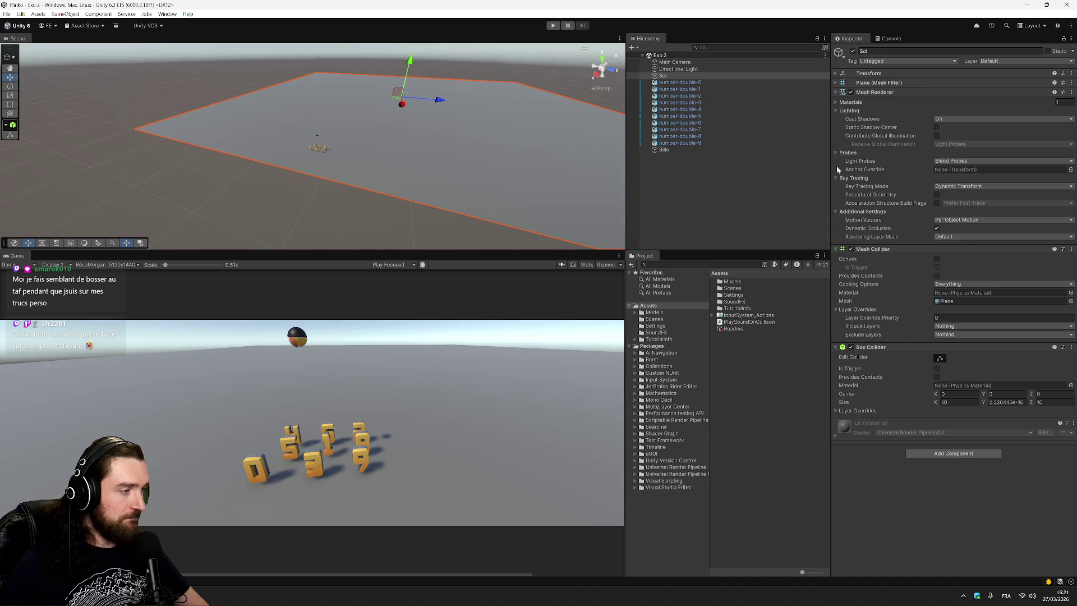
Step: Inspect block number-double-9 and toggle the Bille ball's Box Collider
{"action": "left_click", "coordinate": [735, 142]}
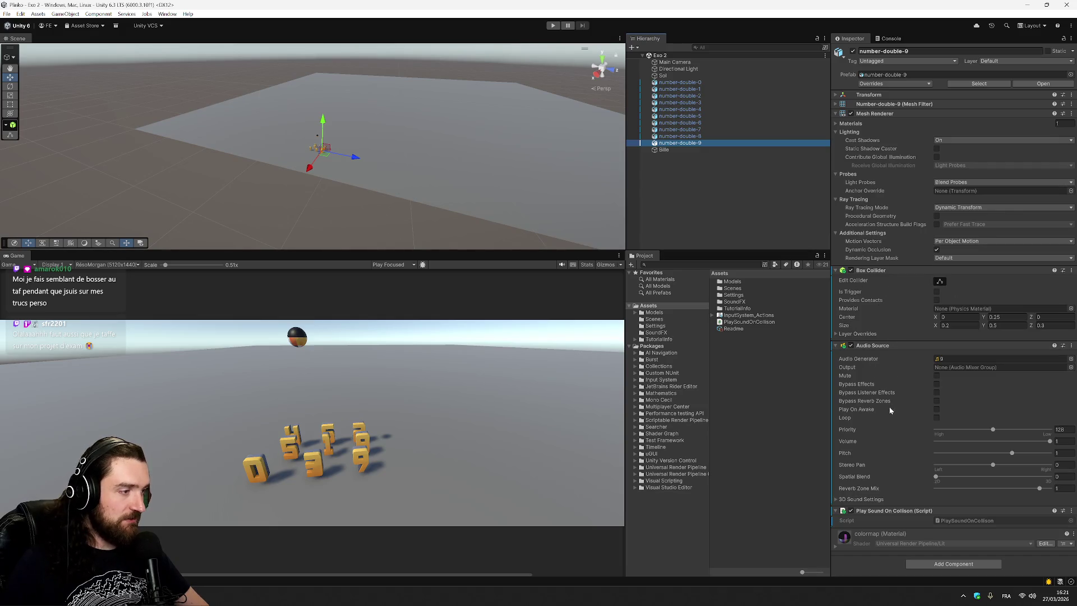
{"action": "left_click", "coordinate": [695, 149]}
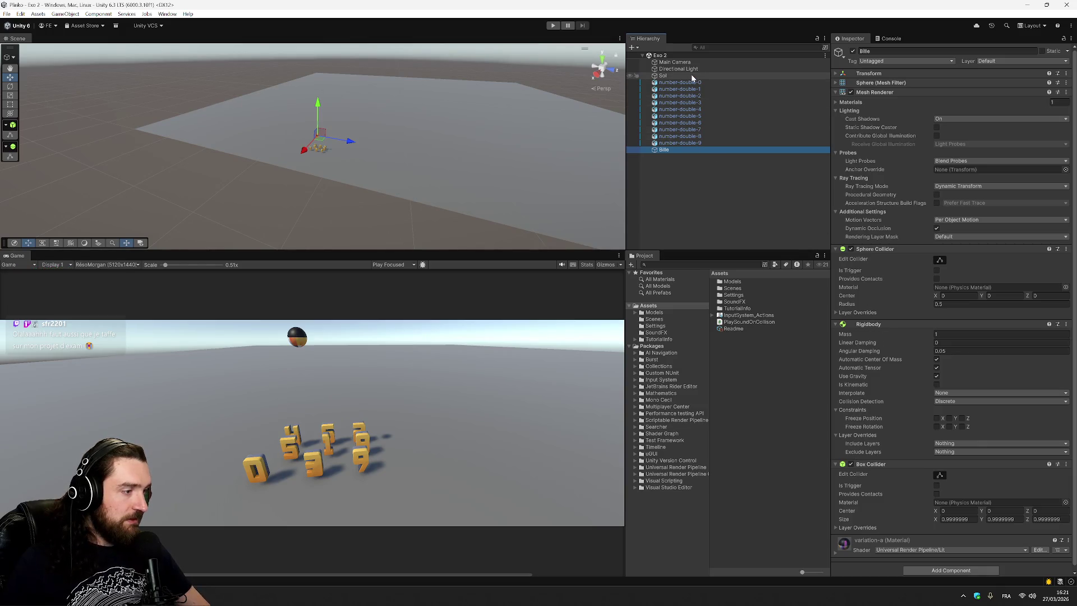
{"action": "left_click", "coordinate": [852, 465]}
{"action": "left_click", "coordinate": [786, 196]}
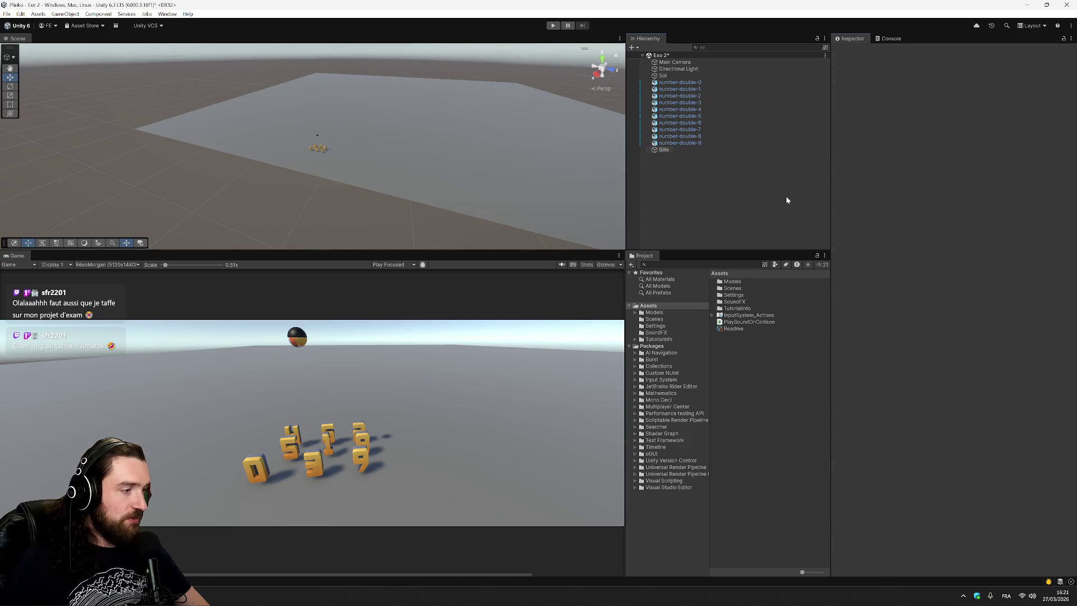
{"action": "left_click", "coordinate": [701, 150]}
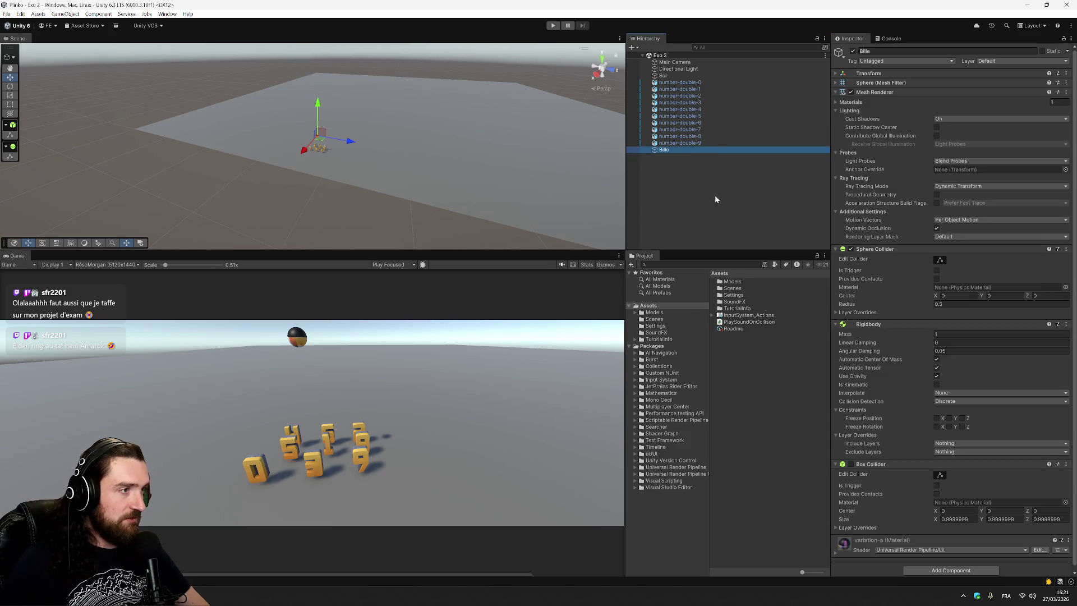
Step: Review Sol, number-double-7 and Bille, then begin adding a component to Sol
{"action": "left_click", "coordinate": [678, 75]}
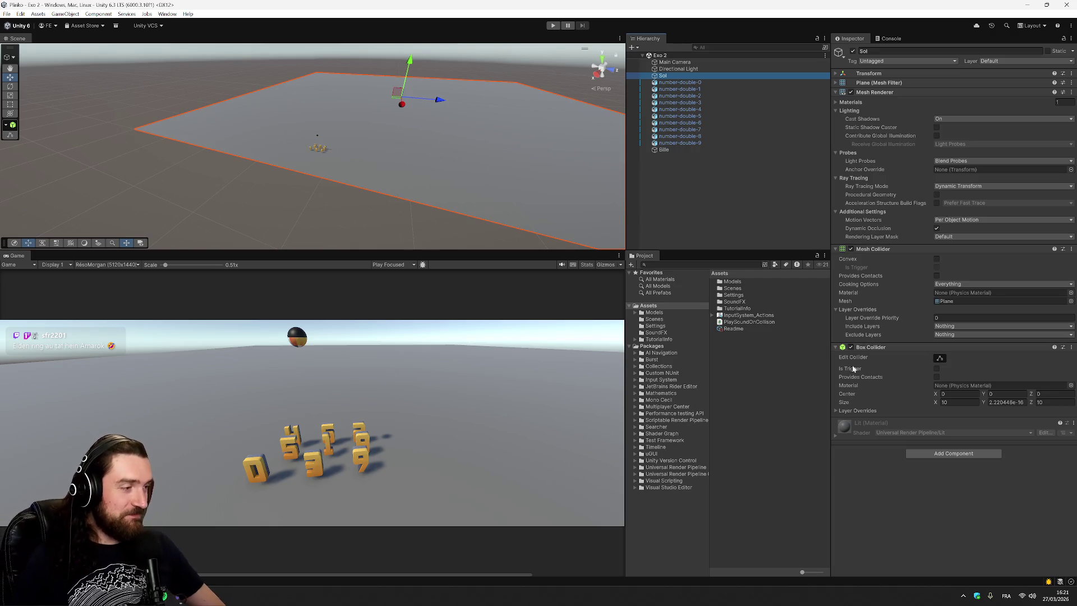
{"action": "left_click", "coordinate": [763, 129]}
{"action": "left_click", "coordinate": [696, 149]}
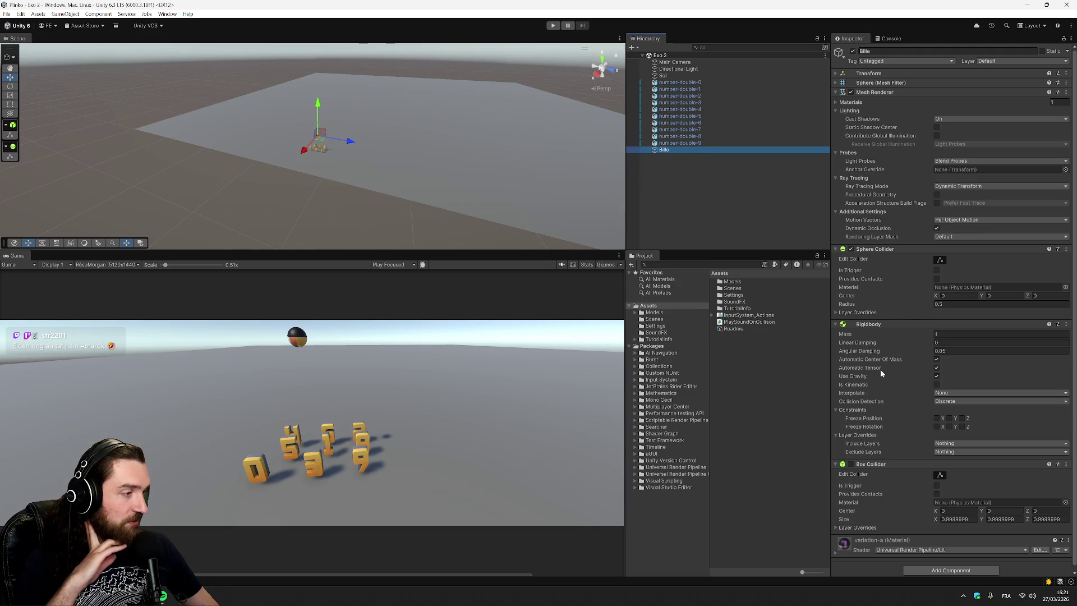
{"action": "left_click", "coordinate": [682, 76]}
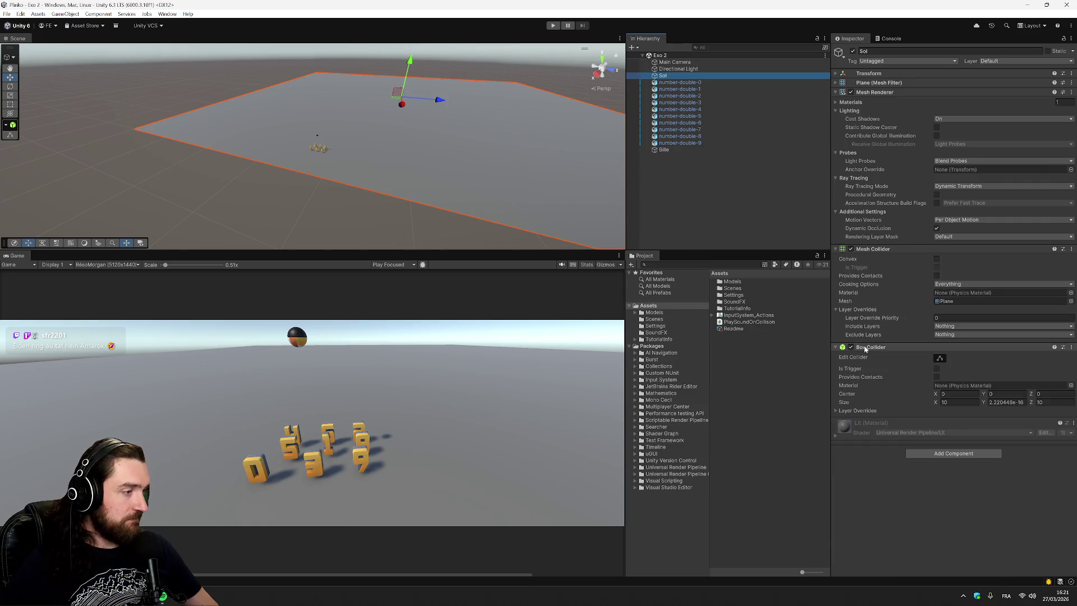
{"action": "left_click", "coordinate": [948, 454]}
Step: Give the ground Sol a Rigidbody, save the scene, and run Play mode to test it
{"action": "type", "text": "r"}
{"action": "left_click", "coordinate": [950, 480]}
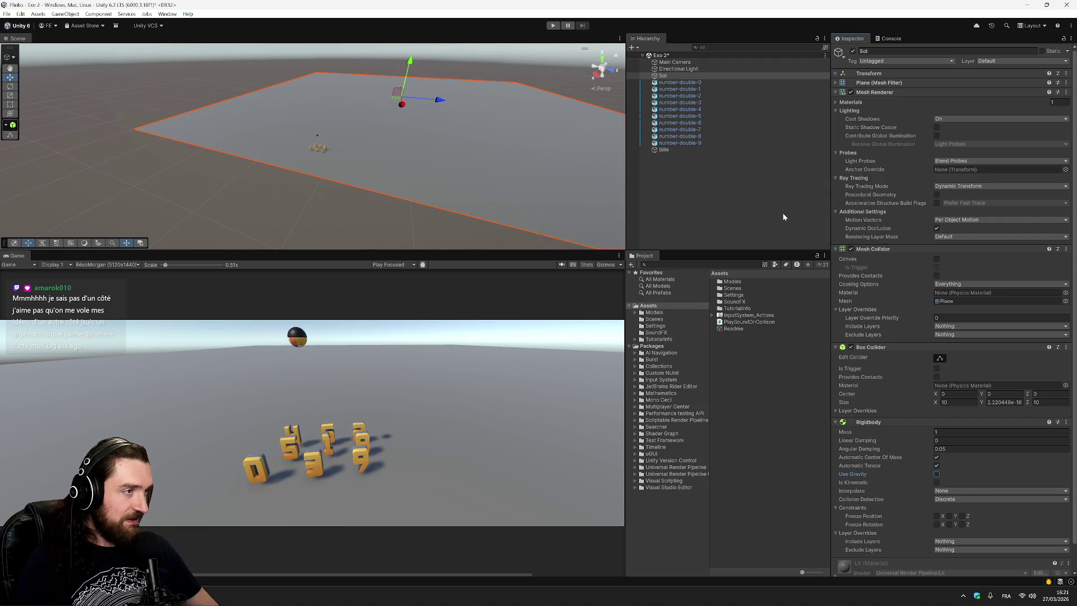
{"action": "key", "text": "ctrl+s"}
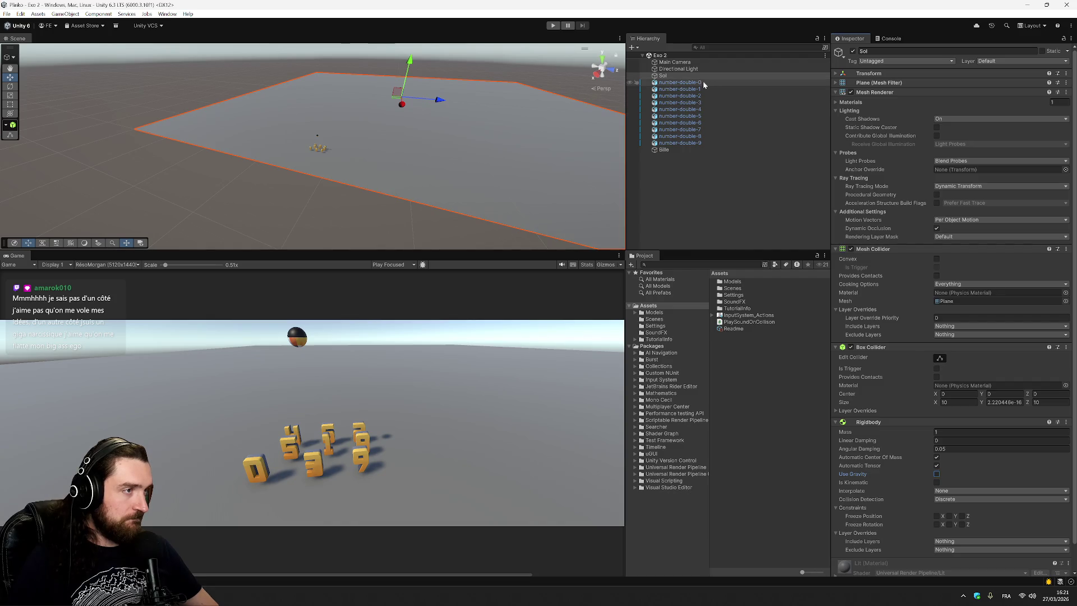
{"action": "left_click", "coordinate": [553, 26]}
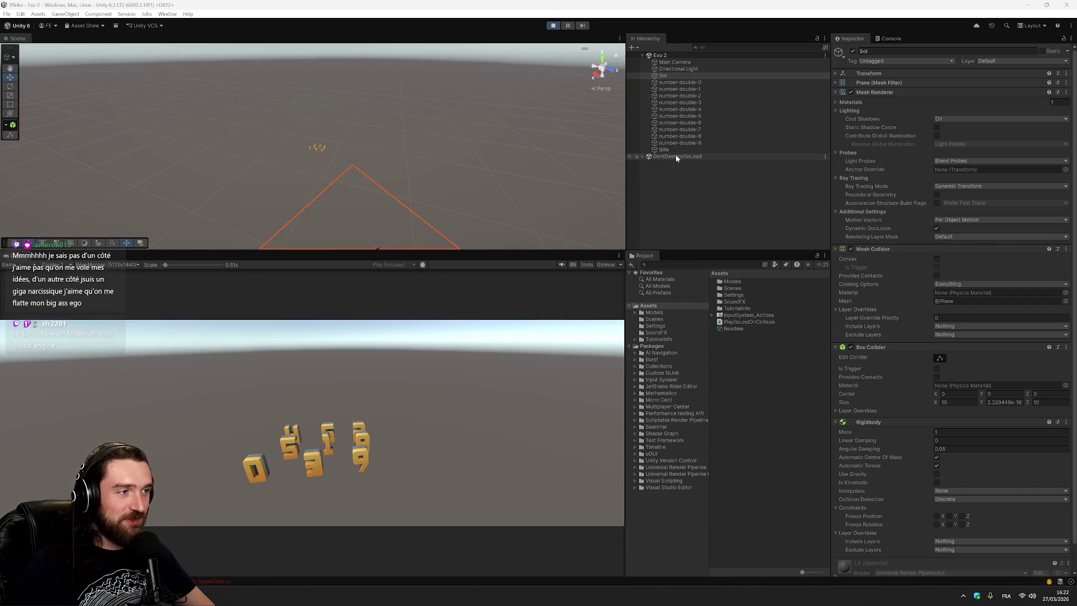
Step: Expand Sol's Transform to check its falling position, then stop Play mode
{"action": "left_click", "coordinate": [835, 74]}
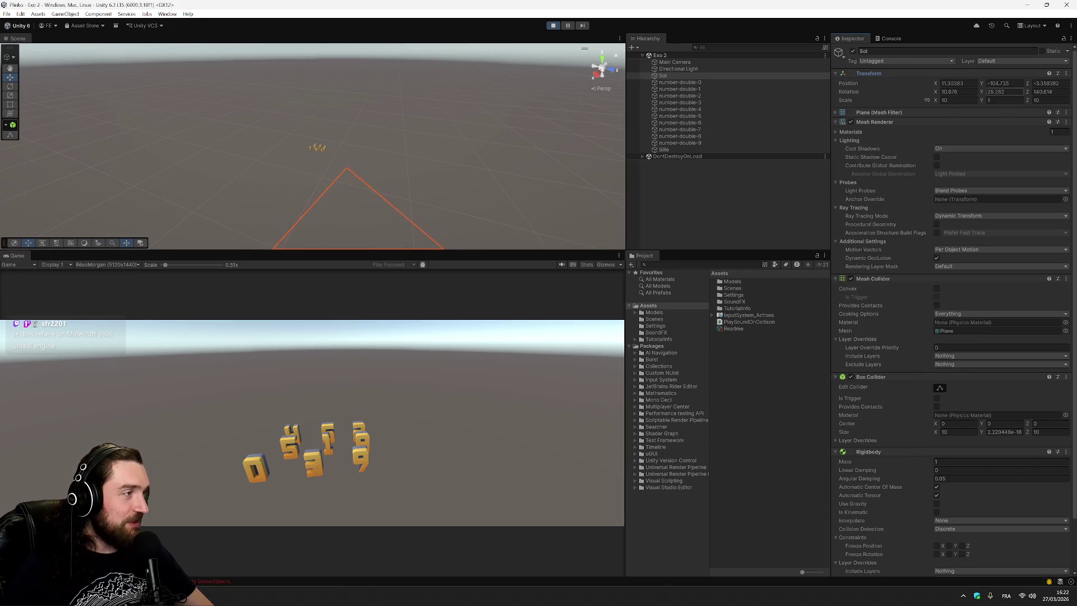
{"action": "left_click", "coordinate": [553, 26]}
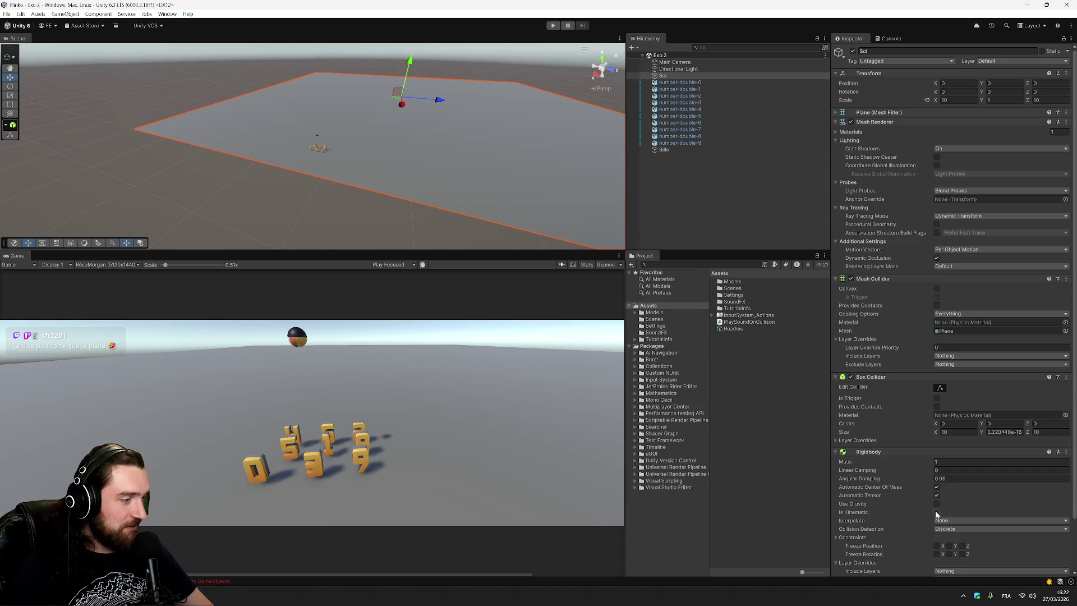
Step: Remove the Box Collider from the ball Bille, leaving only its Sphere Collider
{"action": "left_click", "coordinate": [674, 149]}
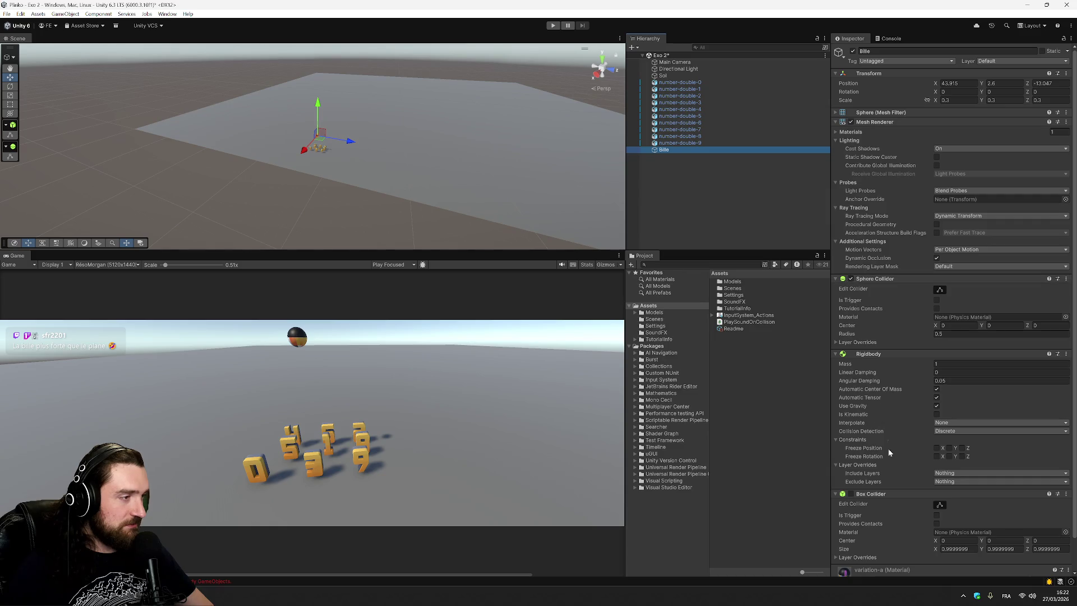
{"action": "scroll", "coordinate": [887, 449], "scroll_direction": "down", "scroll_amount": 2}
{"action": "left_click", "coordinate": [1067, 460]}
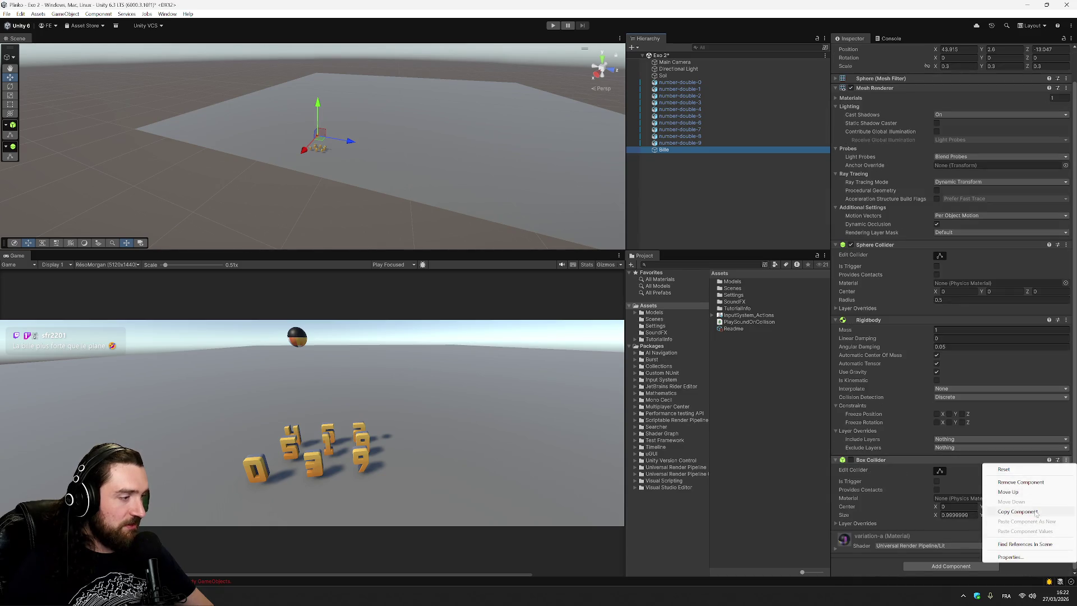
{"action": "left_click", "coordinate": [1036, 484]}
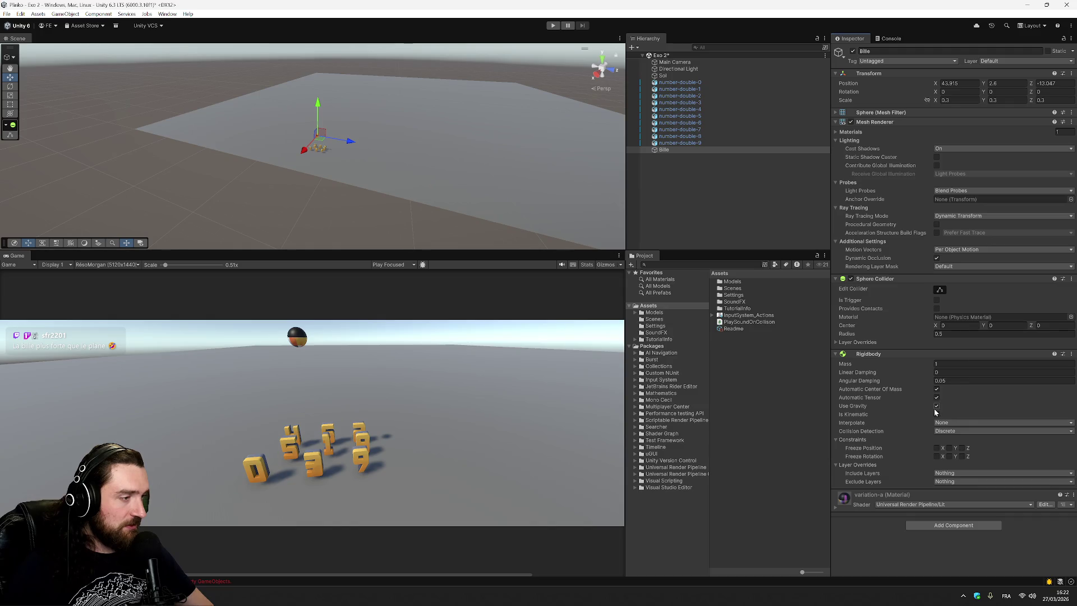
Step: Collapse Sol's Mesh and Box Collider panels, select number-double-0, and start Play mode
{"action": "left_click", "coordinate": [744, 192]}
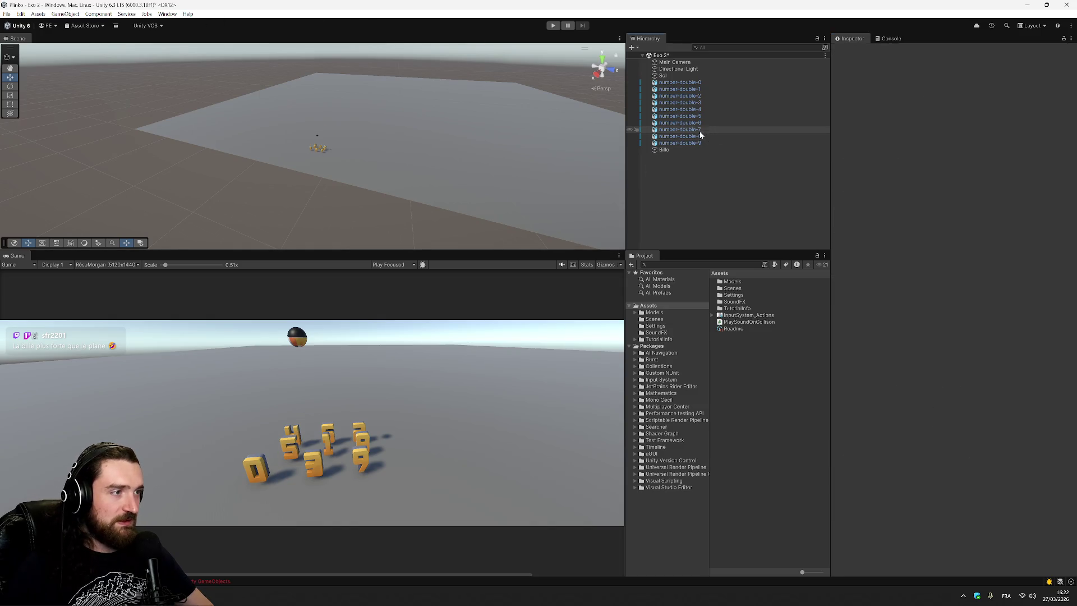
{"action": "left_click", "coordinate": [667, 76]}
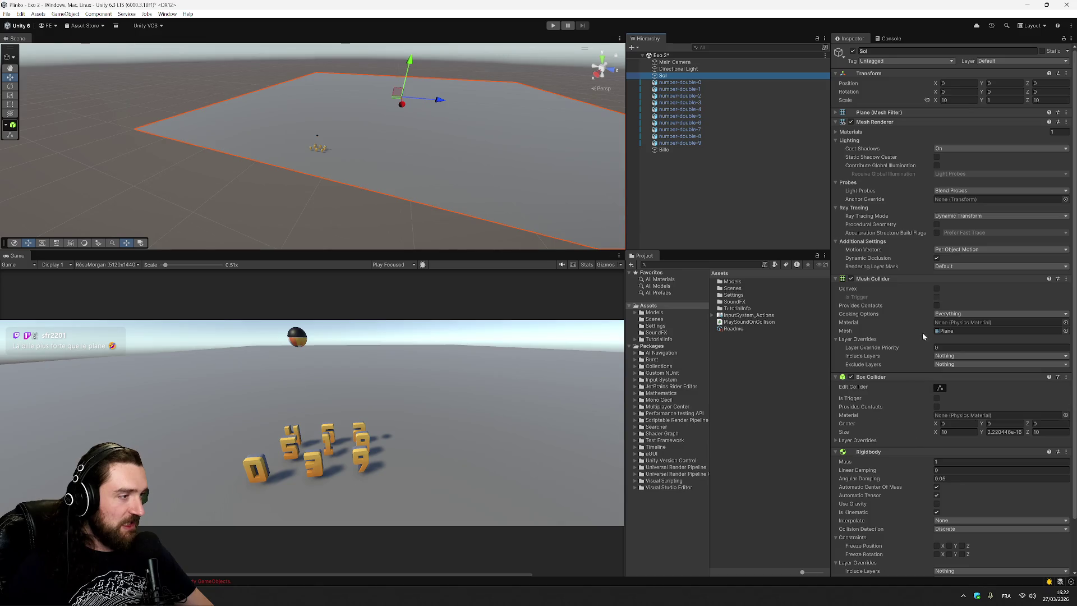
{"action": "left_click", "coordinate": [858, 279]}
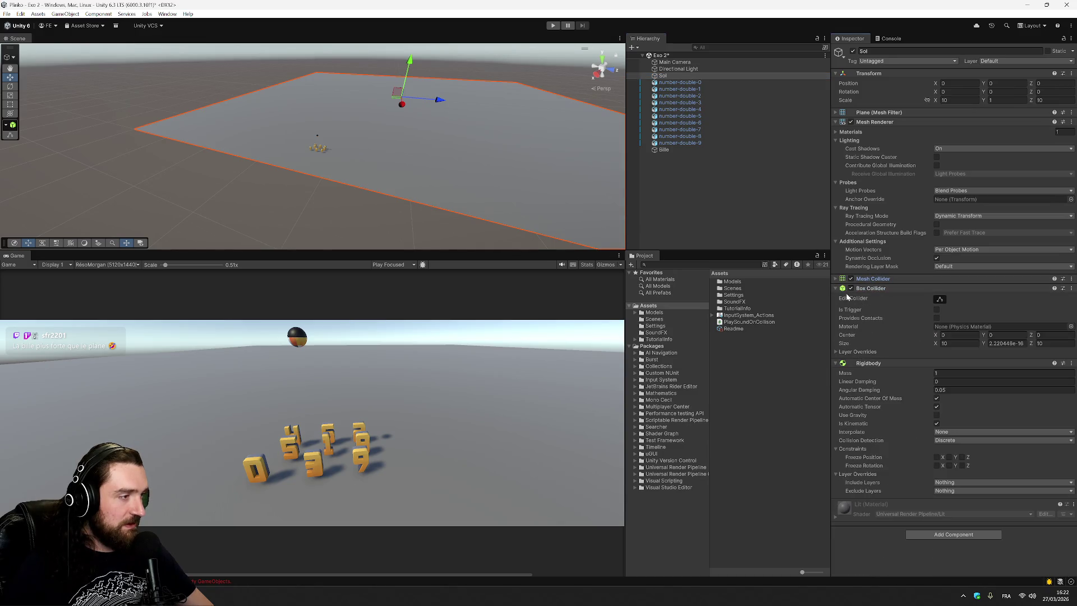
{"action": "left_click", "coordinate": [858, 288]}
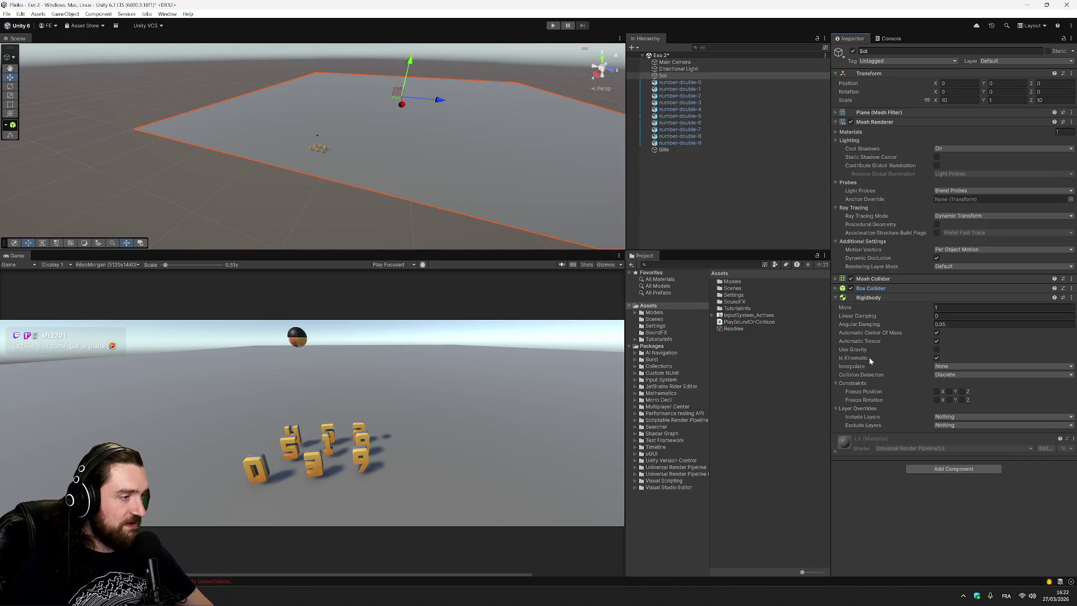
{"action": "left_click", "coordinate": [752, 173]}
{"action": "left_click", "coordinate": [694, 83]}
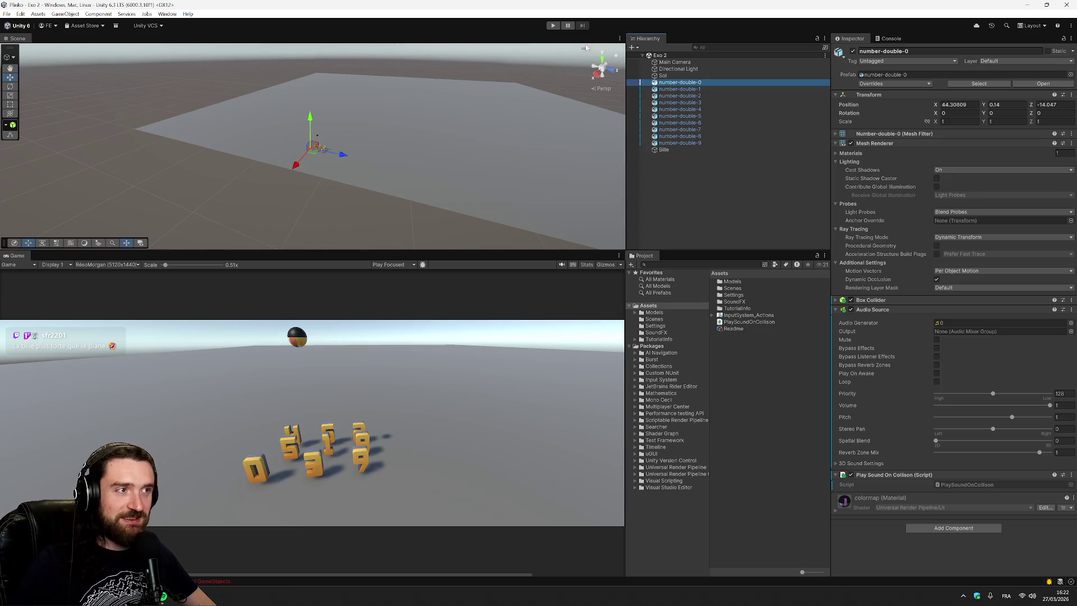
{"action": "left_click", "coordinate": [553, 26]}
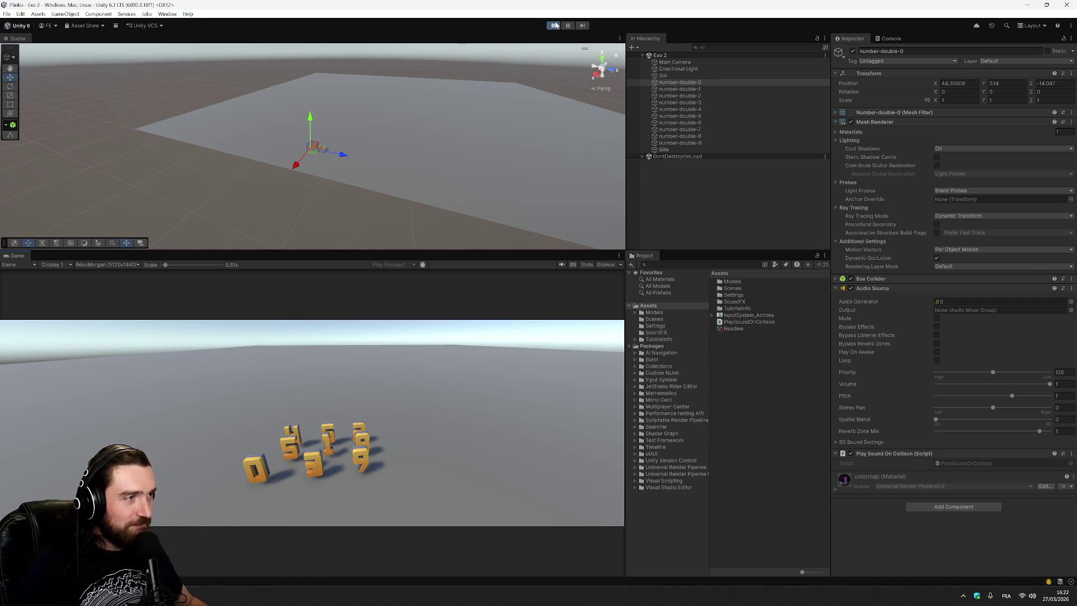
Step: Stop the test run and inspect the Sol ground and the Bille ball
{"action": "left_click", "coordinate": [553, 25]}
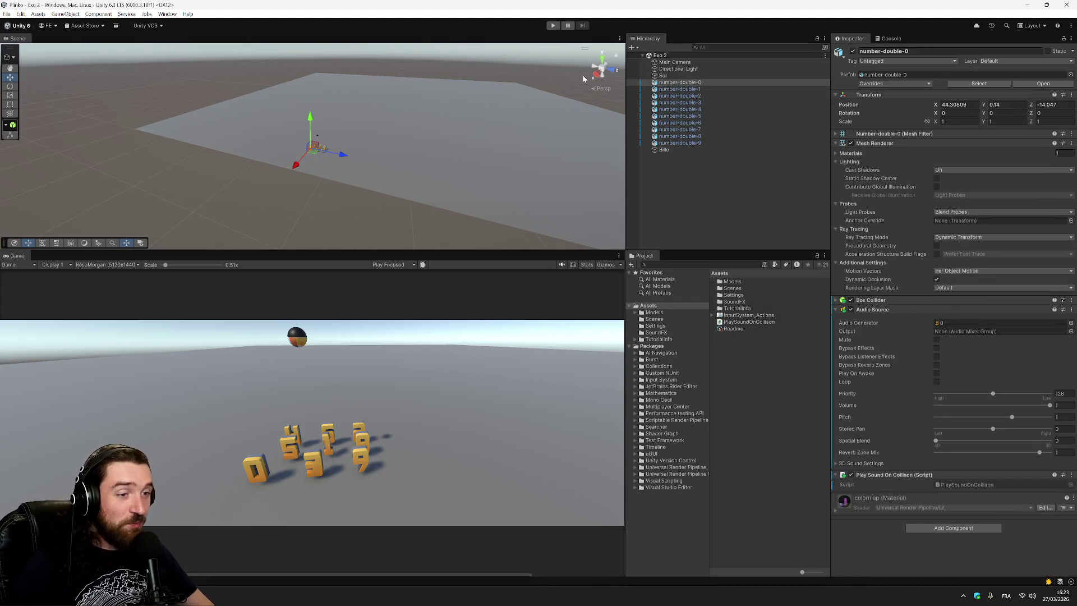
{"action": "left_click", "coordinate": [663, 75]}
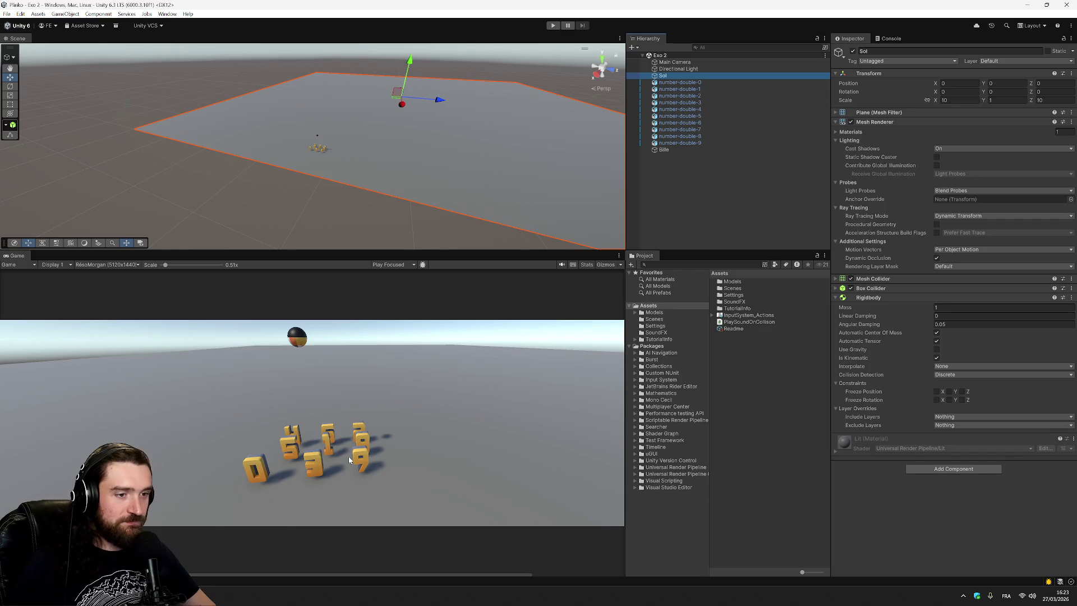
{"action": "left_click", "coordinate": [664, 149]}
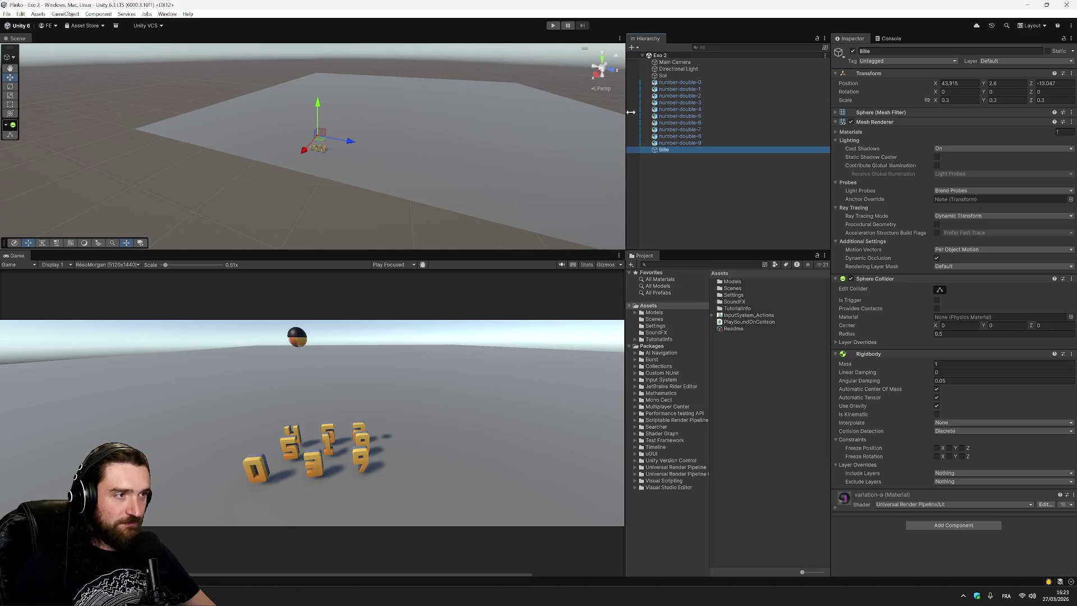
Step: In Top view, move Bille right to X 44.209, save the scene, and test-play it
{"action": "left_click", "coordinate": [603, 61]}
{"action": "scroll", "coordinate": [276, 150], "scroll_direction": "up", "scroll_amount": 6}
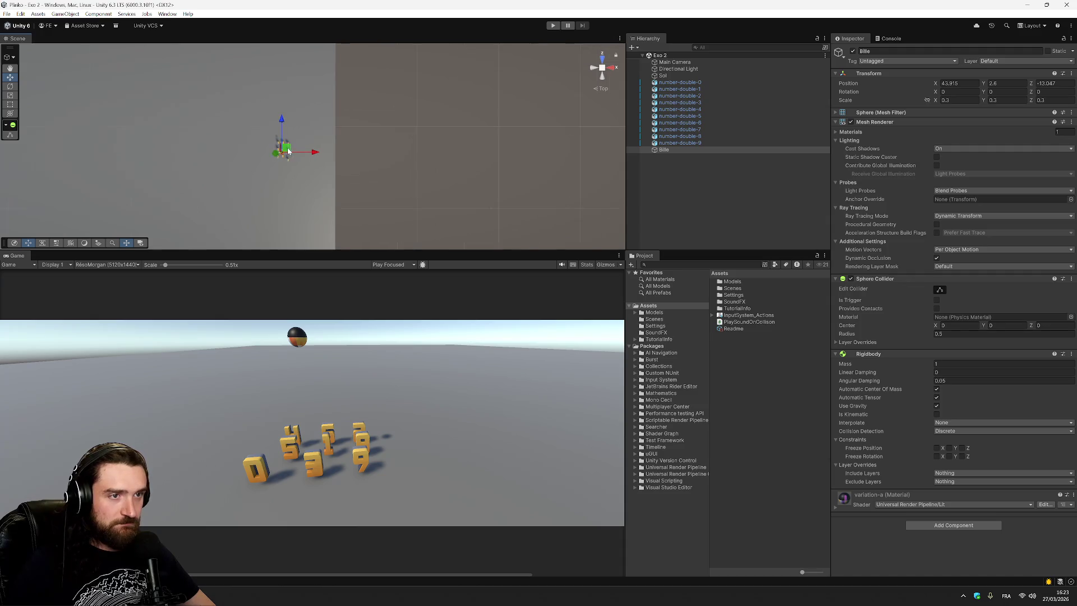
{"action": "scroll", "coordinate": [269, 172], "scroll_direction": "up", "scroll_amount": 5}
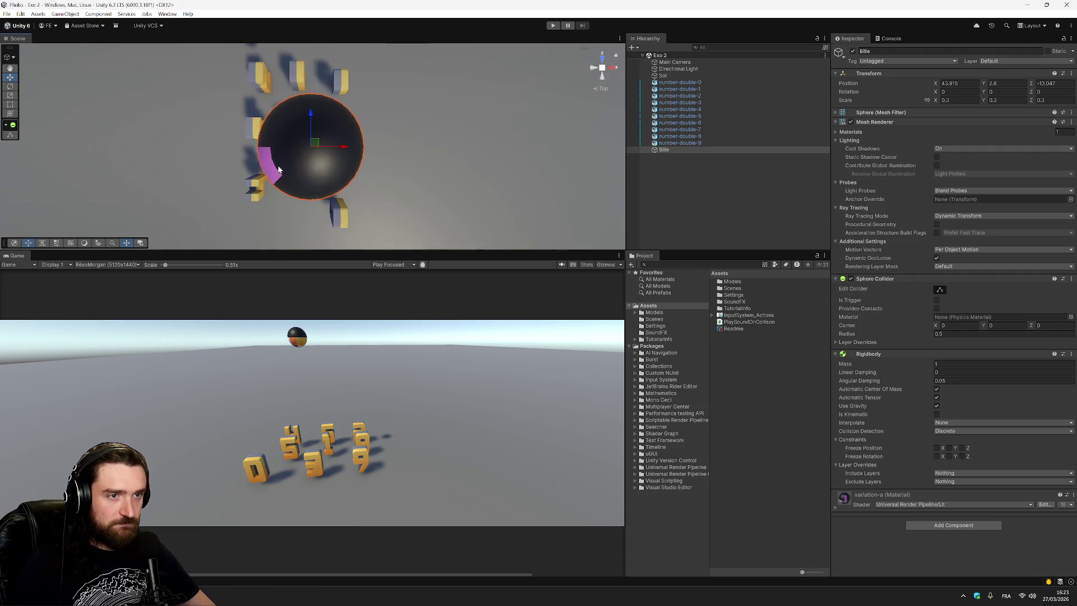
{"action": "mouse_move", "coordinate": [305, 142]}
{"action": "left_mouse_down"}
{"action": "mouse_move", "coordinate": [284, 101]}
{"action": "mouse_move", "coordinate": [372, 106]}
{"action": "mouse_move", "coordinate": [356, 116]}
{"action": "mouse_move", "coordinate": [377, 116]}
{"action": "left_mouse_up"}
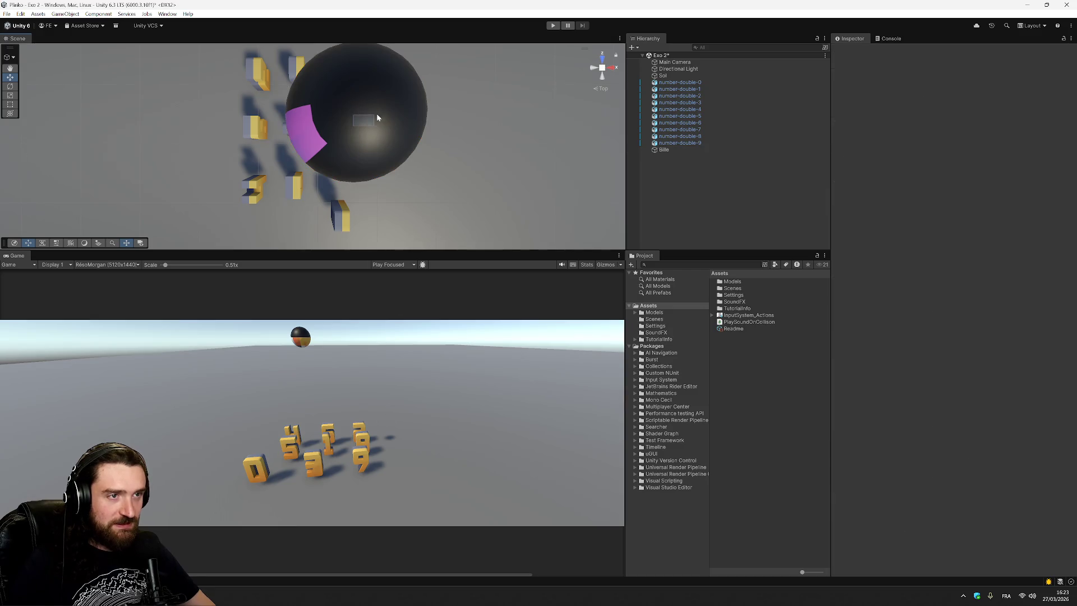
{"action": "scroll", "coordinate": [362, 126], "scroll_direction": "down", "scroll_amount": 10}
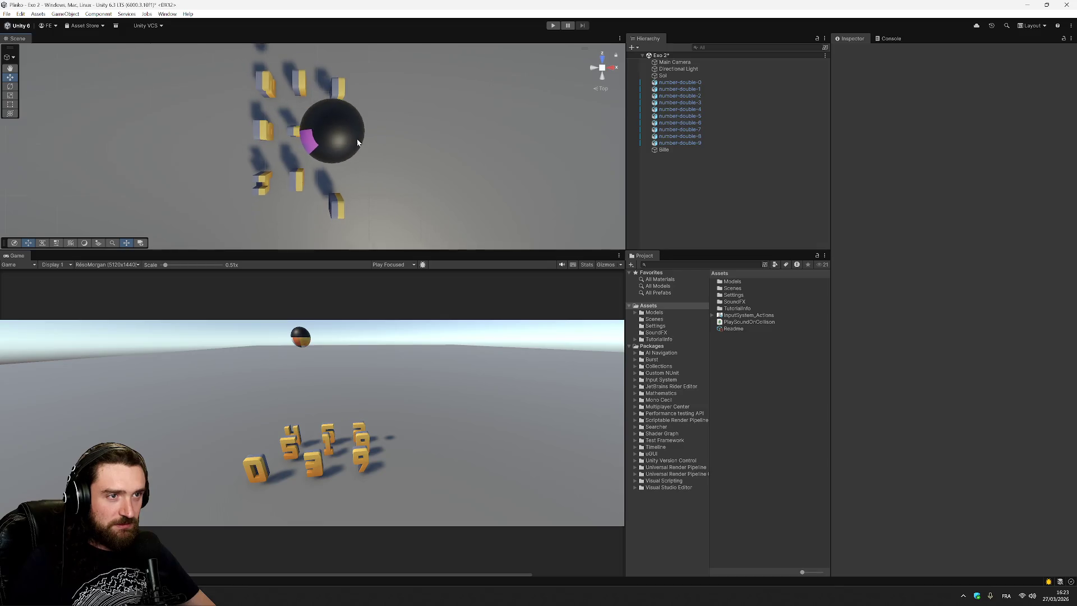
{"action": "left_click", "coordinate": [314, 143]}
{"action": "left_click_drag", "start_coordinate": [313, 145], "coordinate": [329, 149]}
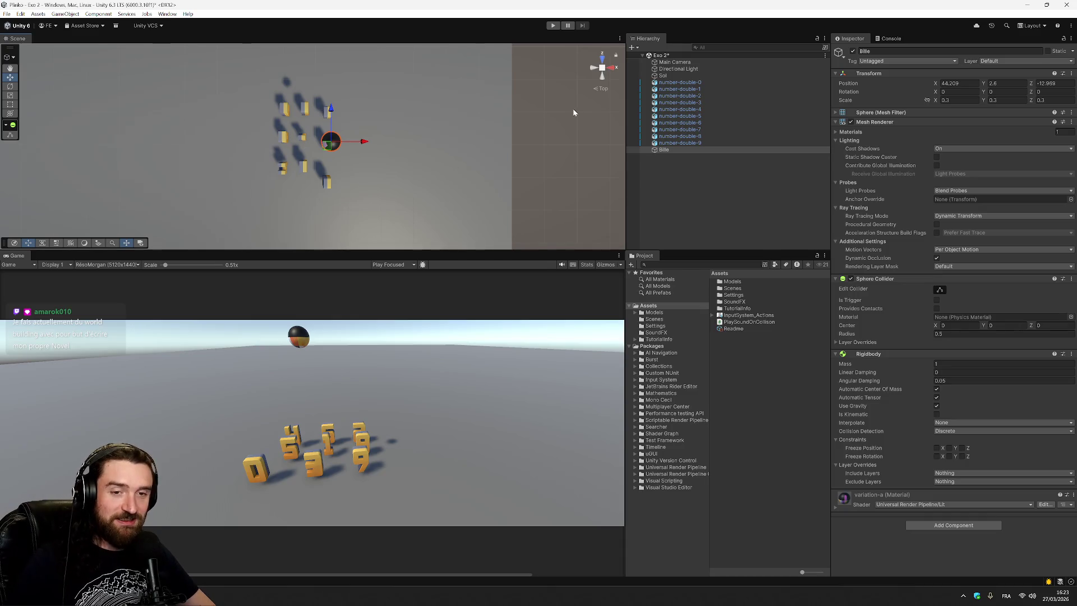
{"action": "key", "text": "ctrl+s"}
{"action": "left_click", "coordinate": [553, 25]}
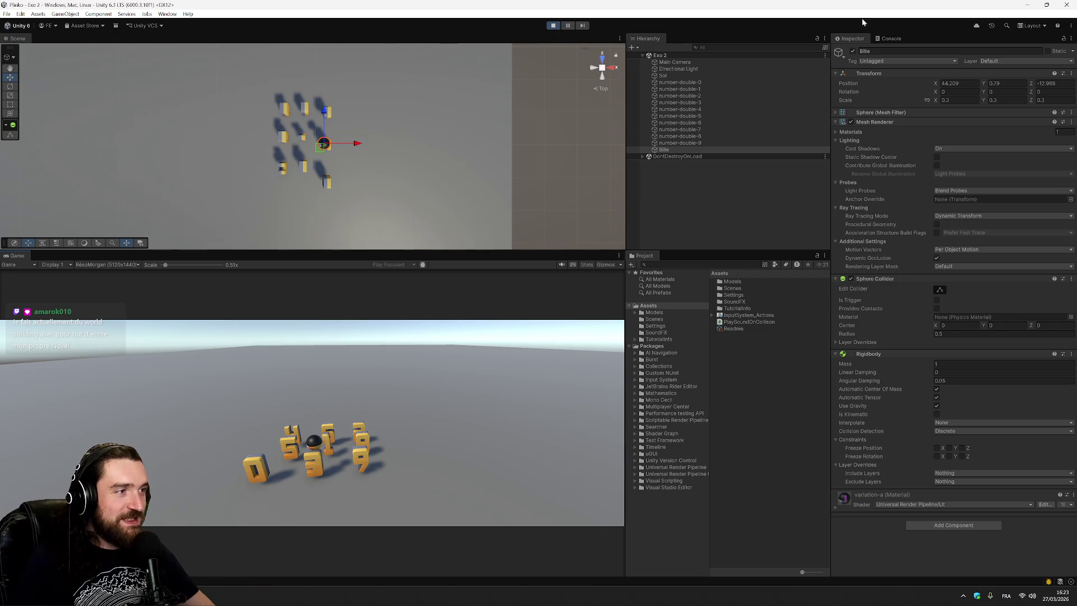
Step: Shift block number-double-7 right during the test run, then stop Play mode
{"action": "left_click", "coordinate": [698, 129]}
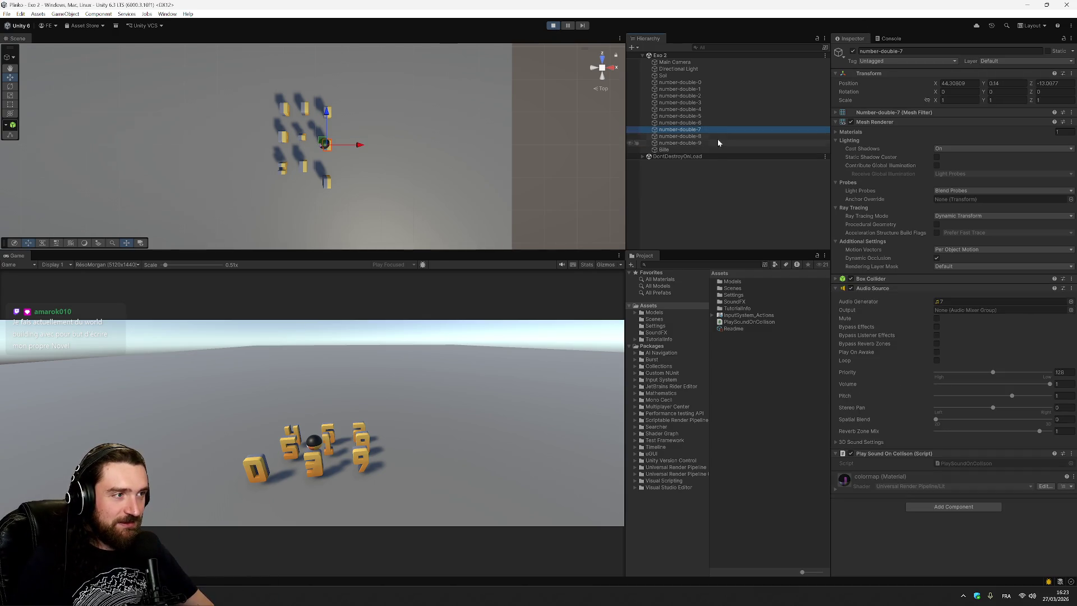
{"action": "left_click", "coordinate": [322, 144]}
{"action": "left_click_drag", "start_coordinate": [323, 144], "coordinate": [352, 144]}
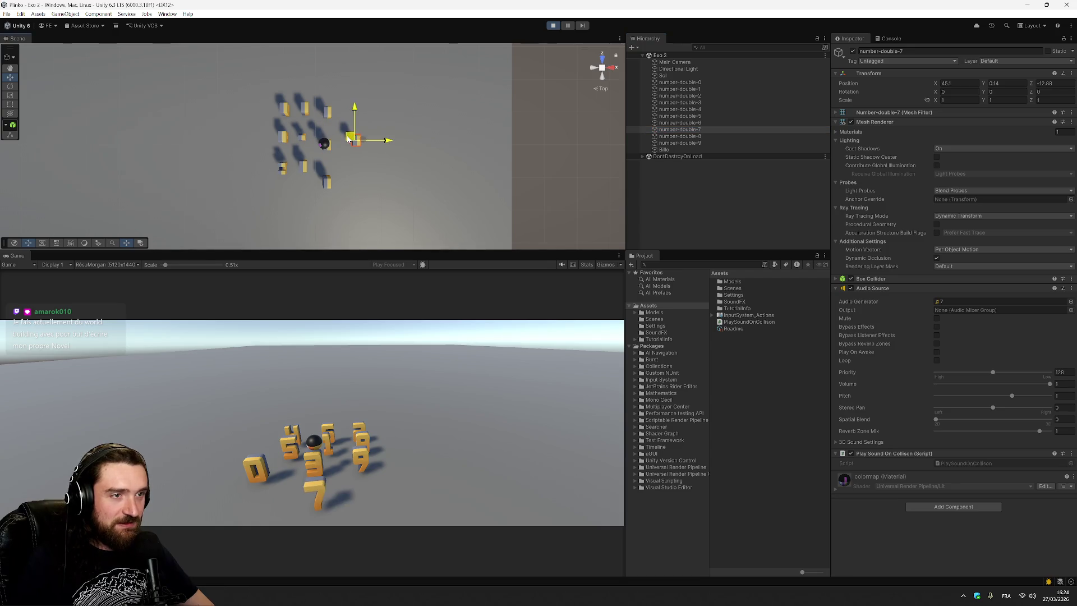
{"action": "left_click", "coordinate": [553, 25]}
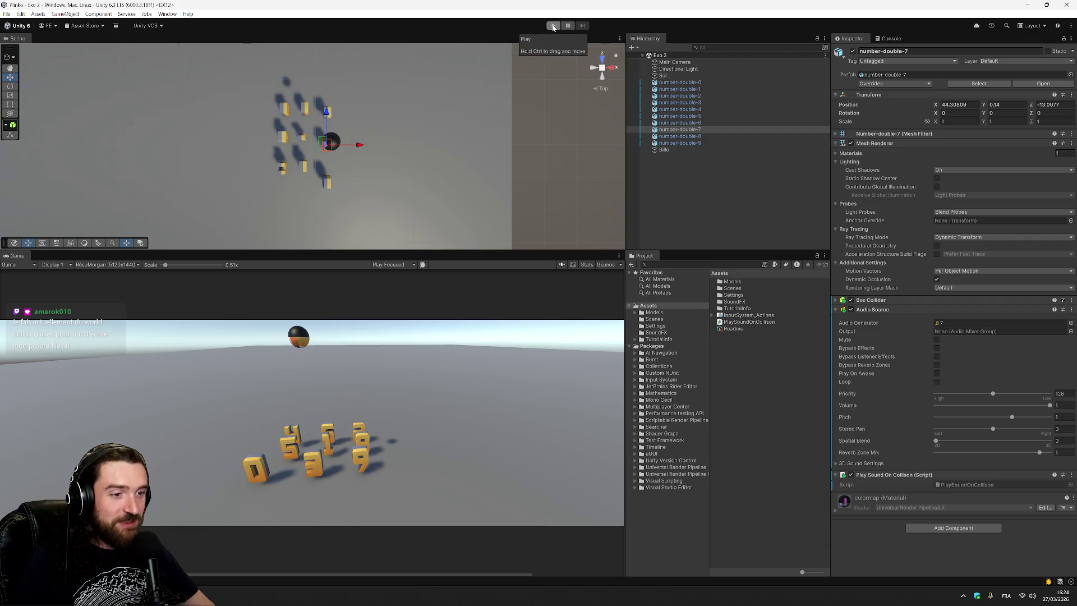
Step: Move number-double-7 right to X 45.78, save, and test-play the new layout
{"action": "left_click", "coordinate": [684, 133]}
{"action": "left_click_drag", "start_coordinate": [325, 145], "coordinate": [378, 147]}
{"action": "key", "text": "ctrl+s"}
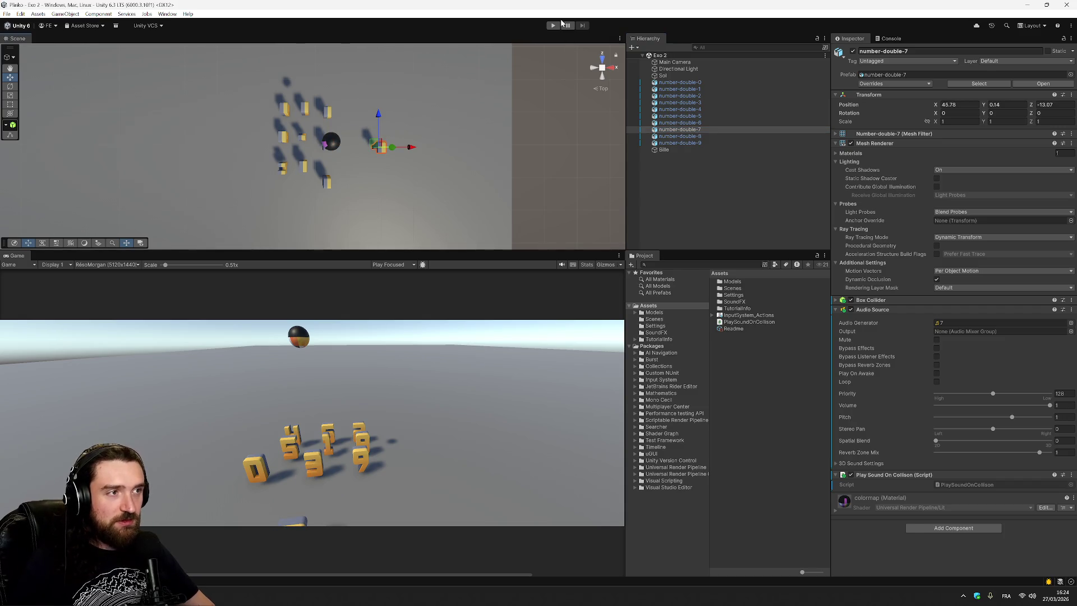
{"action": "left_click", "coordinate": [554, 26]}
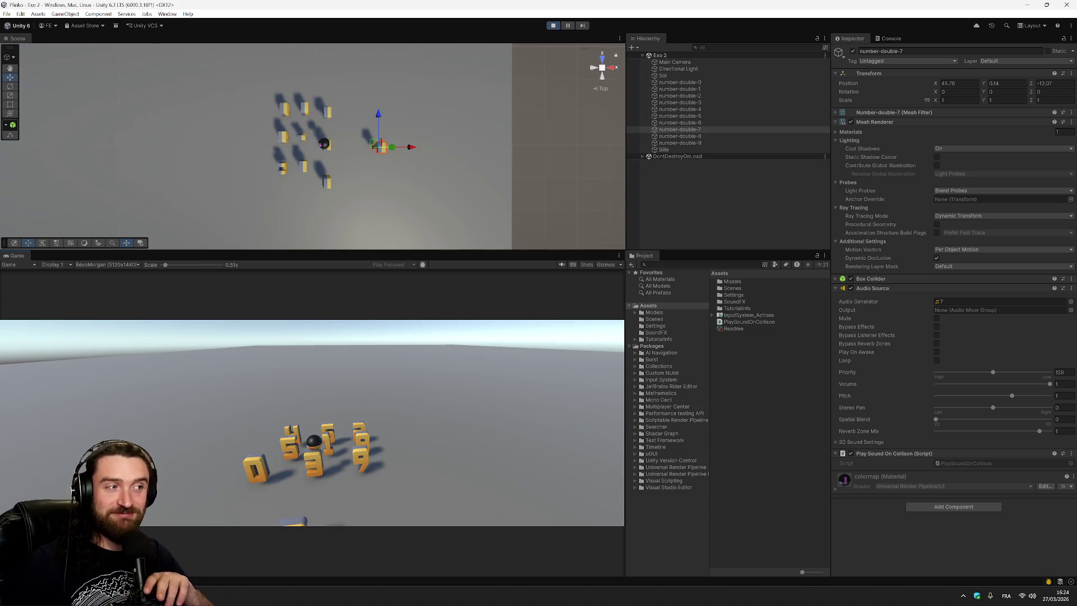
{"action": "left_click", "coordinate": [553, 26]}
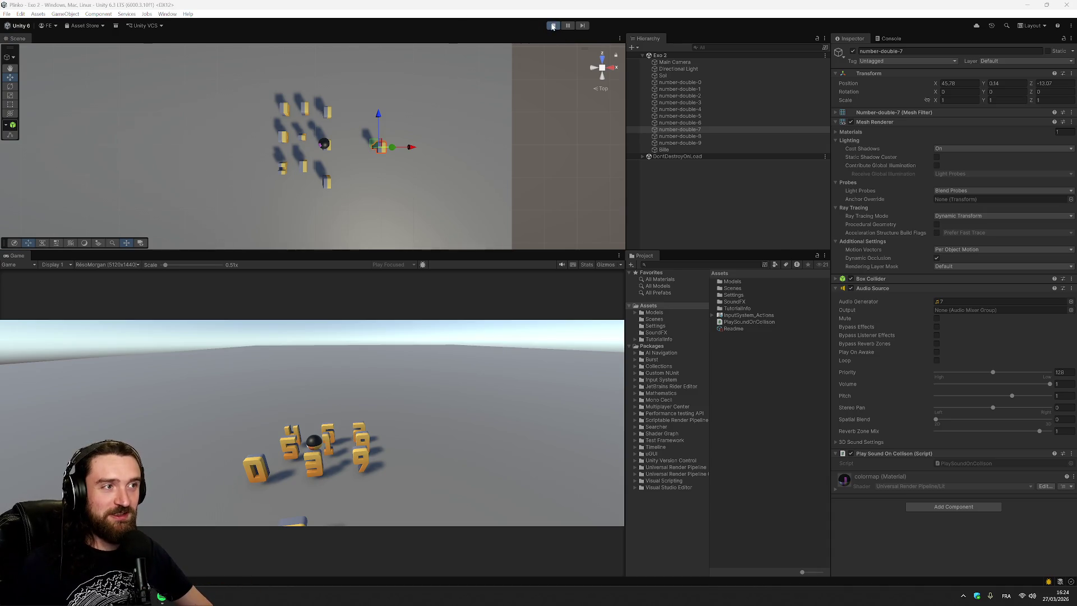
Step: Move block number-double-7 slightly back to the left and save the scene
{"action": "left_click_drag", "start_coordinate": [375, 145], "coordinate": [351, 144]}
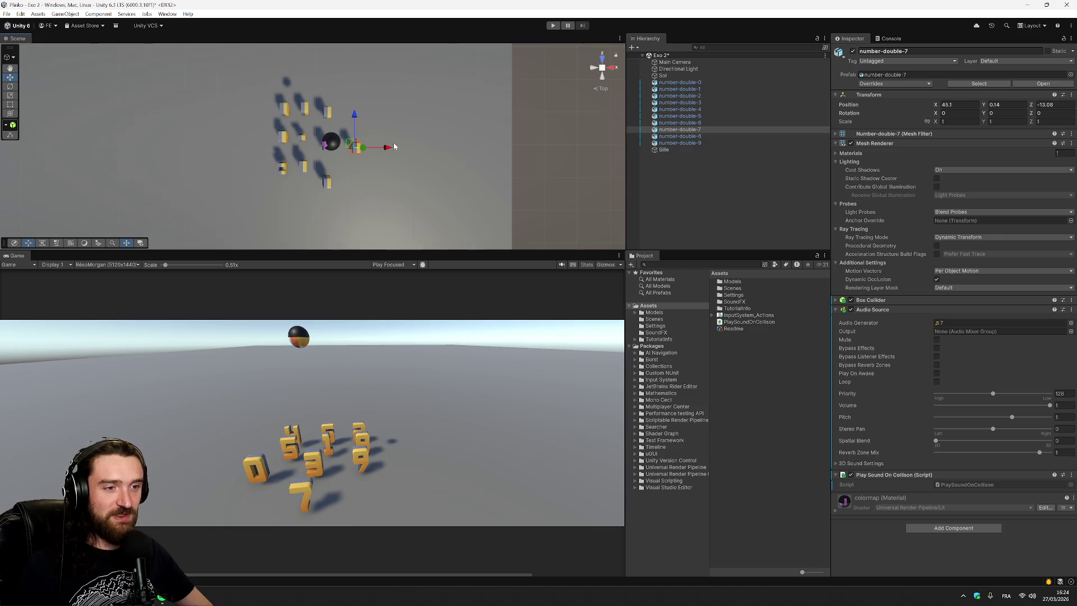
{"action": "left_click", "coordinate": [735, 188]}
{"action": "key", "text": "ctrl+s"}
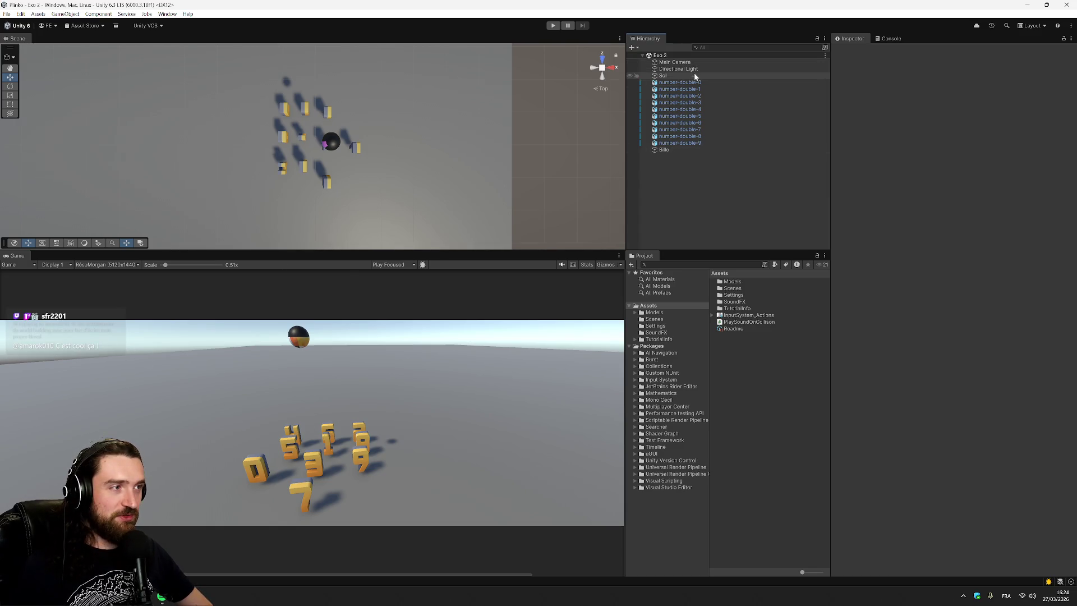
Step: Compare number-double-0's Box Collider with Bille, then make Bille's Rigidbody kinematic
{"action": "left_click", "coordinate": [678, 148]}
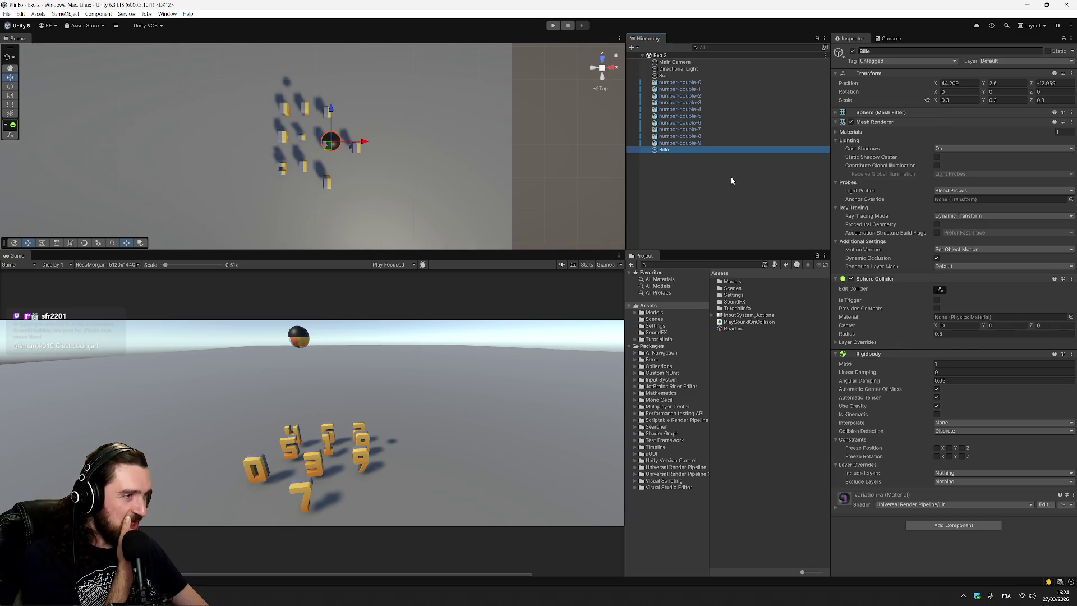
{"action": "left_click", "coordinate": [709, 86]}
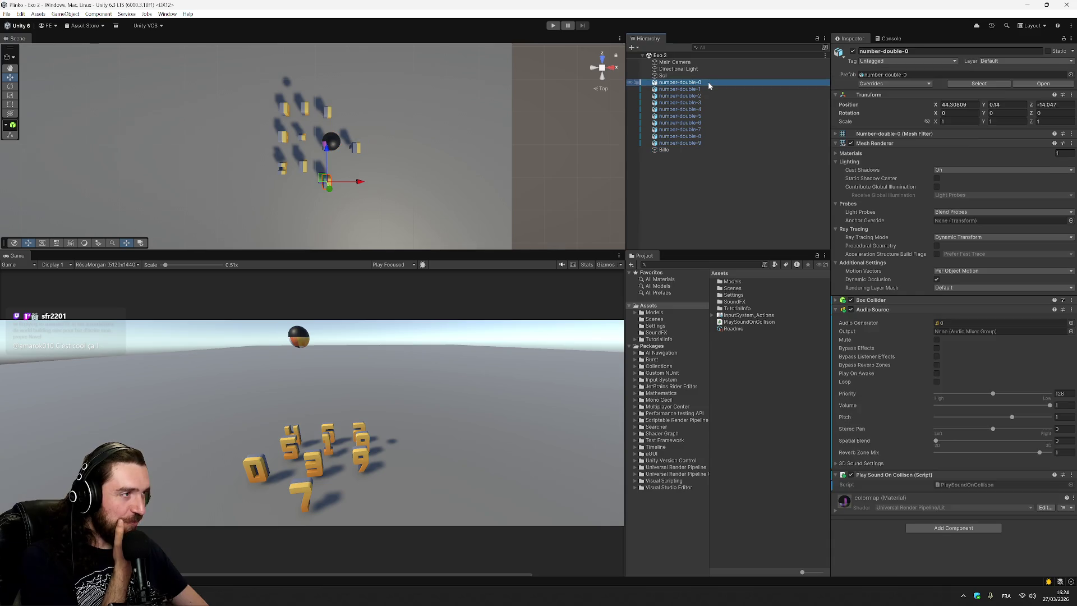
{"action": "left_click", "coordinate": [906, 300]}
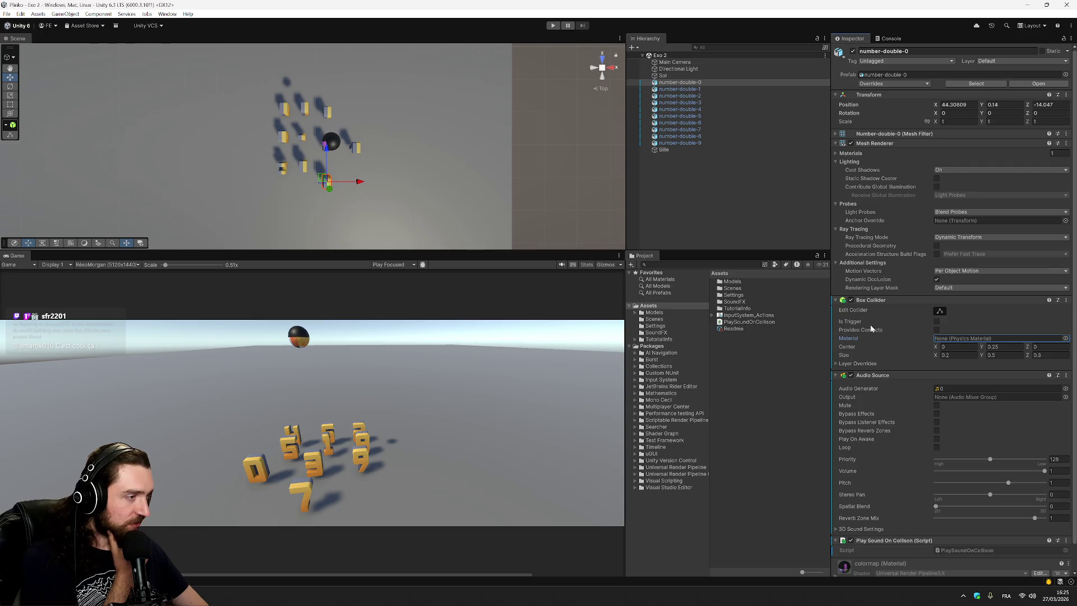
{"action": "left_click", "coordinate": [676, 149]}
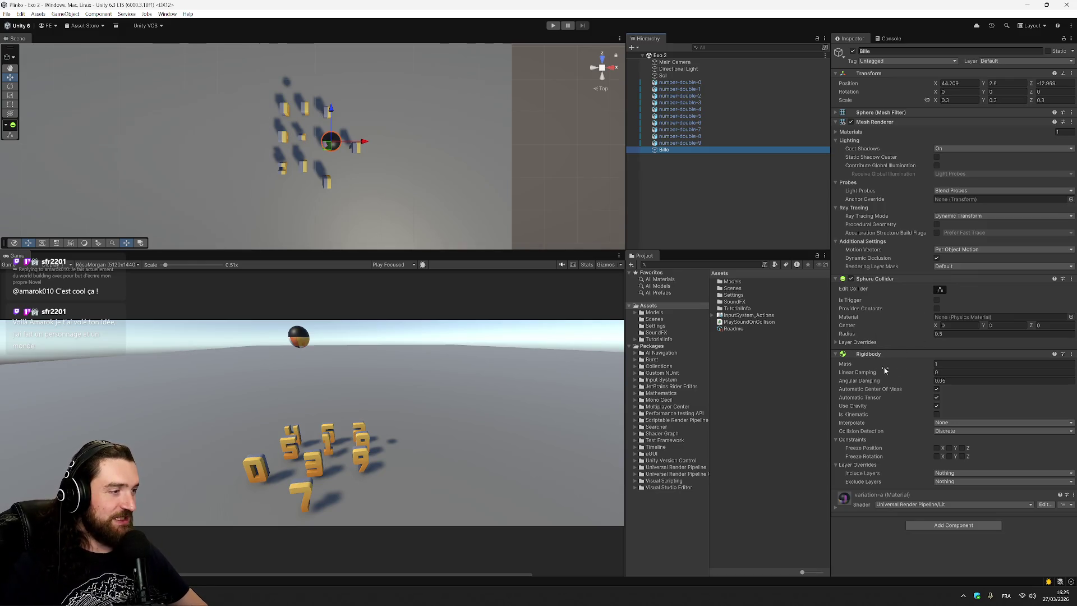
{"action": "left_click", "coordinate": [936, 415]}
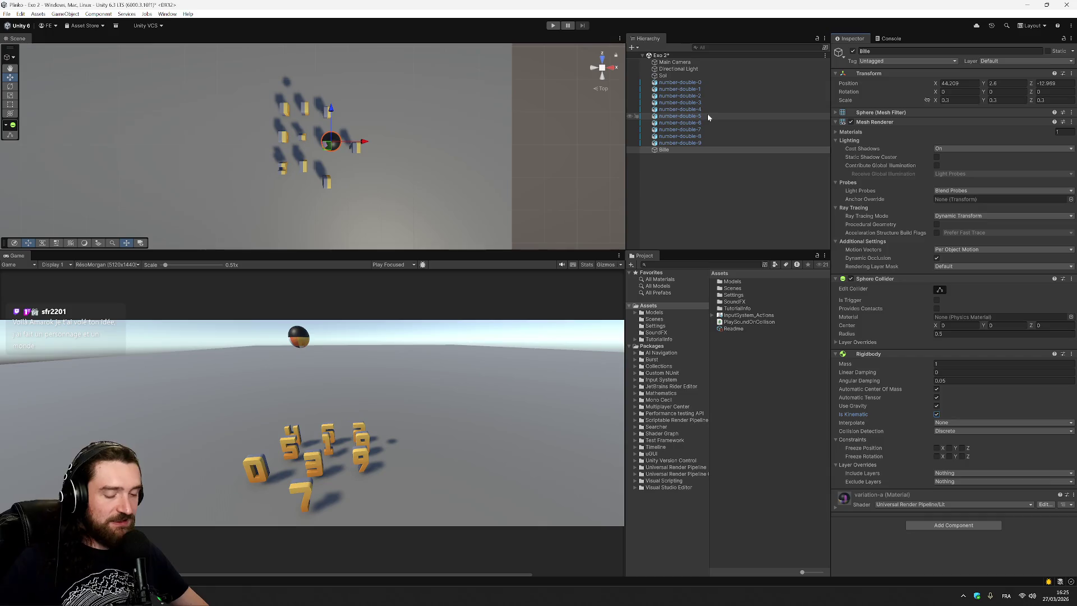
Step: Save and test-run the scene with Bille's Rigidbody set to kinematic
{"action": "key", "text": "ctrl+s"}
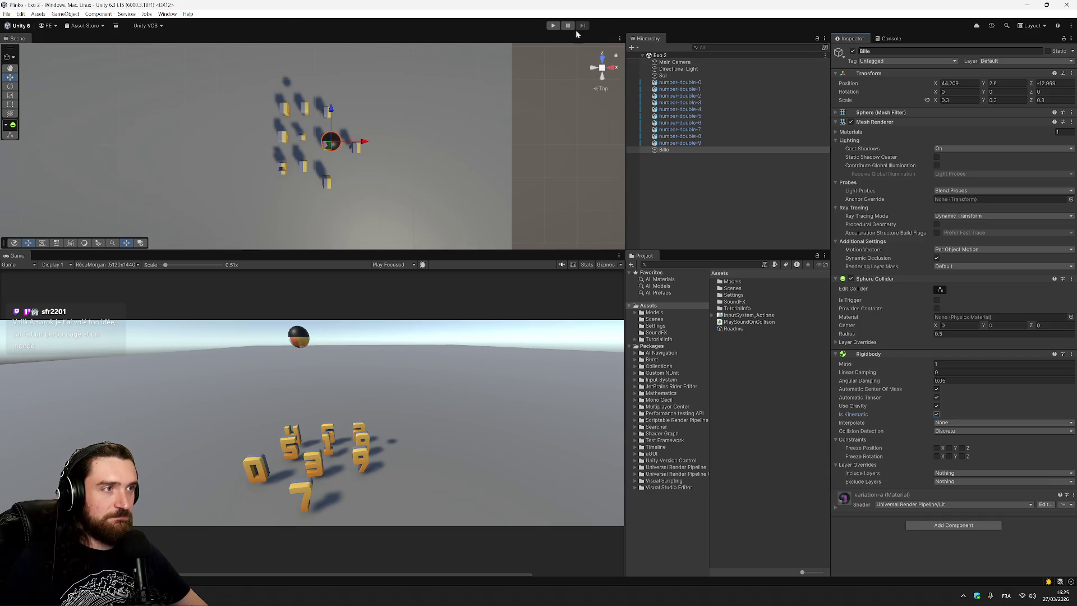
{"action": "left_click", "coordinate": [553, 26]}
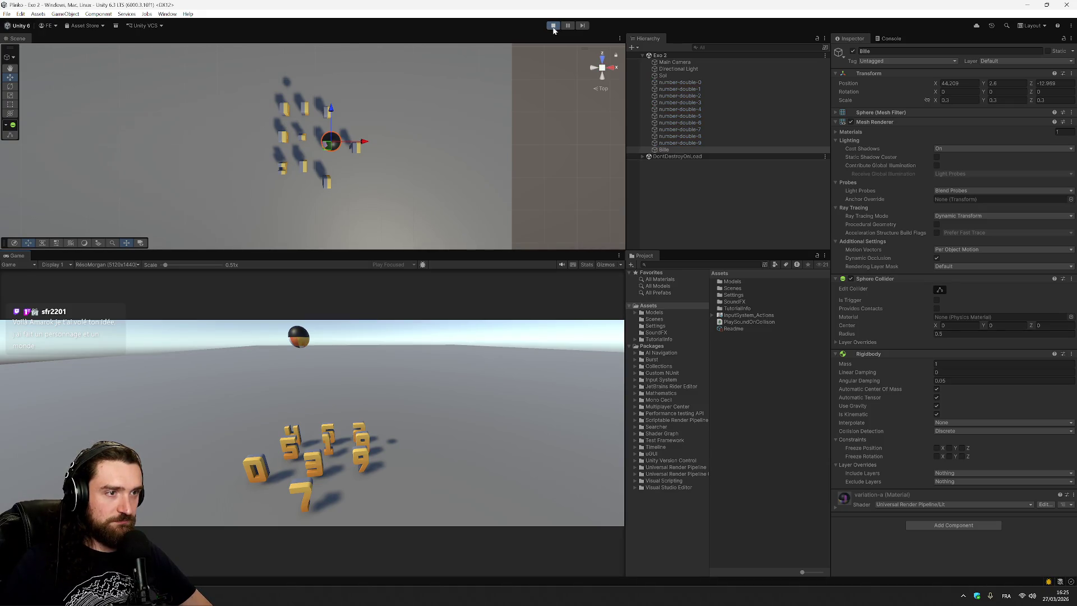
{"action": "left_click", "coordinate": [554, 27]}
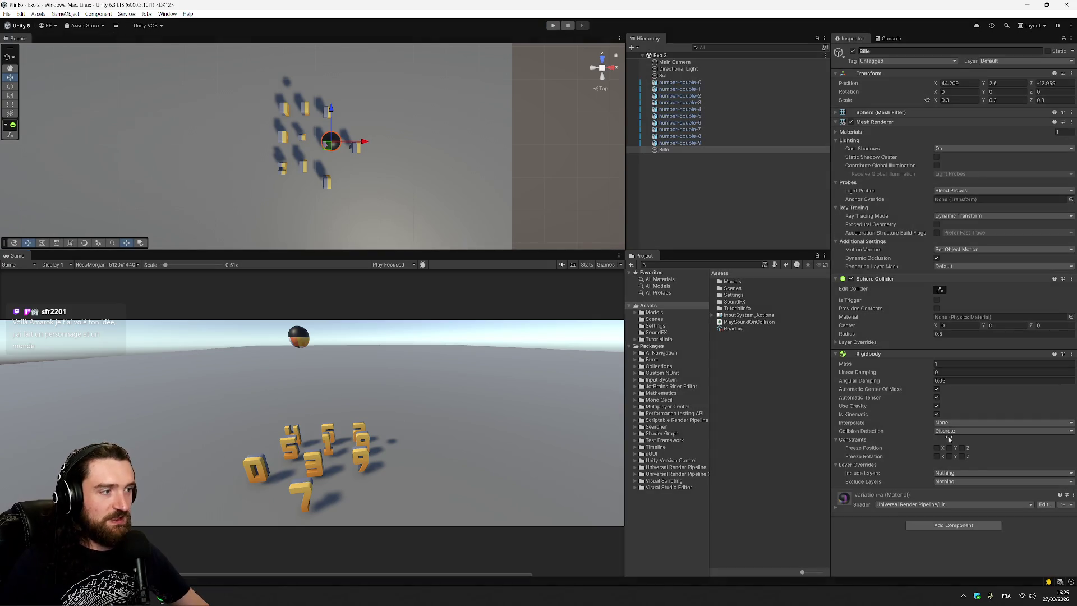
Step: Make Bille's Rigidbody non-kinematic with Discrete collision detection, then switch to the Incompetech page
{"action": "left_click", "coordinate": [937, 414]}
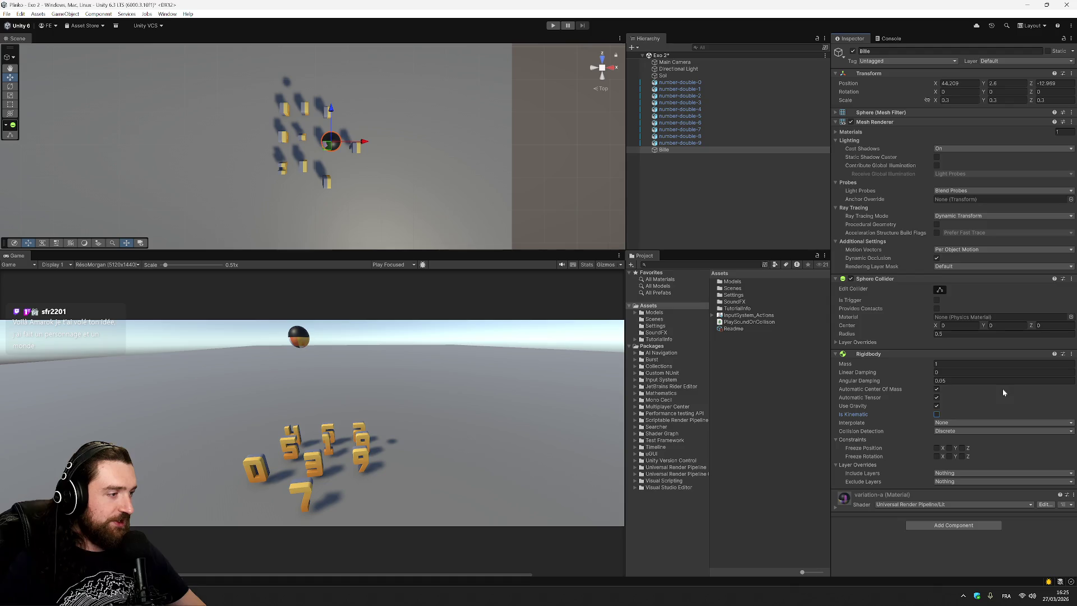
{"action": "left_click", "coordinate": [993, 431]}
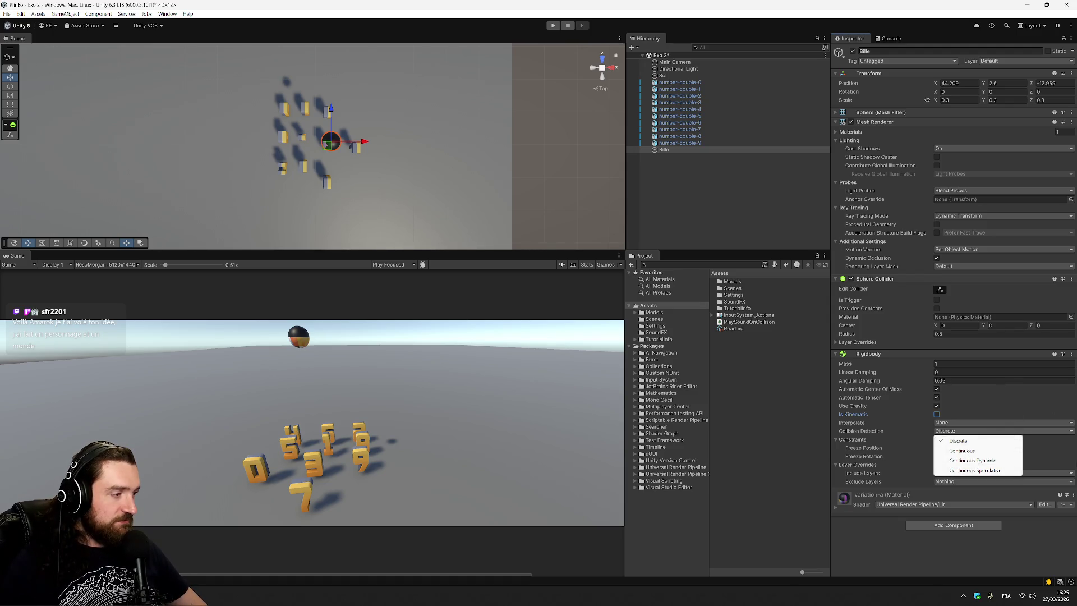
{"action": "left_click", "coordinate": [1061, 460]}
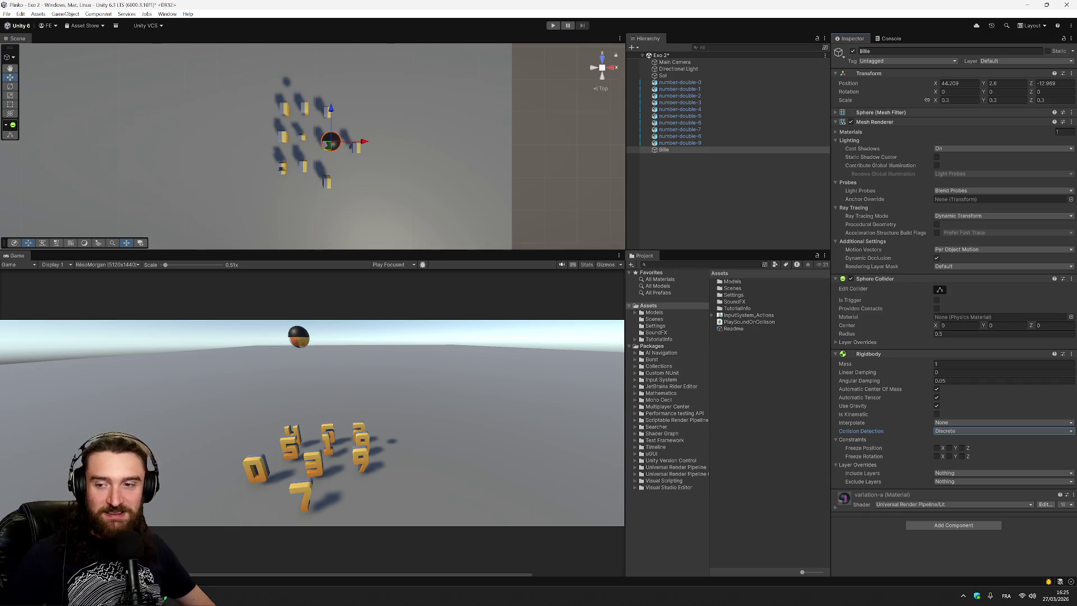
{"action": "key", "text": "alt+Tab"}
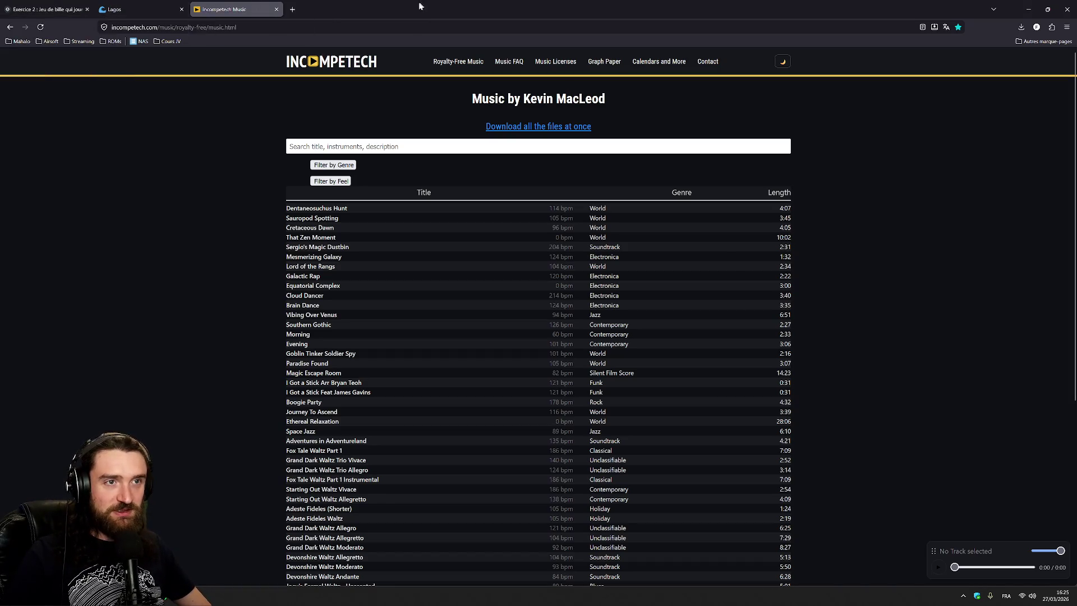
Step: Leave the Incompetech music list and return to the Unity editor
{"action": "key", "text": "alt+Tab"}
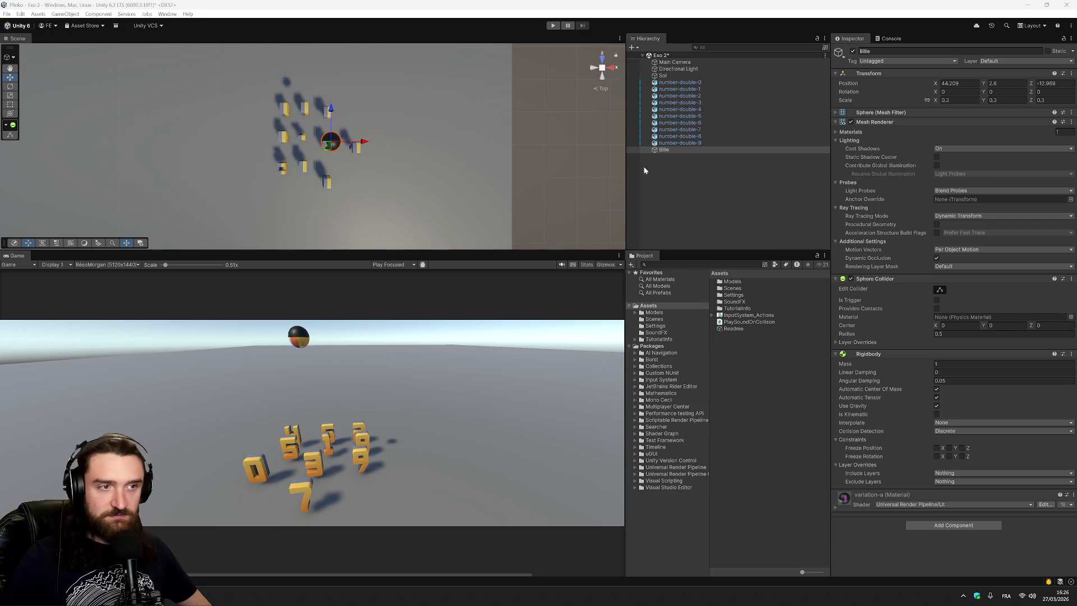
Step: Add a Physics Raycaster to Bille via the 'physic' search, then remove it, keeping the Camera
{"action": "right_click", "coordinate": [675, 148]}
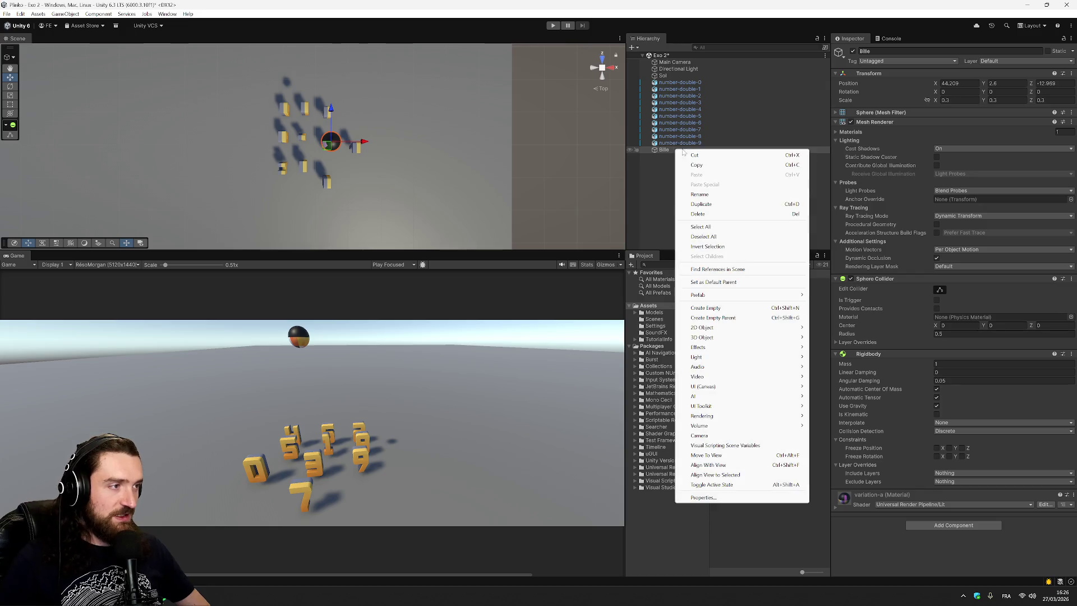
{"action": "left_click", "coordinate": [959, 526]}
{"action": "type", "text": "physic"}
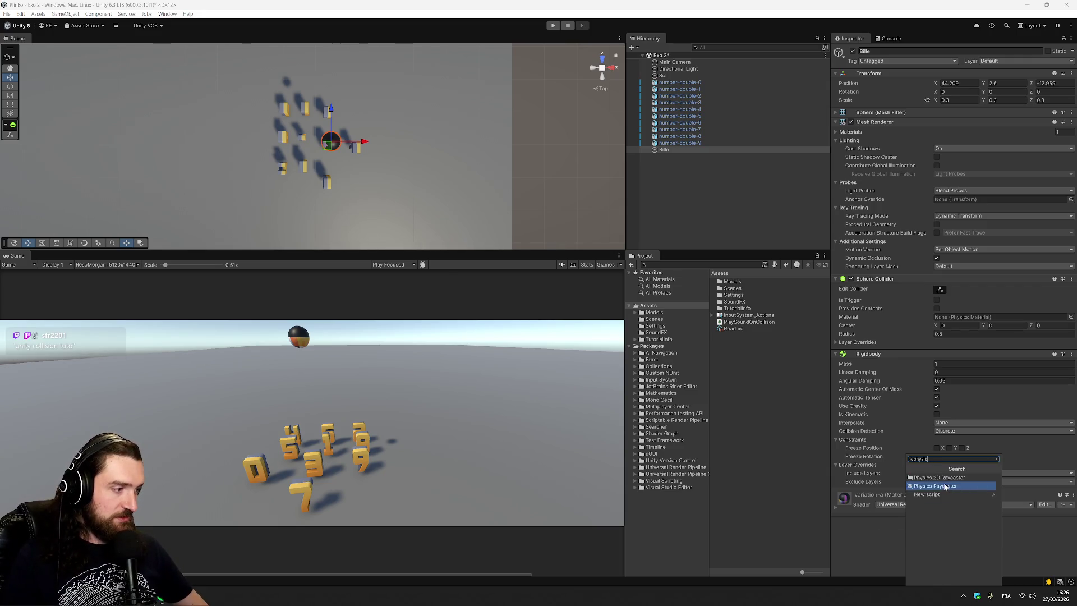
{"action": "left_click", "coordinate": [942, 486]}
{"action": "scroll", "coordinate": [937, 465], "scroll_direction": "down", "scroll_amount": 5}
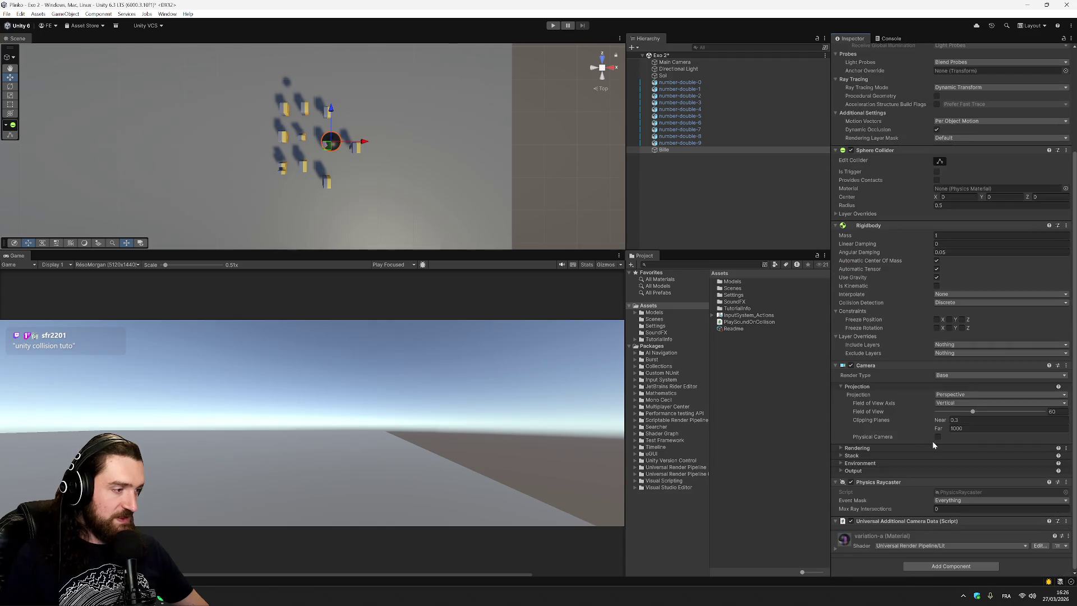
{"action": "left_click", "coordinate": [1066, 482]}
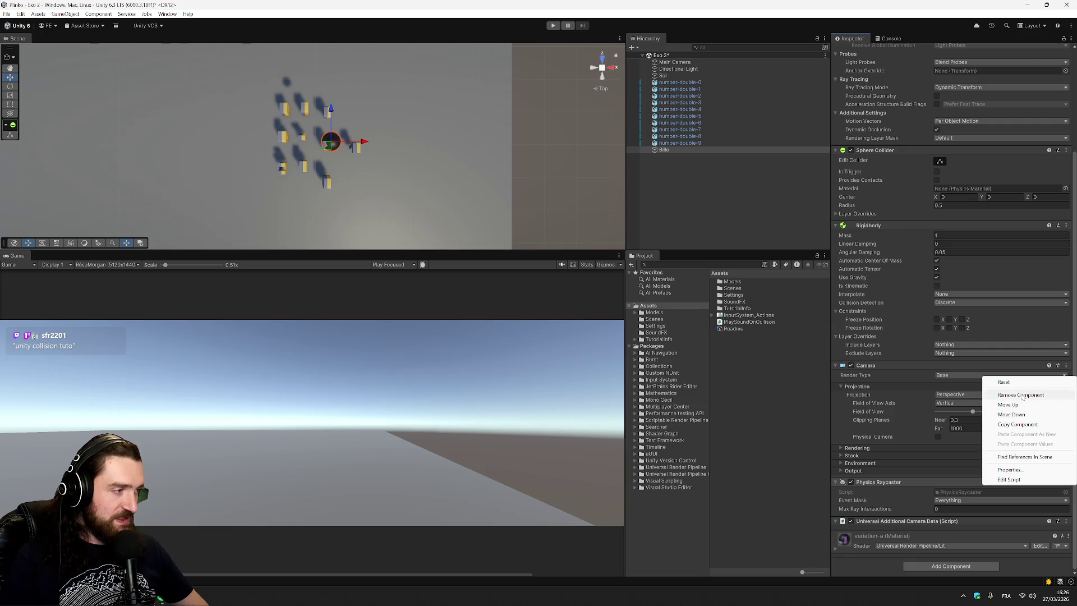
{"action": "left_click", "coordinate": [1021, 395]}
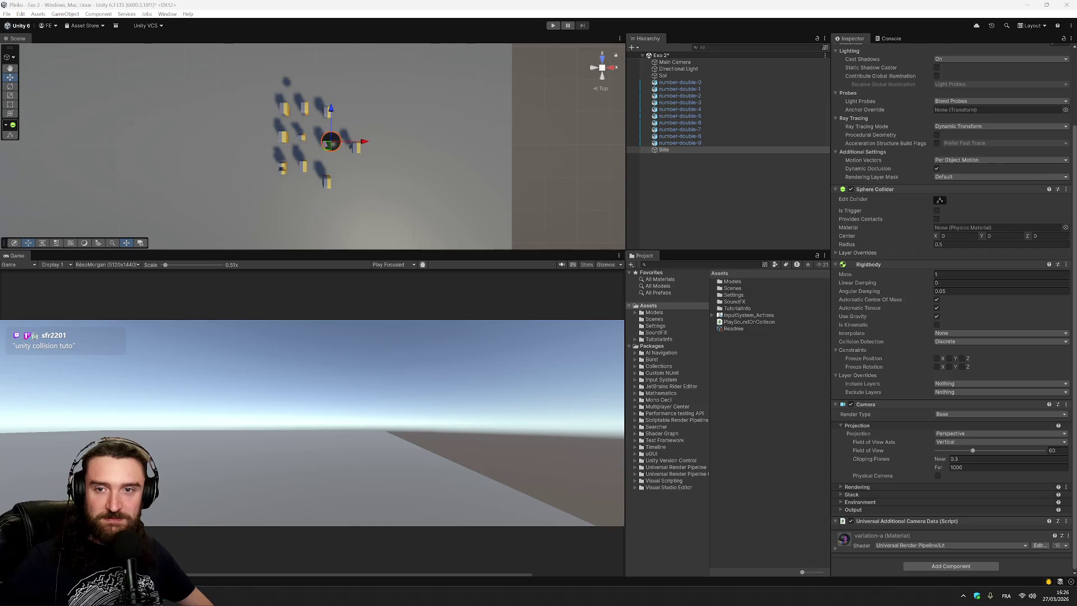
{"action": "right_click", "coordinate": [685, 167]}
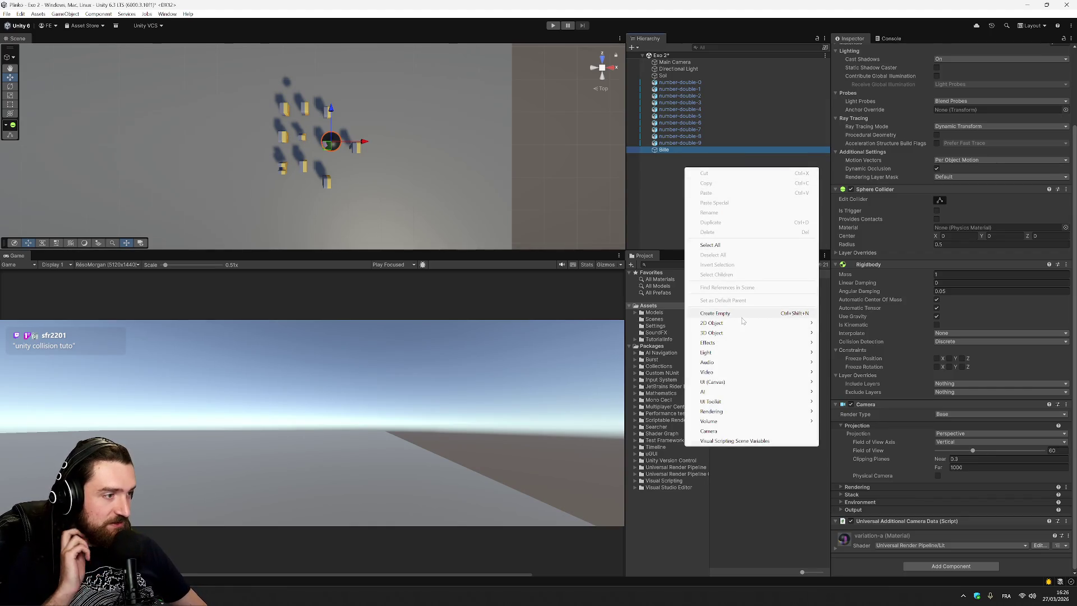
{"action": "mouse_move", "coordinate": [744, 334]}
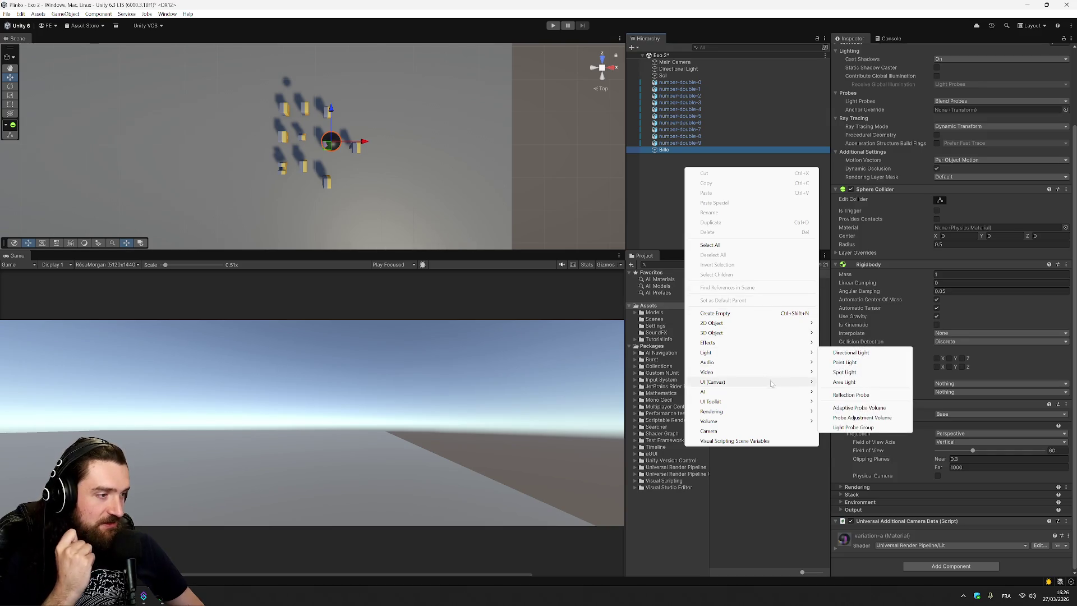
{"action": "mouse_move", "coordinate": [772, 386]}
{"action": "mouse_move", "coordinate": [770, 413]}
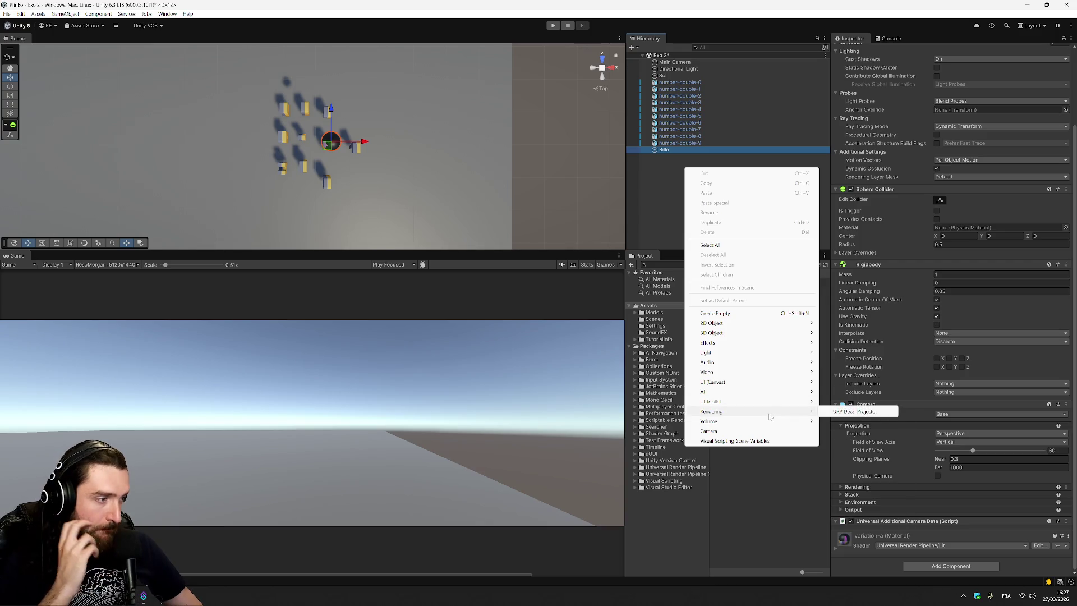
{"action": "left_click", "coordinate": [760, 507]}
{"action": "left_click", "coordinate": [675, 149]}
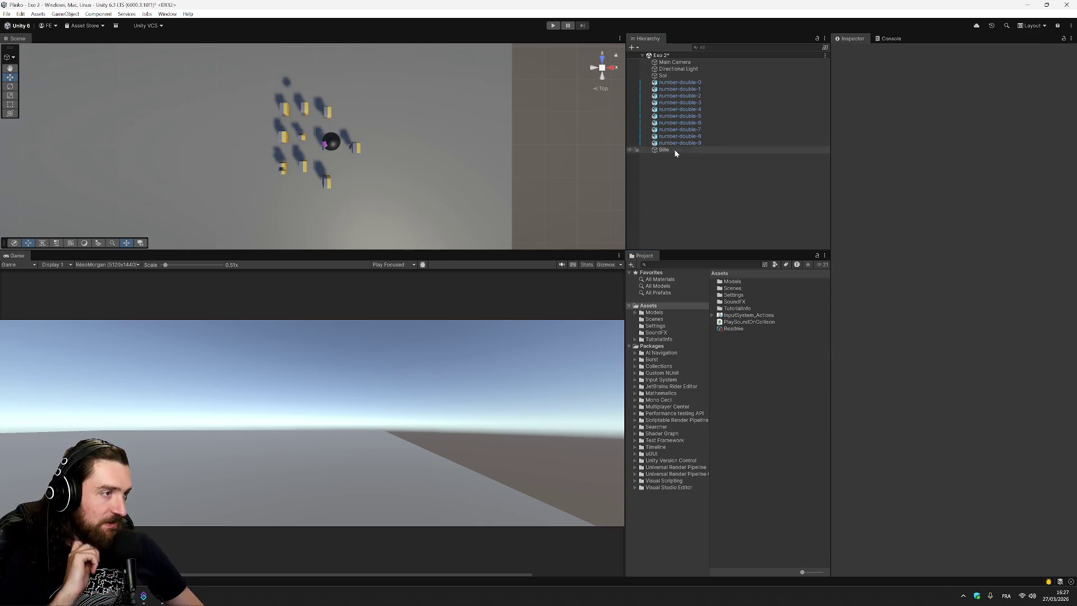
{"action": "left_click", "coordinate": [837, 113]}
Step: Collapse Bille's Mesh Renderer and Sphere Collider panels in the Inspector
{"action": "left_click", "coordinate": [838, 115]}
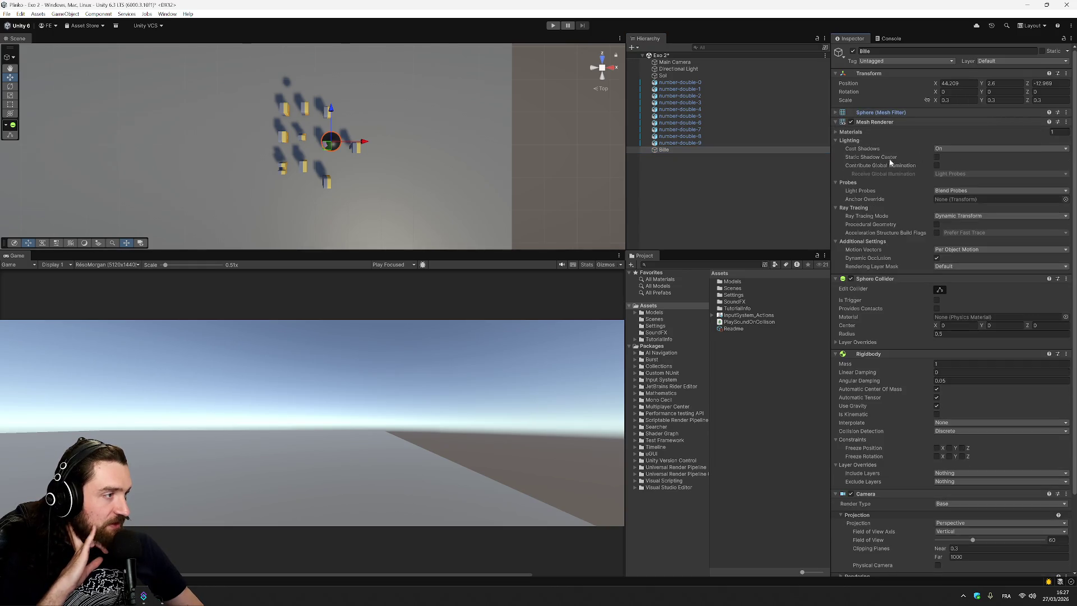
{"action": "left_click", "coordinate": [837, 122]}
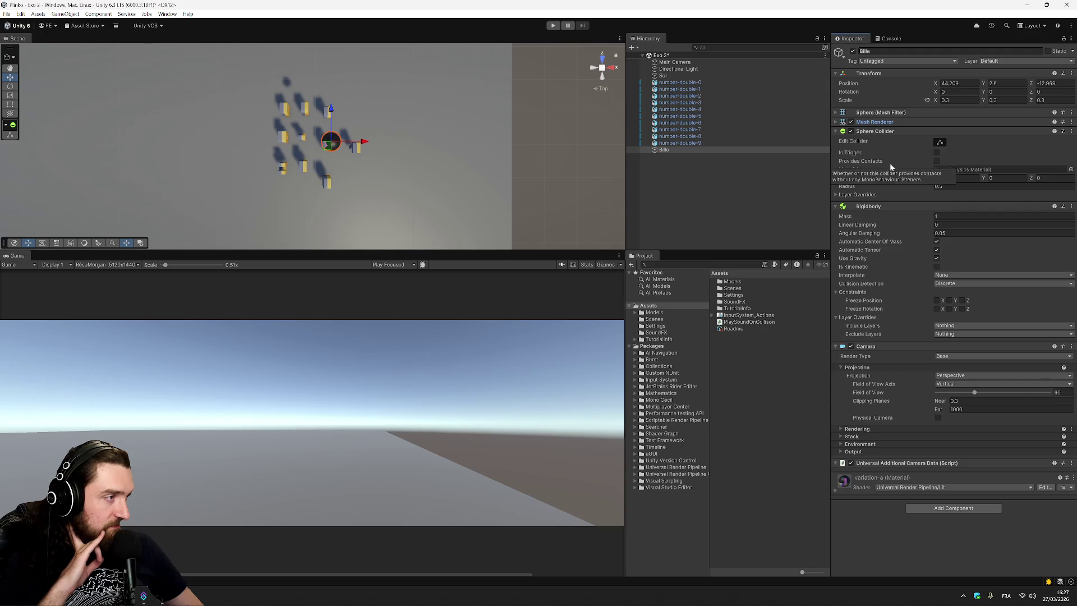
{"action": "left_click", "coordinate": [836, 195]}
{"action": "left_click", "coordinate": [837, 133]}
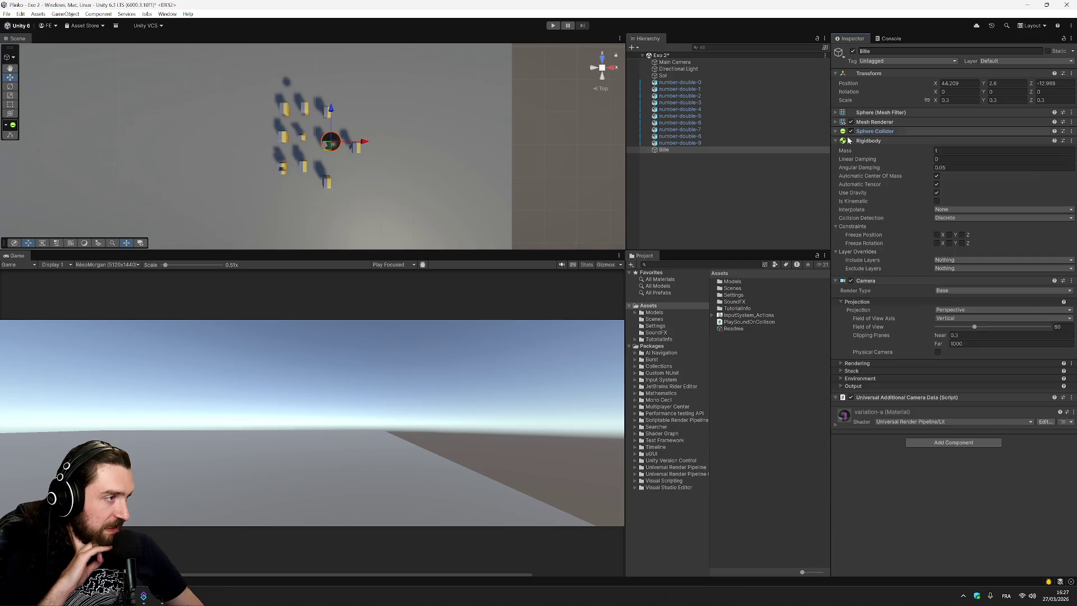
Step: Set Bille's Rigidbody Linear Damping to 2, test-play it, then select the Main Camera
{"action": "left_click", "coordinate": [934, 163]}
{"action": "type", "text": "2"}
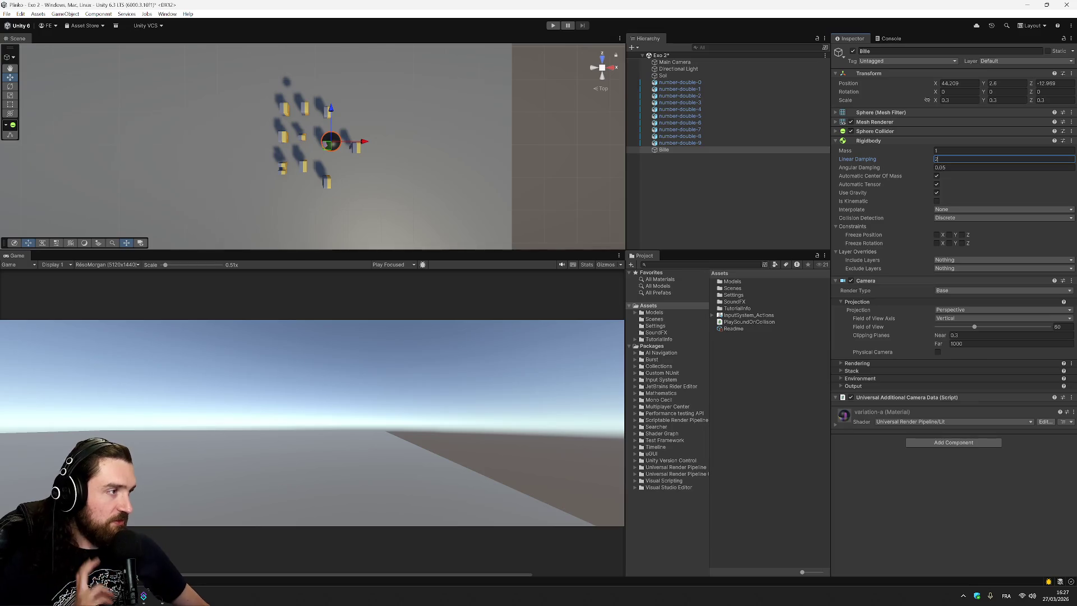
{"action": "left_click", "coordinate": [554, 26]}
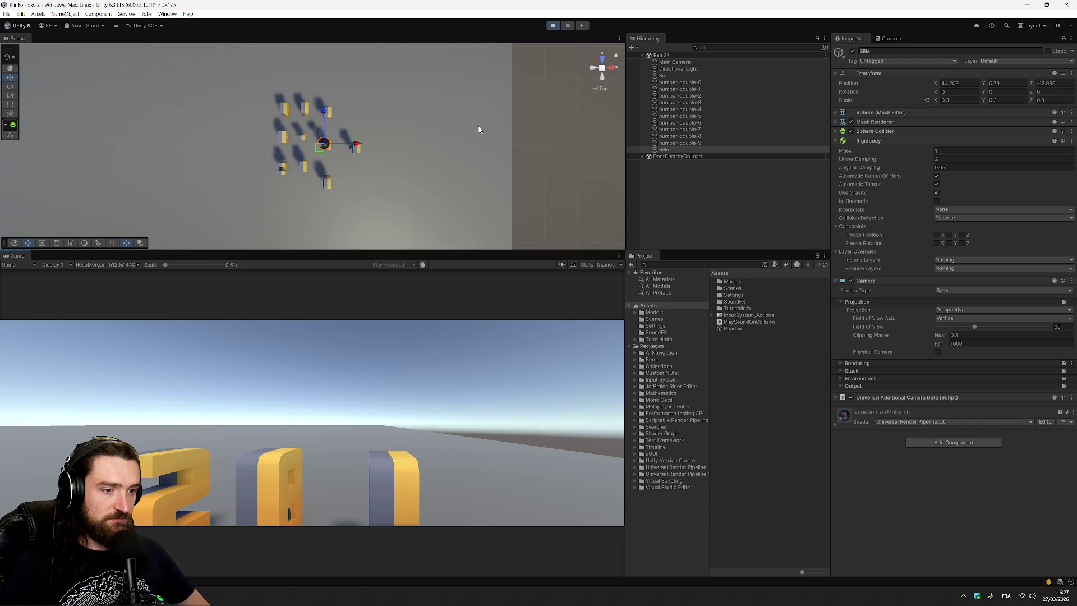
{"action": "left_click", "coordinate": [553, 26]}
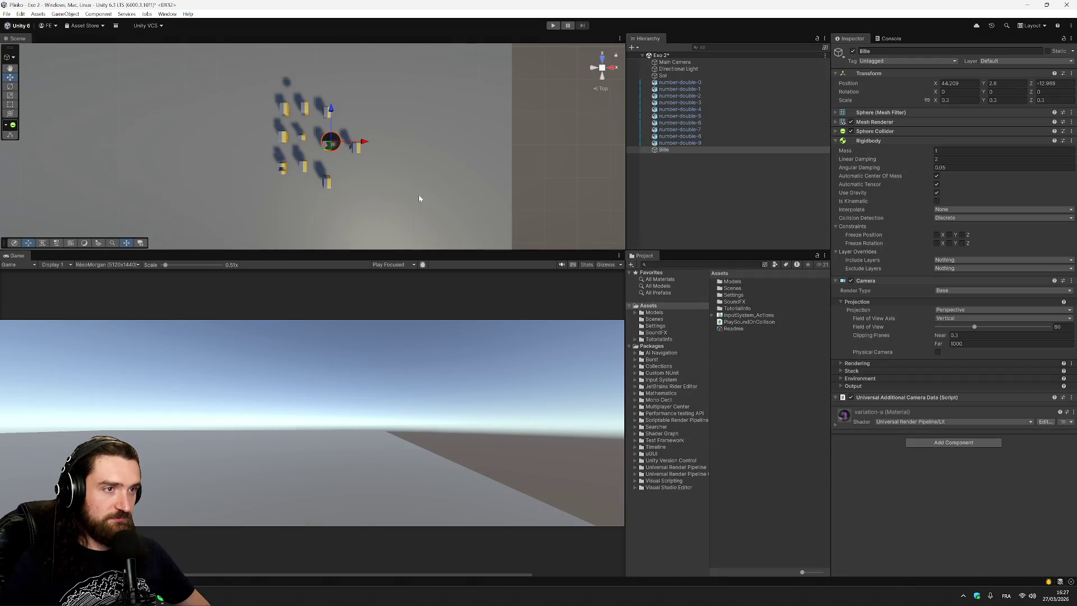
{"action": "left_click", "coordinate": [685, 63]}
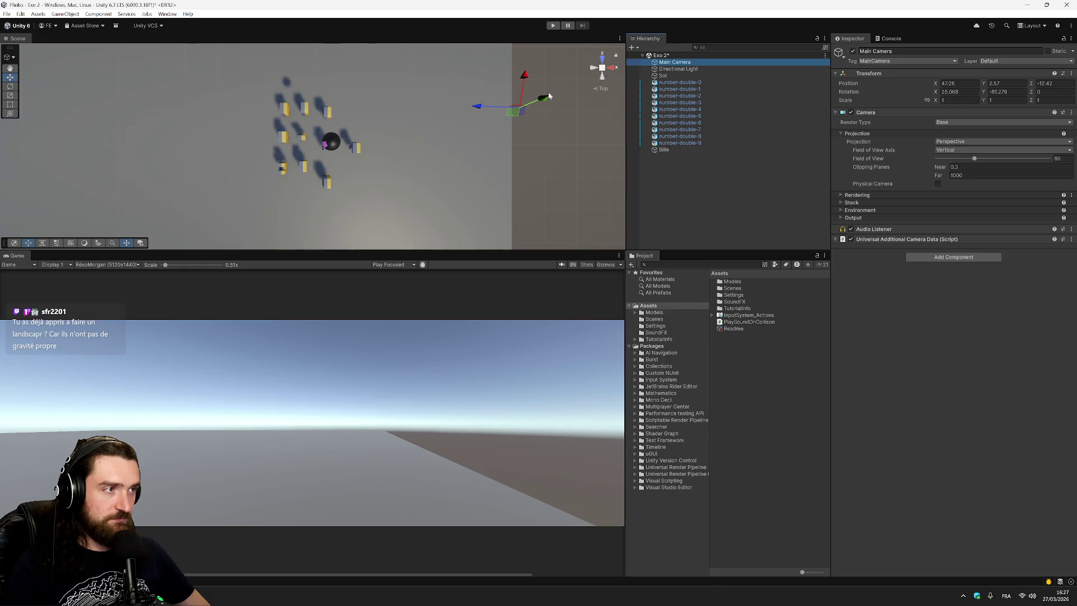
Step: Tilt the Main Camera further down, raising its X rotation from 25.068 to 32.916
{"action": "scroll", "coordinate": [421, 376], "scroll_direction": "down", "scroll_amount": 2}
{"action": "left_click", "coordinate": [257, 449]}
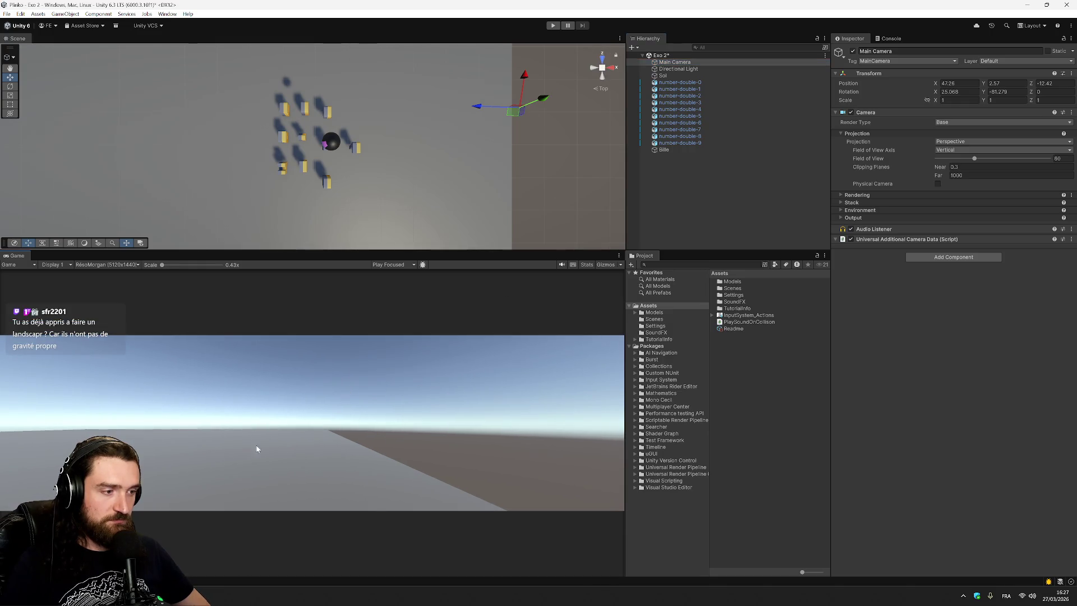
{"action": "scroll", "coordinate": [384, 381], "scroll_direction": "up", "scroll_amount": 1}
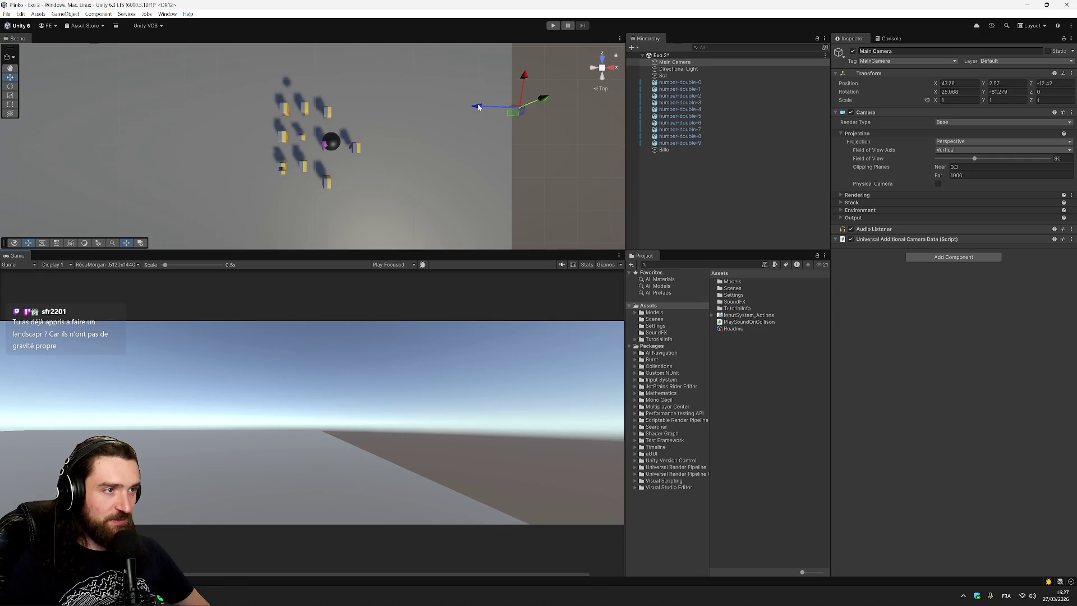
{"action": "left_click", "coordinate": [10, 85]}
{"action": "mouse_move", "coordinate": [545, 105]}
{"action": "left_mouse_down"}
{"action": "mouse_move", "coordinate": [565, 140]}
{"action": "mouse_move", "coordinate": [356, 151]}
{"action": "mouse_move", "coordinate": [214, 137]}
{"action": "mouse_move", "coordinate": [336, 137]}
{"action": "mouse_move", "coordinate": [315, 228]}
{"action": "mouse_move", "coordinate": [452, 53]}
{"action": "mouse_move", "coordinate": [353, 56]}
{"action": "left_mouse_up"}
Step: Check the scene from several sides, then frame the Main Camera with the Move tool active
{"action": "left_click", "coordinate": [603, 78]}
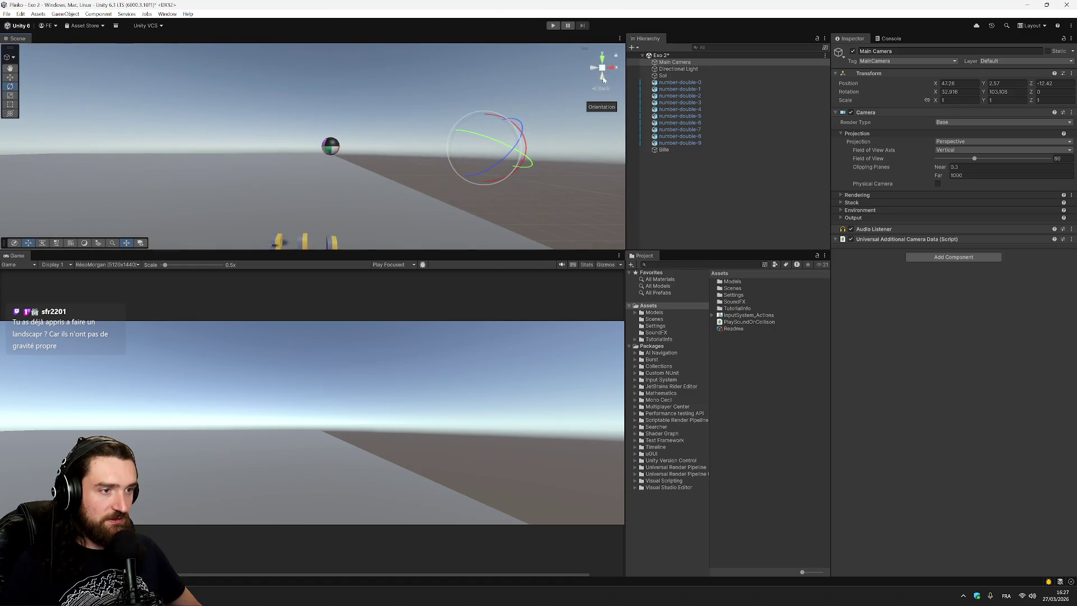
{"action": "left_click", "coordinate": [593, 70]}
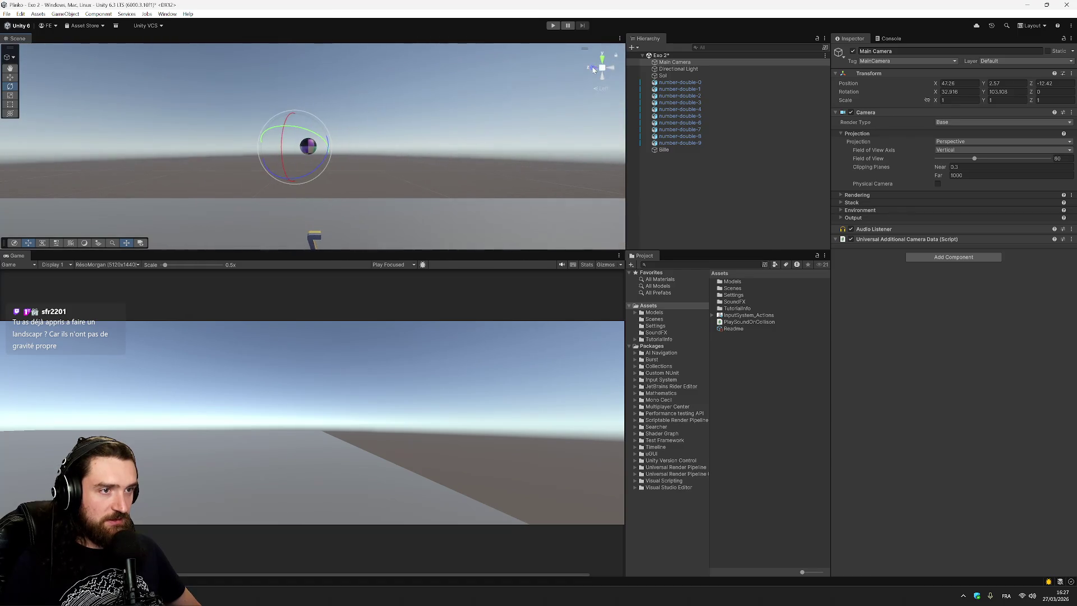
{"action": "left_click", "coordinate": [594, 69]}
{"action": "left_click", "coordinate": [593, 69]}
{"action": "left_click", "coordinate": [594, 69]}
{"action": "left_click", "coordinate": [593, 70]}
{"action": "left_click", "coordinate": [594, 70]}
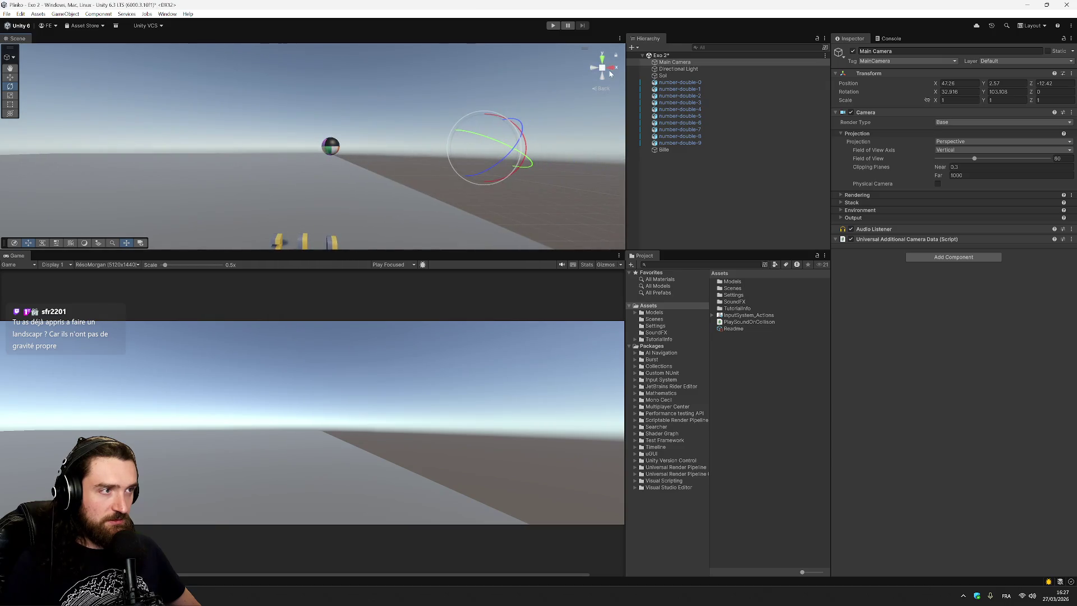
{"action": "left_click", "coordinate": [593, 70]}
{"action": "left_click", "coordinate": [706, 211]}
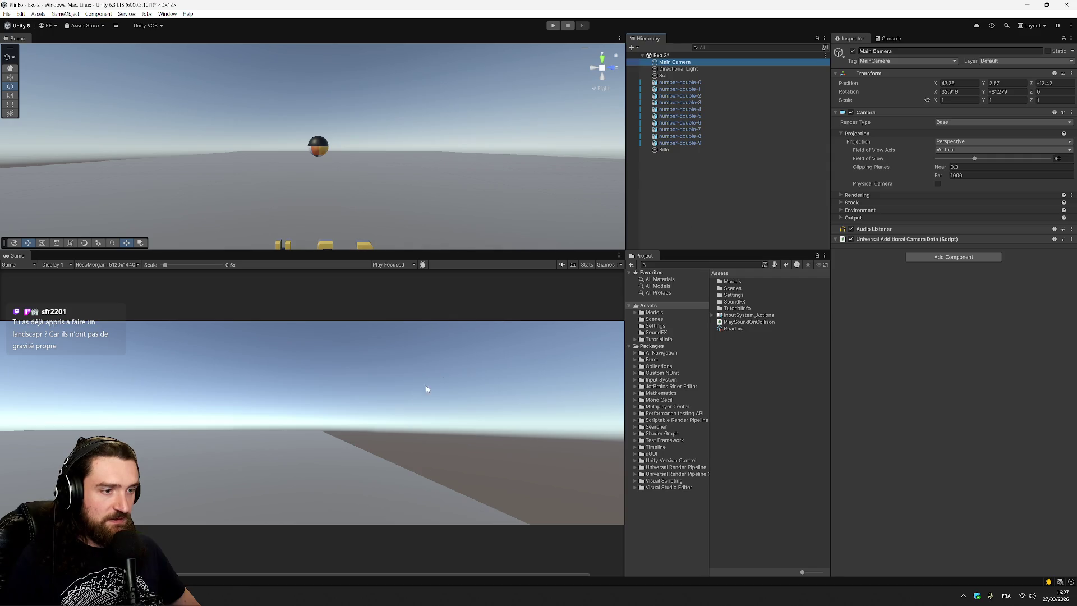
{"action": "scroll", "coordinate": [390, 423], "scroll_direction": "down", "scroll_amount": 1}
{"action": "left_click", "coordinate": [723, 153]}
{"action": "left_click", "coordinate": [675, 62]}
{"action": "key", "text": "w"}
{"action": "key", "text": "f"}
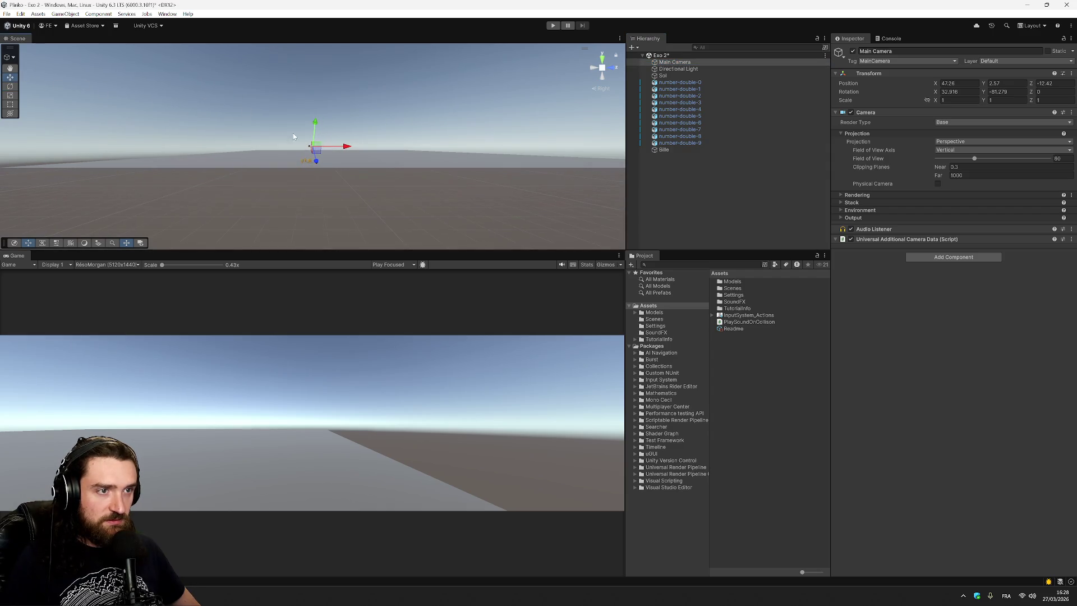
Step: Shift the Main Camera left, then down-right, then above the ground, re-framing the view each time
{"action": "mouse_move", "coordinate": [316, 149]}
{"action": "left_mouse_down"}
{"action": "mouse_move", "coordinate": [283, 147]}
{"action": "mouse_move", "coordinate": [292, 138]}
{"action": "left_mouse_up"}
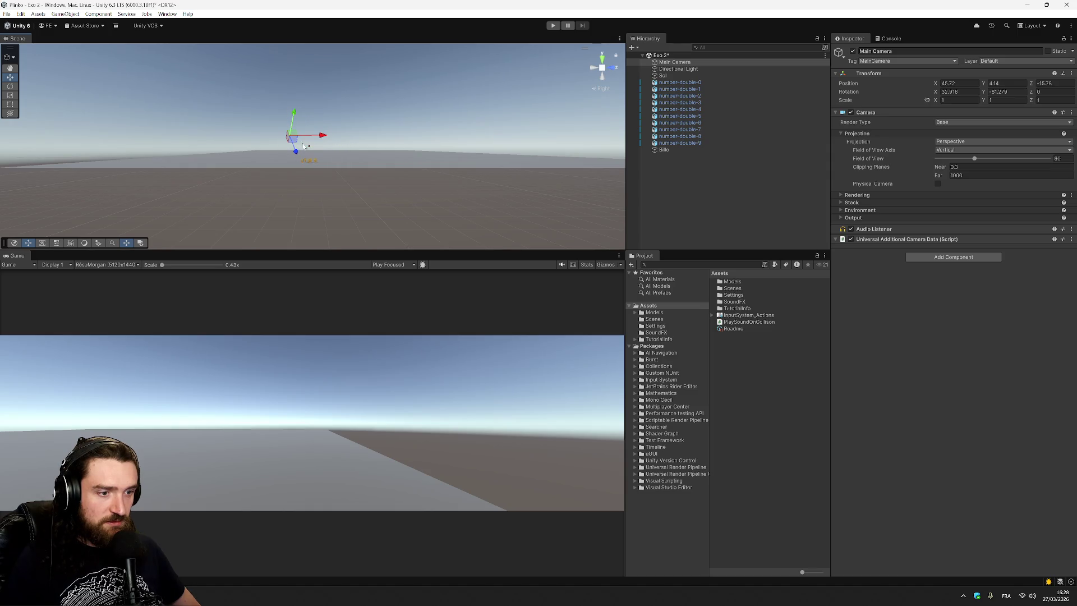
{"action": "left_click", "coordinate": [703, 63]}
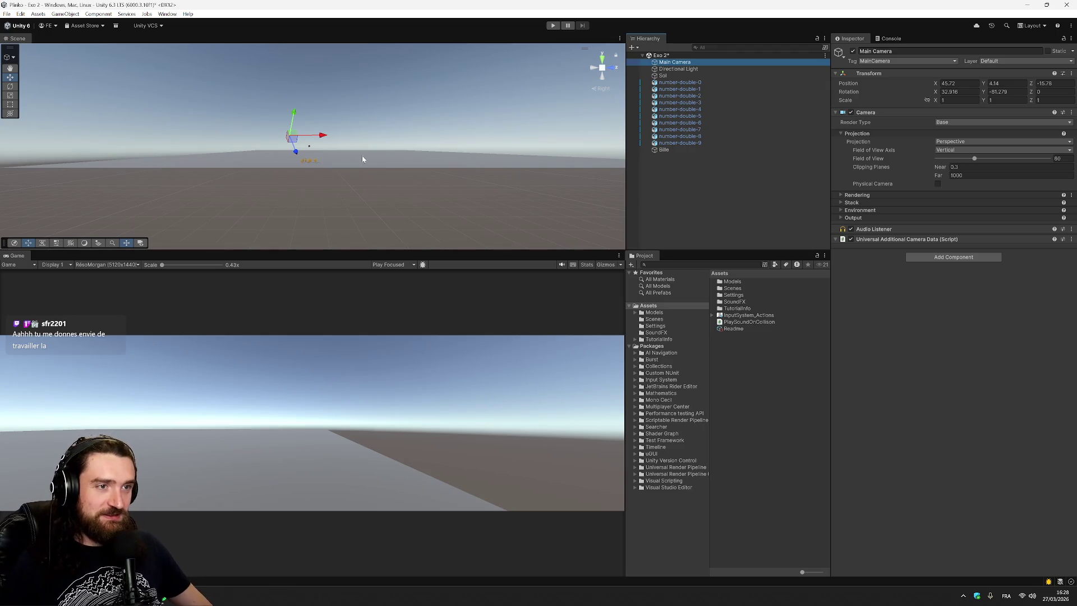
{"action": "key", "text": "f"}
{"action": "mouse_move", "coordinate": [315, 152]}
{"action": "left_mouse_down"}
{"action": "mouse_move", "coordinate": [464, 259]}
{"action": "mouse_move", "coordinate": [443, 219]}
{"action": "mouse_move", "coordinate": [365, 190]}
{"action": "mouse_move", "coordinate": [346, 254]}
{"action": "left_mouse_up"}
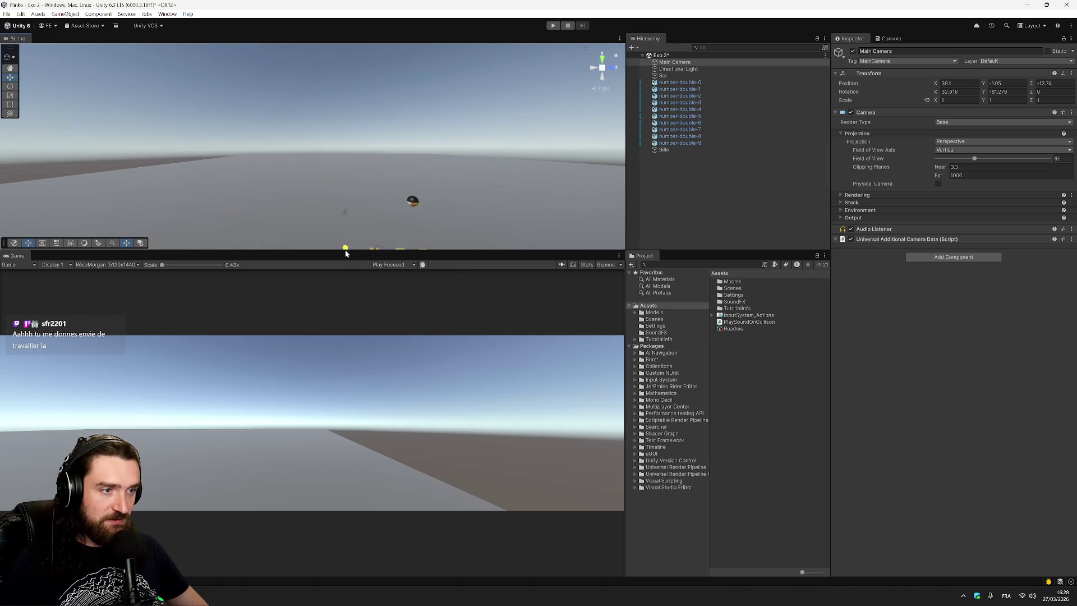
{"action": "key", "text": "f"}
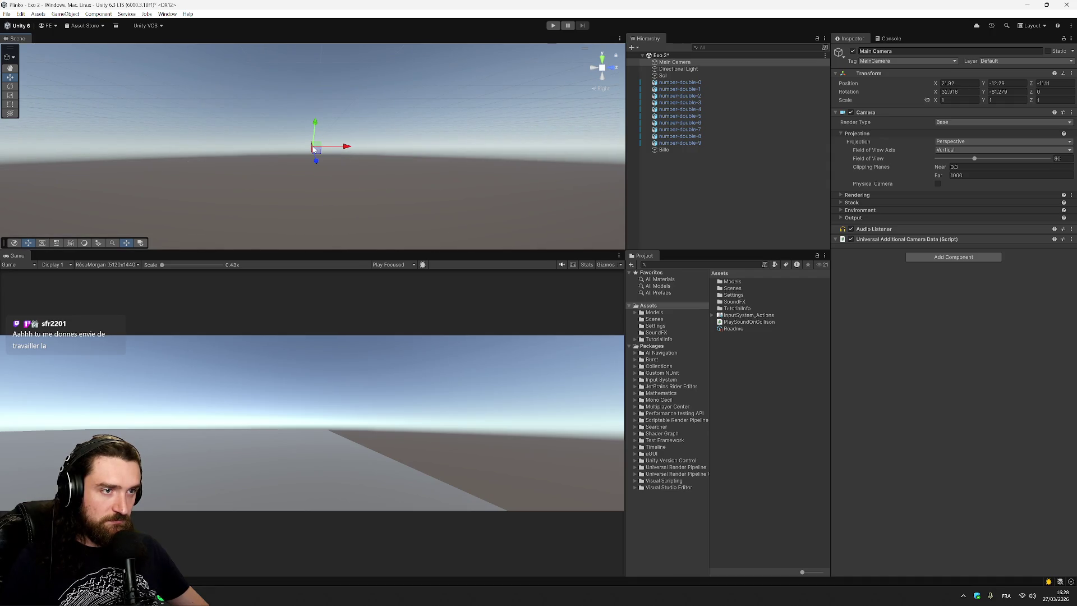
{"action": "left_click_drag", "start_coordinate": [315, 138], "coordinate": [348, 135]}
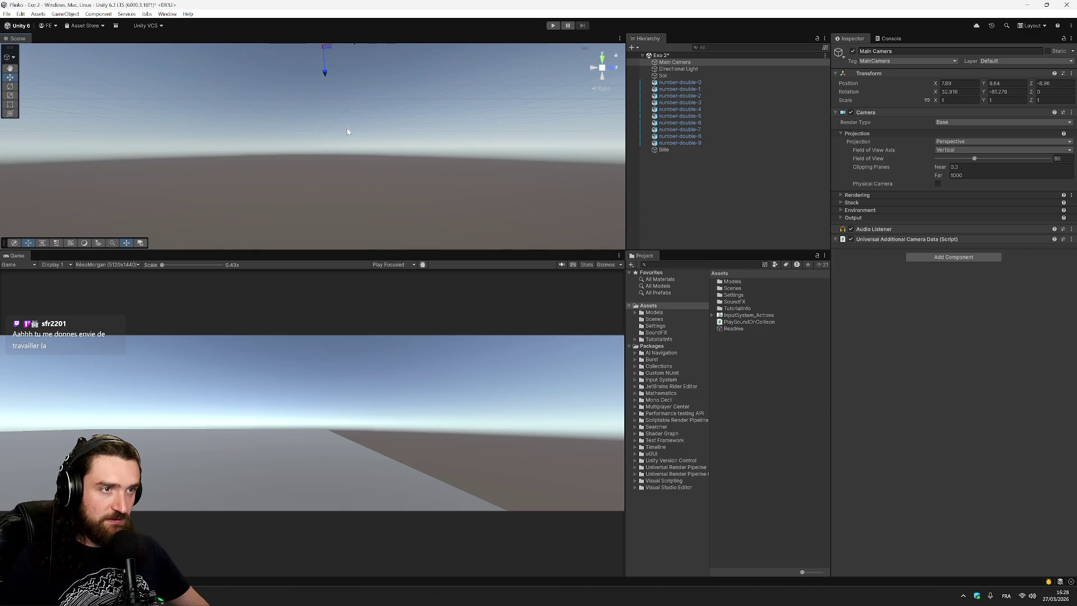
{"action": "key", "text": "f"}
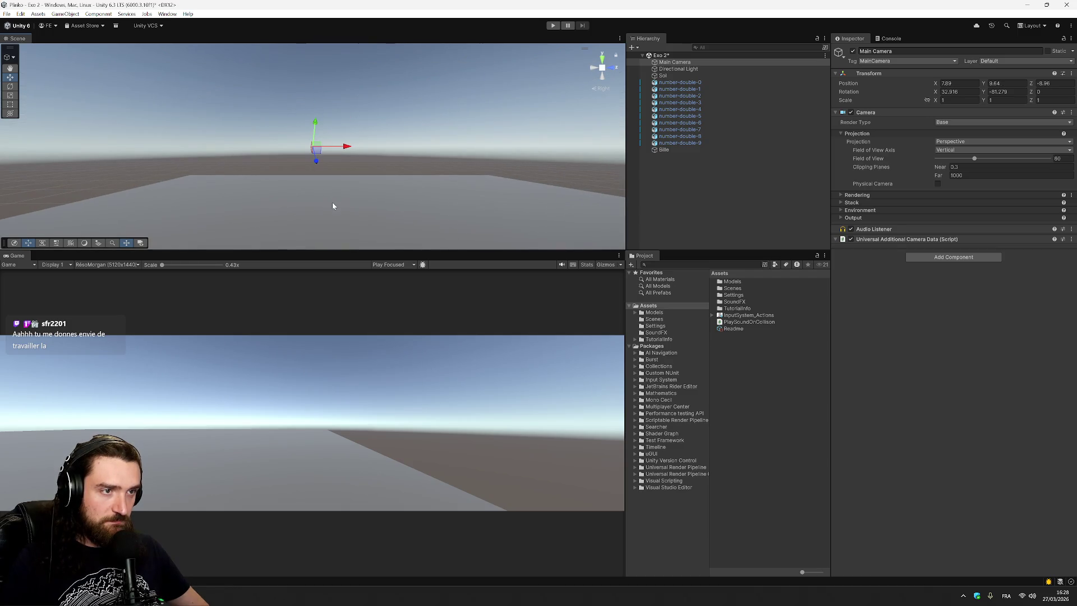
Step: Tilt the view onto the ground and lift the camera high, settling near Y 15.0, Z -16.2
{"action": "left_click_drag", "start_coordinate": [505, 160], "coordinate": [466, 234]}
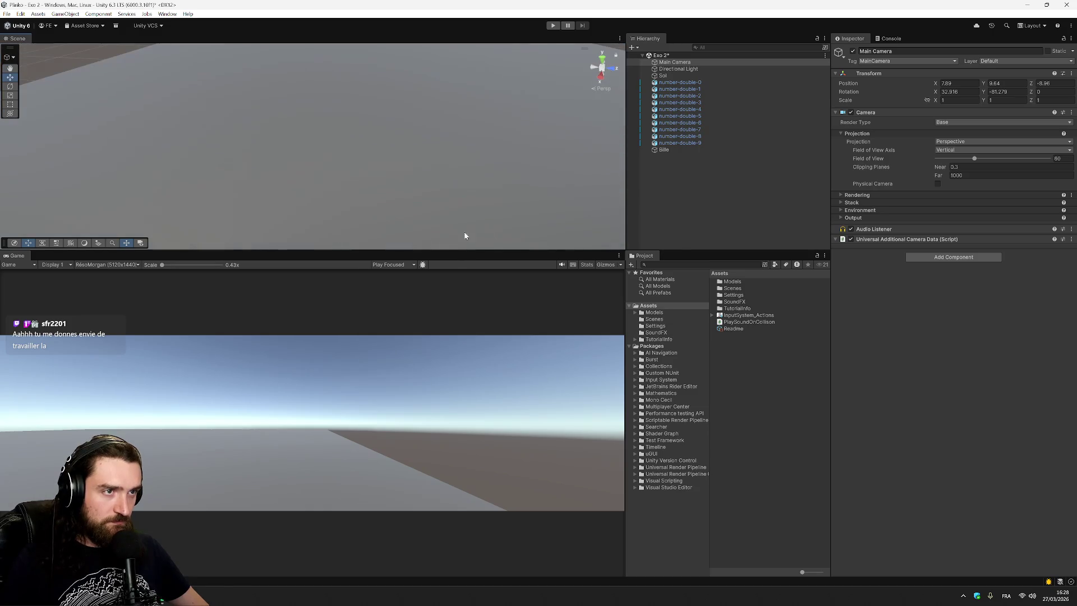
{"action": "mouse_move", "coordinate": [468, 125]}
{"action": "left_mouse_down"}
{"action": "mouse_move", "coordinate": [457, 207]}
{"action": "mouse_move", "coordinate": [460, 187]}
{"action": "left_mouse_up"}
{"action": "scroll", "coordinate": [465, 187], "scroll_direction": "down", "scroll_amount": 10}
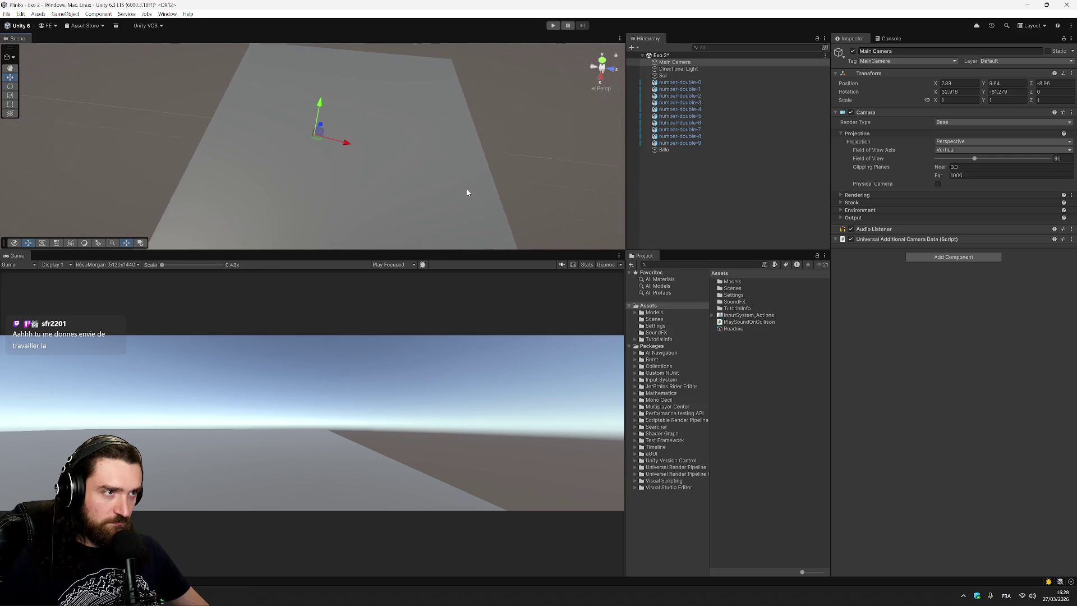
{"action": "left_click_drag", "start_coordinate": [317, 140], "coordinate": [275, 217]}
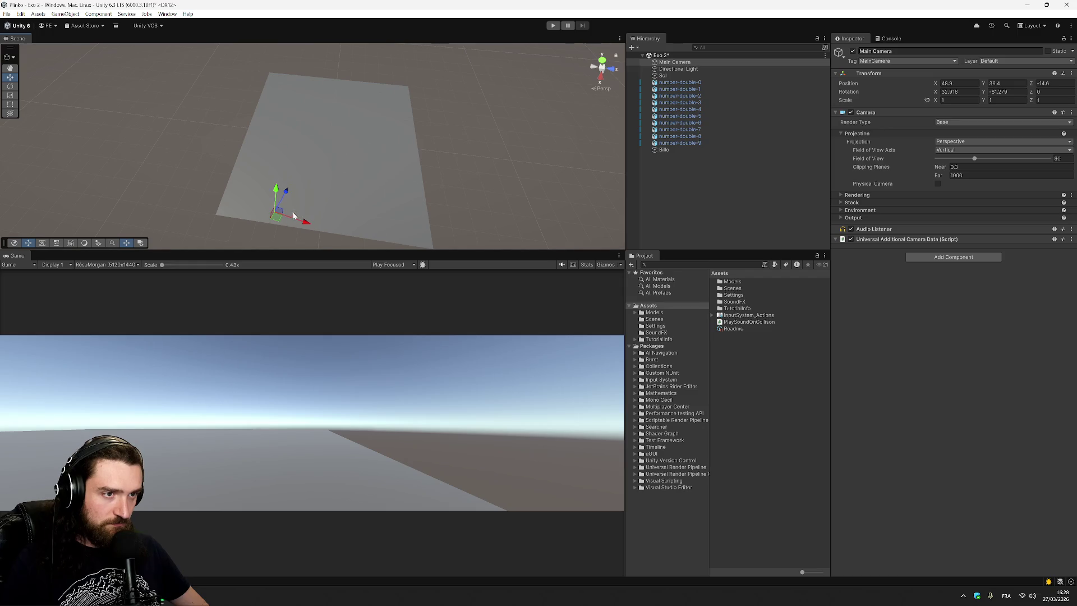
{"action": "scroll", "coordinate": [264, 219], "scroll_direction": "up", "scroll_amount": 5}
{"action": "scroll", "coordinate": [321, 153], "scroll_direction": "up", "scroll_amount": 5}
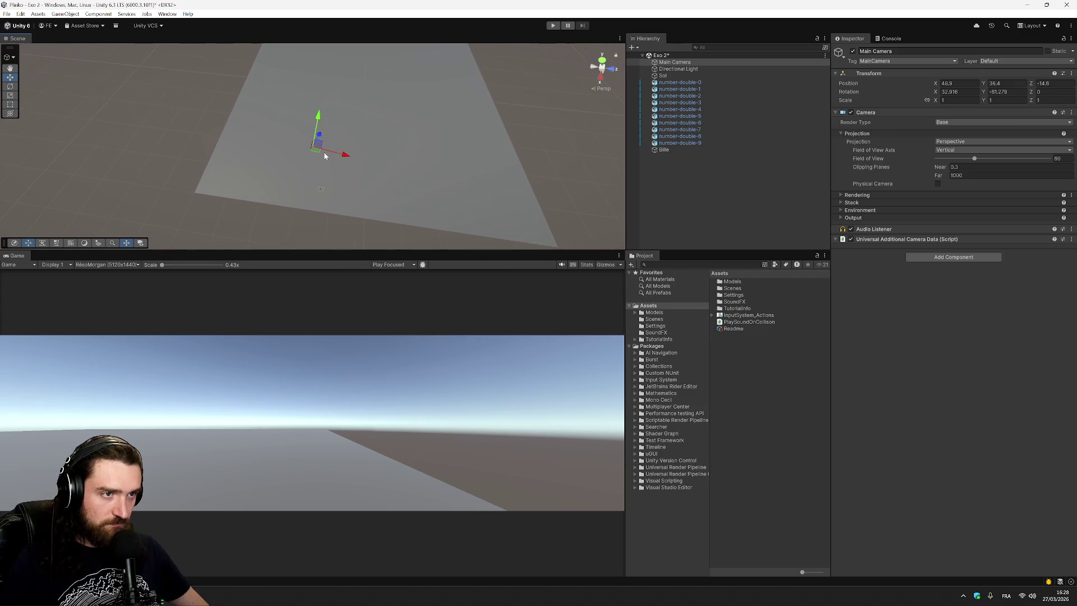
{"action": "scroll", "coordinate": [322, 157], "scroll_direction": "up", "scroll_amount": 4}
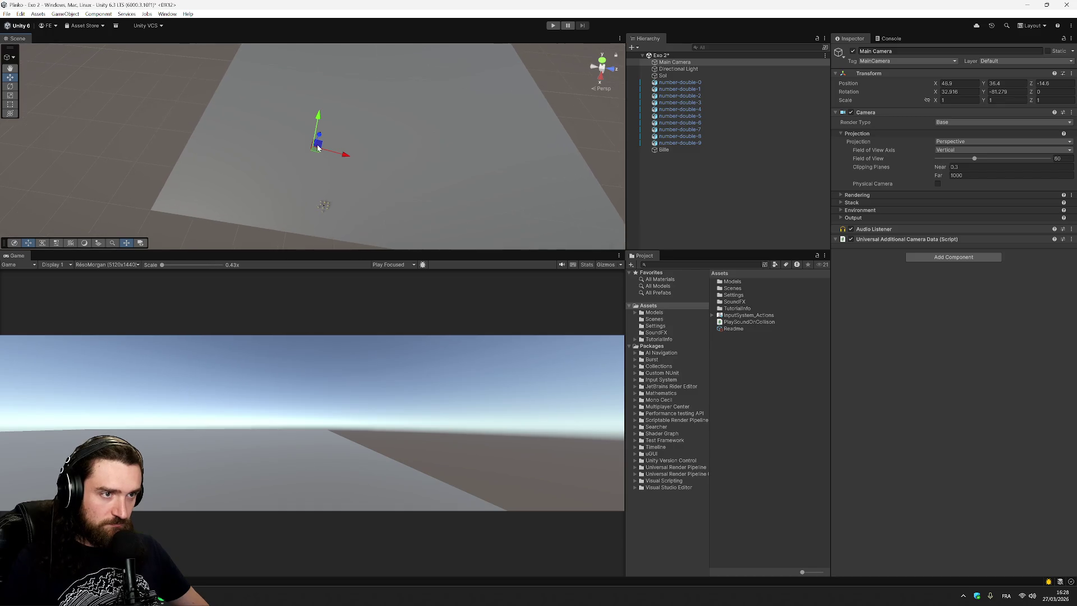
{"action": "scroll", "coordinate": [328, 170], "scroll_direction": "up", "scroll_amount": 1}
{"action": "left_click_drag", "start_coordinate": [319, 149], "coordinate": [320, 223]}
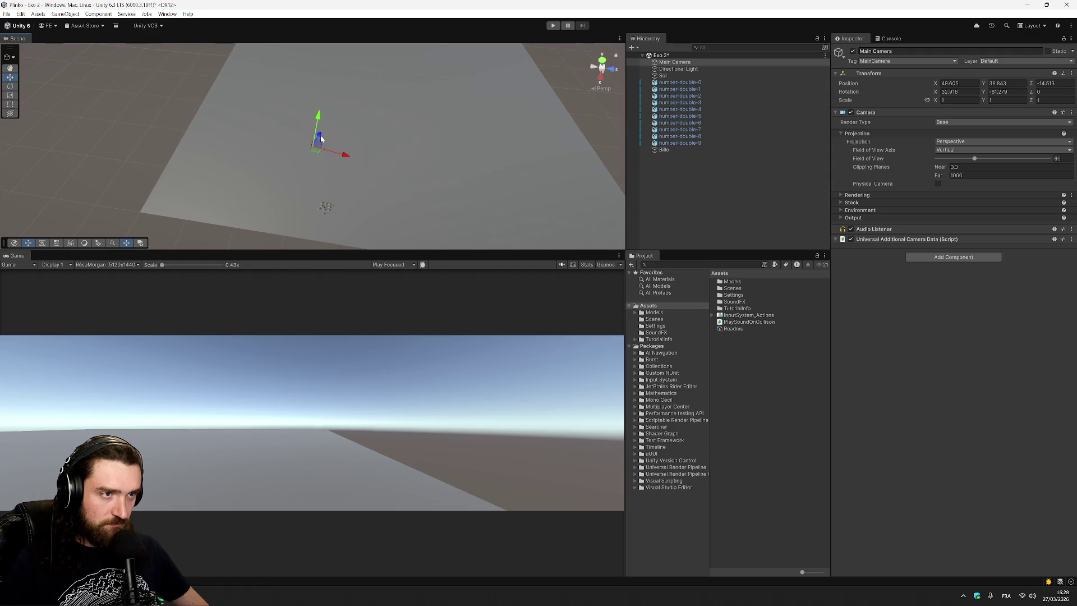
{"action": "mouse_move", "coordinate": [318, 119]}
{"action": "left_mouse_down"}
{"action": "mouse_move", "coordinate": [299, 235]}
{"action": "mouse_move", "coordinate": [308, 192]}
{"action": "left_mouse_up"}
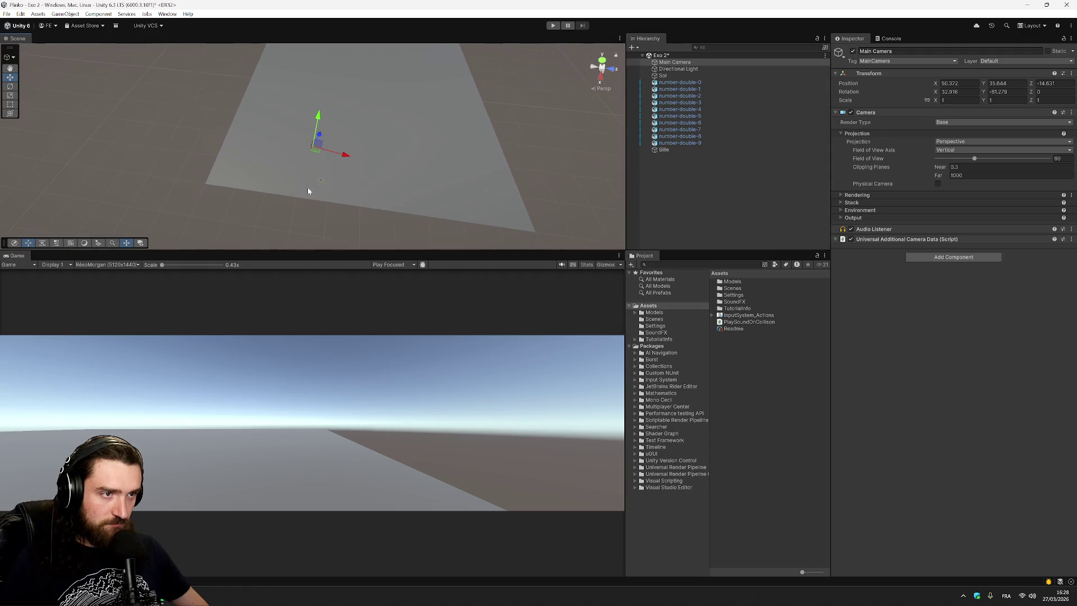
{"action": "mouse_move", "coordinate": [317, 137]}
{"action": "left_mouse_down"}
{"action": "mouse_move", "coordinate": [300, 225]}
{"action": "mouse_move", "coordinate": [347, 73]}
{"action": "mouse_move", "coordinate": [342, 96]}
{"action": "left_mouse_up"}
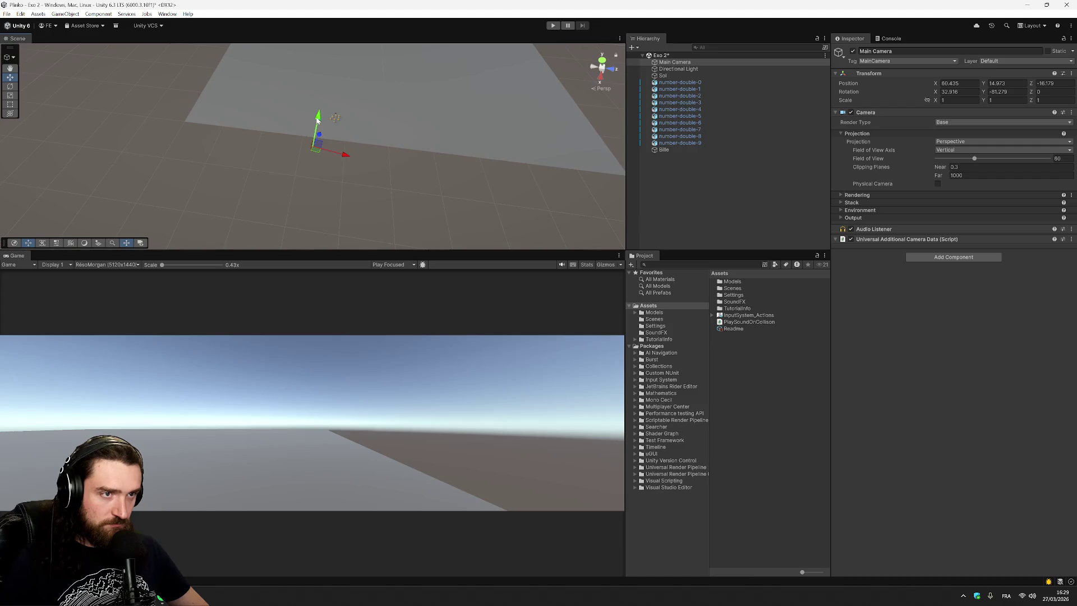
Step: Rotate the Main Camera toward the board, to about 22.2, -30.4, 24.9
{"action": "key", "text": "f"}
{"action": "key", "text": "e"}
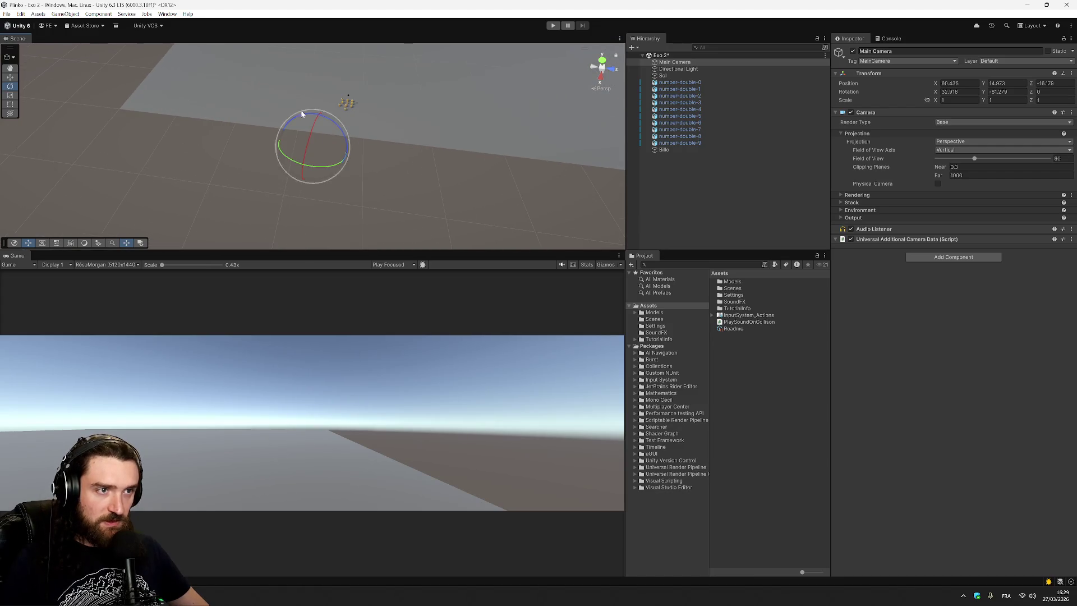
{"action": "mouse_move", "coordinate": [328, 169]}
{"action": "left_mouse_down"}
{"action": "mouse_move", "coordinate": [108, 88]}
{"action": "mouse_move", "coordinate": [185, 95]}
{"action": "mouse_move", "coordinate": [423, 217]}
{"action": "mouse_move", "coordinate": [428, 120]}
{"action": "mouse_move", "coordinate": [338, 278]}
{"action": "mouse_move", "coordinate": [356, 206]}
{"action": "left_mouse_up"}
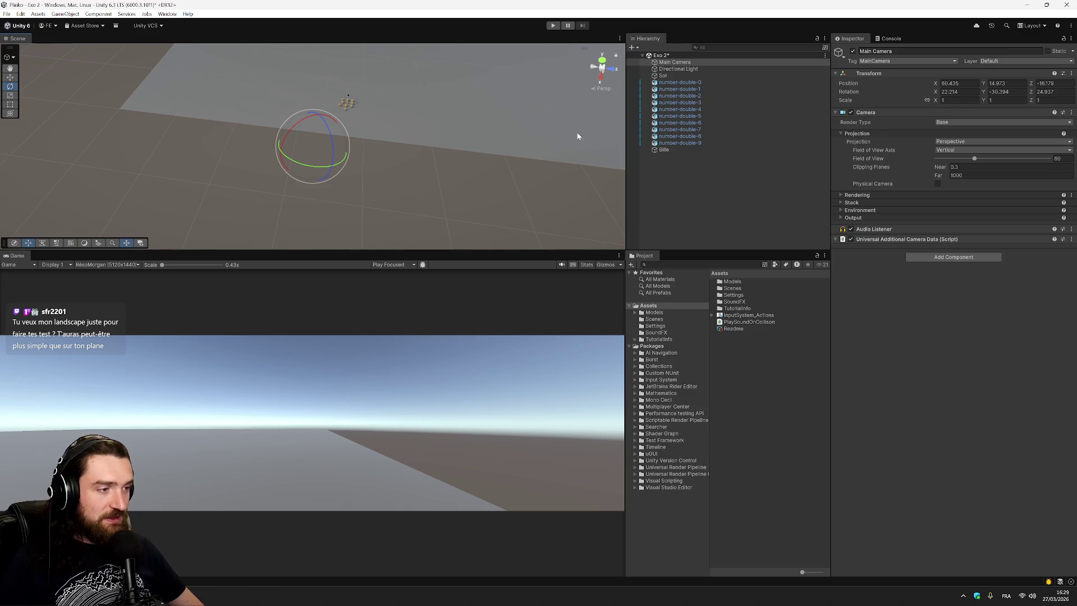
Step: Select the Bille ball and search its Add Component list for 'mat' without adding anything
{"action": "right_click", "coordinate": [738, 174]}
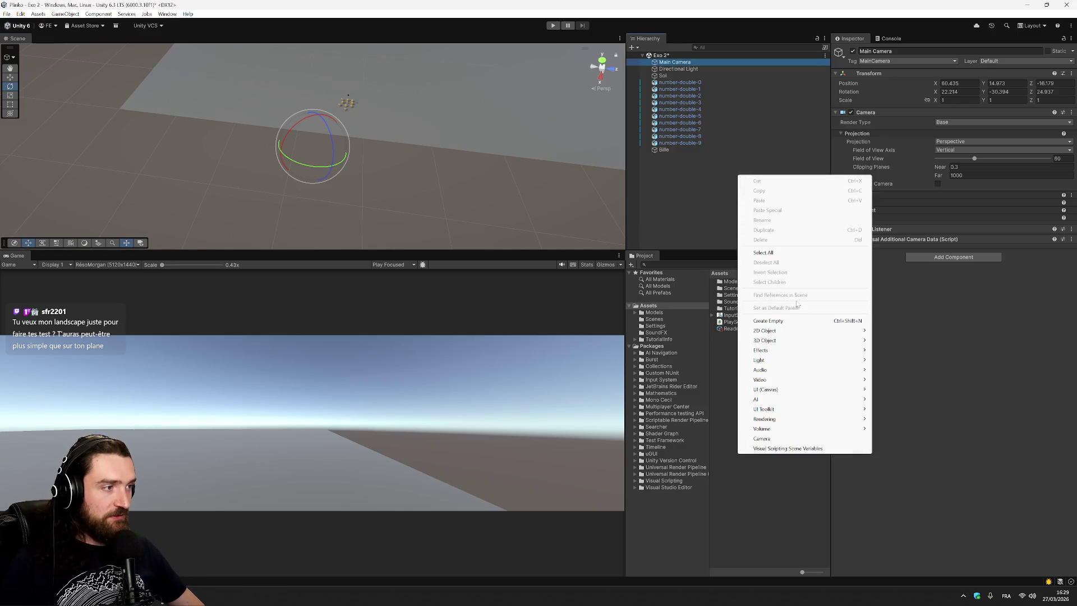
{"action": "mouse_move", "coordinate": [797, 333]}
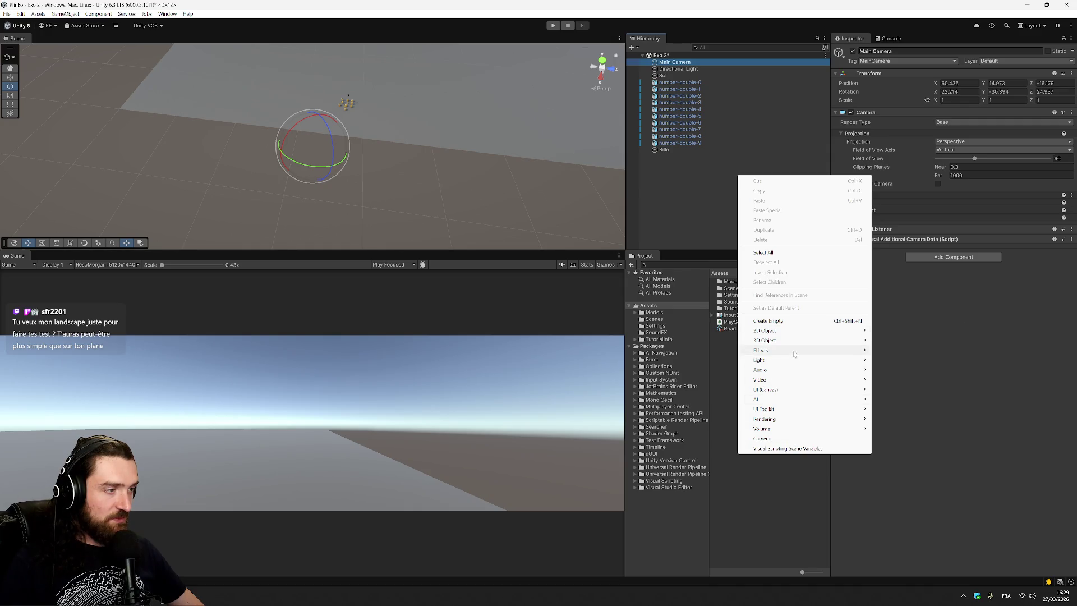
{"action": "left_click", "coordinate": [665, 150]}
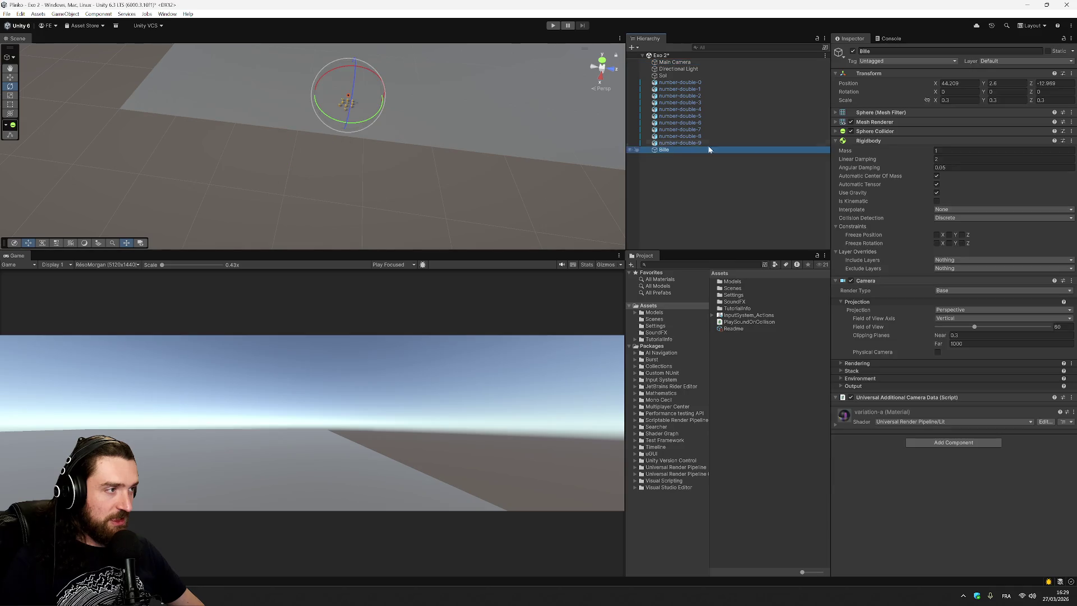
{"action": "left_click", "coordinate": [954, 443]}
{"action": "type", "text": "mat"}
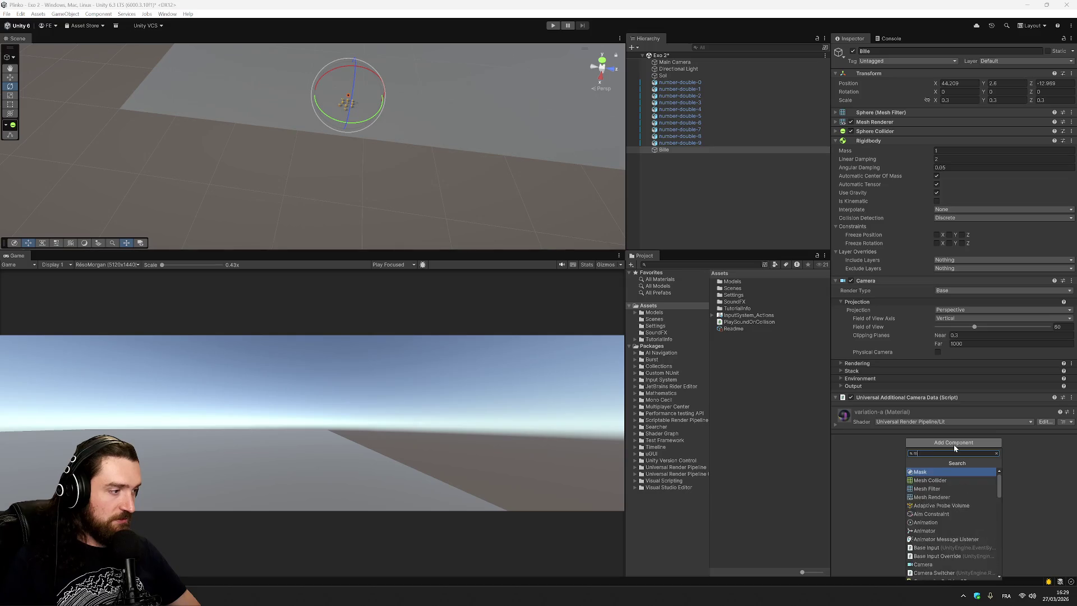
{"action": "left_click", "coordinate": [863, 468]}
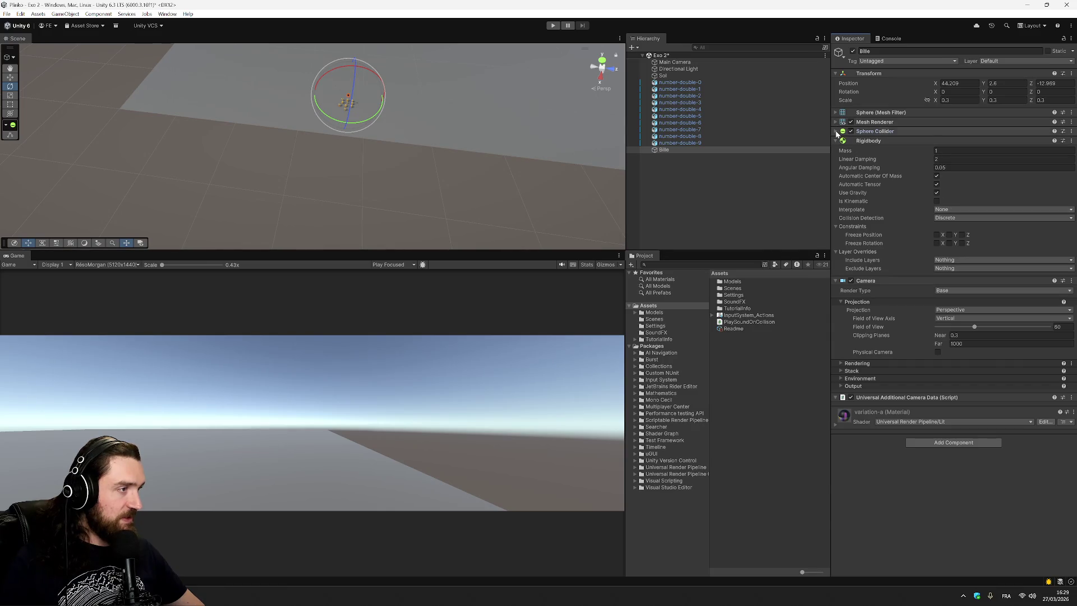
Step: Expand Bille's Sphere Collider and browse the Material picker, finding no physics material
{"action": "left_click", "coordinate": [865, 131]}
{"action": "left_click", "coordinate": [1070, 170]}
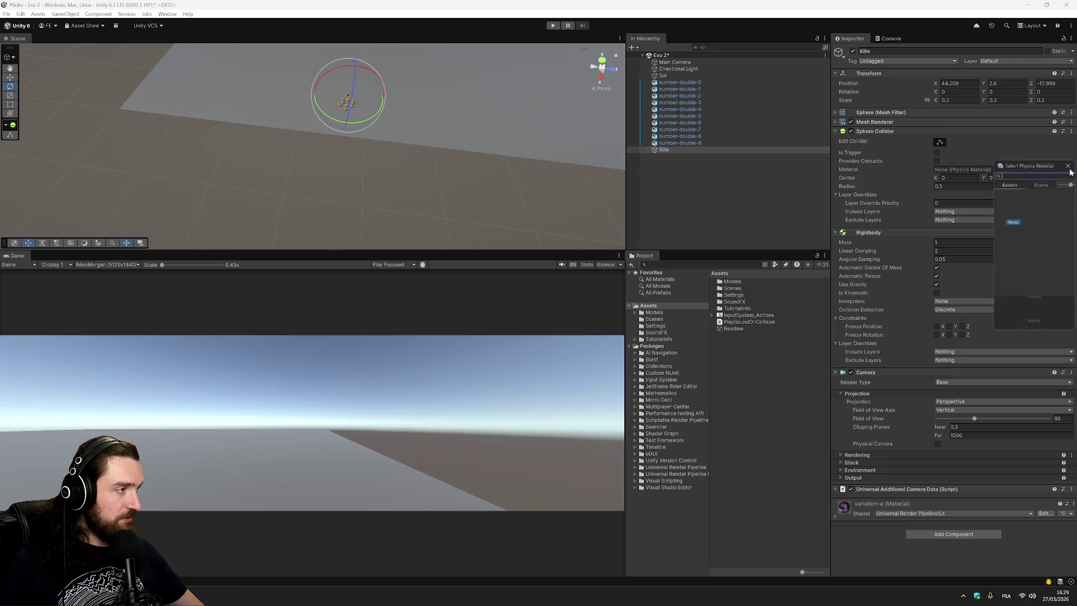
{"action": "left_click", "coordinate": [964, 172]}
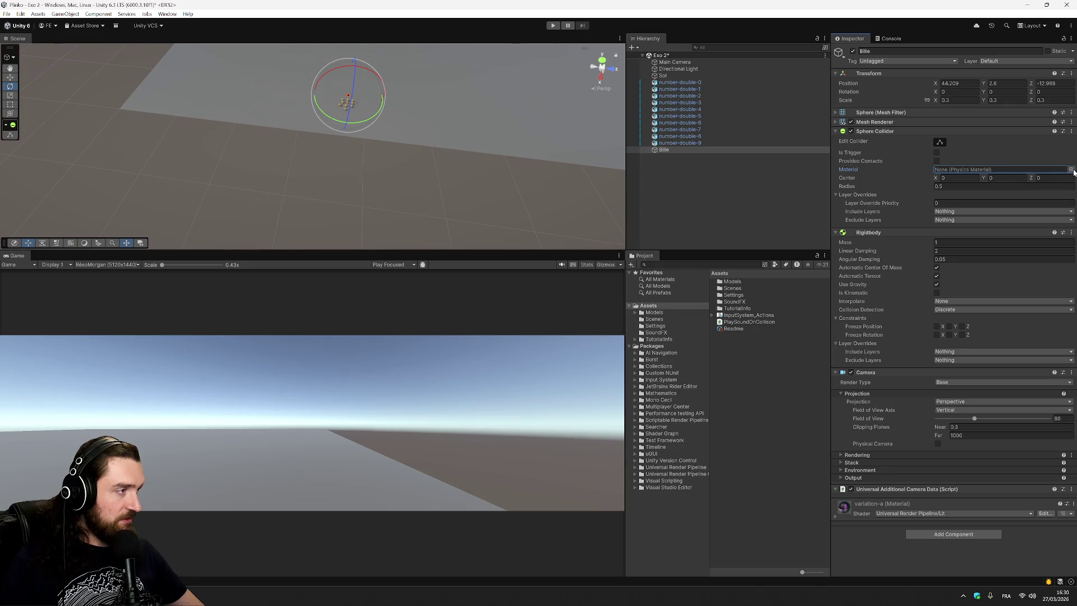
{"action": "left_click", "coordinate": [1070, 169]}
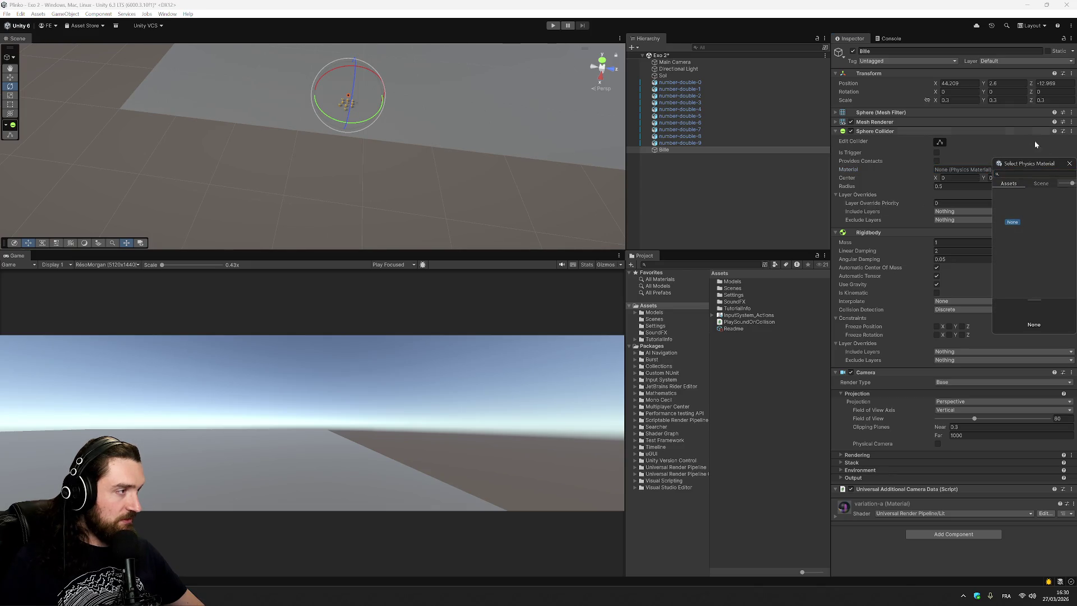
{"action": "left_click", "coordinate": [1069, 164]}
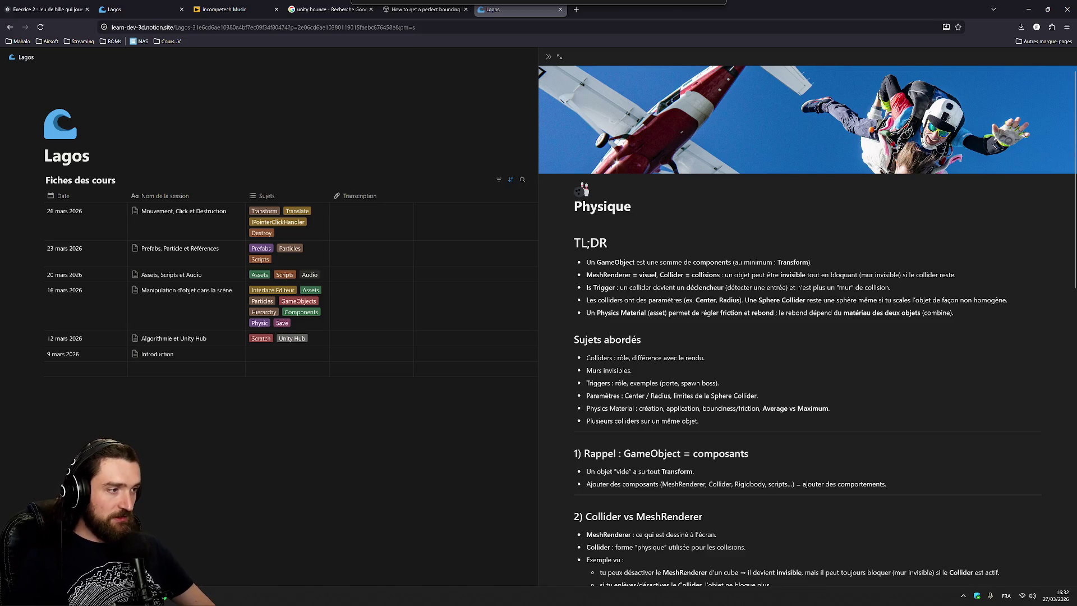
Step: Read the Notion Physique notes down to the Physics Material section, then return to Unity
{"action": "scroll", "coordinate": [808, 325], "scroll_direction": "down", "scroll_amount": 2}
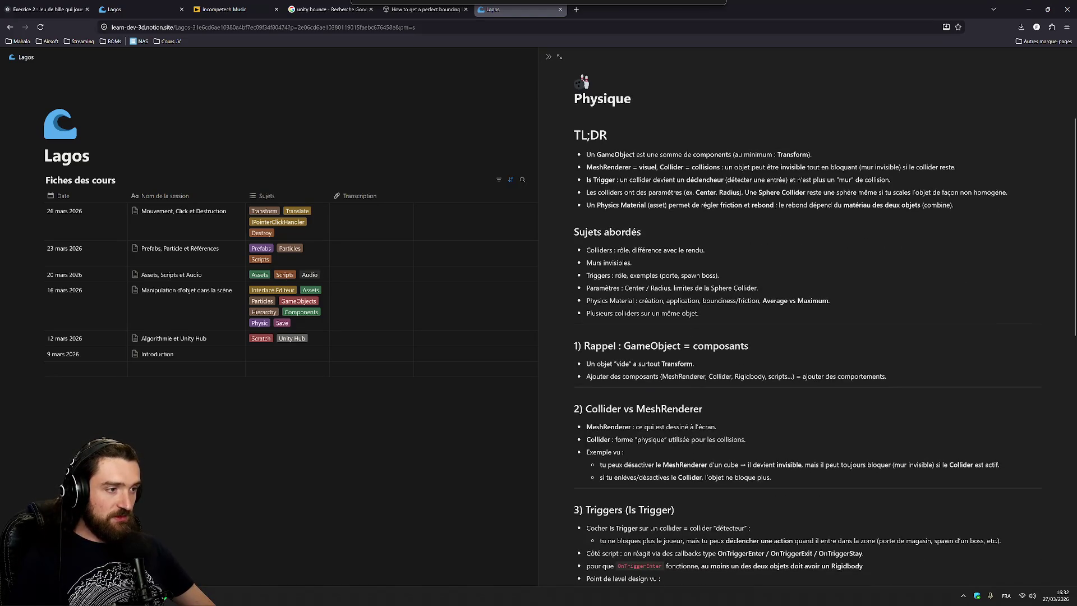
{"action": "scroll", "coordinate": [808, 325], "scroll_direction": "down", "scroll_amount": 4}
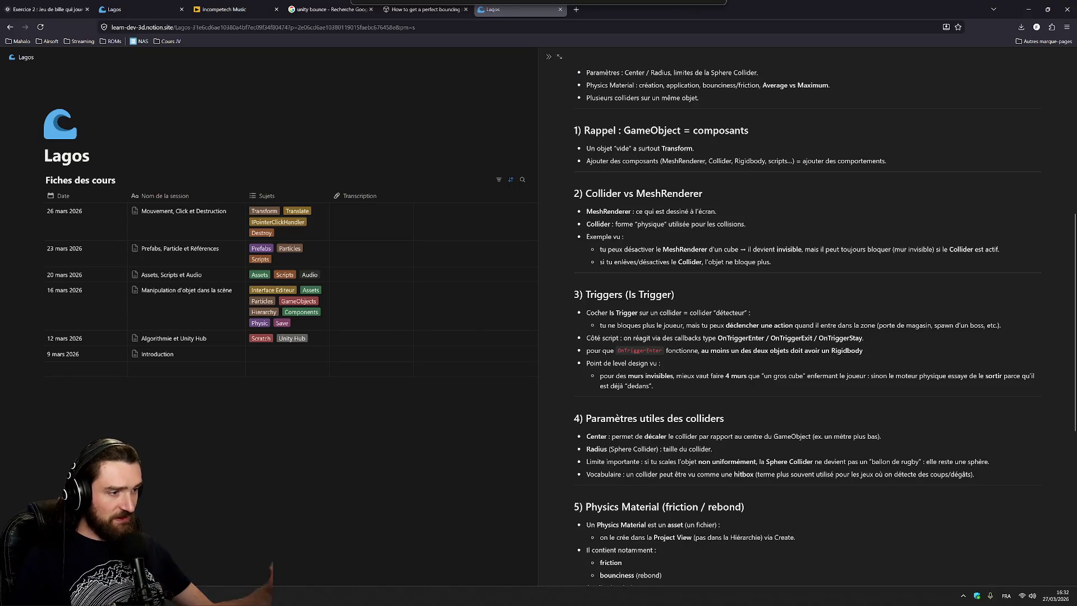
{"action": "scroll", "coordinate": [808, 326], "scroll_direction": "down", "scroll_amount": 4}
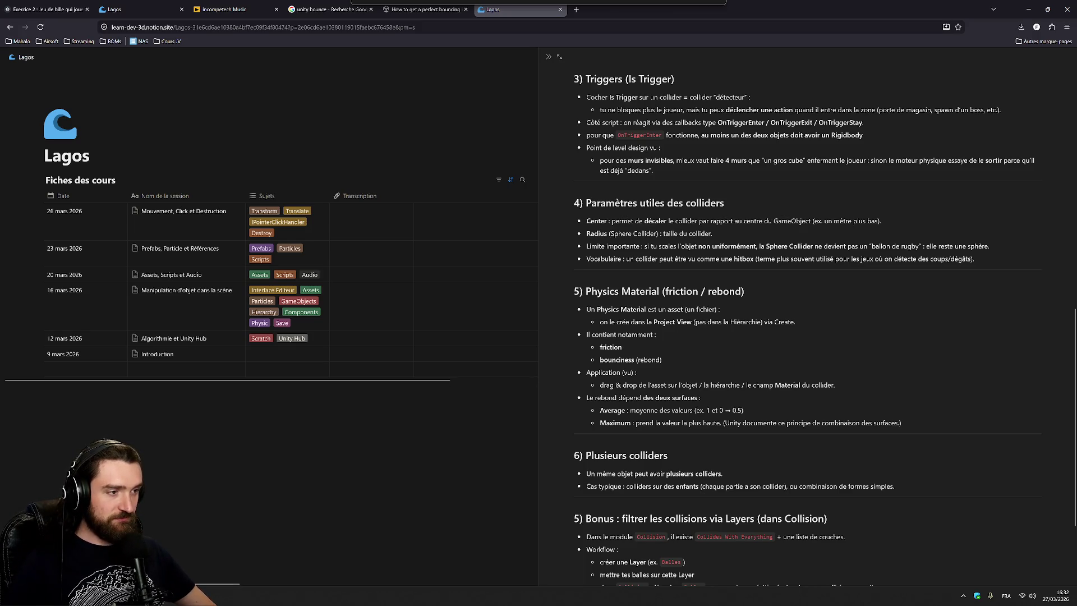
{"action": "key", "text": "alt+Tab"}
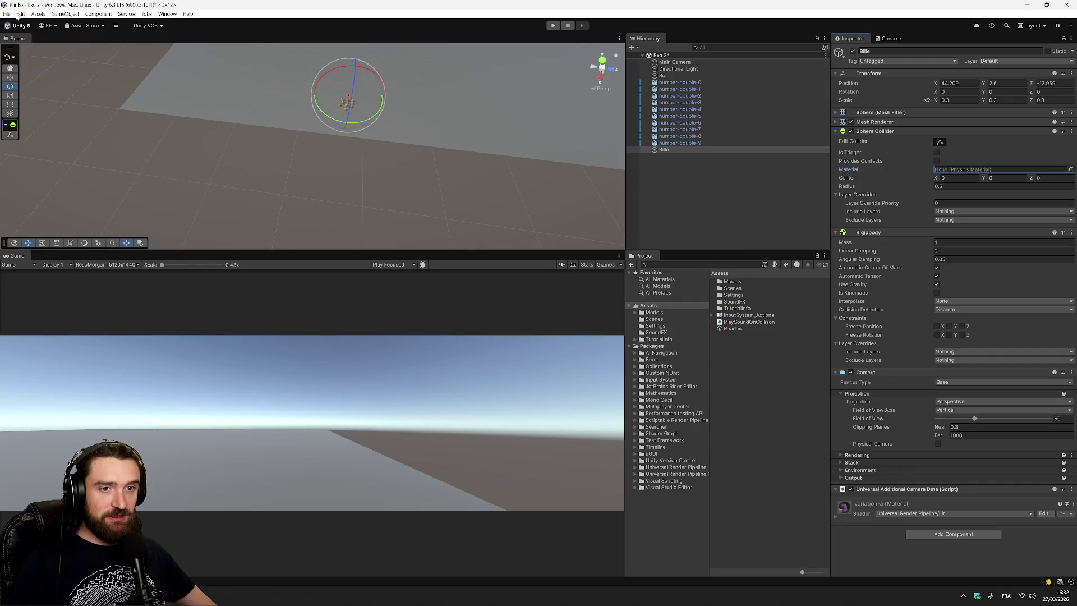
Step: Create a new Physics Material in Assets named Rebond
{"action": "right_click", "coordinate": [655, 306]}
{"action": "mouse_move", "coordinate": [689, 313]}
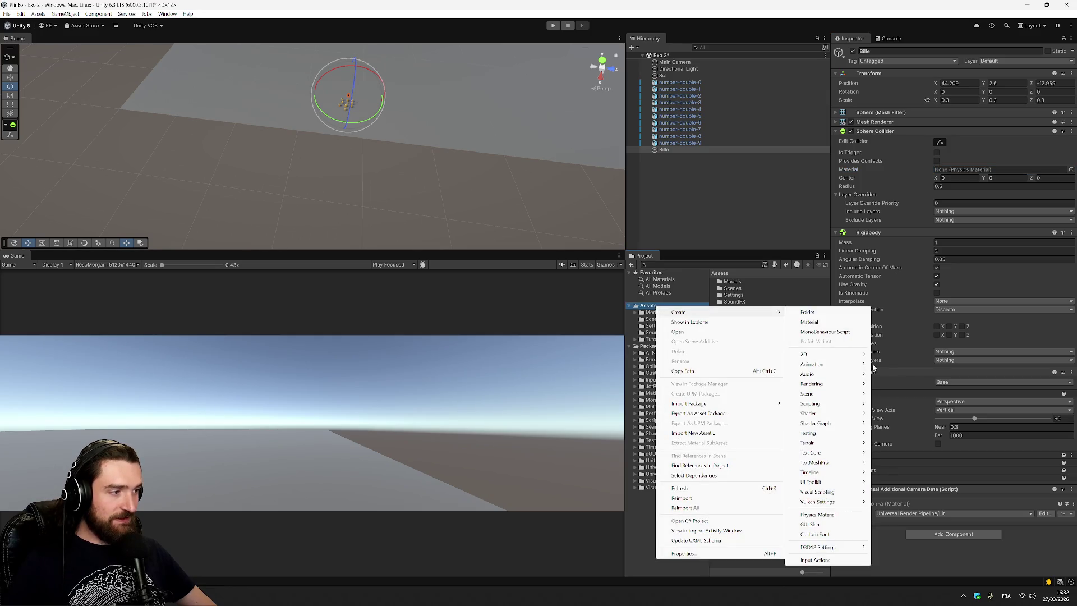
{"action": "left_click", "coordinate": [818, 514]}
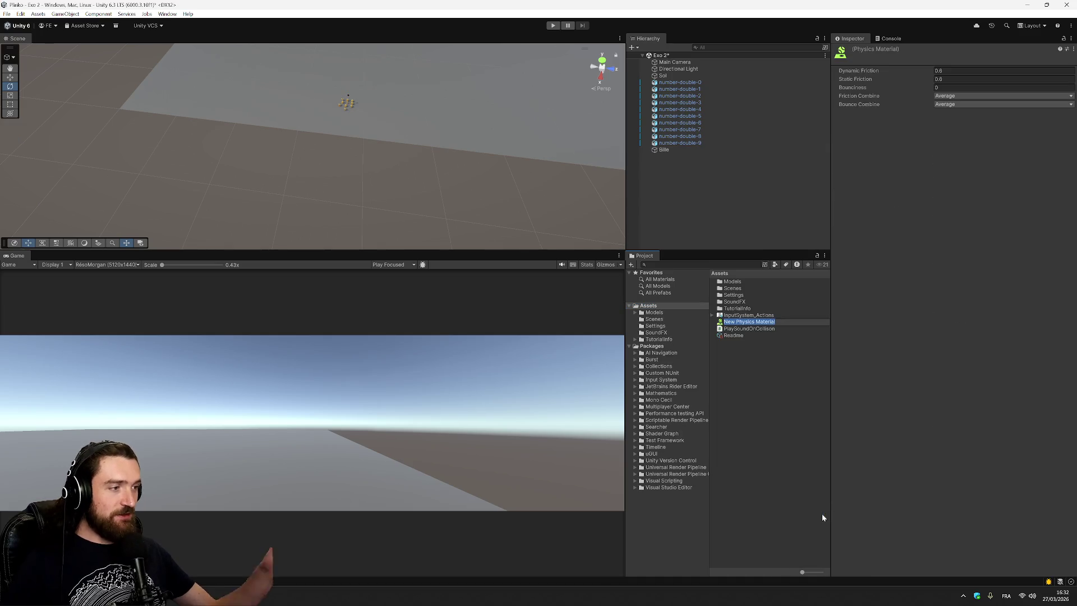
{"action": "type", "text": "B"}
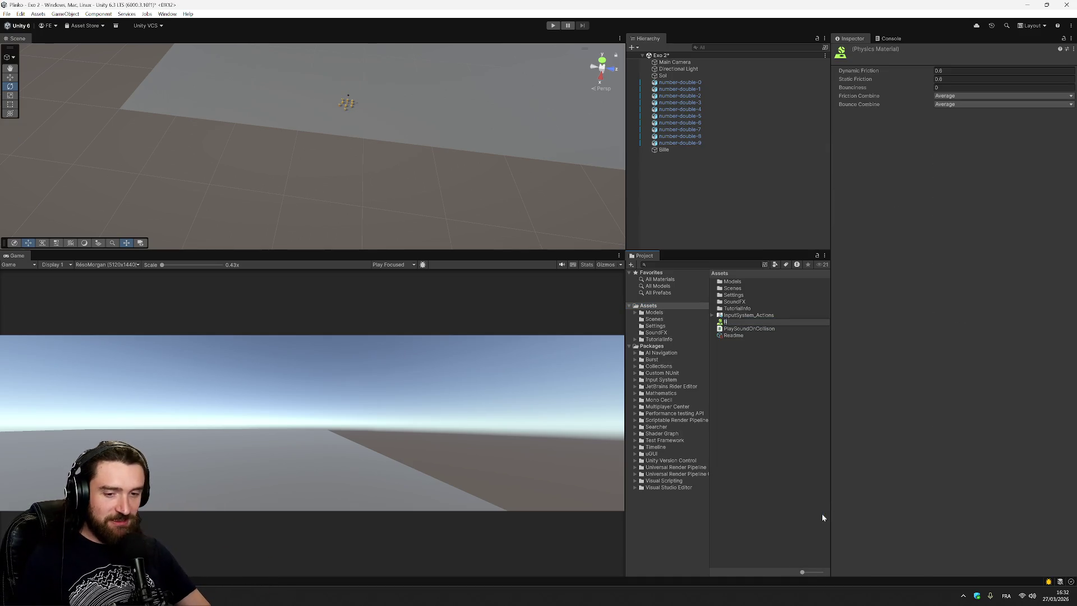
{"action": "type", "text": "ond"}
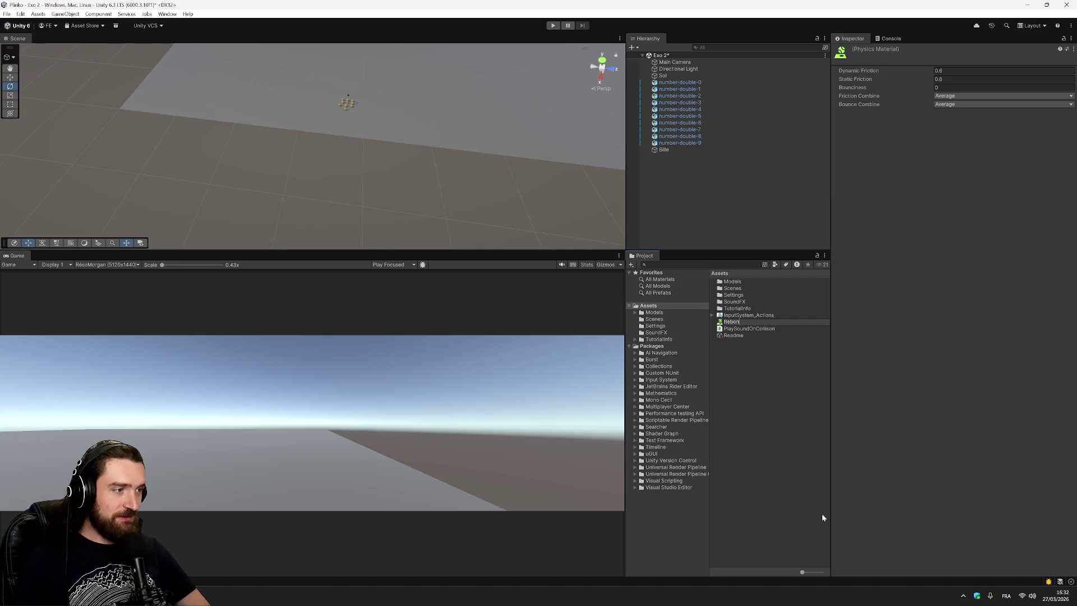
{"action": "key", "text": "Return"}
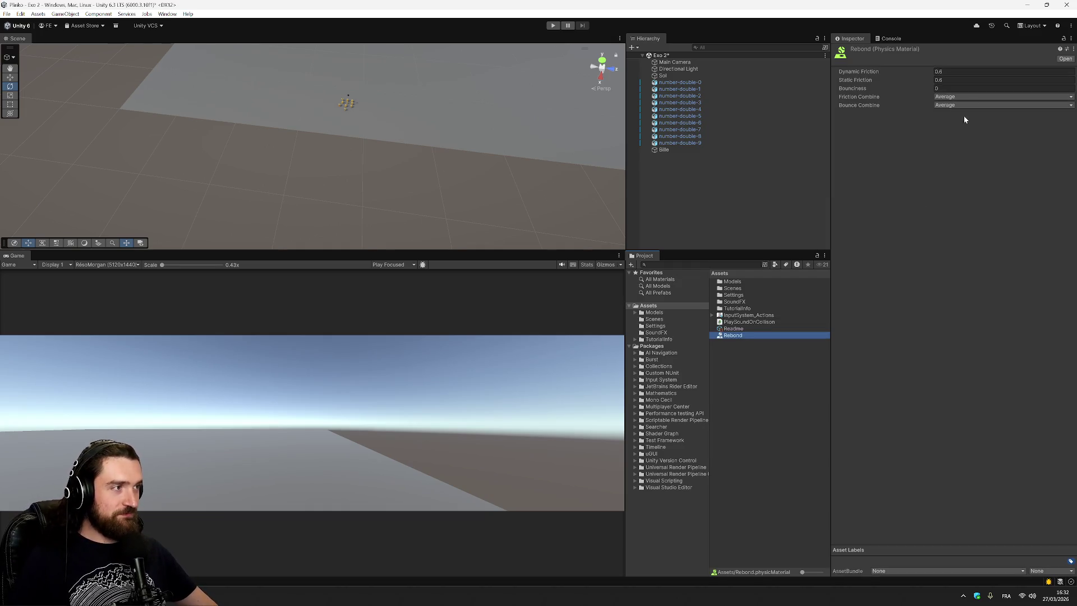
Step: Give Rebond Bounciness 1 with friction left at 0.6, then run the scene to test
{"action": "left_click", "coordinate": [959, 71]}
{"action": "left_click", "coordinate": [947, 71]}
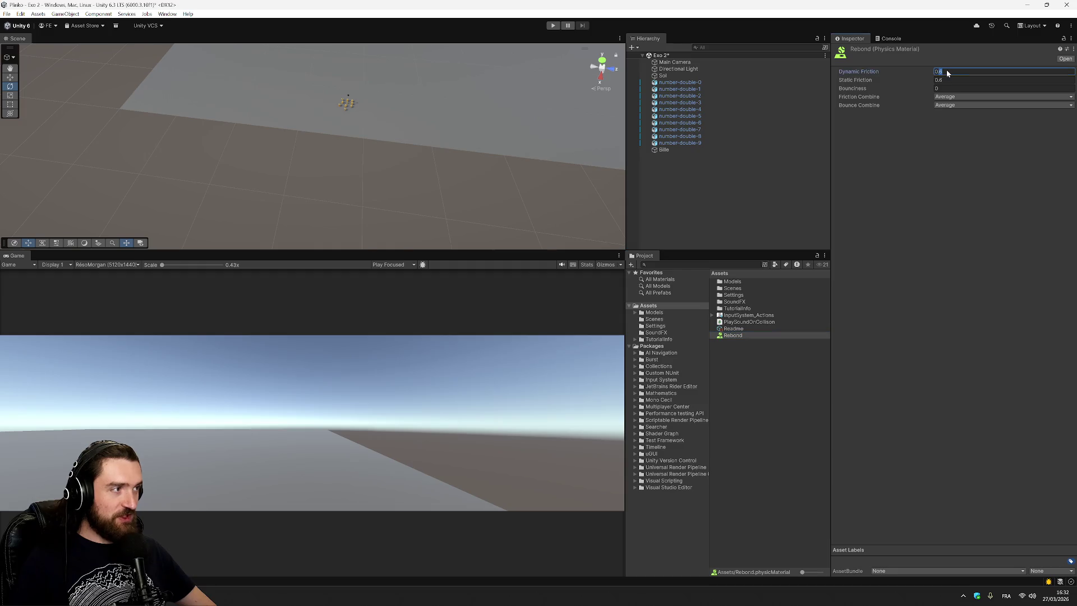
{"action": "type", "text": "4"}
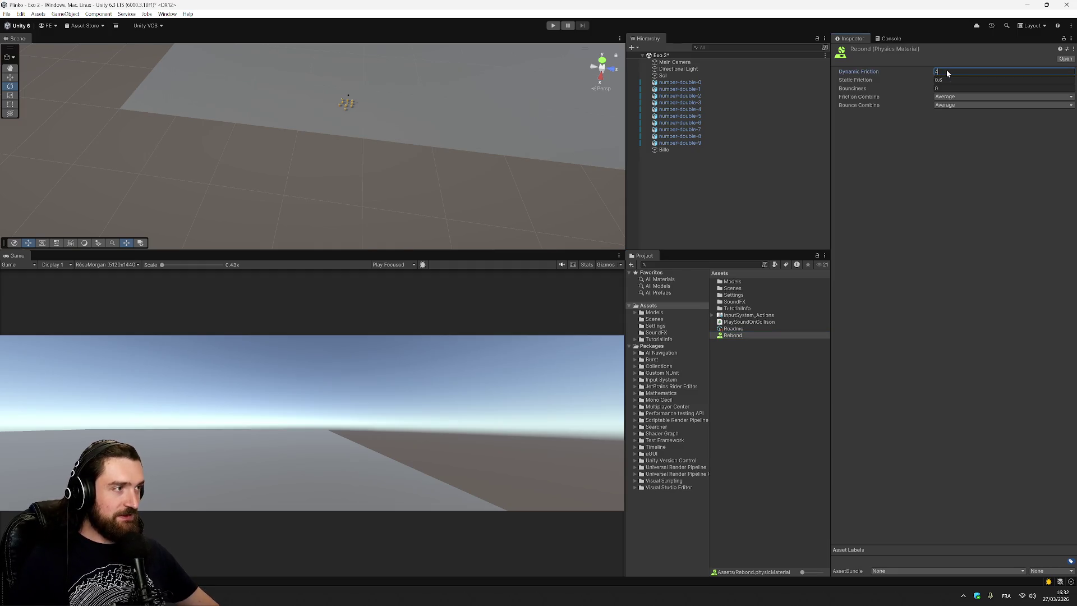
{"action": "left_click", "coordinate": [953, 80]}
{"action": "type", "text": "5"}
{"action": "left_click", "coordinate": [954, 88]}
{"action": "left_click", "coordinate": [954, 71]}
{"action": "key", "text": "ctrl+z"}
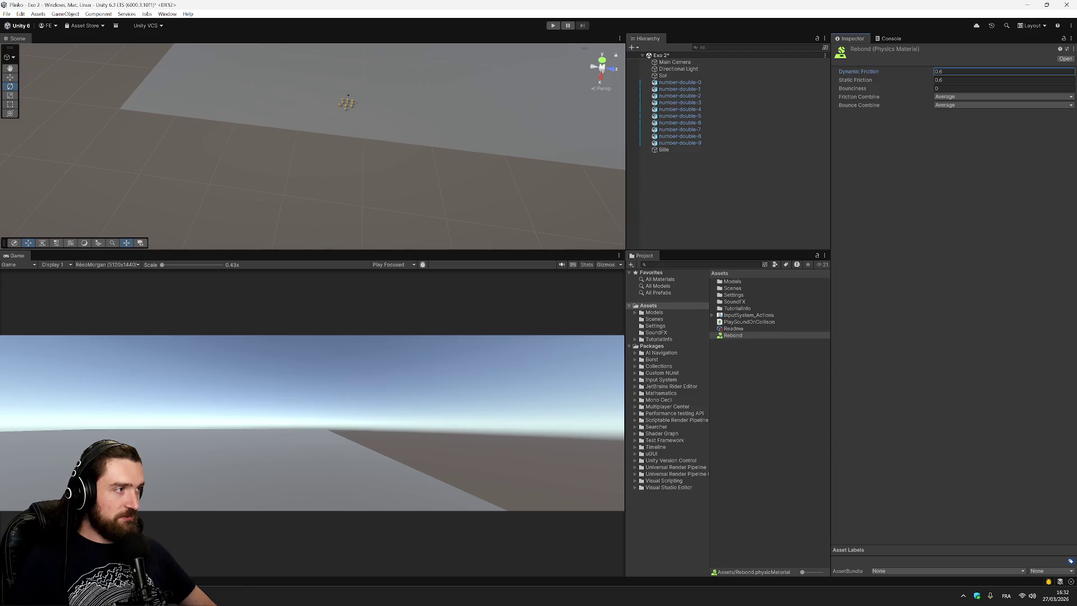
{"action": "key", "text": "Tab"}
{"action": "key", "text": "Tab"}
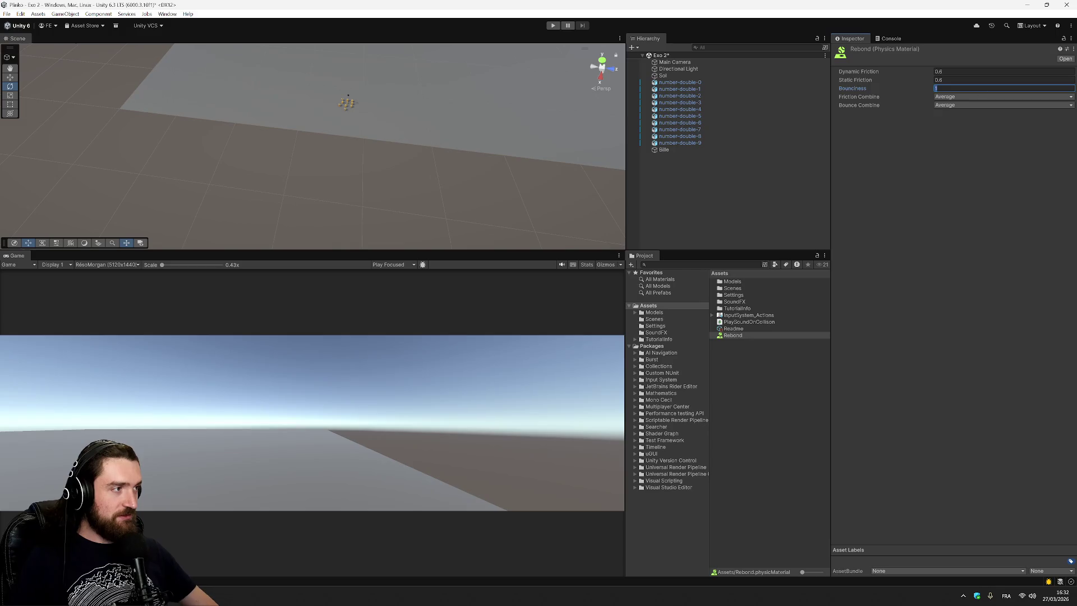
{"action": "type", "text": "1"}
{"action": "left_click", "coordinate": [972, 173]}
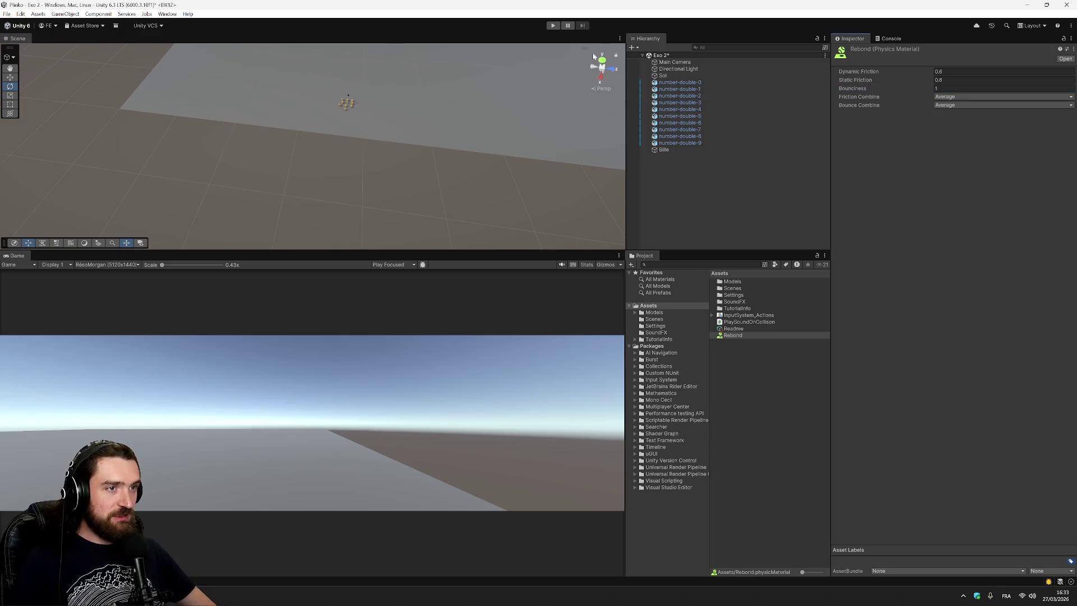
{"action": "left_click", "coordinate": [553, 26]}
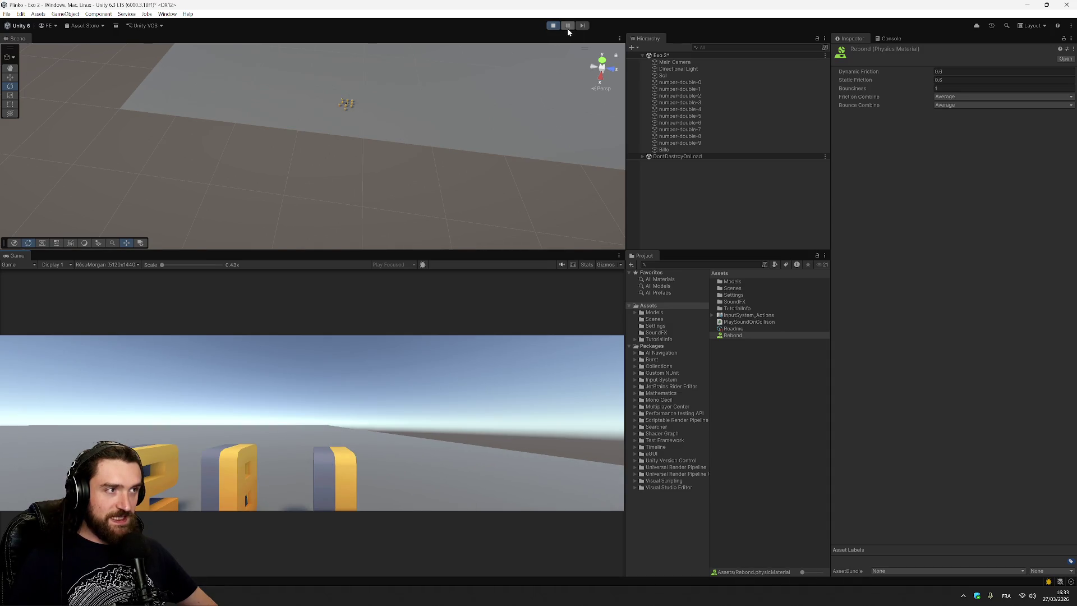
Step: Stop play, assign Rebond to Bille's Sphere Collider, and replay to watch the ball bounce
{"action": "left_click", "coordinate": [553, 25]}
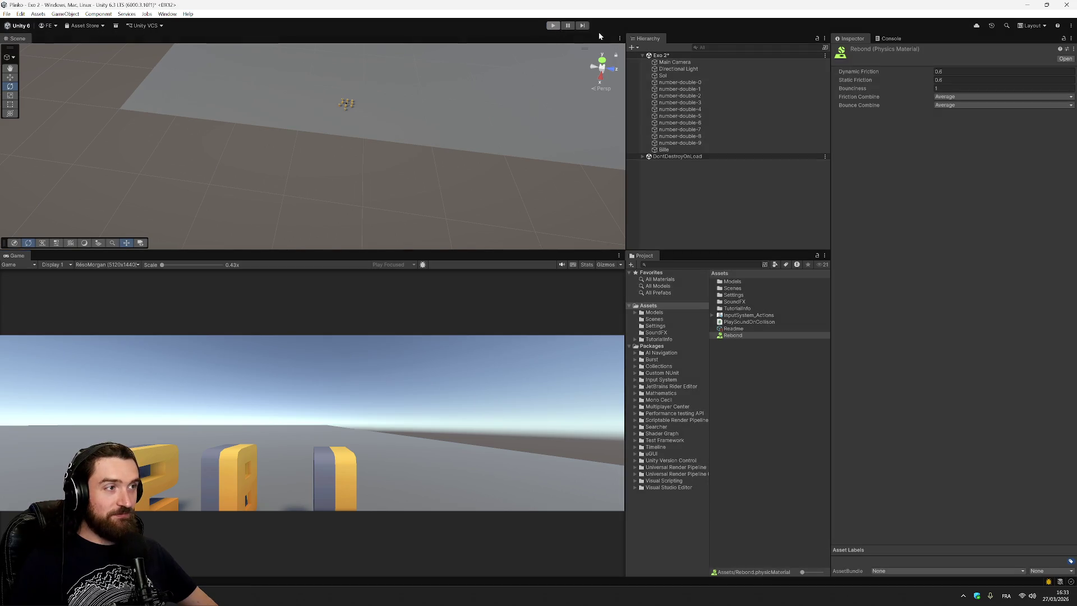
{"action": "left_click_drag", "start_coordinate": [739, 335], "coordinate": [668, 150]}
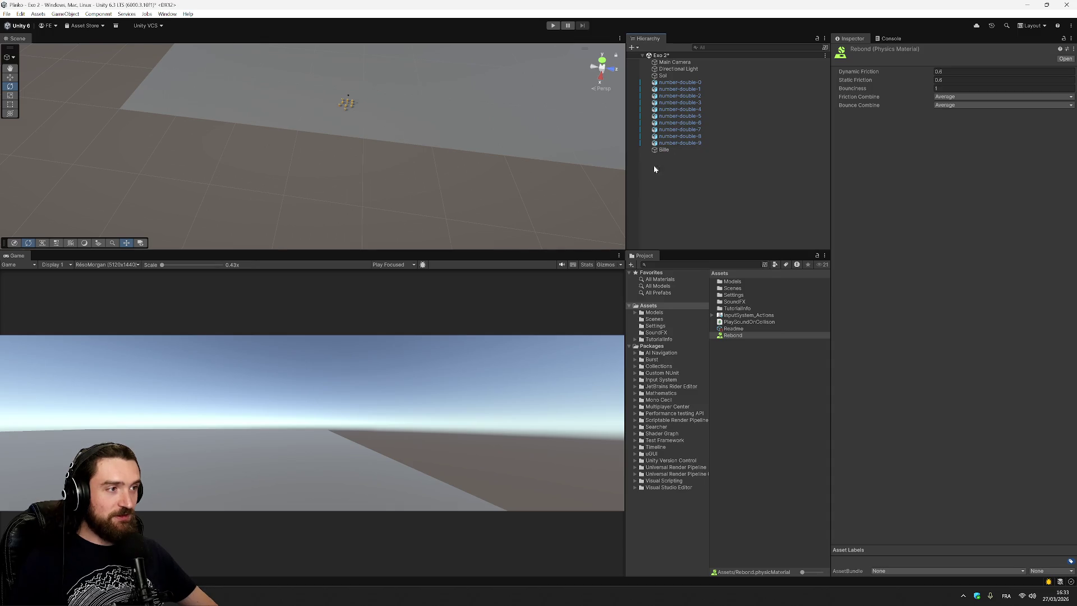
{"action": "left_click", "coordinate": [660, 149]}
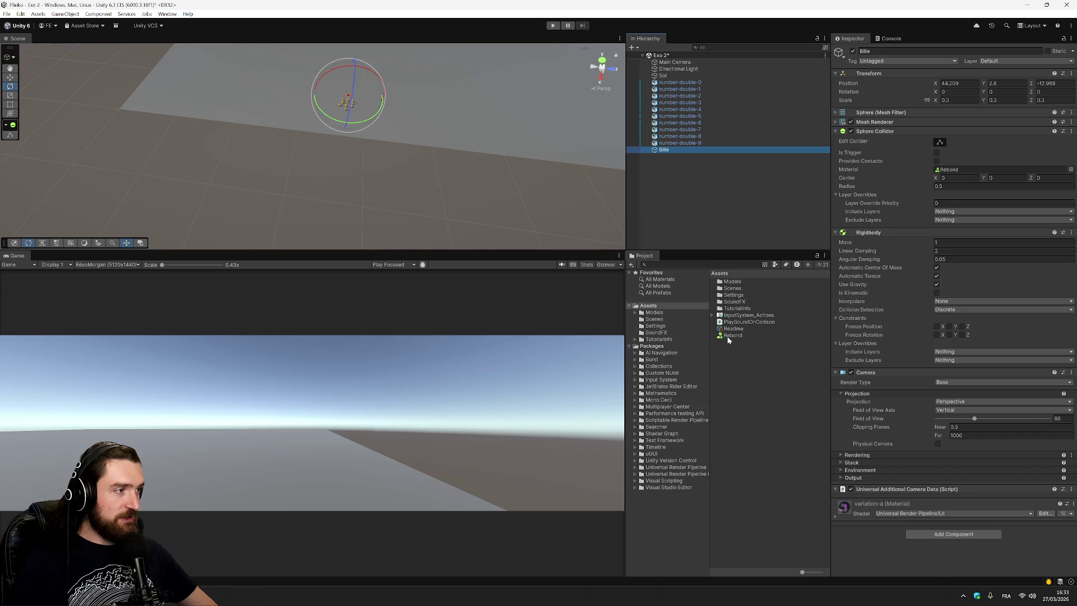
{"action": "mouse_move", "coordinate": [728, 335]}
{"action": "left_mouse_down"}
{"action": "mouse_move", "coordinate": [700, 193]}
{"action": "mouse_move", "coordinate": [663, 153]}
{"action": "left_mouse_up"}
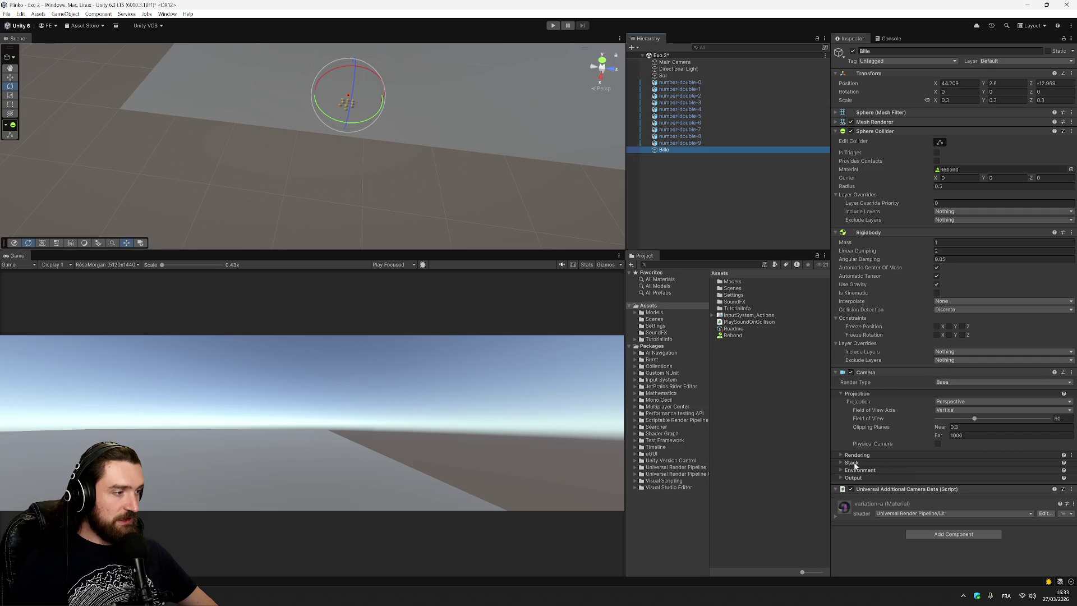
{"action": "left_click", "coordinate": [553, 25]}
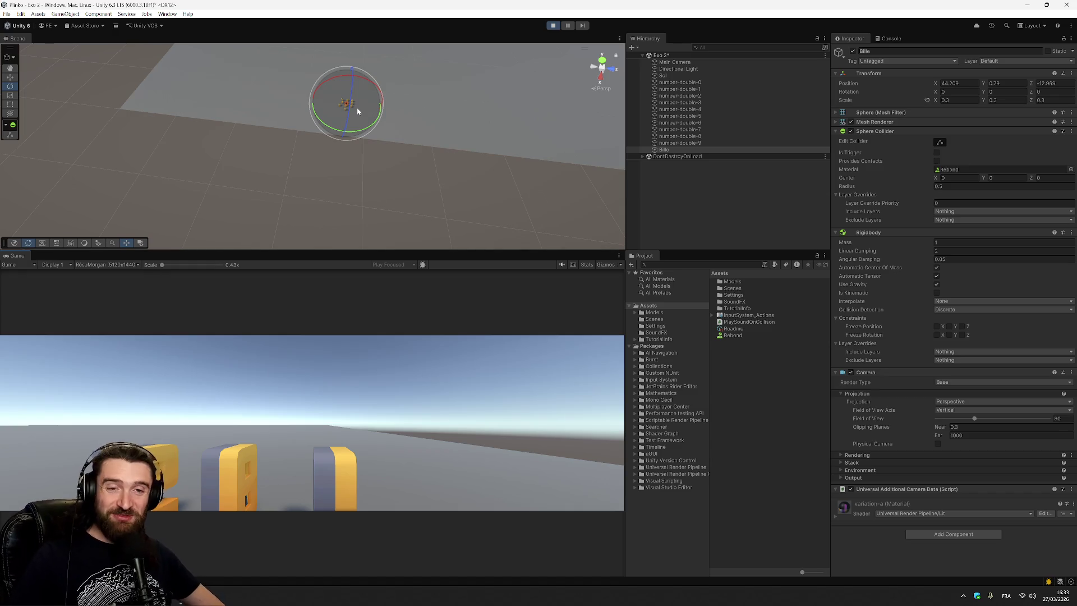
{"action": "left_click", "coordinate": [674, 61]}
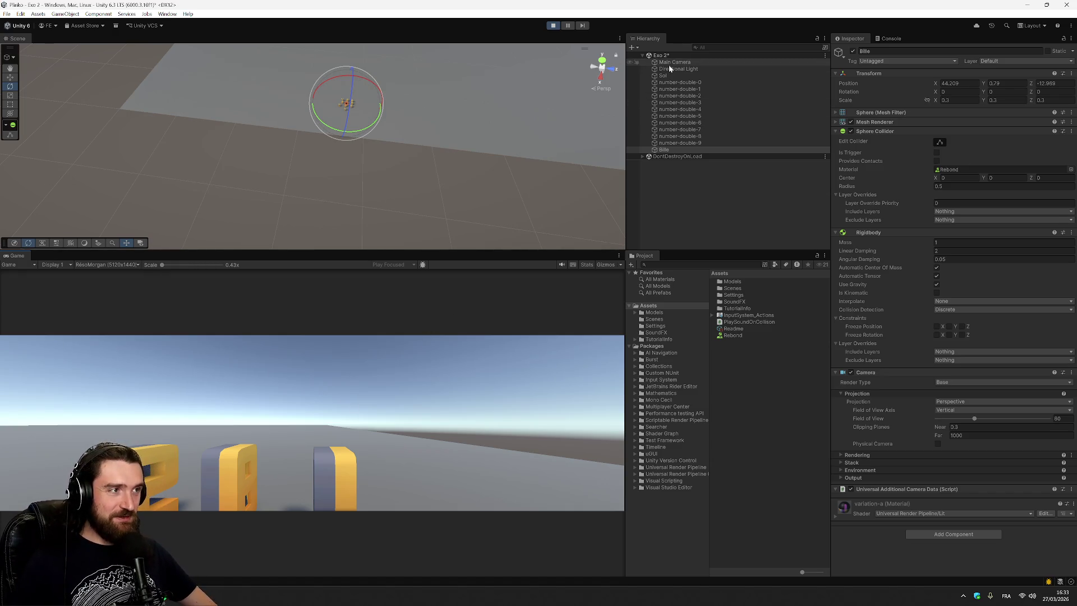
Step: Tilt the Main Camera, stop play, briefly parent it under Bille and back, then save Exo 2
{"action": "mouse_move", "coordinate": [327, 168]}
{"action": "left_mouse_down"}
{"action": "mouse_move", "coordinate": [306, 162]}
{"action": "mouse_move", "coordinate": [407, 171]}
{"action": "mouse_move", "coordinate": [431, 144]}
{"action": "left_mouse_up"}
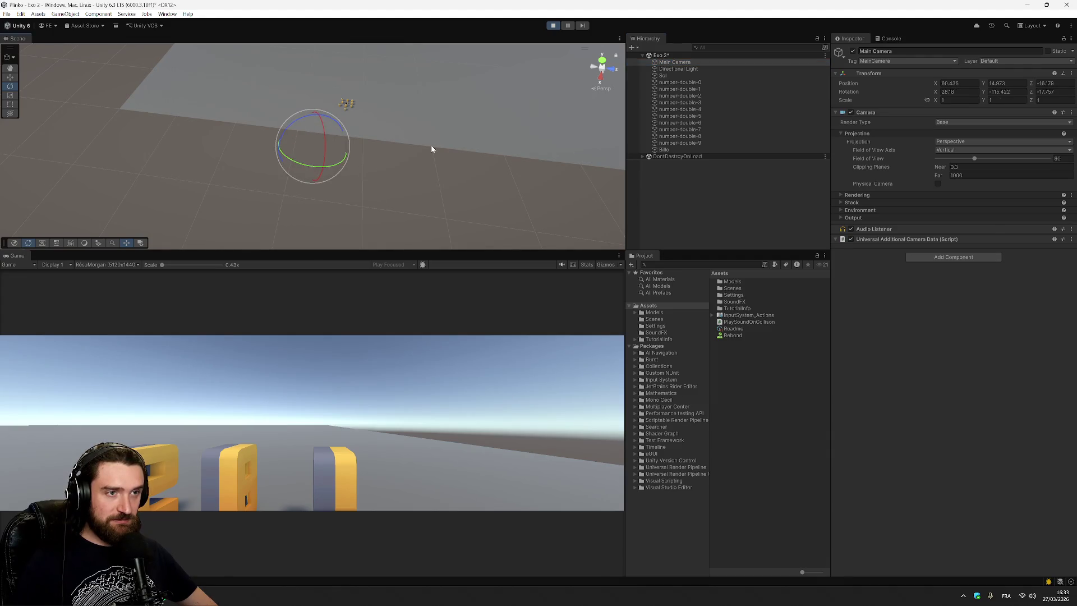
{"action": "left_click", "coordinate": [553, 25]}
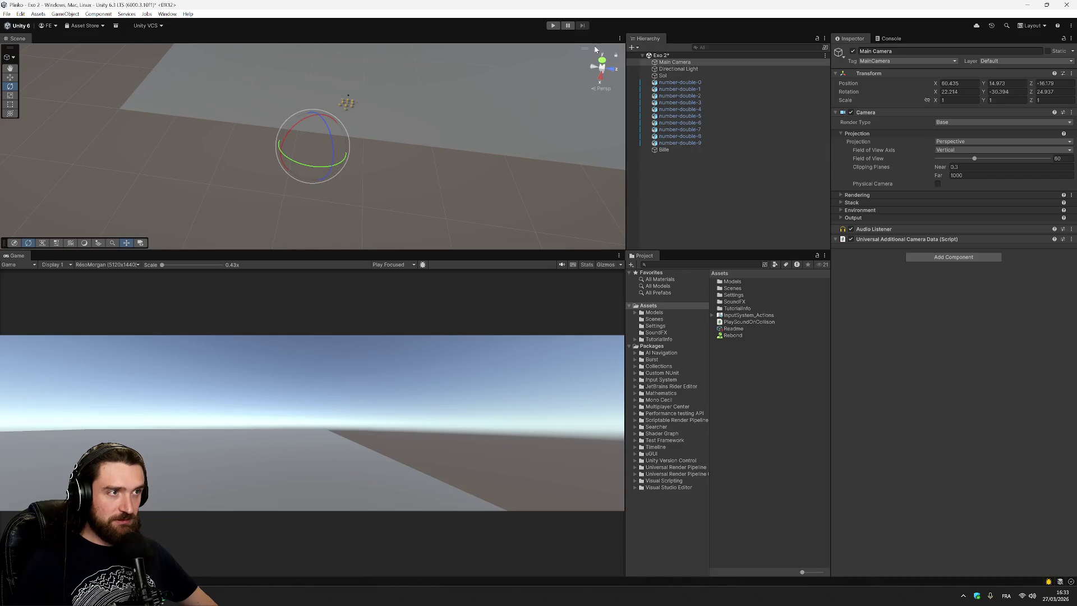
{"action": "left_click", "coordinate": [695, 63]}
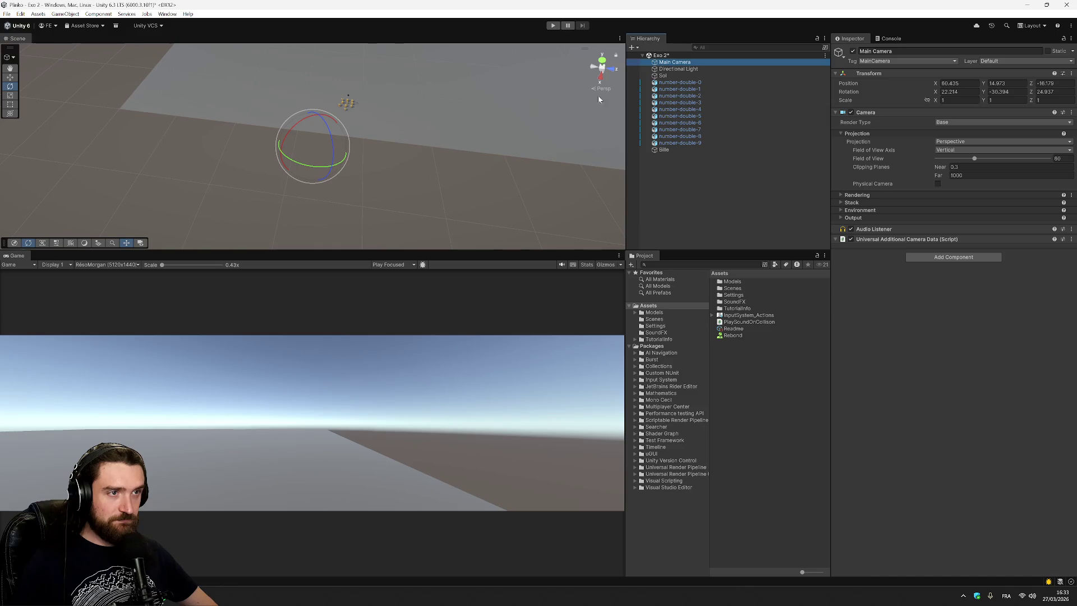
{"action": "left_click_drag", "start_coordinate": [675, 143], "coordinate": [662, 150]}
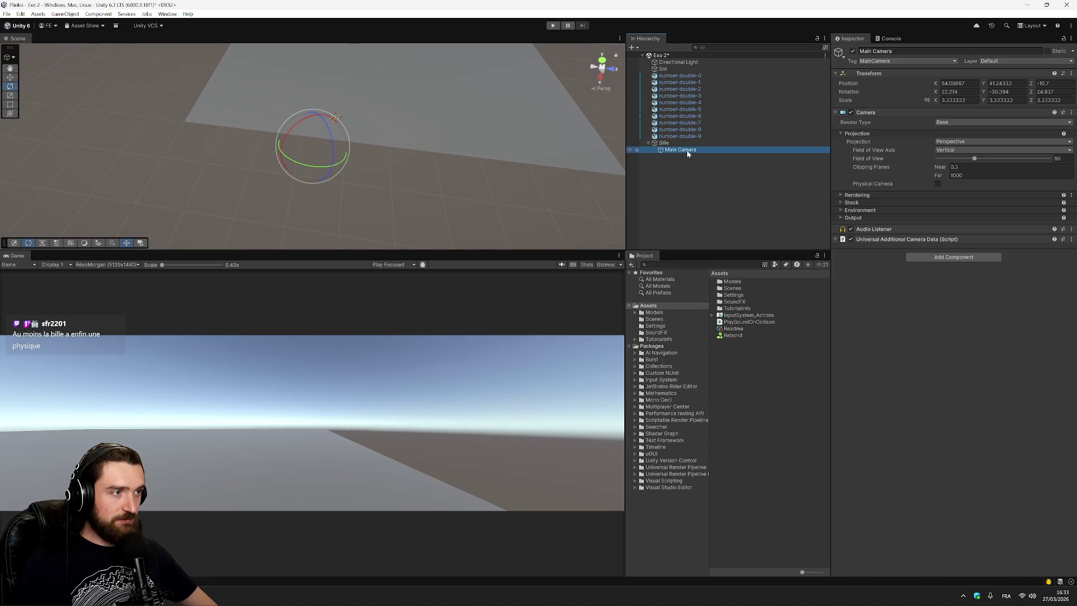
{"action": "left_click_drag", "start_coordinate": [682, 150], "coordinate": [674, 65]}
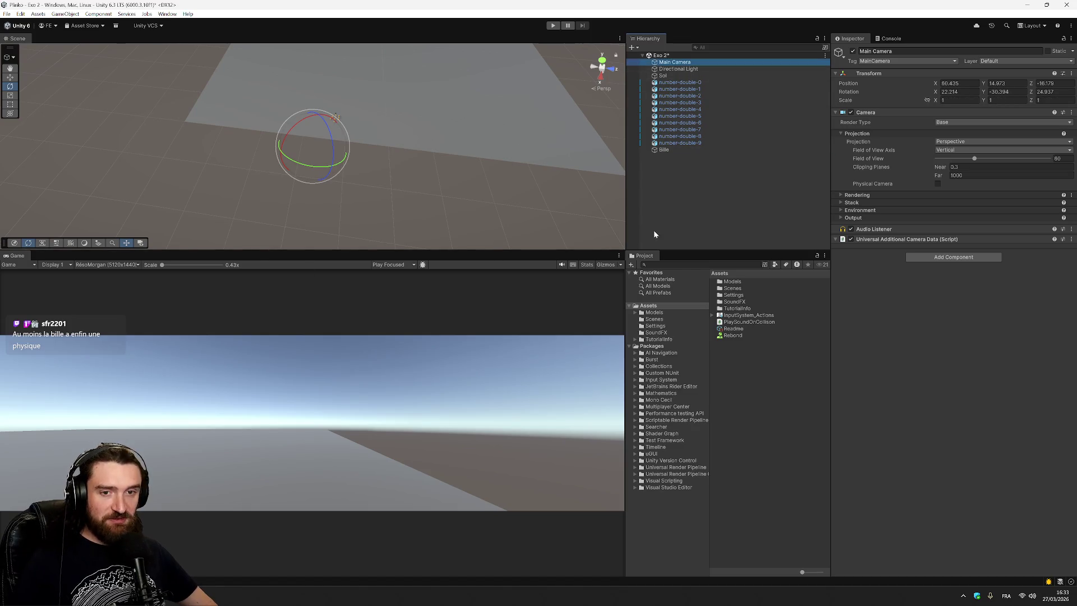
{"action": "left_click", "coordinate": [676, 186]}
{"action": "key", "text": "ctrl+s"}
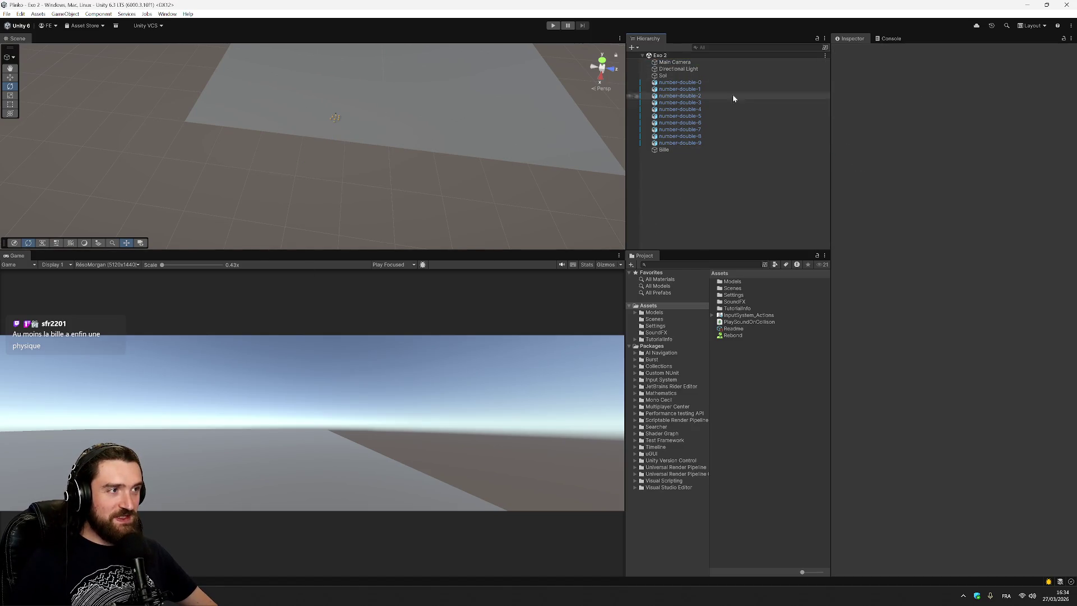
Step: Show the Rebond material's settings and begin setting its Static Friction to 0
{"action": "left_click", "coordinate": [665, 150]}
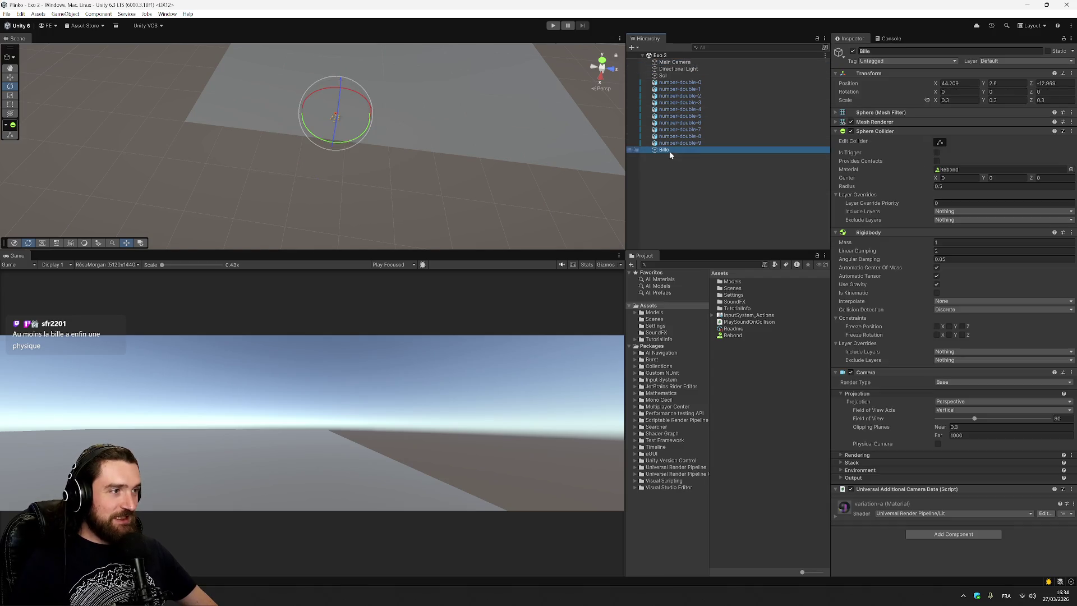
{"action": "left_click", "coordinate": [735, 336]}
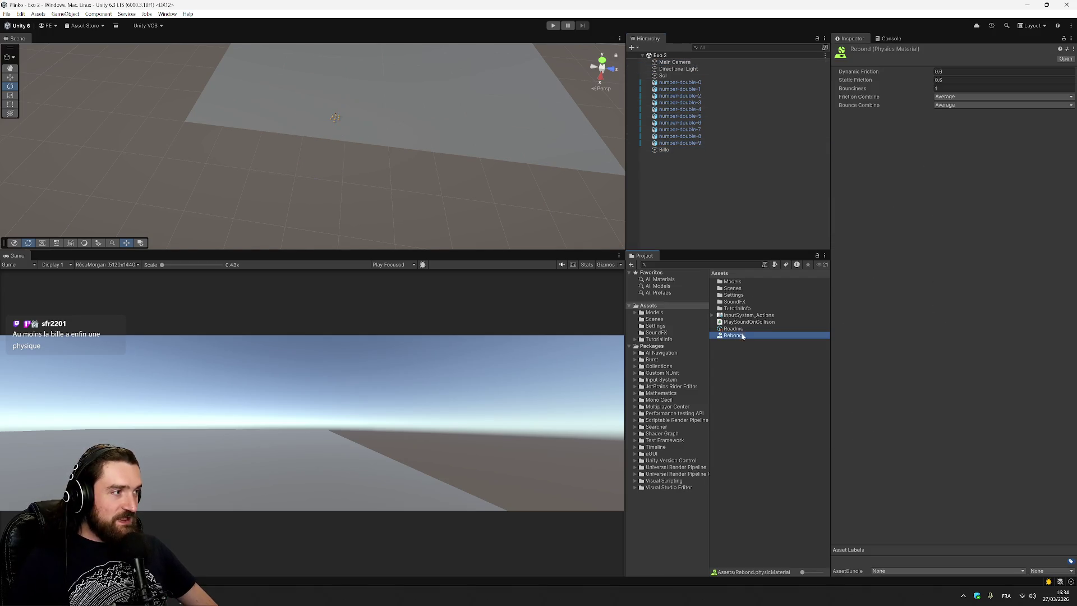
{"action": "left_click", "coordinate": [953, 79]}
{"action": "type", "text": "0"}
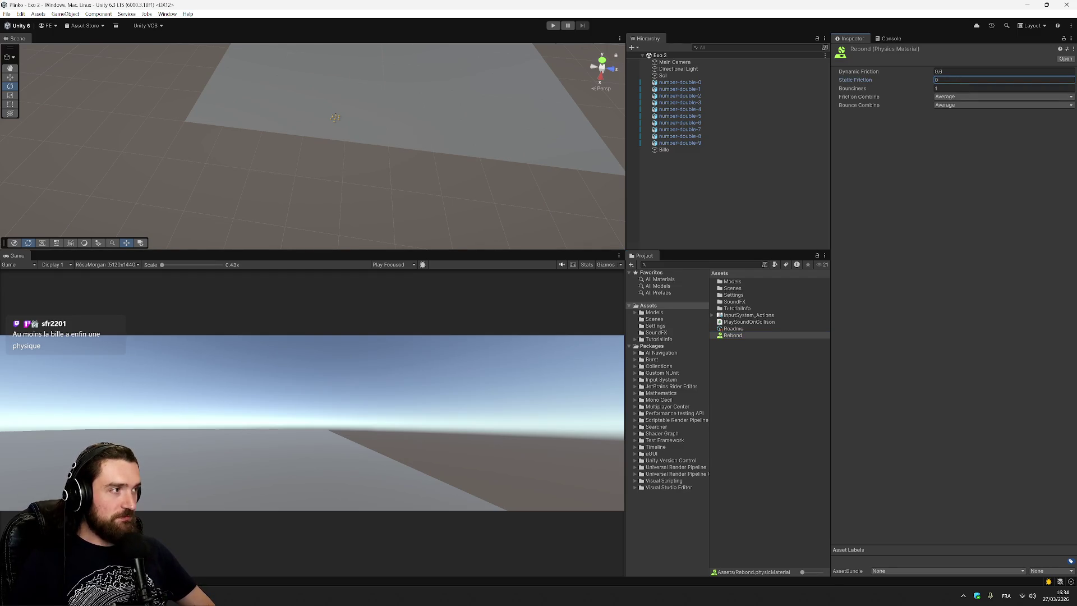
Step: Set Rebond's Static and Dynamic Friction to 0 and run the scene to test the bounce
{"action": "left_click", "coordinate": [972, 71]}
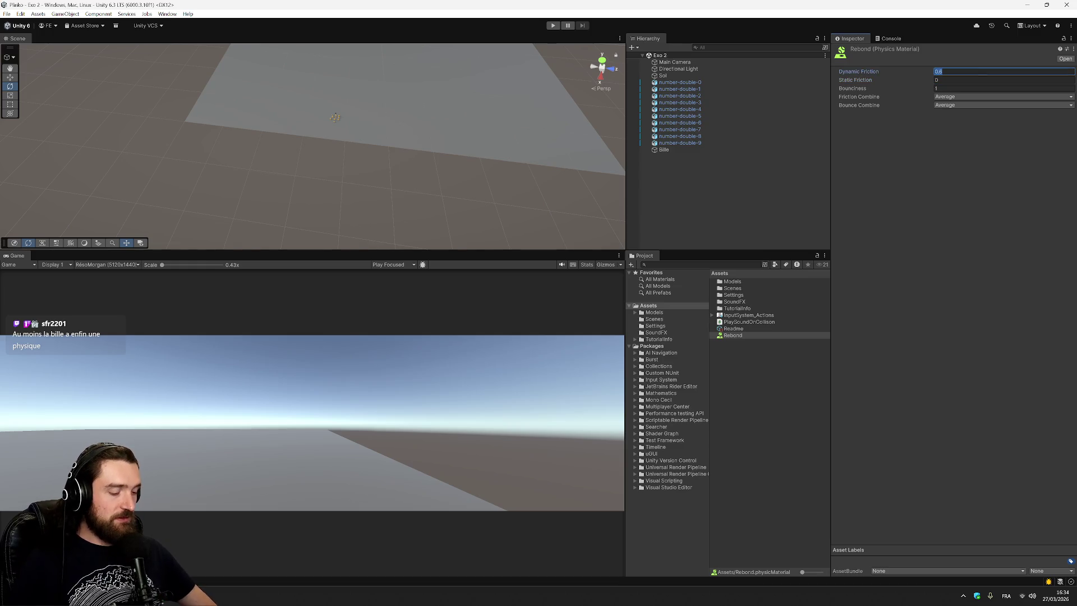
{"action": "type", "text": "0"}
{"action": "left_click", "coordinate": [951, 225]}
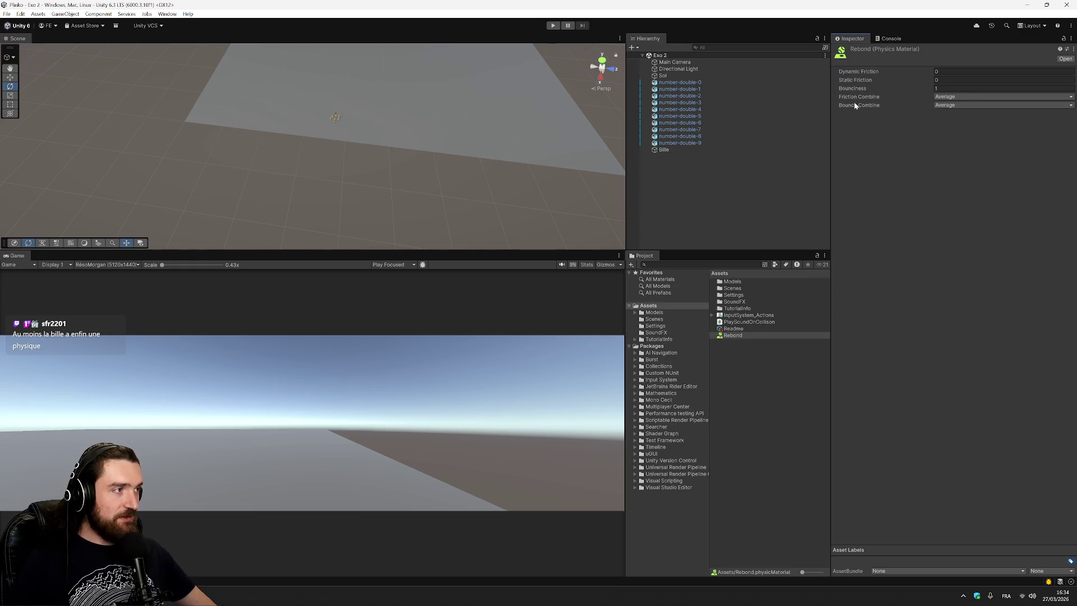
{"action": "left_click", "coordinate": [553, 26]}
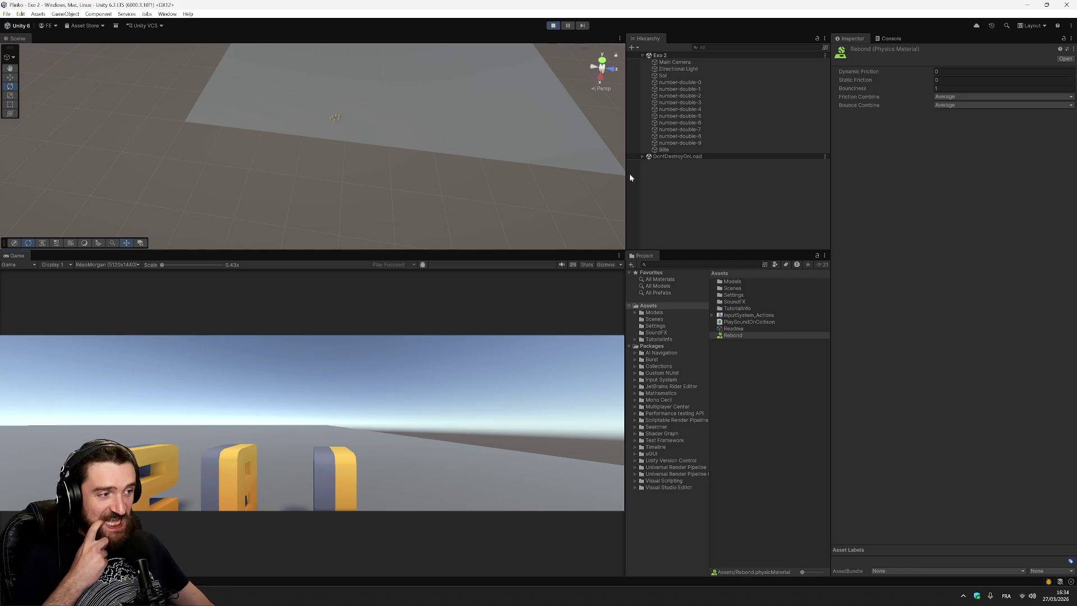
Step: Select the Main Camera in the running scene's Hierarchy, glancing at the DontDestroyOnLoad group
{"action": "left_click", "coordinate": [665, 62]}
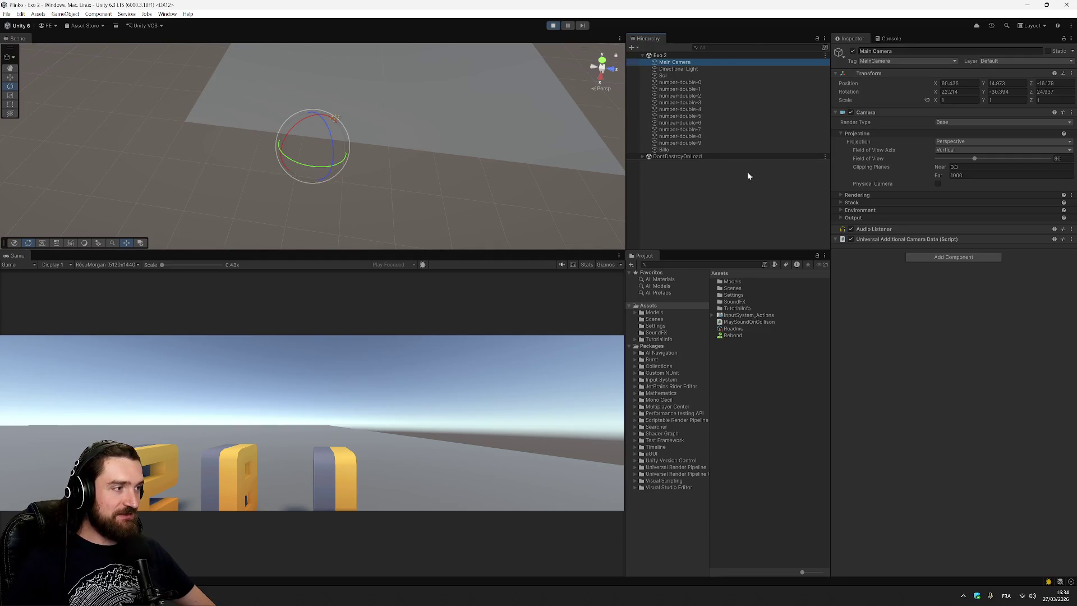
{"action": "left_click", "coordinate": [683, 156]}
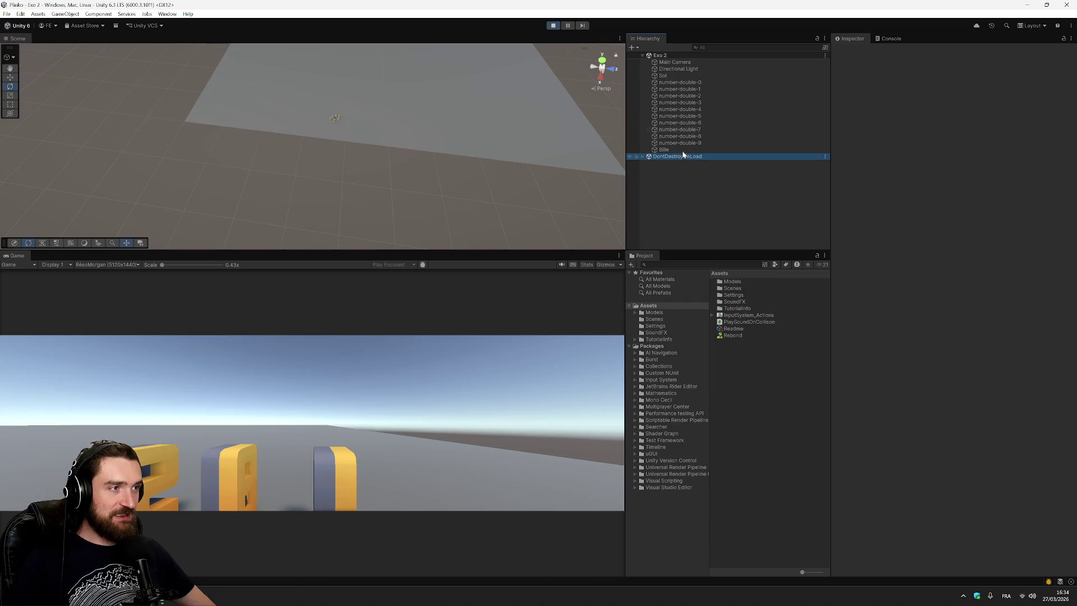
{"action": "left_click", "coordinate": [680, 61]}
{"action": "left_click", "coordinate": [694, 68]}
{"action": "left_click", "coordinate": [692, 62]}
Step: Stop play and move the Main Camera lower and back, to about 45.58, 8.57, -28.23
{"action": "key", "text": "w"}
{"action": "left_click_drag", "start_coordinate": [313, 152], "coordinate": [328, 115]}
{"action": "key", "text": "f"}
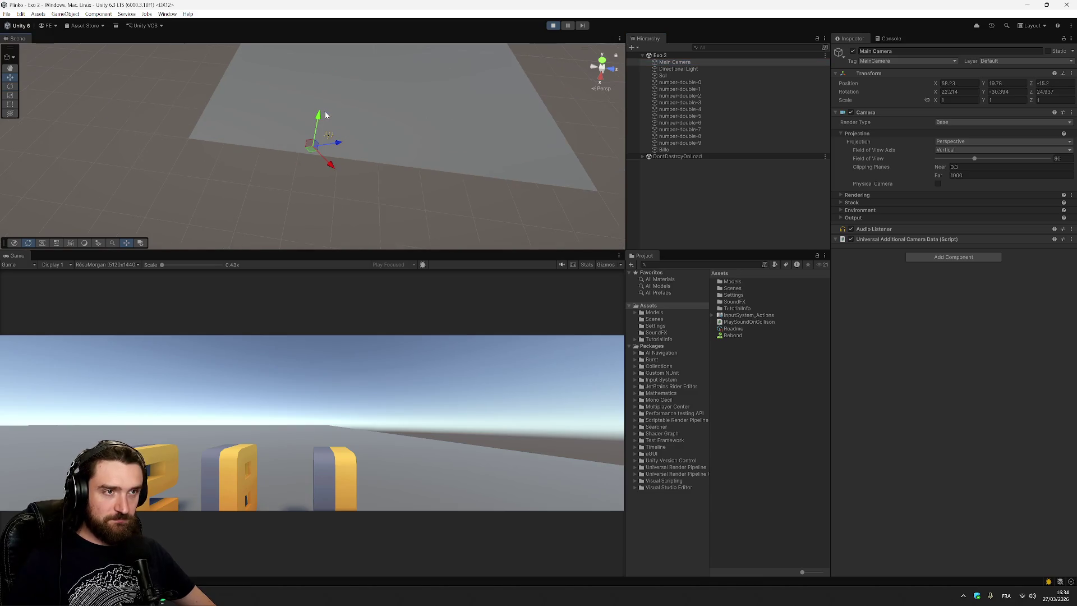
{"action": "key", "text": "ctrl+shift+f"}
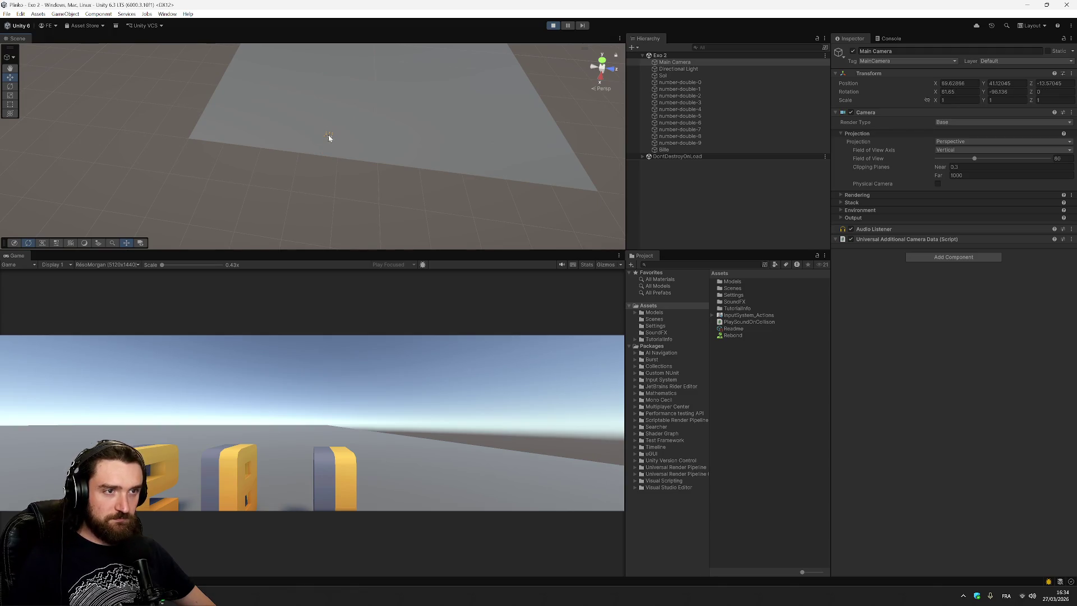
{"action": "double_click", "coordinate": [675, 64]}
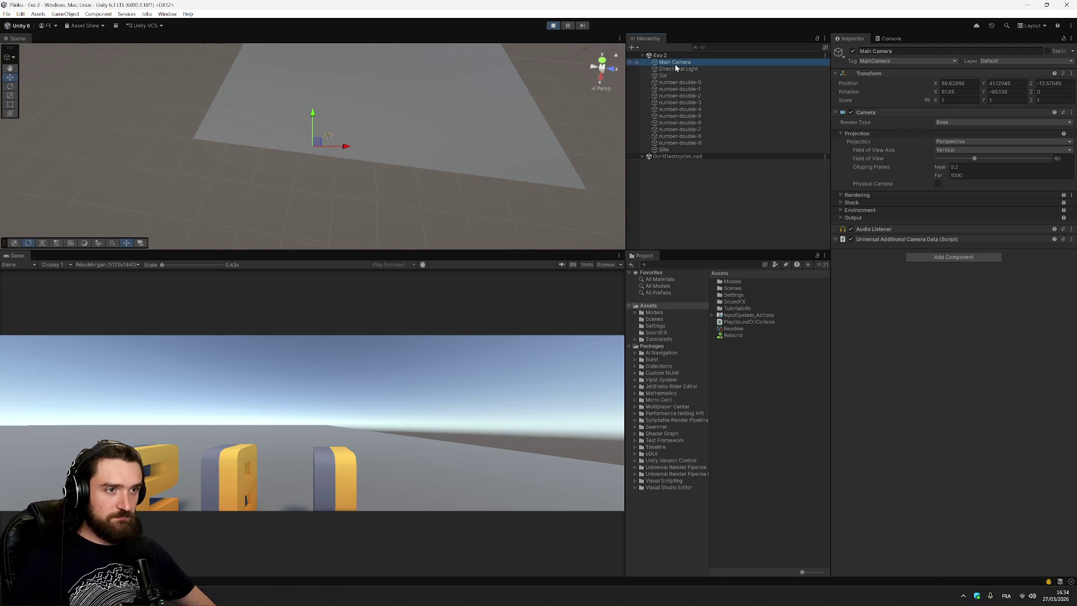
{"action": "left_click_drag", "start_coordinate": [315, 146], "coordinate": [338, 138]}
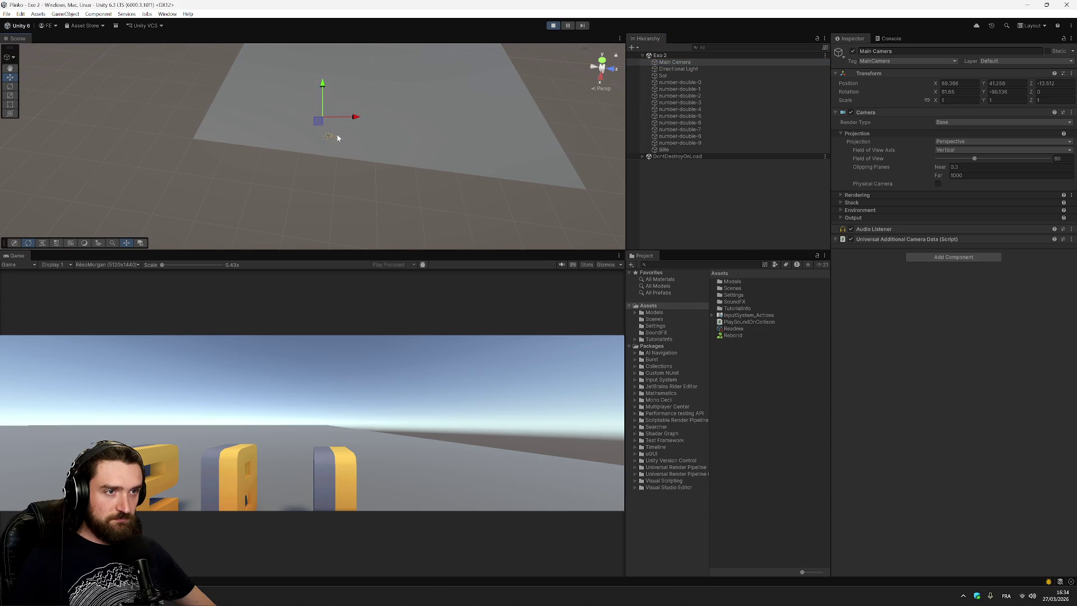
{"action": "left_click", "coordinate": [551, 26]}
{"action": "left_click_drag", "start_coordinate": [302, 175], "coordinate": [265, 129]}
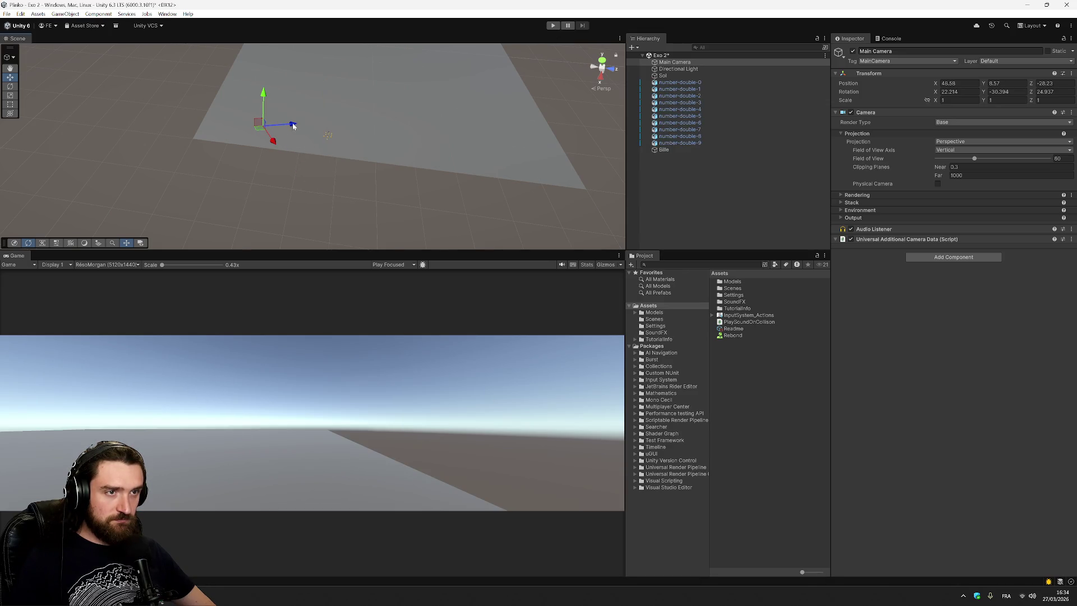
Step: Try a camera rotation and undo it, pan the view, and check number-double-0's position
{"action": "key", "text": "e"}
{"action": "mouse_move", "coordinate": [298, 119]}
{"action": "left_mouse_down"}
{"action": "mouse_move", "coordinate": [257, 181]}
{"action": "mouse_move", "coordinate": [91, 183]}
{"action": "mouse_move", "coordinate": [125, 106]}
{"action": "mouse_move", "coordinate": [1025, 171]}
{"action": "mouse_move", "coordinate": [356, 278]}
{"action": "mouse_move", "coordinate": [164, 149]}
{"action": "left_mouse_up"}
{"action": "key", "text": "ctrl+z"}
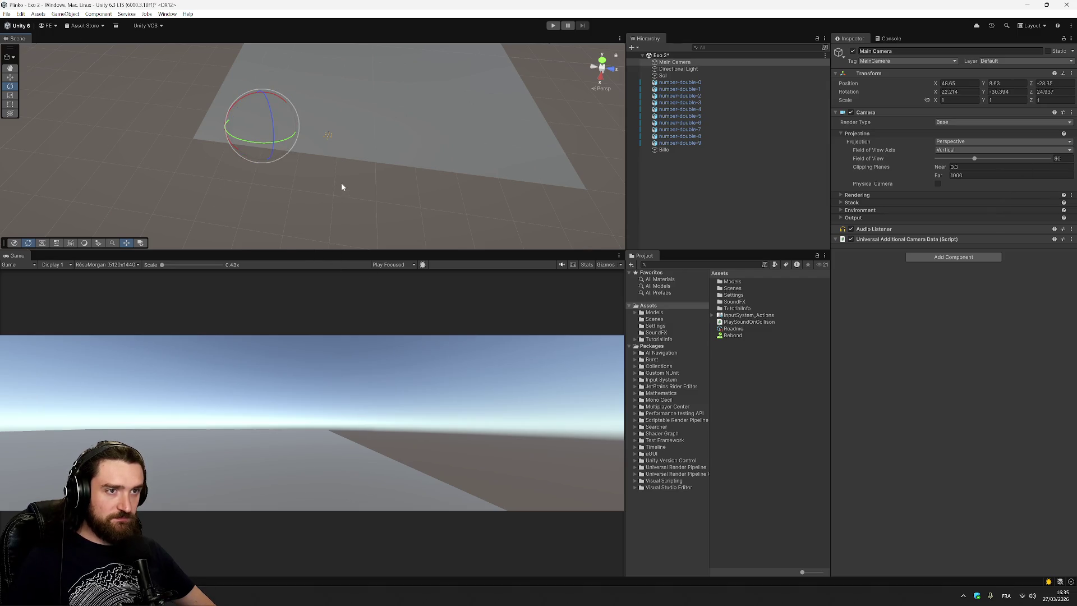
{"action": "left_click", "coordinate": [728, 63]}
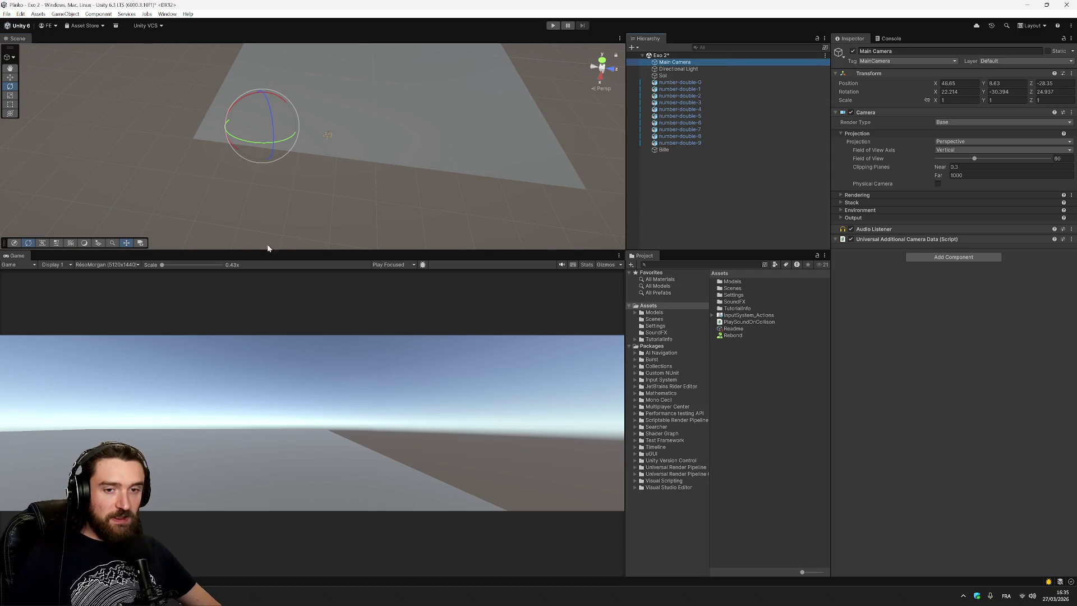
{"action": "left_click", "coordinate": [10, 68]}
{"action": "key", "text": "Left"}
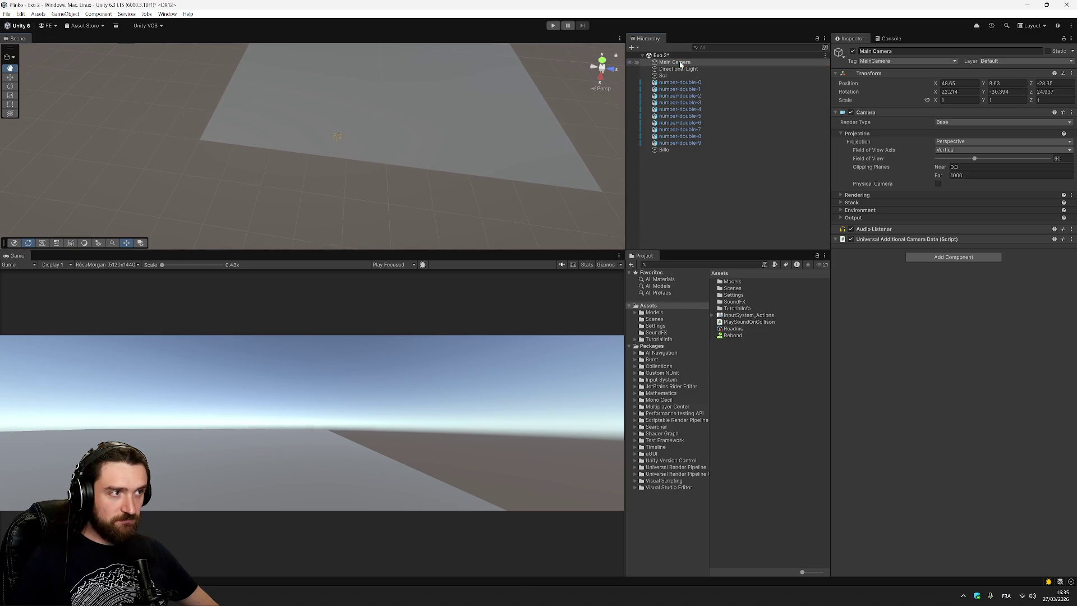
{"action": "left_click", "coordinate": [10, 77]}
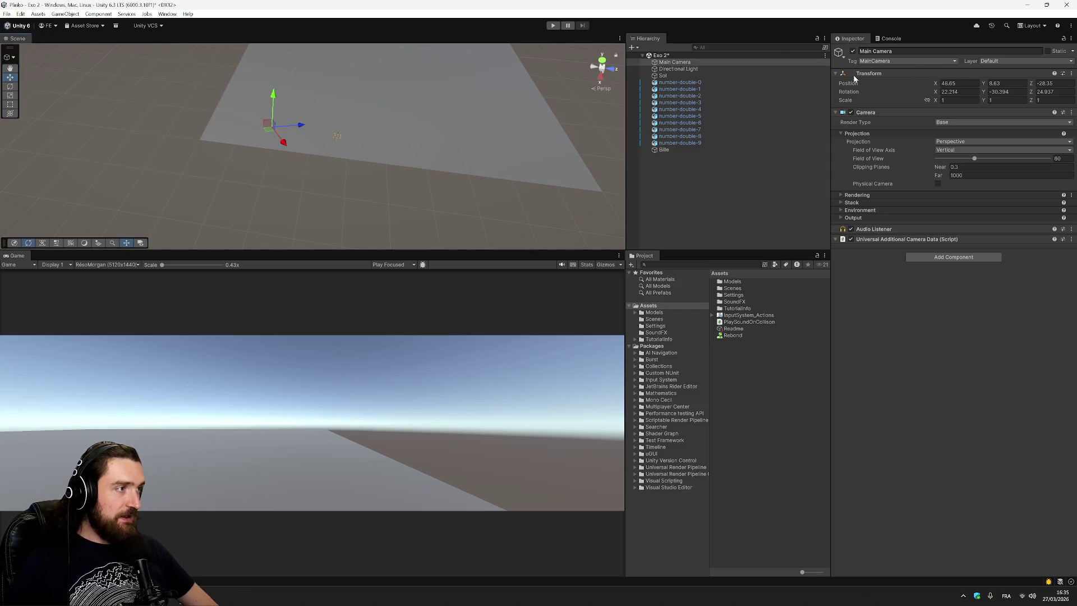
{"action": "left_click", "coordinate": [676, 82]}
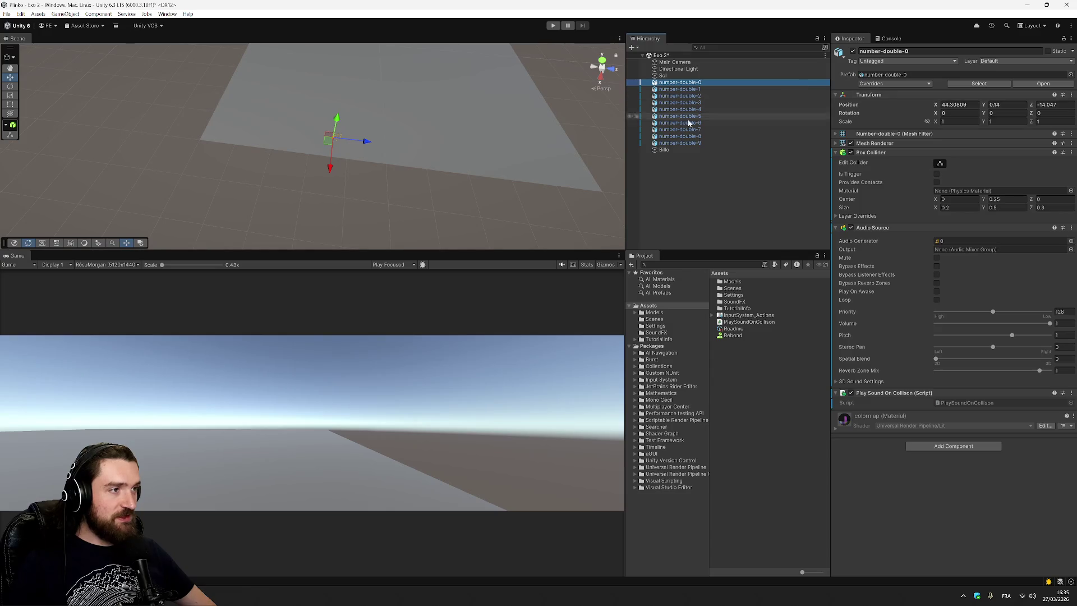
{"action": "left_click", "coordinate": [707, 63]}
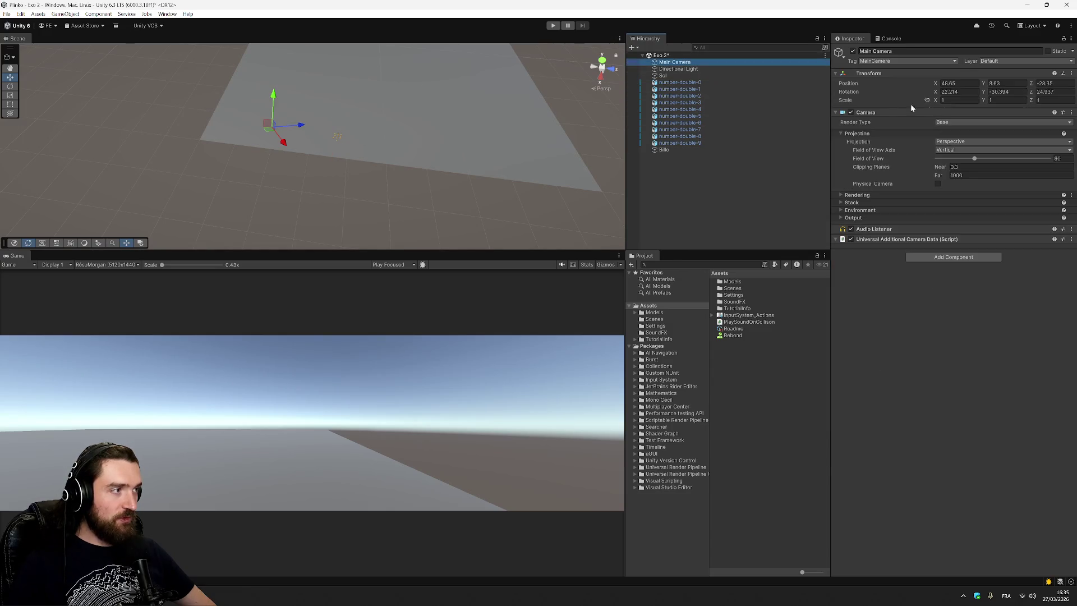
Step: Set the Main Camera to Y 20, Z -16, tilt it down toward the board, and start play
{"action": "left_click", "coordinate": [1008, 83]}
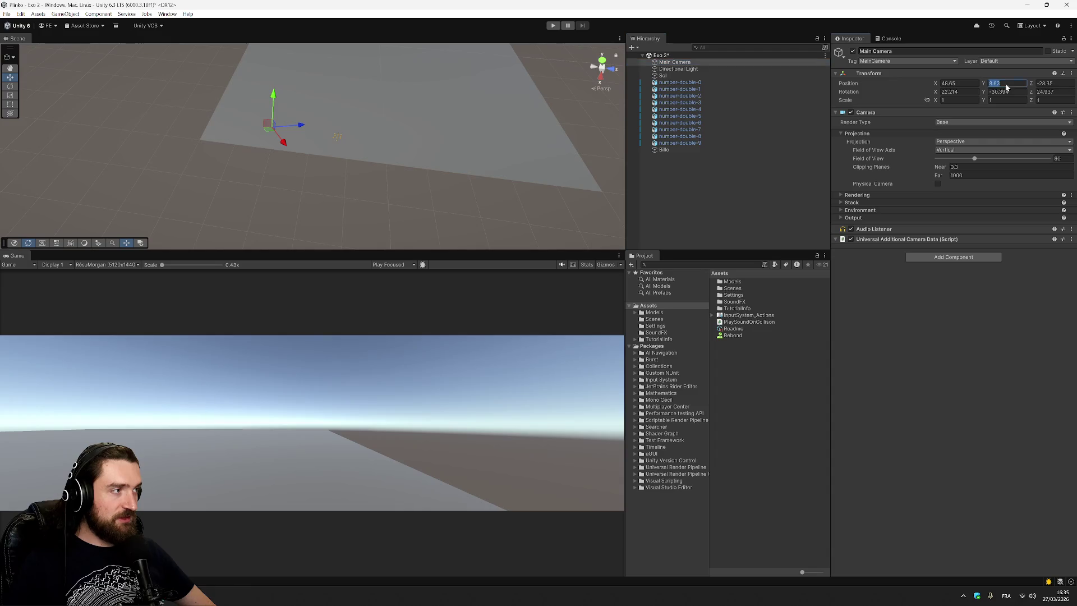
{"action": "type", "text": "20"}
{"action": "left_click", "coordinate": [1055, 83]}
{"action": "type", "text": "-"}
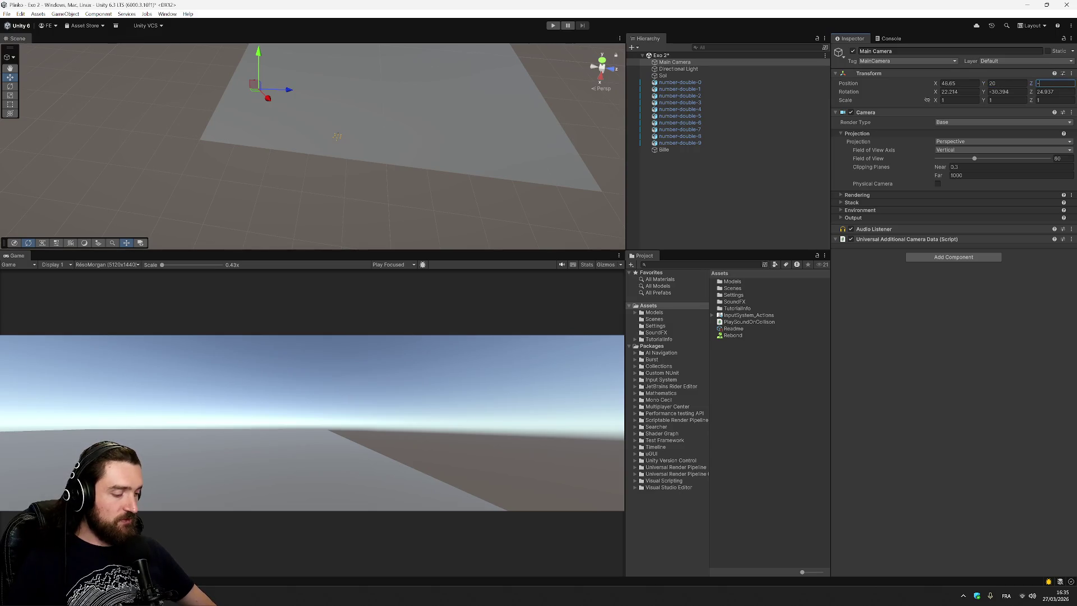
{"action": "type", "text": "16"}
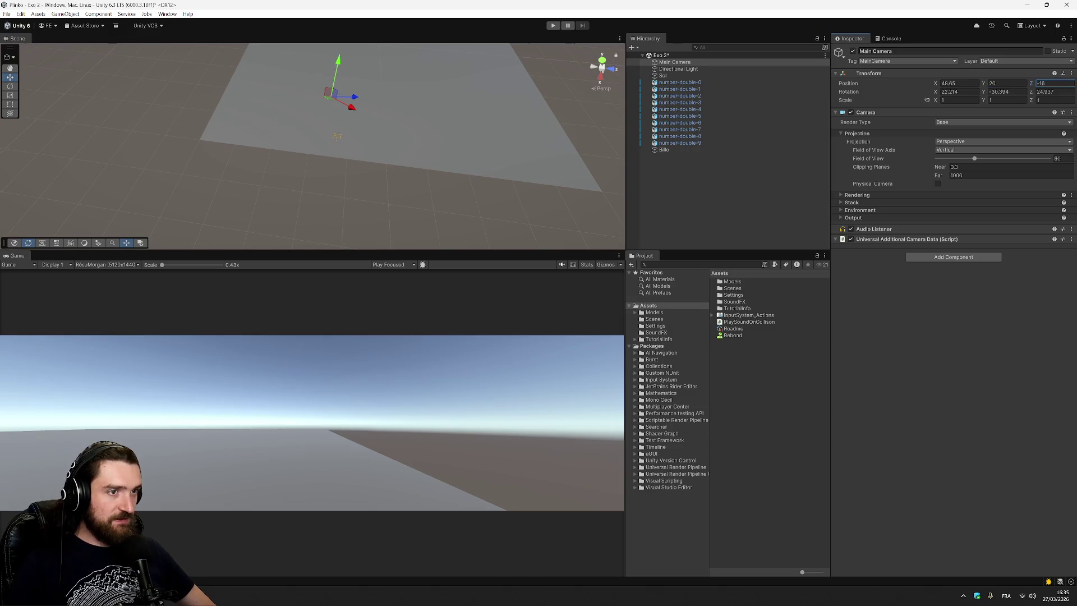
{"action": "left_click", "coordinate": [10, 86]}
{"action": "mouse_move", "coordinate": [319, 102]}
{"action": "left_mouse_down"}
{"action": "mouse_move", "coordinate": [388, 116]}
{"action": "mouse_move", "coordinate": [376, 120]}
{"action": "mouse_move", "coordinate": [331, 84]}
{"action": "mouse_move", "coordinate": [337, 67]}
{"action": "left_mouse_up"}
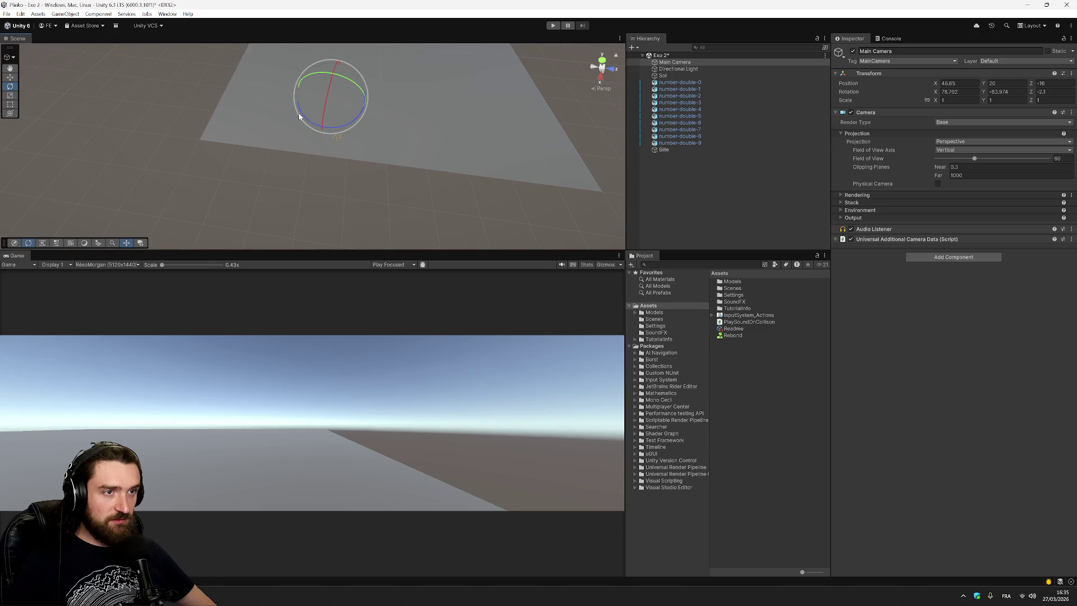
{"action": "left_click", "coordinate": [554, 25]}
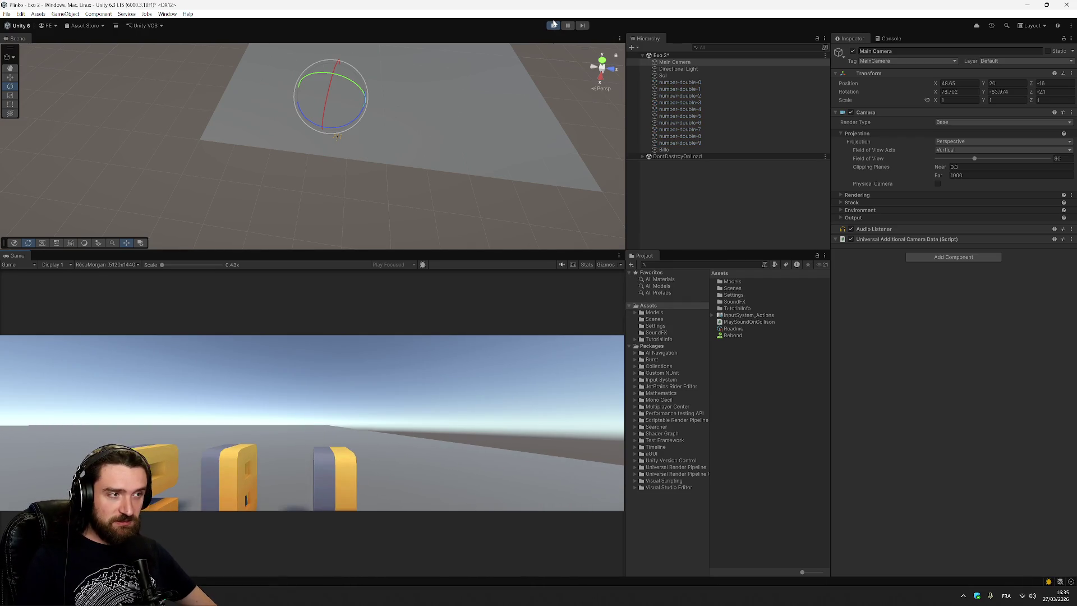
Step: During play, select Main Camera, expand its Rendering settings and drag it higher
{"action": "left_click", "coordinate": [692, 60]}
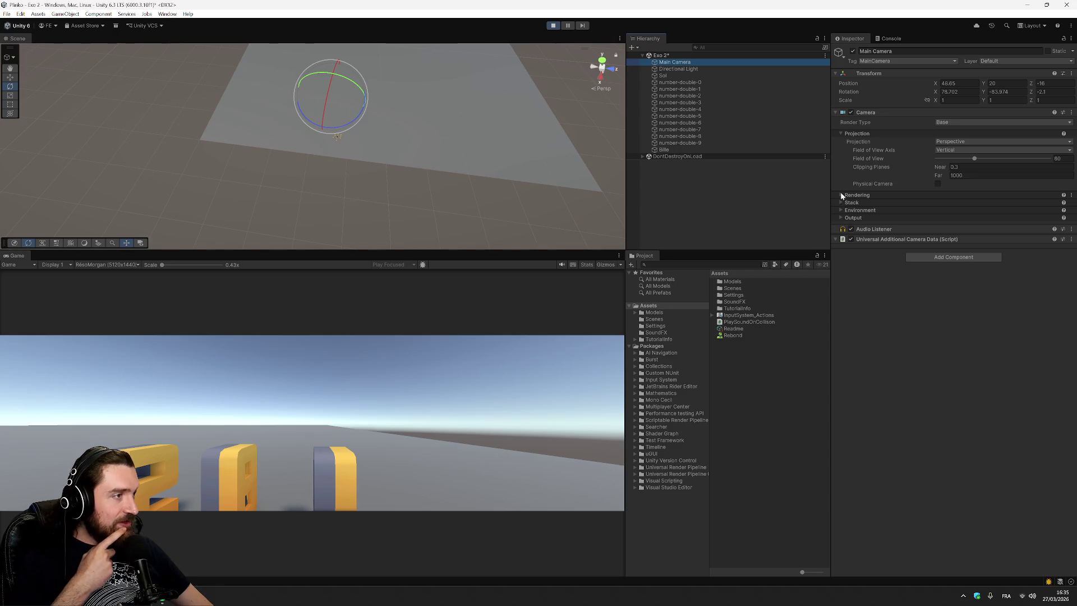
{"action": "left_click", "coordinate": [842, 194]}
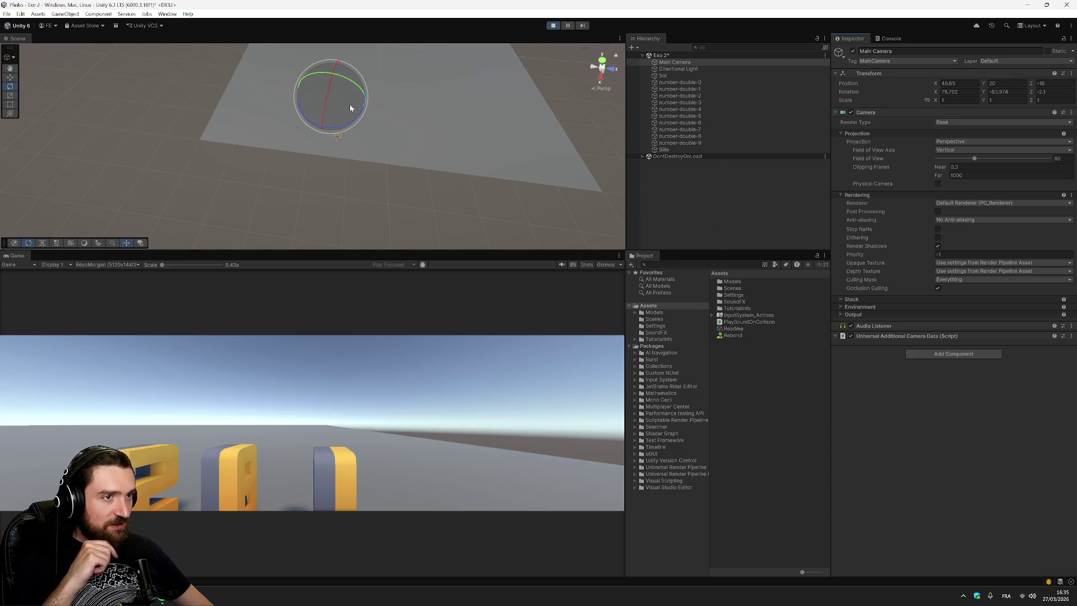
{"action": "left_click", "coordinate": [10, 77]}
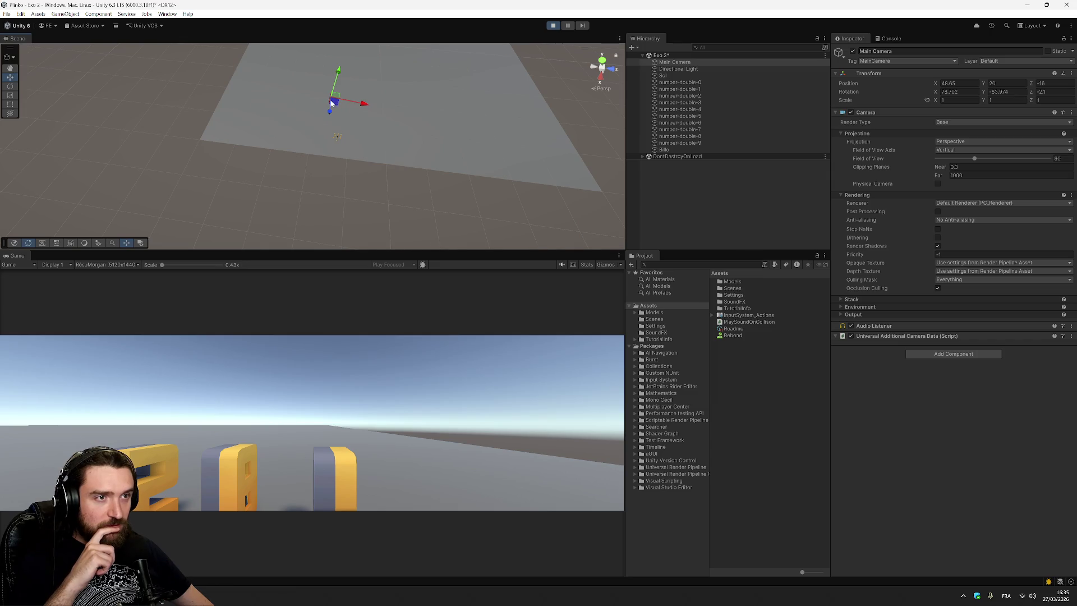
{"action": "left_click_drag", "start_coordinate": [329, 104], "coordinate": [303, 138]}
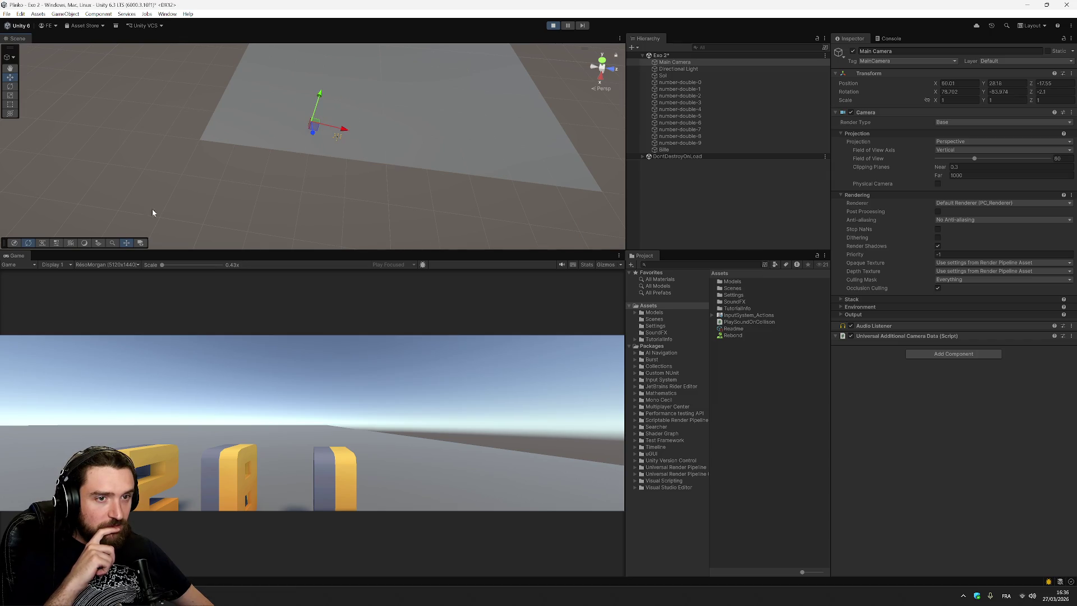
Step: Try saving the scene with Ctrl+S, which is refused in play mode, then stop the game
{"action": "key", "text": "ctrl+s"}
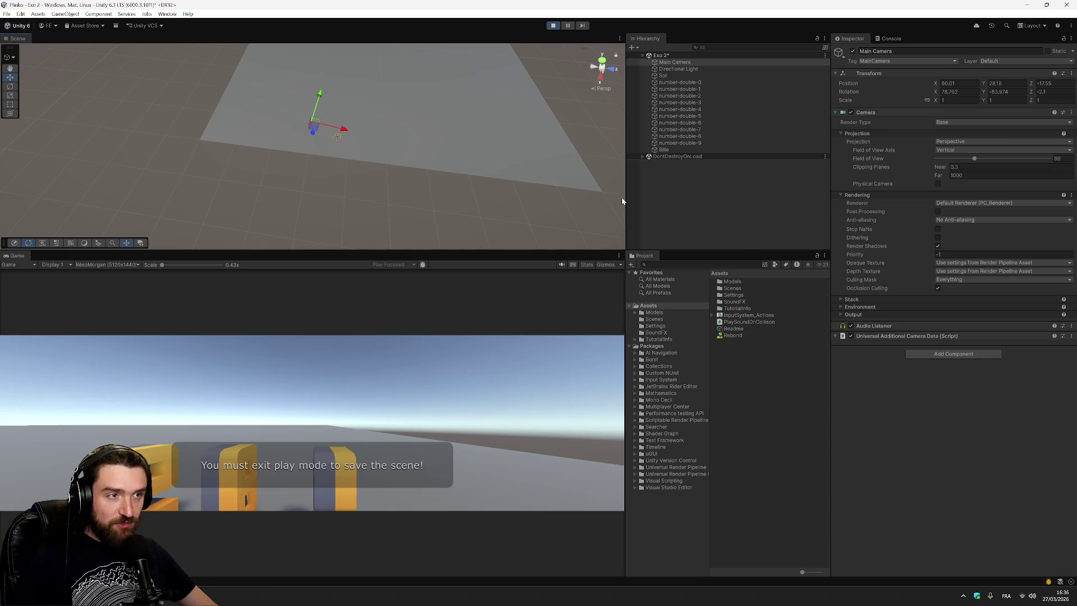
{"action": "key", "text": "ctrl+p"}
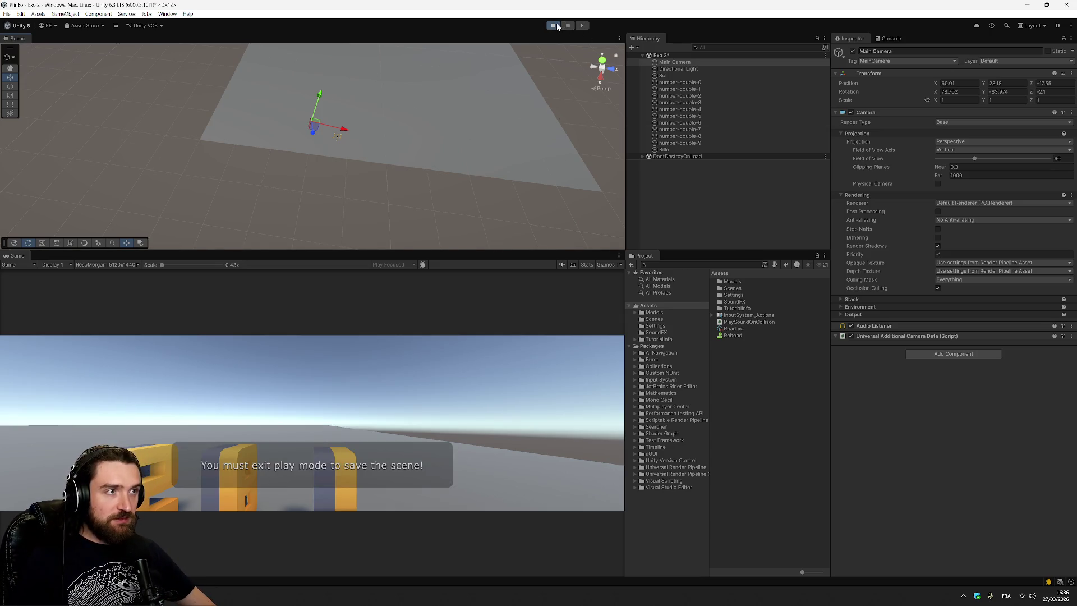
{"action": "left_click", "coordinate": [684, 150]}
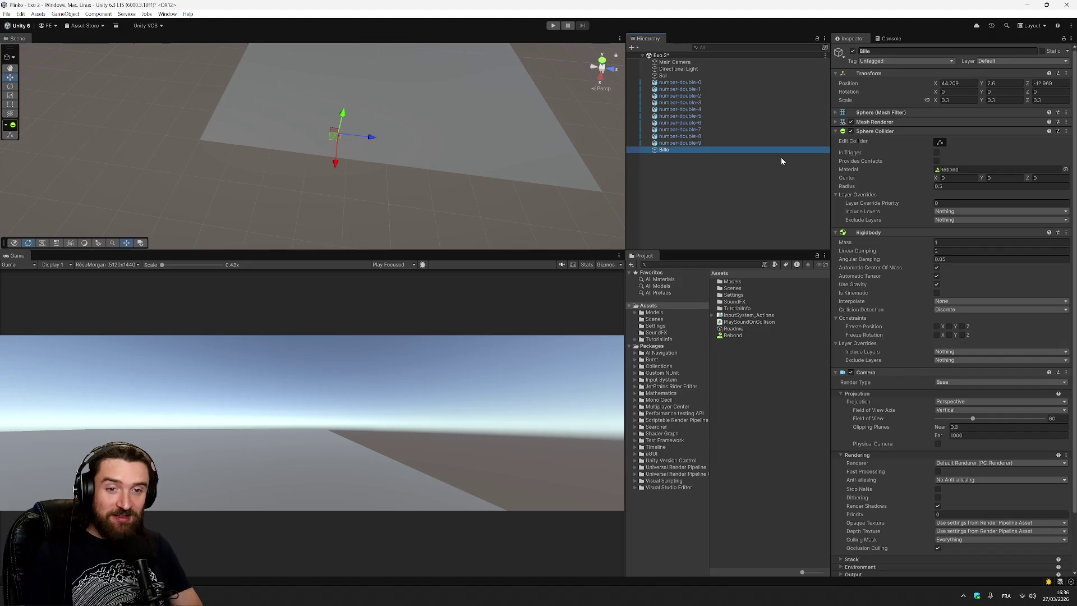
Step: Review Main Camera and the number-double blocks, then open the Hierarchy's create-object menu
{"action": "left_click", "coordinate": [707, 63]}
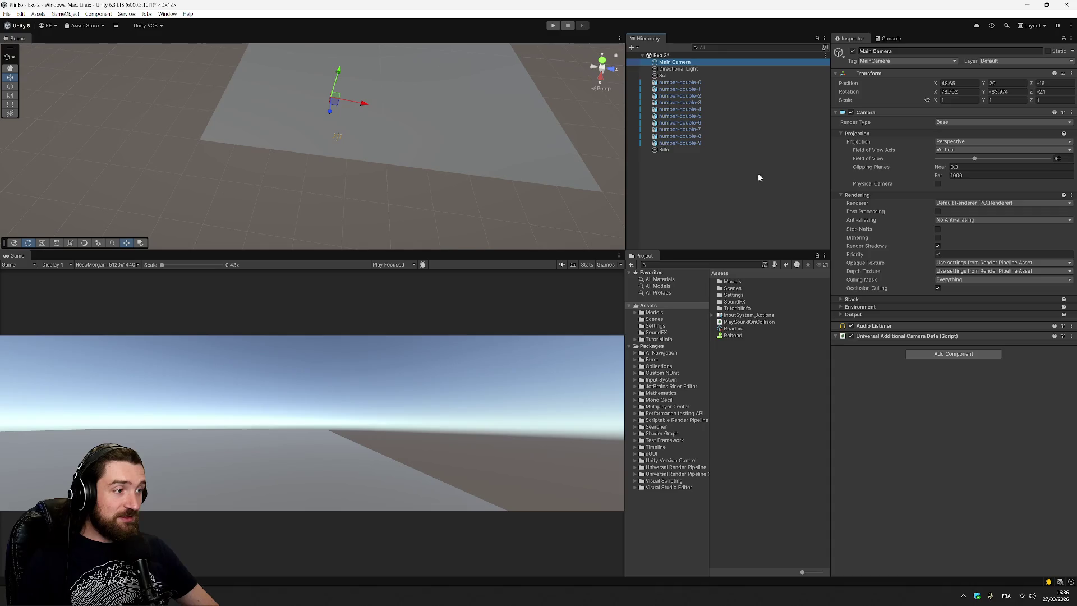
{"action": "left_click", "coordinate": [913, 389]}
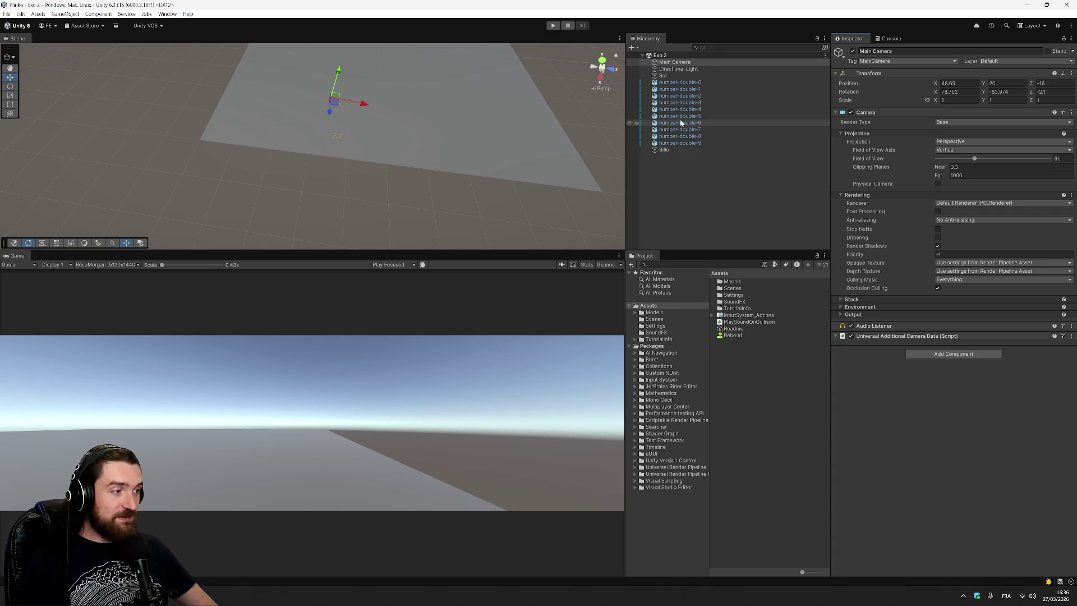
{"action": "left_click", "coordinate": [685, 83]}
{"action": "left_click", "coordinate": [699, 89]}
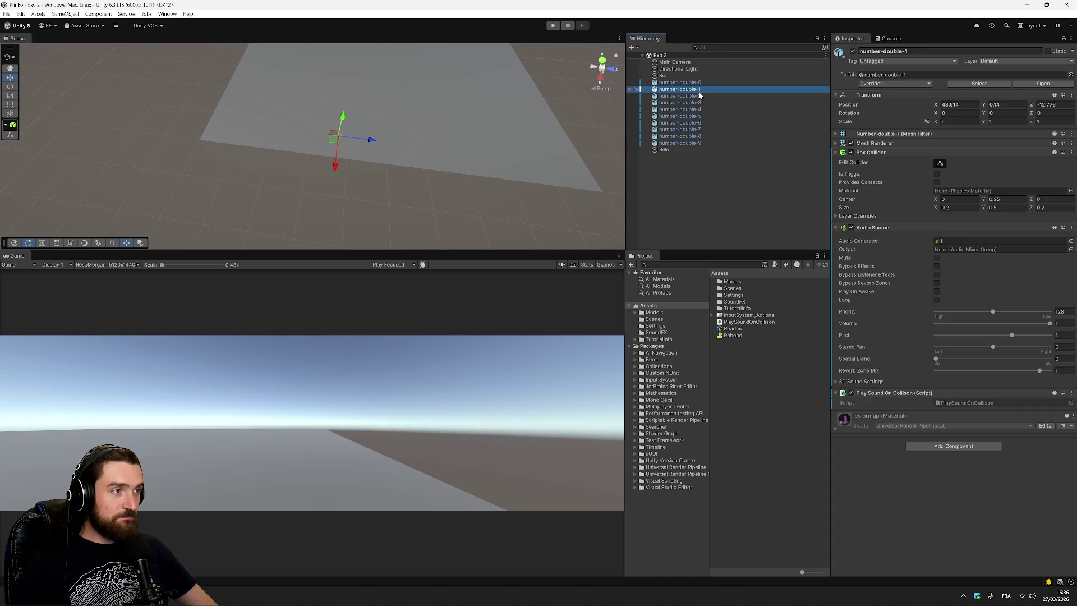
{"action": "left_click", "coordinate": [700, 103]}
{"action": "left_click", "coordinate": [689, 63]}
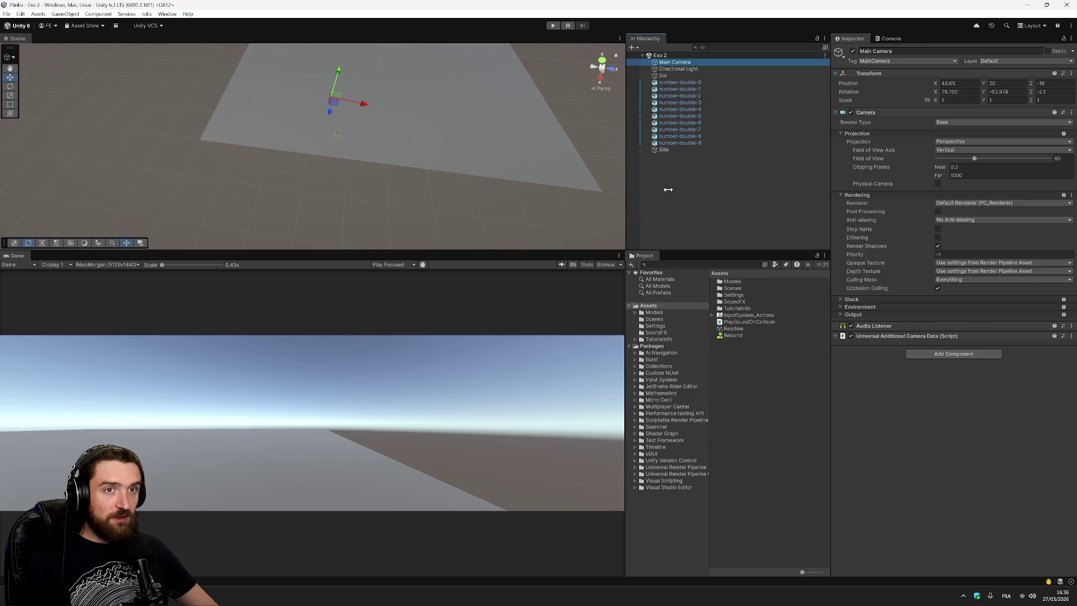
{"action": "right_click", "coordinate": [682, 167]}
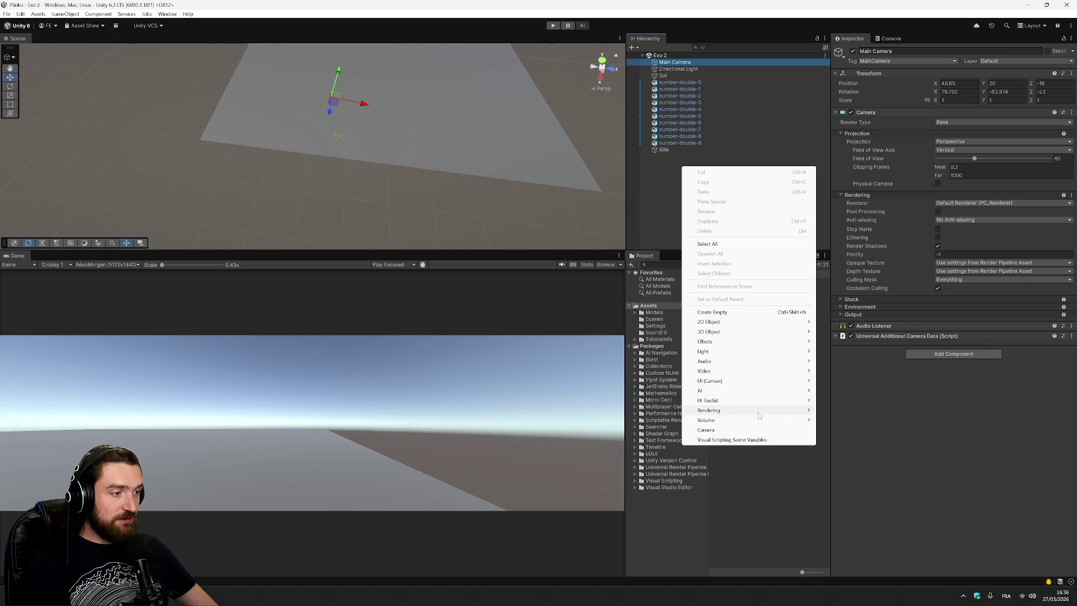
Step: Create a new Camera object, keep its default name, and frame it in the Scene view
{"action": "left_click", "coordinate": [729, 430]}
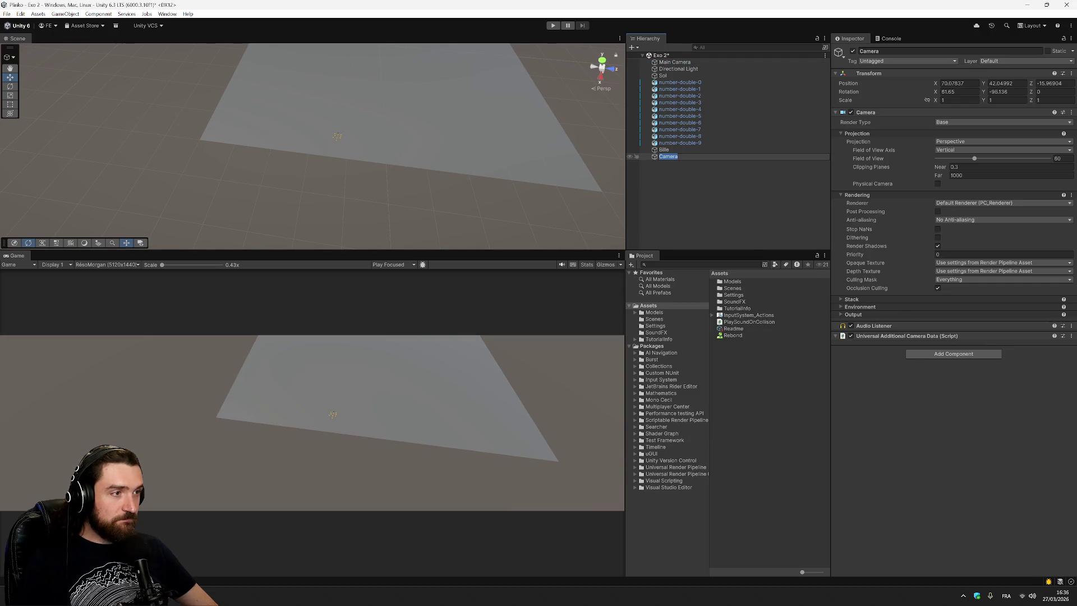
{"action": "key", "text": "Return"}
{"action": "left_click", "coordinate": [705, 173]}
{"action": "left_click", "coordinate": [683, 159]}
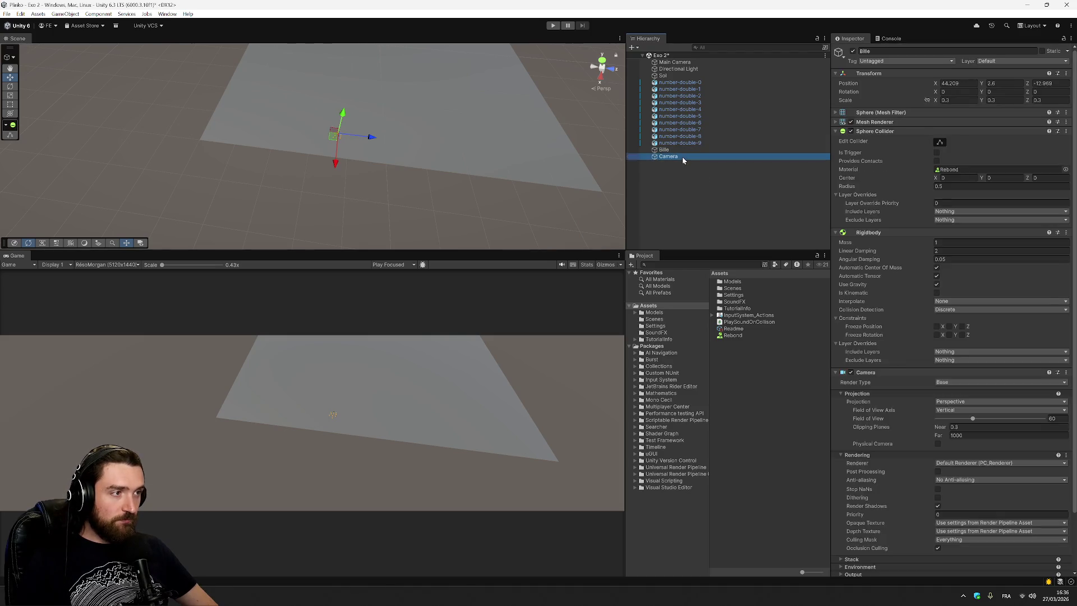
{"action": "double_click", "coordinate": [683, 156]}
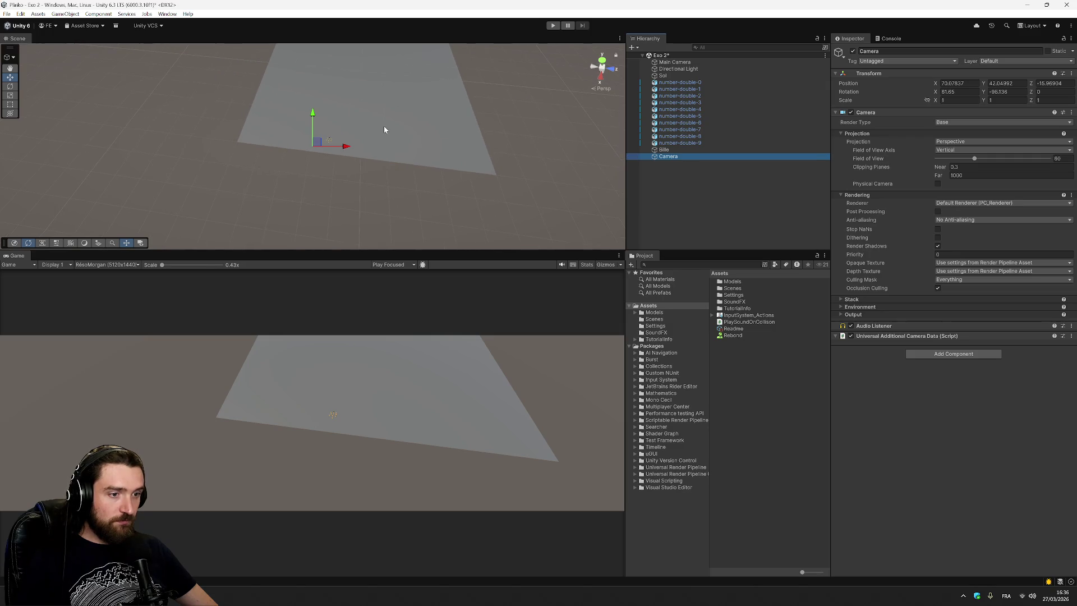
{"action": "left_click_drag", "start_coordinate": [316, 145], "coordinate": [571, 127]}
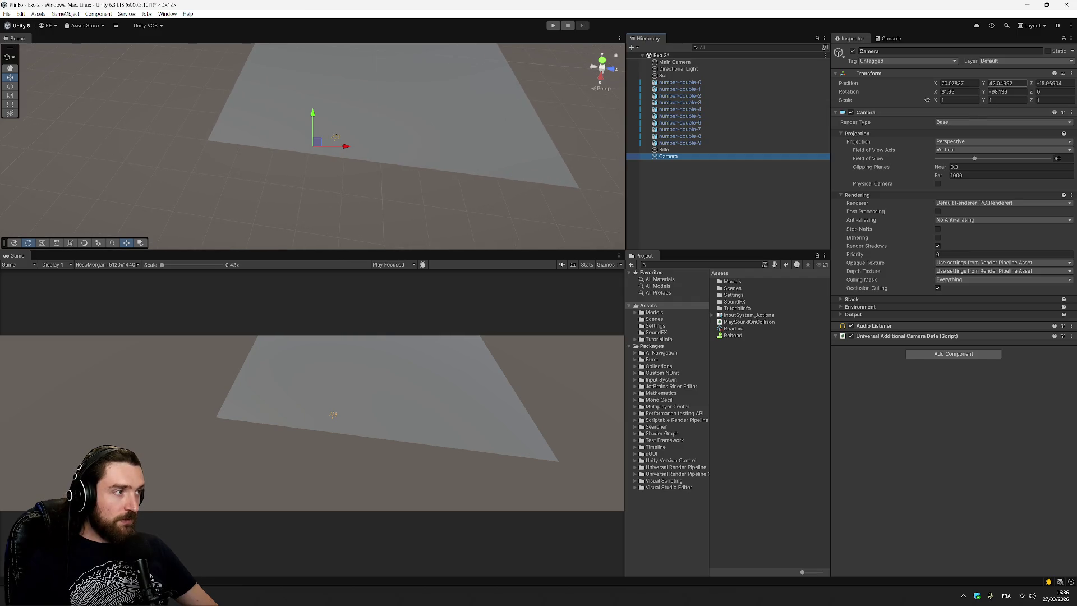
{"action": "left_click", "coordinate": [947, 83]}
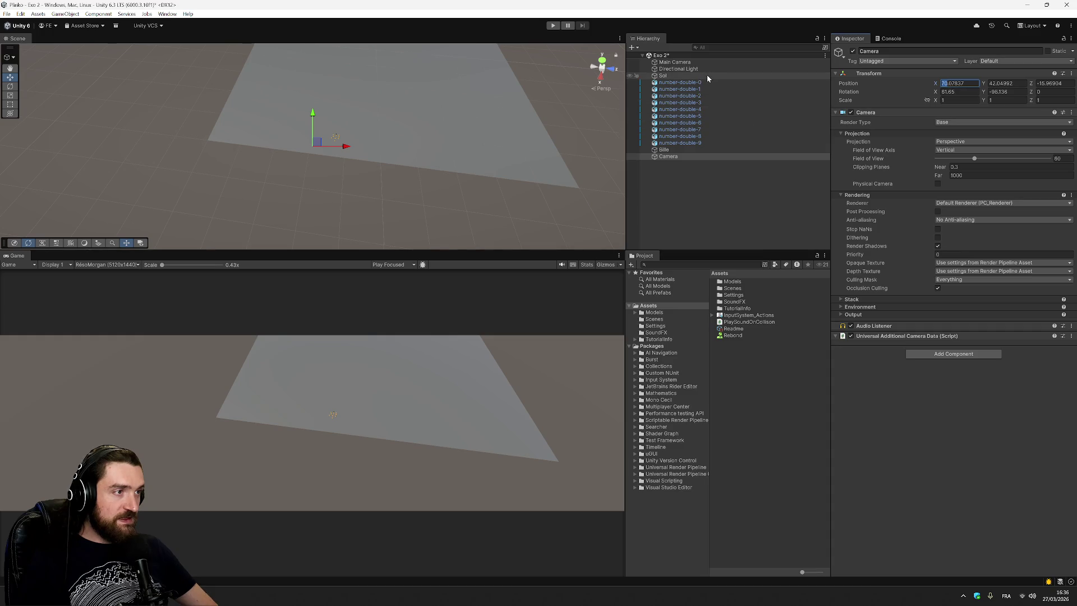
Step: Reselect the new Camera and set its Y position to 5
{"action": "left_click", "coordinate": [685, 151]}
{"action": "left_click", "coordinate": [677, 157]}
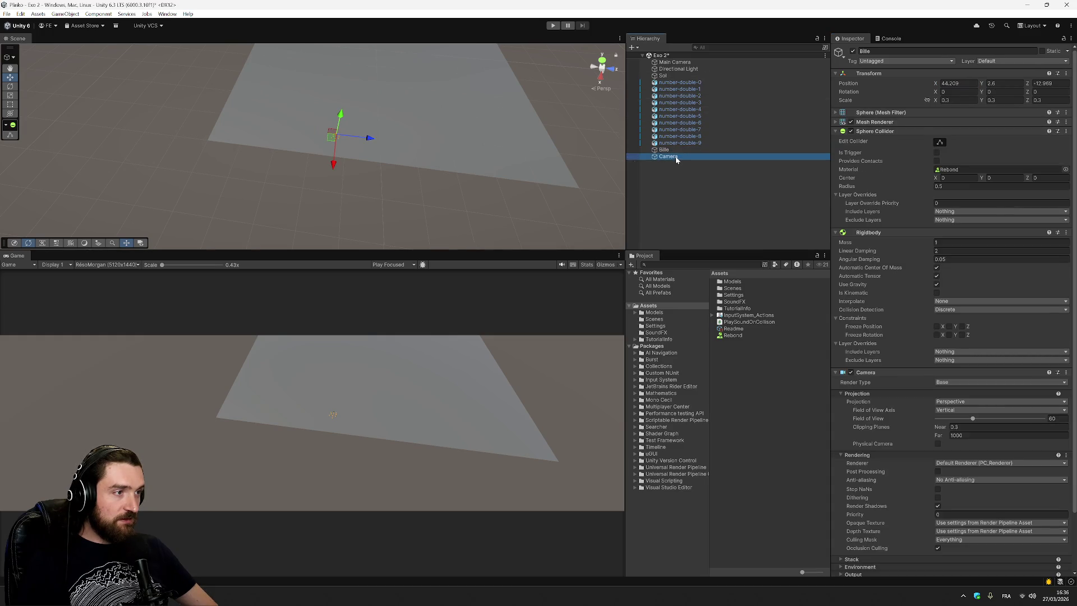
{"action": "left_click", "coordinate": [954, 83]}
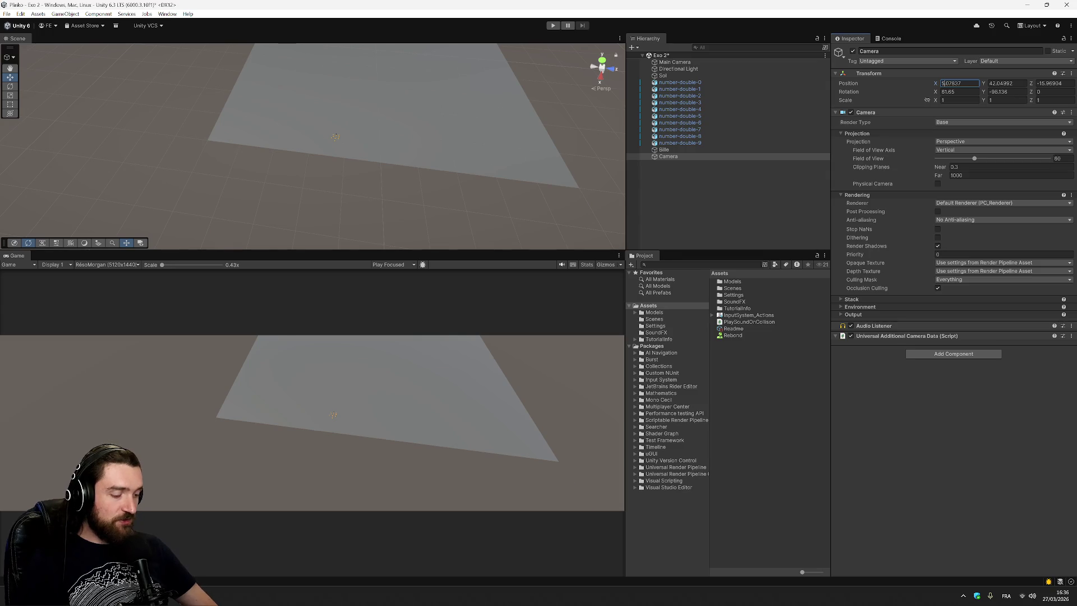
{"action": "type", "text": "5"}
{"action": "key", "text": "Tab"}
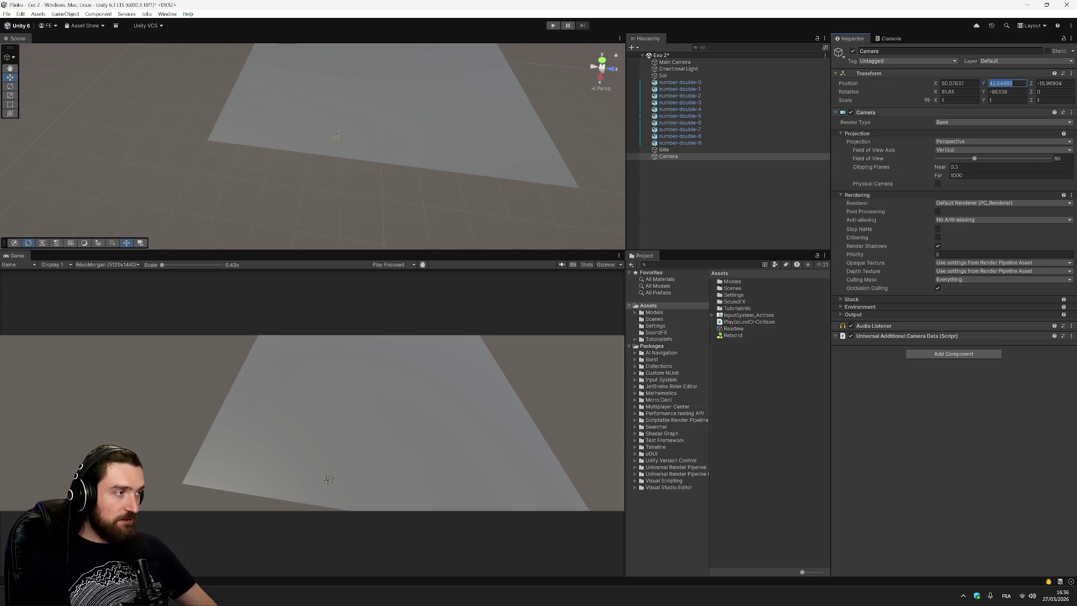
{"action": "type", "text": "20"}
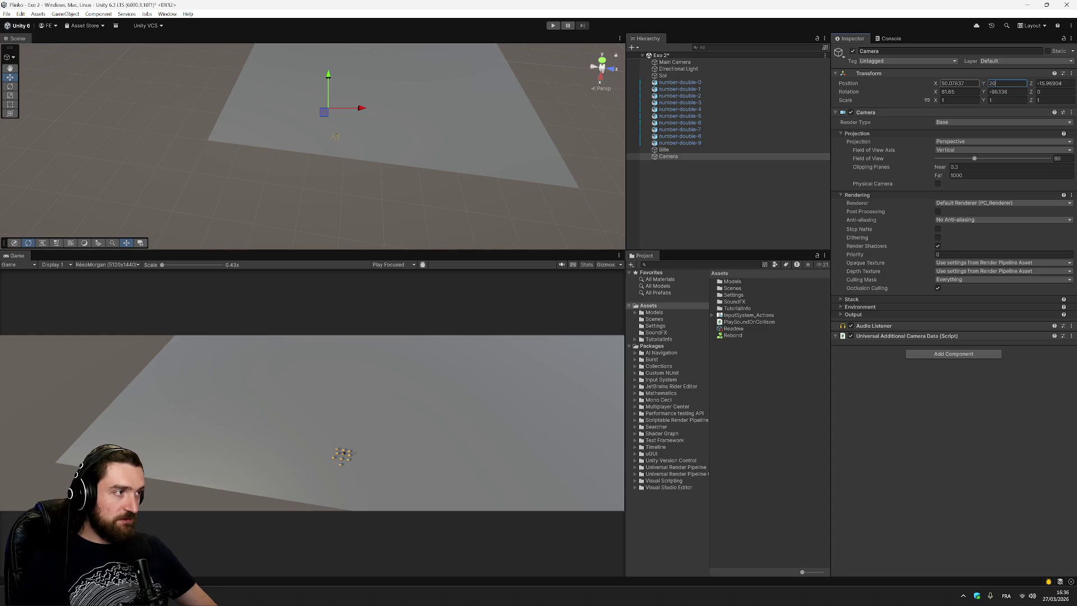
{"action": "type", "text": "1"}
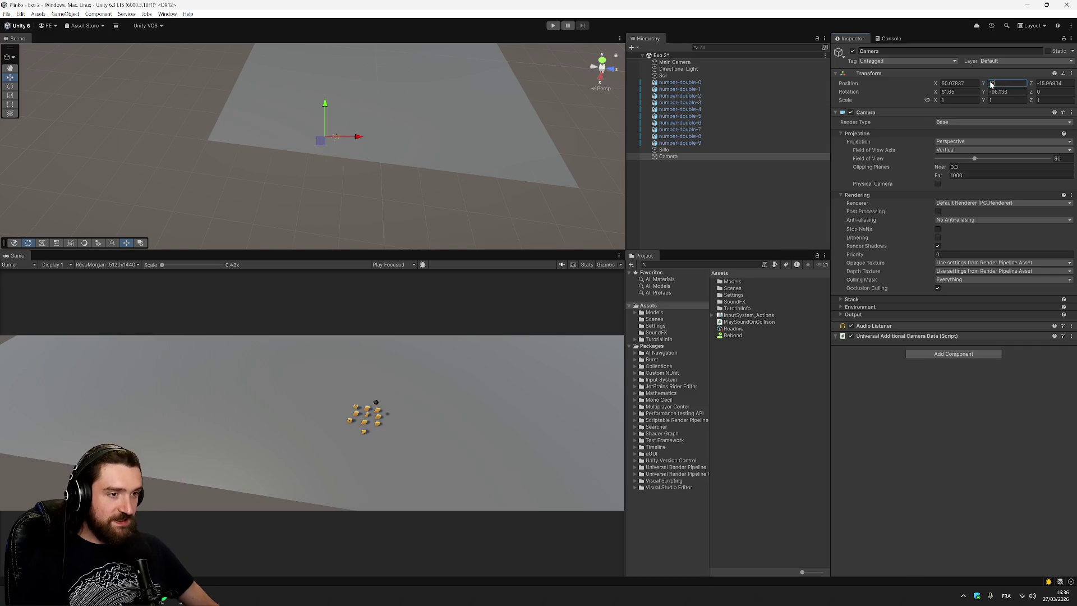
{"action": "key", "text": "BackSpace"}
{"action": "key", "text": "BackSpace"}
{"action": "type", "text": "5"}
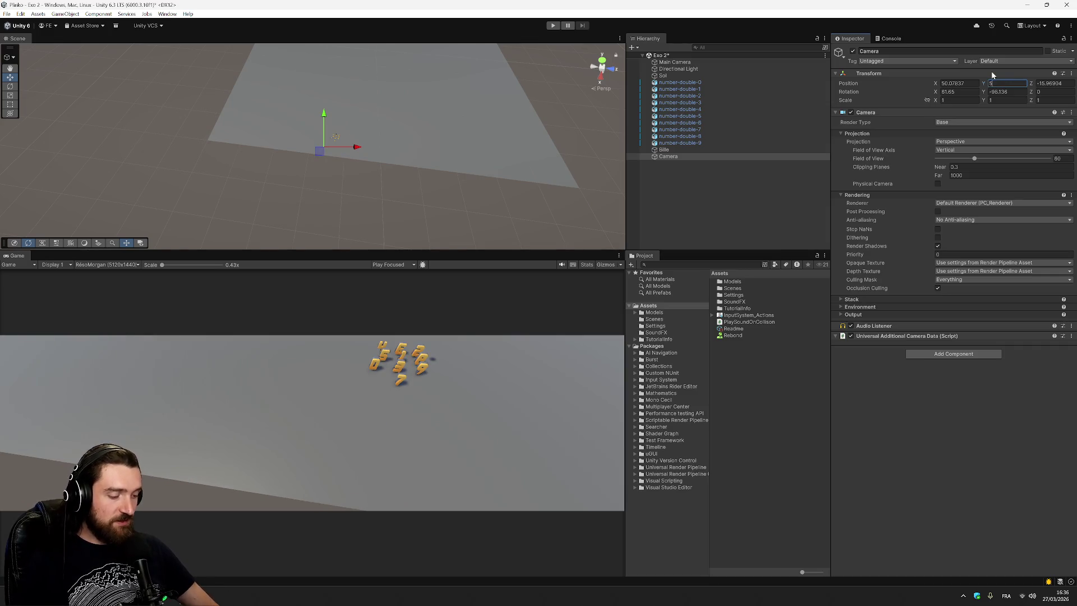
Step: Correct the Camera's X position to 50
{"action": "left_click", "coordinate": [954, 83]}
{"action": "type", "text": "55"}
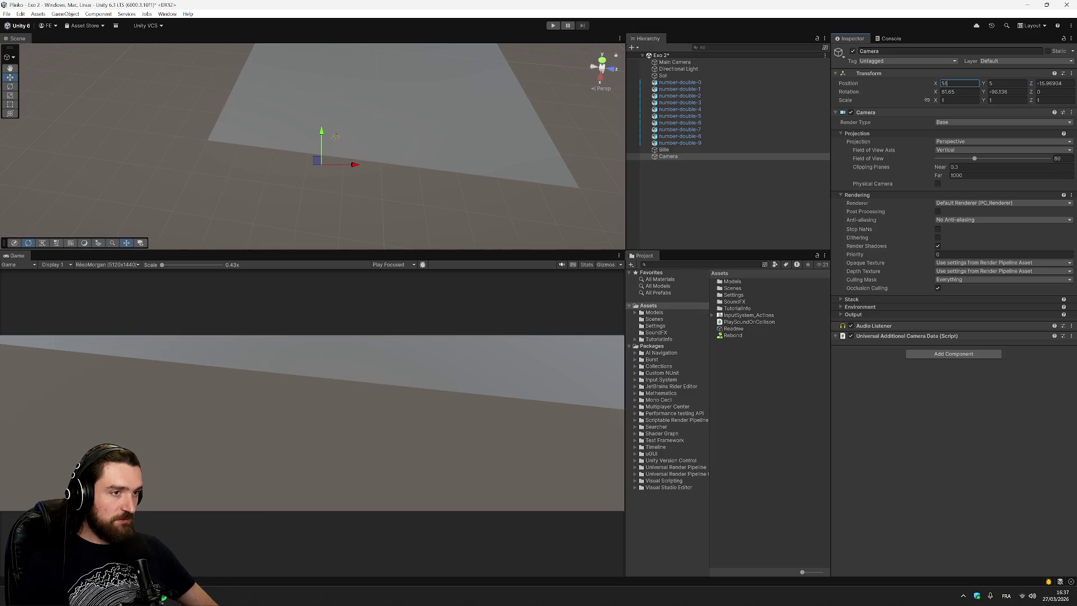
{"action": "key", "text": "Escape"}
{"action": "left_click", "coordinate": [954, 83]}
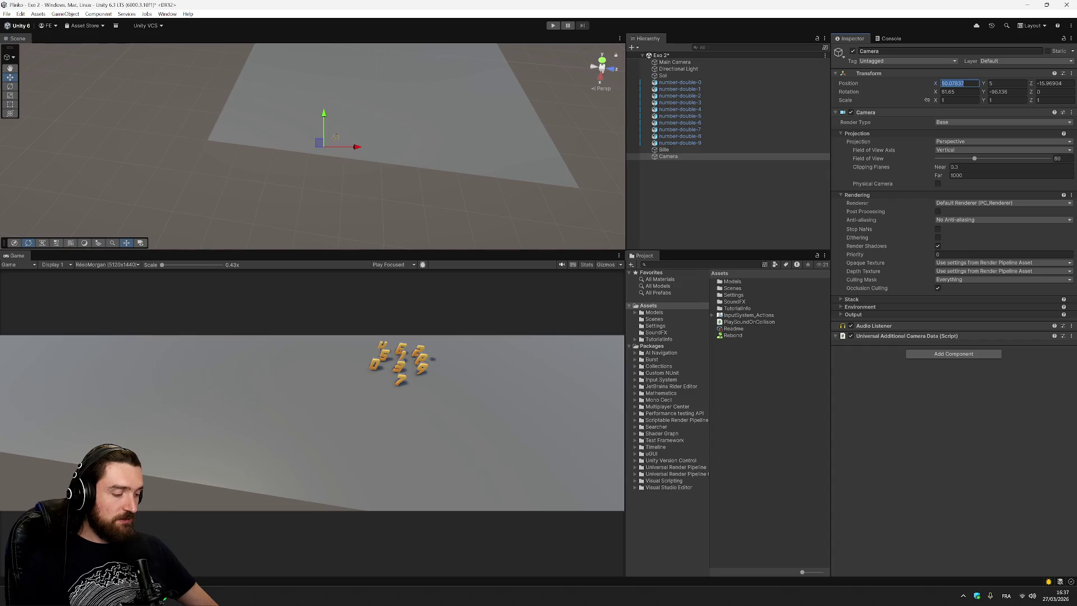
{"action": "type", "text": "45"}
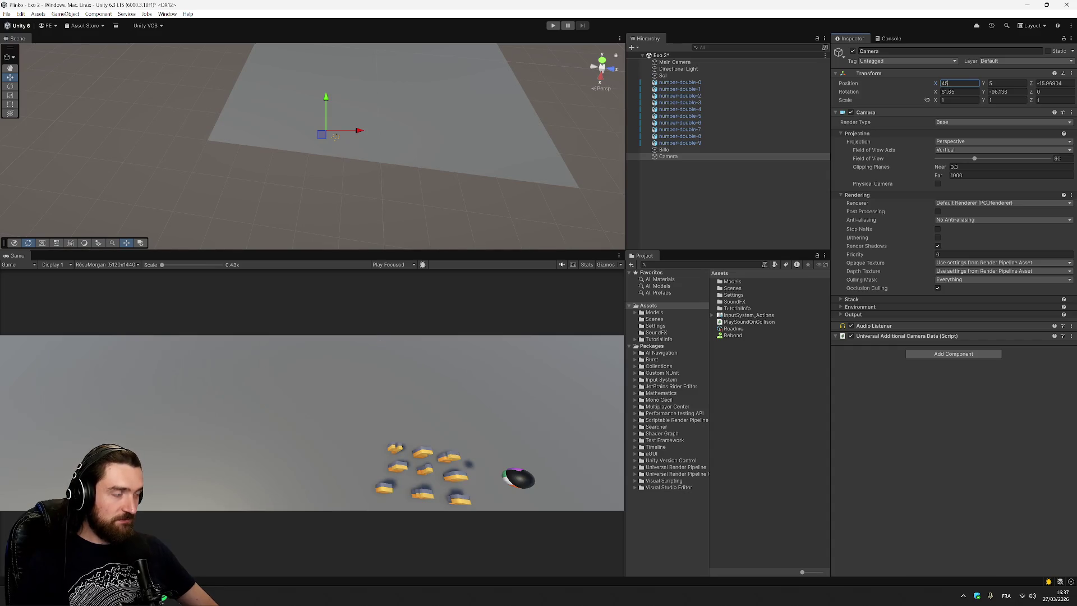
{"action": "key", "text": "BackSpace"}
{"action": "type", "text": "0"}
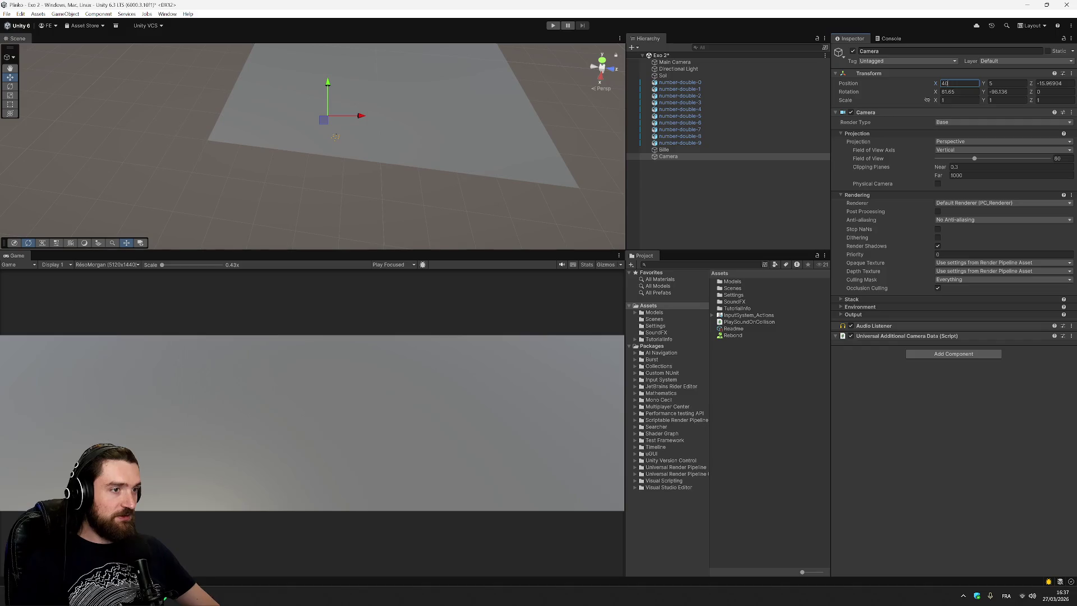
{"action": "key", "text": "BackSpace"}
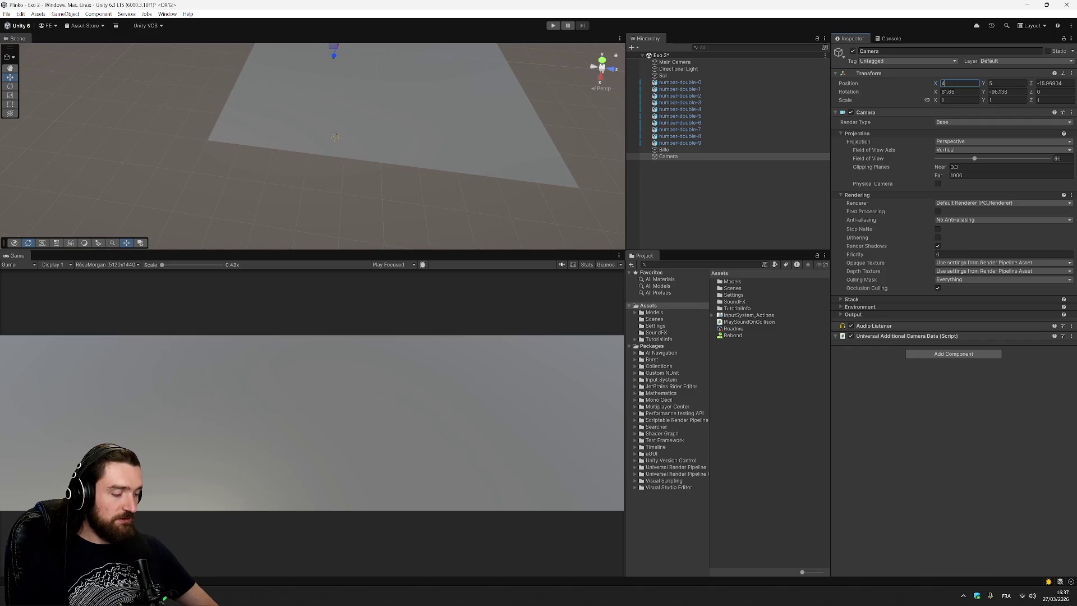
{"action": "key", "text": "BackSpace"}
{"action": "type", "text": "50"}
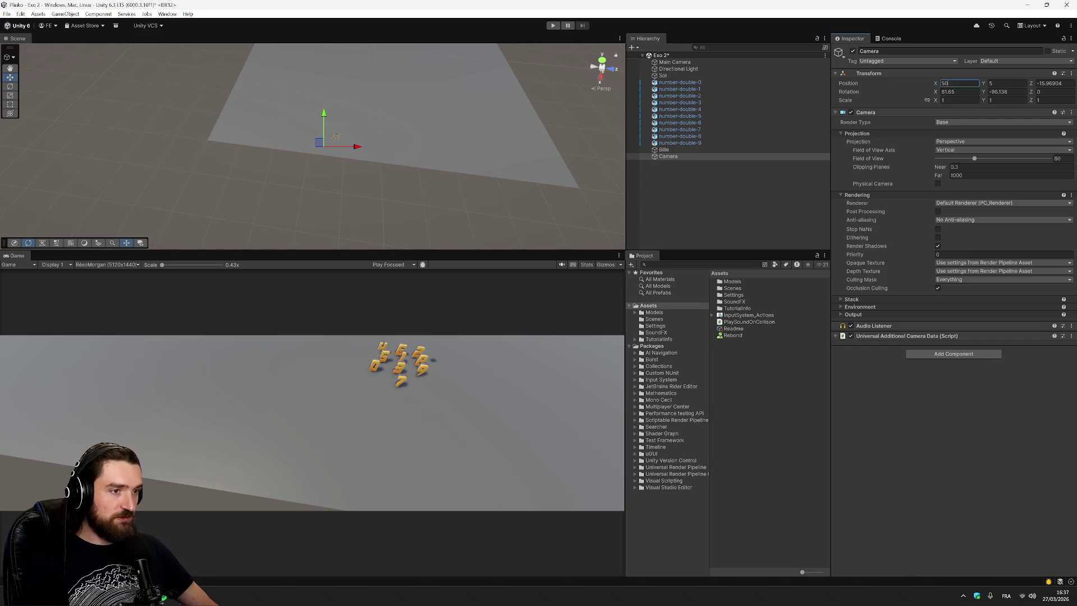
Step: Set the Camera's Z position to -12 and move it just below Main Camera in the Hierarchy
{"action": "left_click", "coordinate": [1054, 83]}
{"action": "type", "text": "-12"}
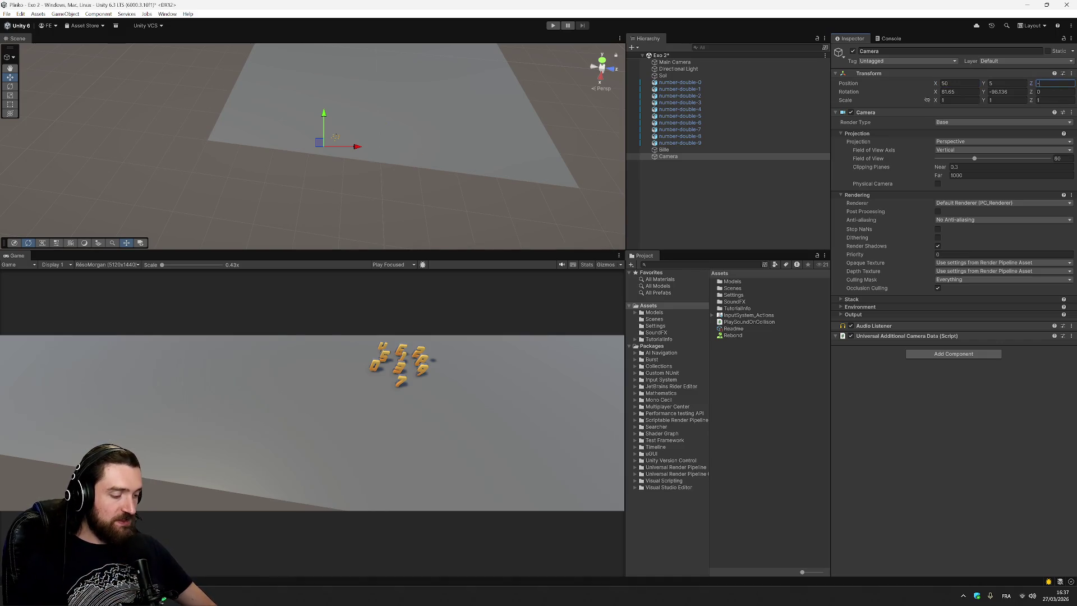
{"action": "key", "text": "Return"}
{"action": "left_click_drag", "start_coordinate": [685, 158], "coordinate": [689, 65]}
Step: Delete Main Camera and frame the remaining Camera in the Scene view
{"action": "left_click", "coordinate": [689, 60]}
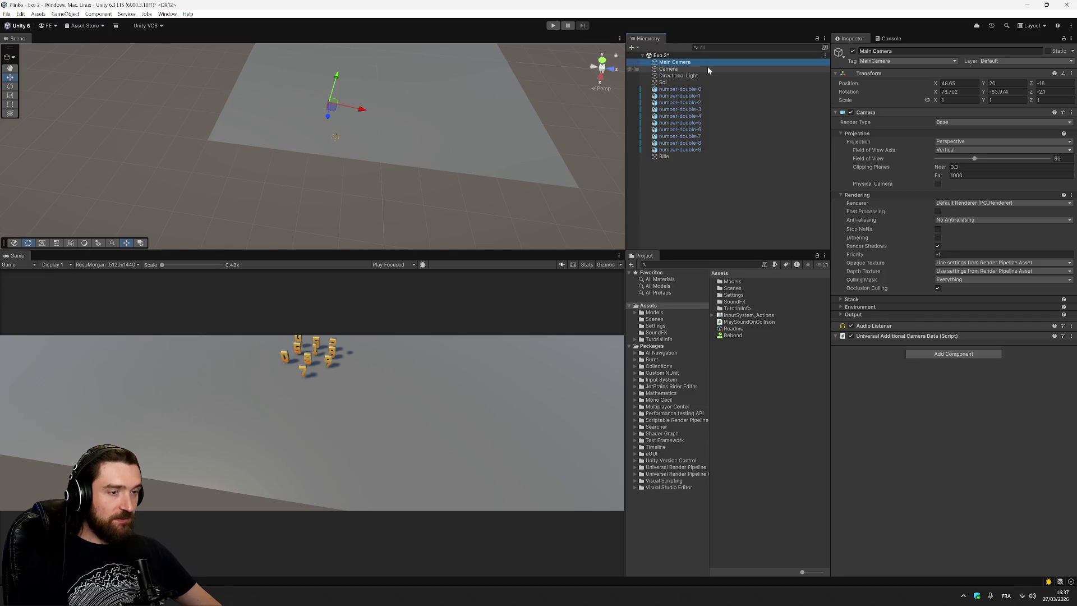
{"action": "key", "text": "Delete"}
{"action": "left_click", "coordinate": [701, 61]}
{"action": "left_click", "coordinate": [701, 68]}
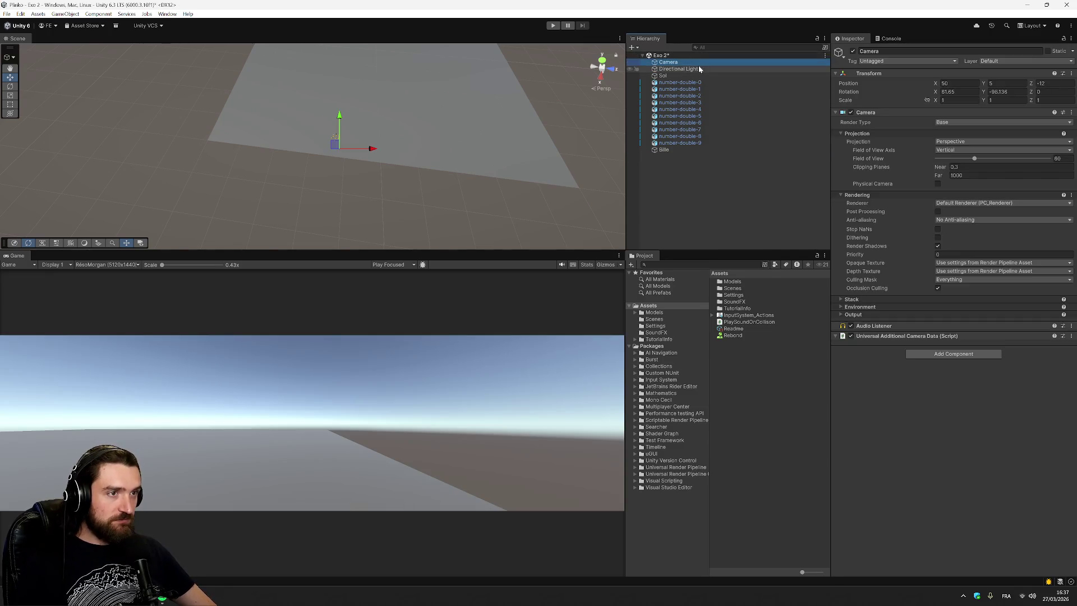
{"action": "left_click", "coordinate": [699, 61]}
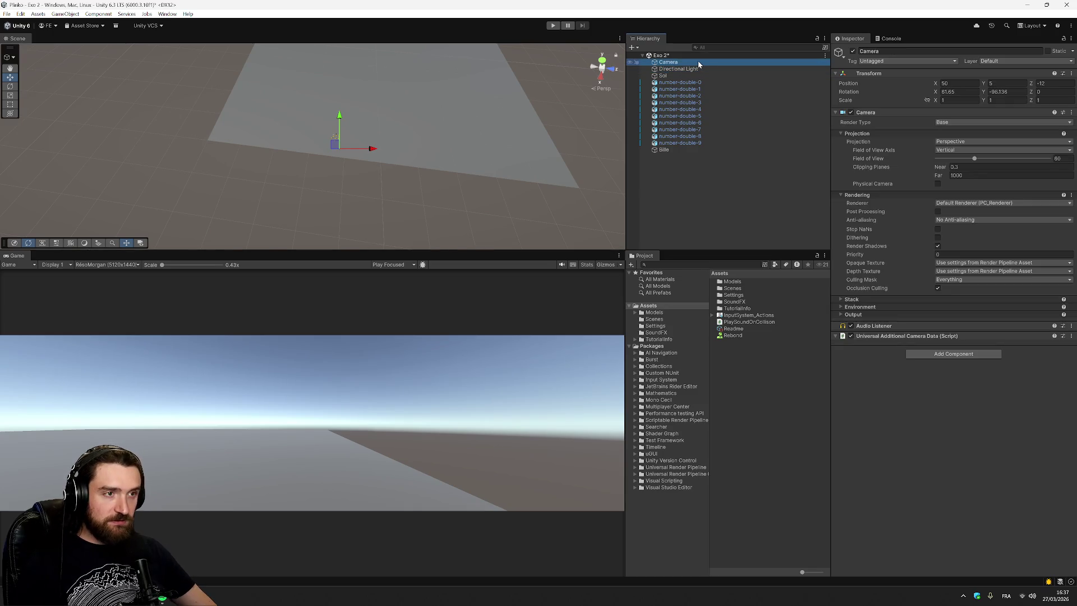
{"action": "key", "text": "f"}
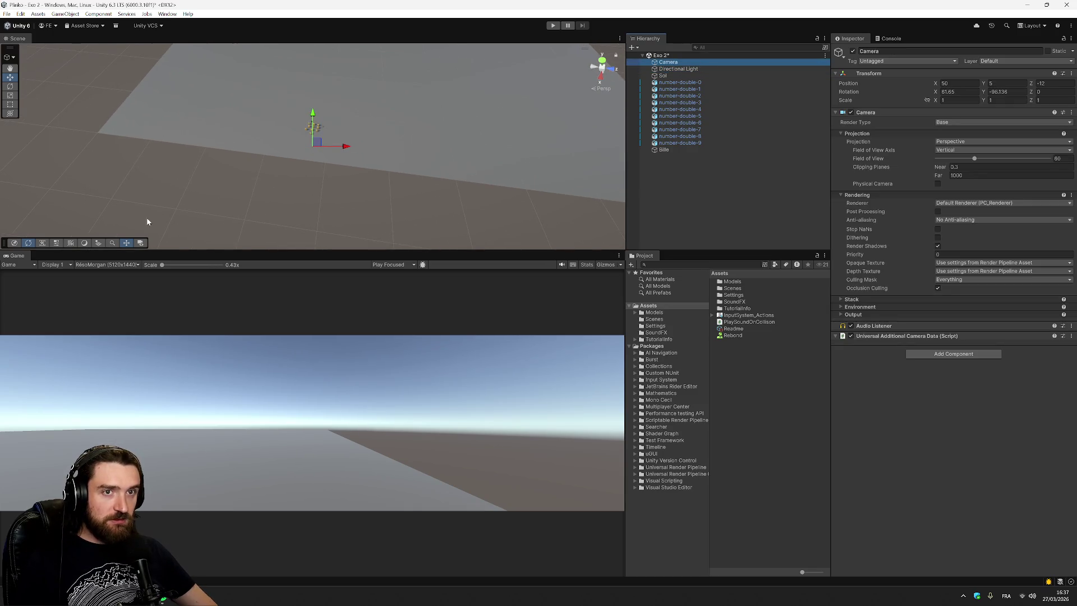
{"action": "left_click", "coordinate": [387, 265]}
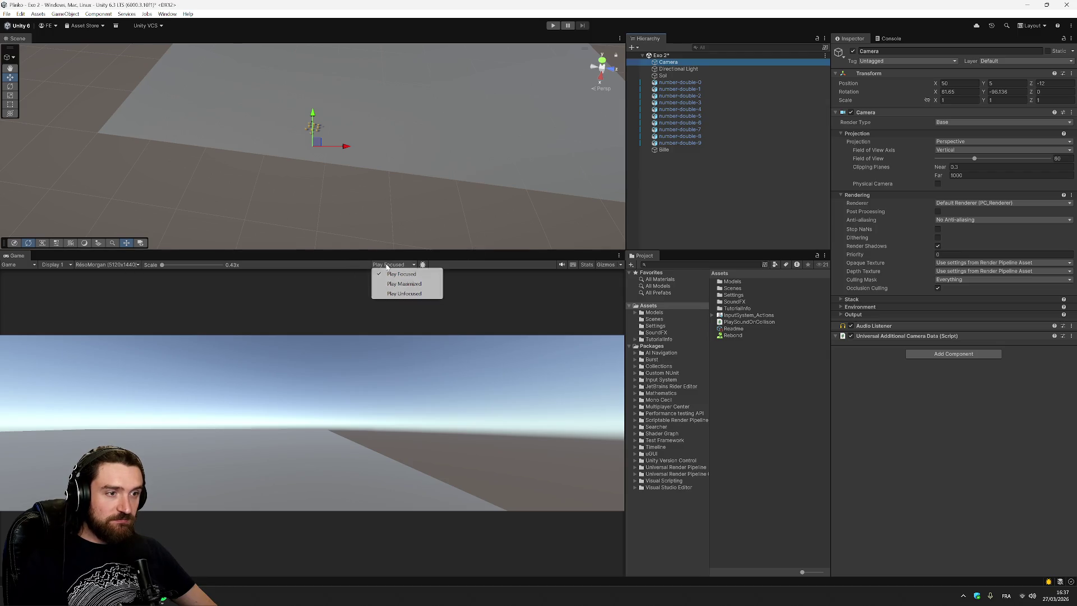
{"action": "left_click", "coordinate": [557, 294]}
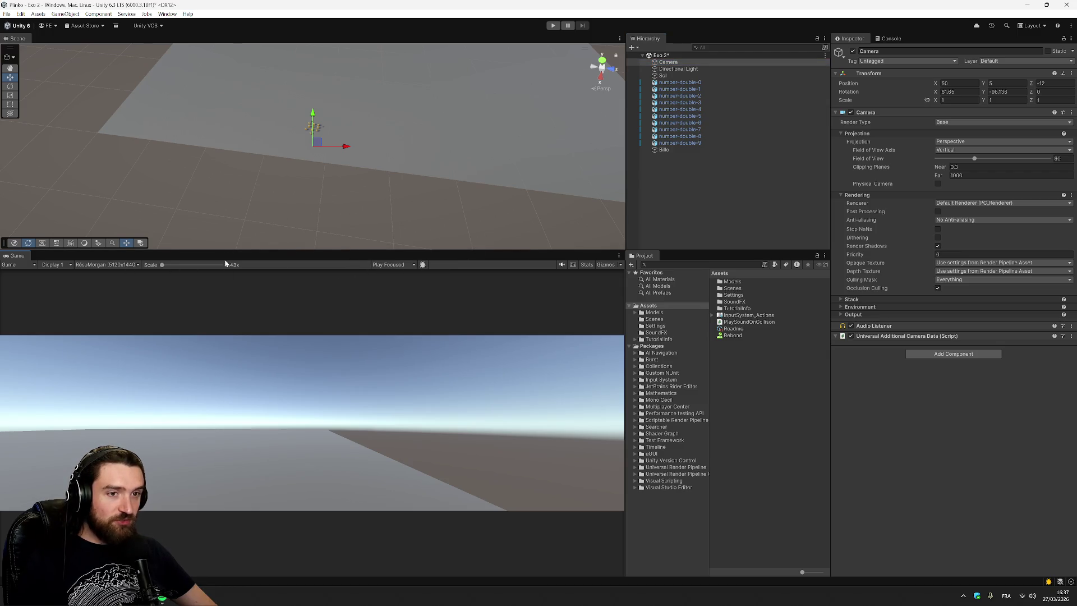
Step: Move the Camera to the Scene view's viewpoint with Move To View, then run the game
{"action": "right_click", "coordinate": [671, 62]}
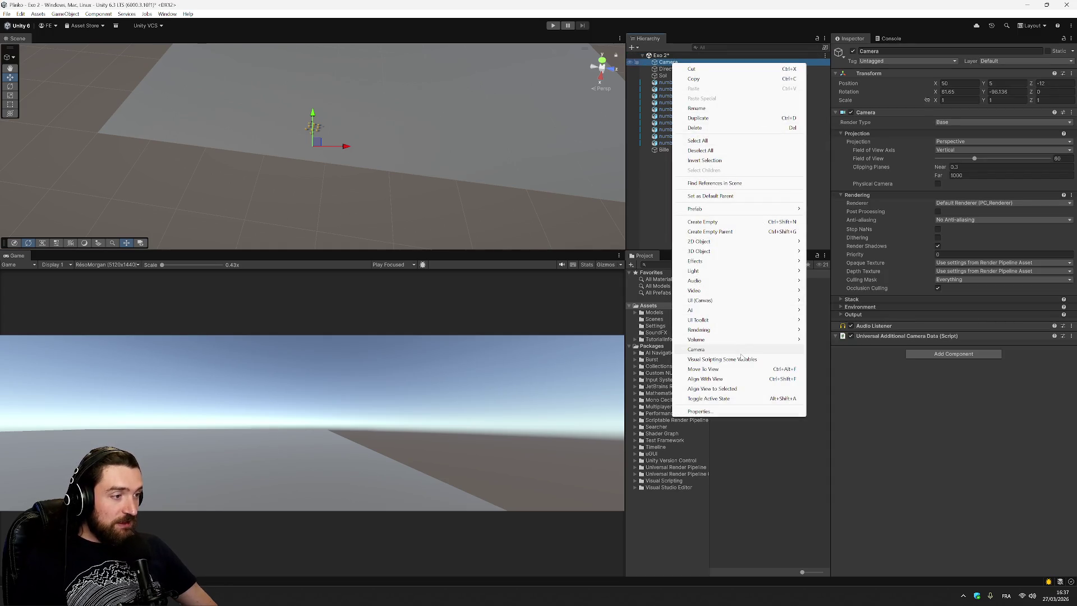
{"action": "left_click", "coordinate": [726, 372]}
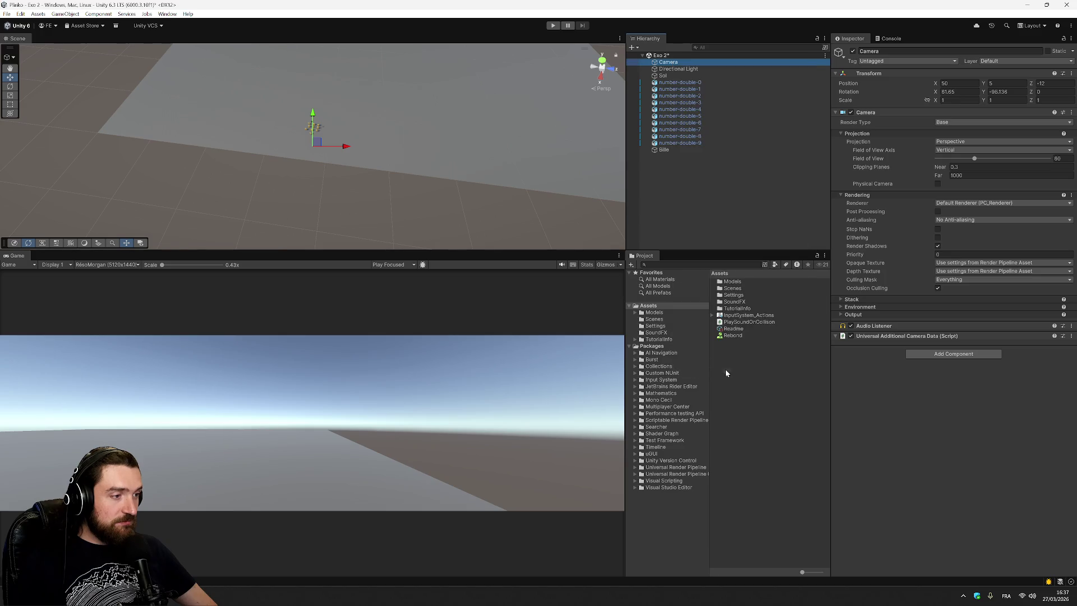
{"action": "right_click", "coordinate": [674, 62]}
{"action": "left_click", "coordinate": [727, 375]}
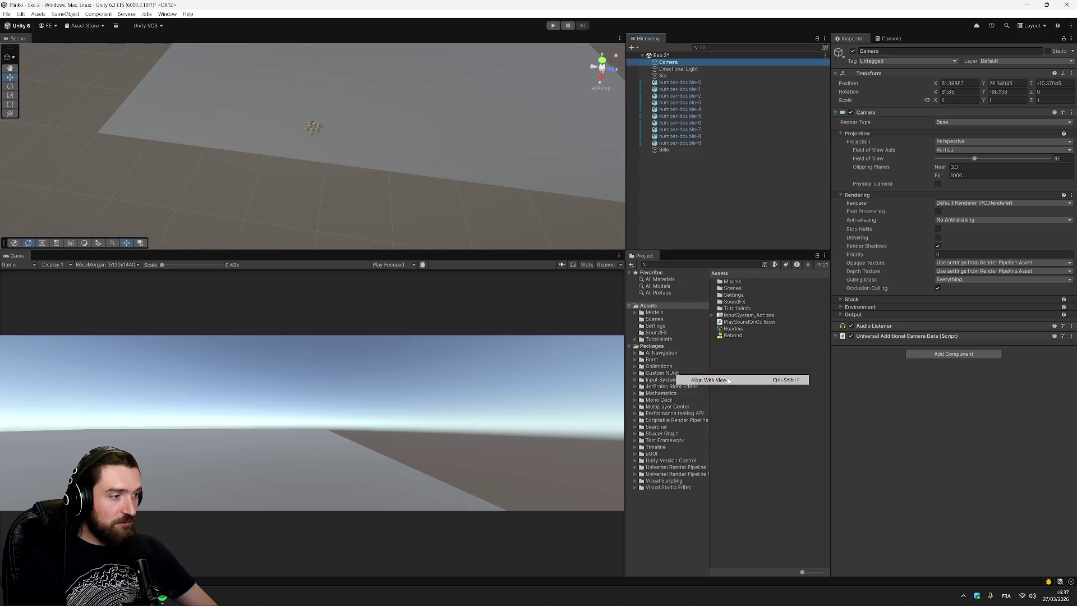
{"action": "left_click", "coordinate": [726, 198]}
{"action": "right_click", "coordinate": [683, 63]}
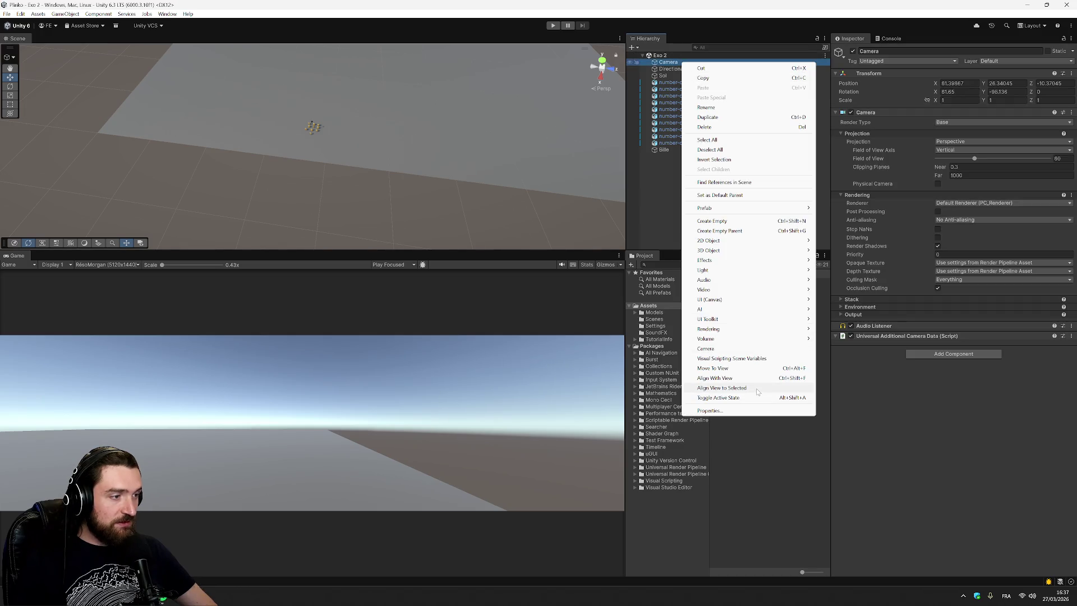
{"action": "left_click", "coordinate": [757, 390]}
{"action": "left_click", "coordinate": [553, 25]}
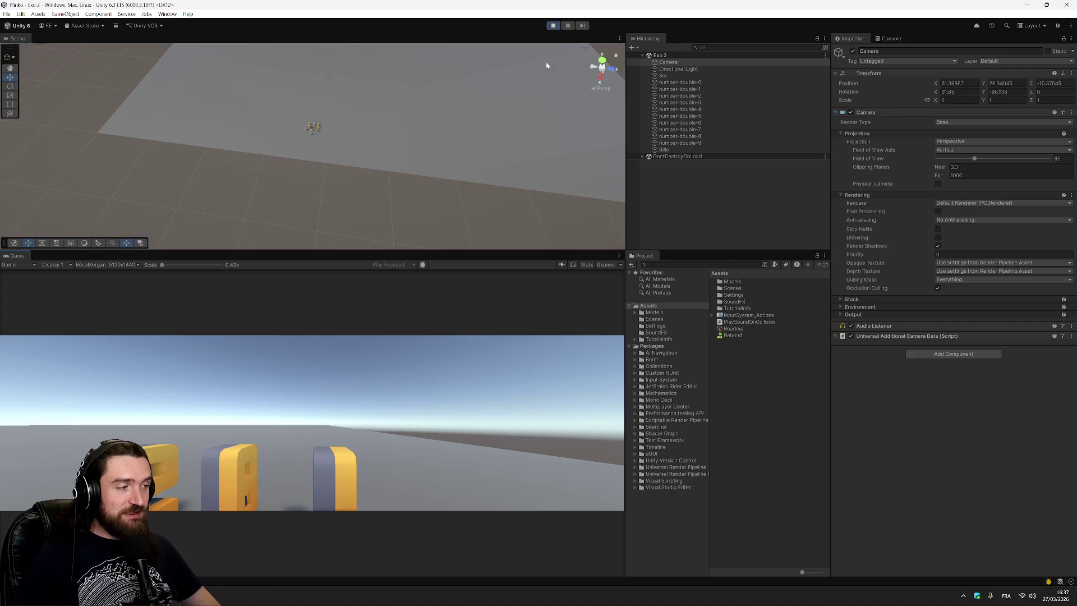
Step: Set the Rebond material's Bounce Combine to Multiply
{"action": "left_click", "coordinate": [741, 335]}
{"action": "left_click", "coordinate": [940, 71]}
{"action": "left_click", "coordinate": [943, 71]}
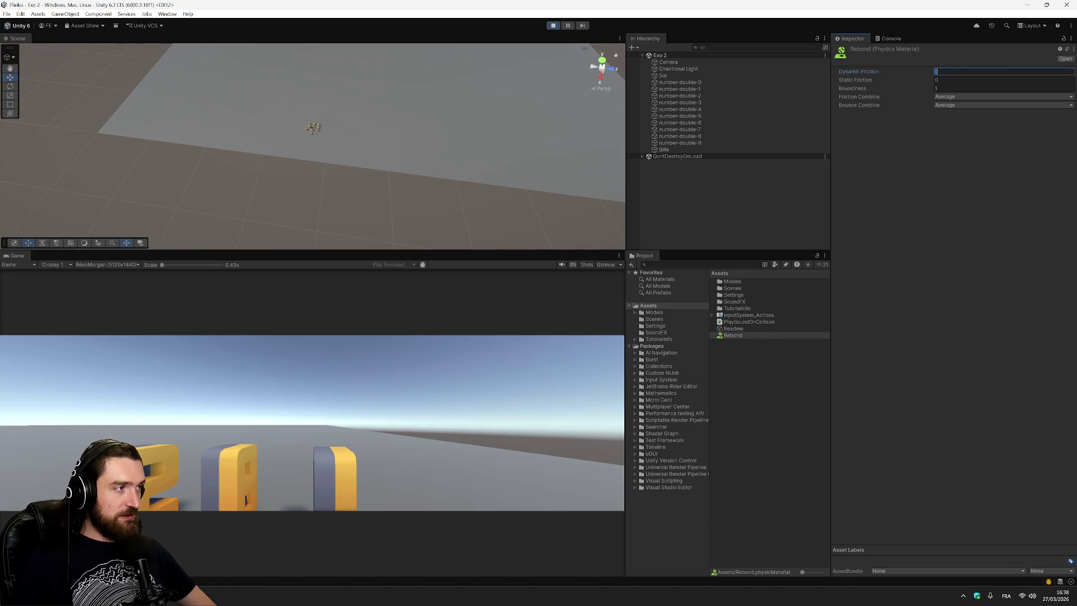
{"action": "left_click", "coordinate": [954, 104]}
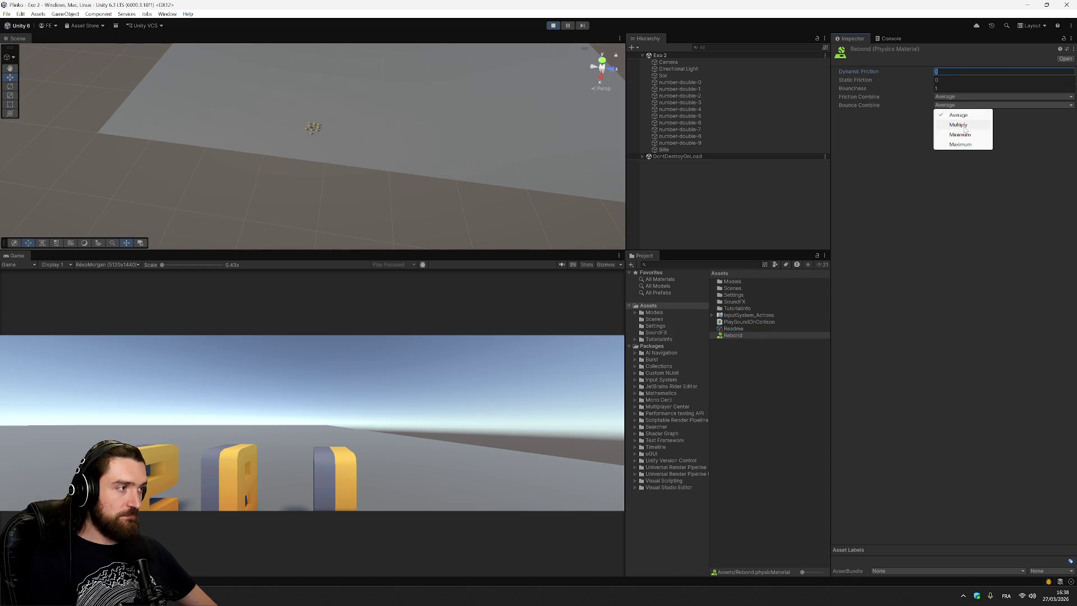
{"action": "left_click", "coordinate": [960, 125]}
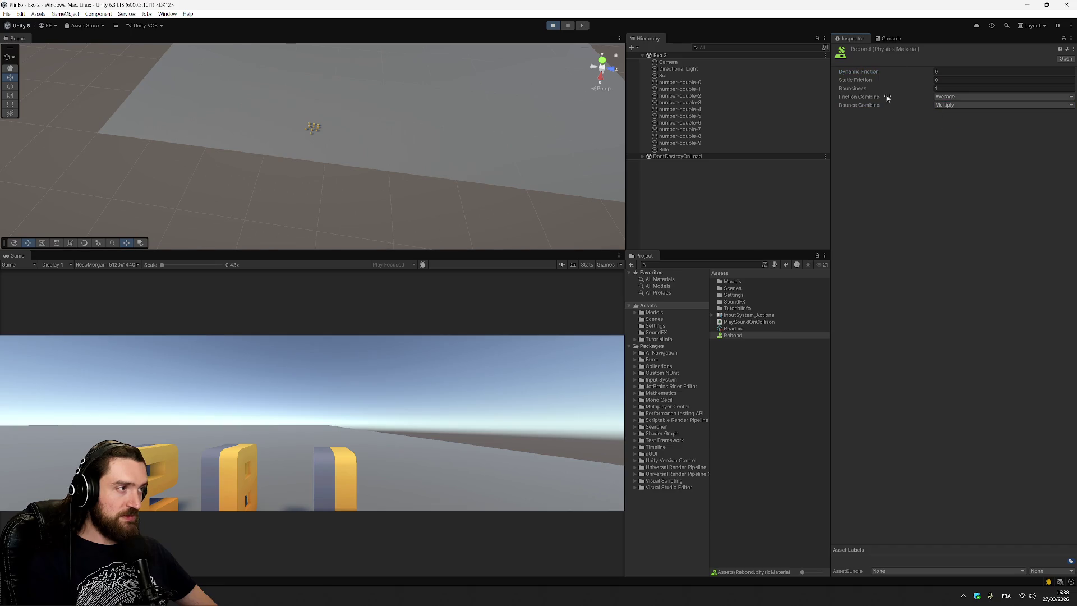
Step: Exit play mode, then run and stop a test of the Multiply bounce
{"action": "key", "text": "ctrl+s"}
{"action": "key", "text": "ctrl+p"}
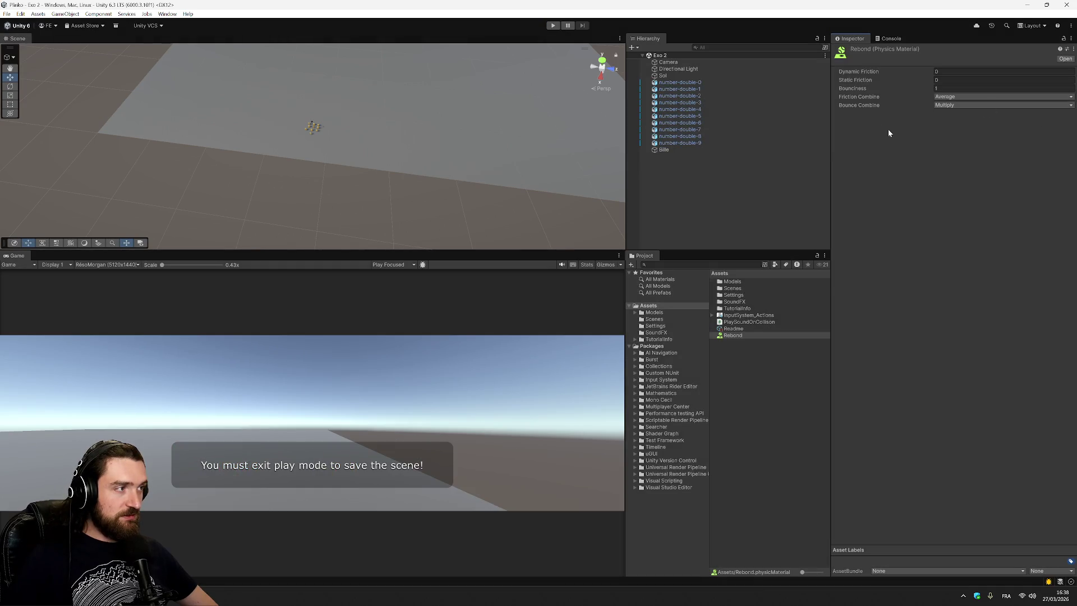
{"action": "left_click", "coordinate": [554, 25]}
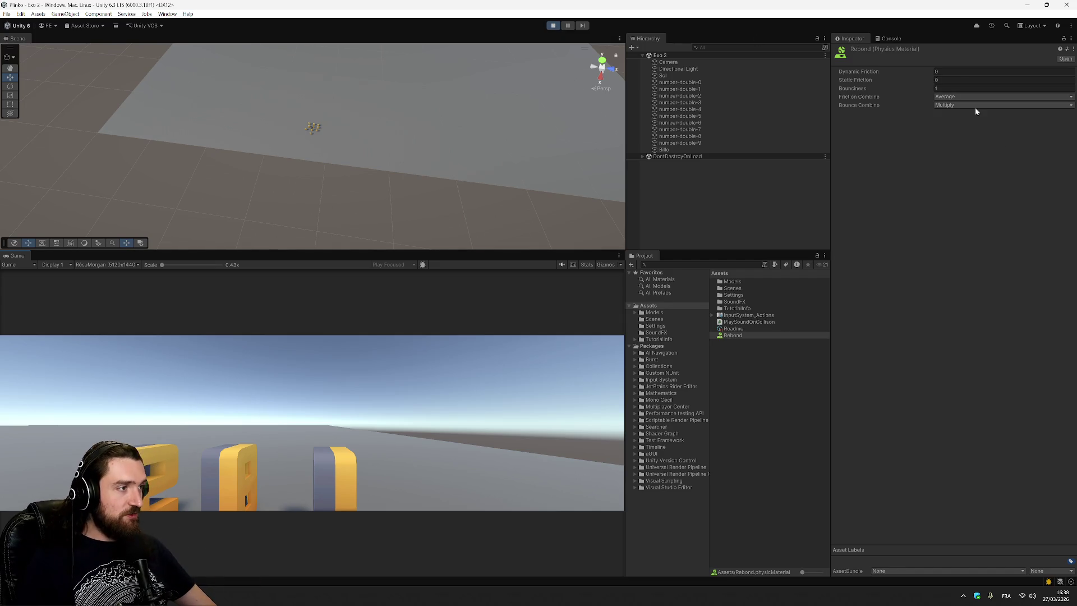
{"action": "left_click", "coordinate": [552, 26]}
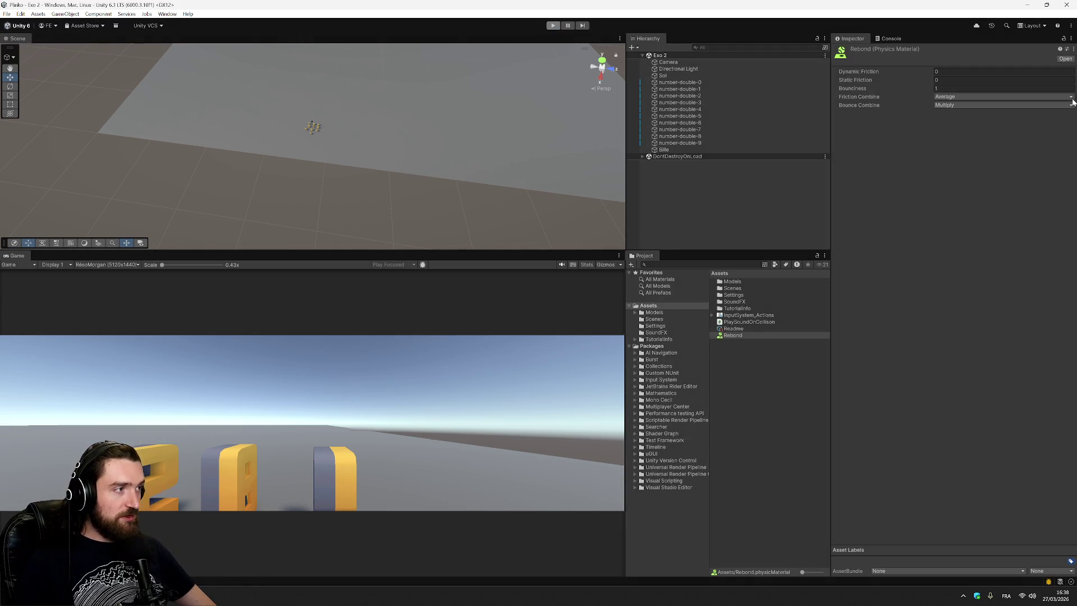
Step: Set Bounce Combine to Maximum and Dynamic Friction to 1, then start another test
{"action": "left_click", "coordinate": [996, 104]}
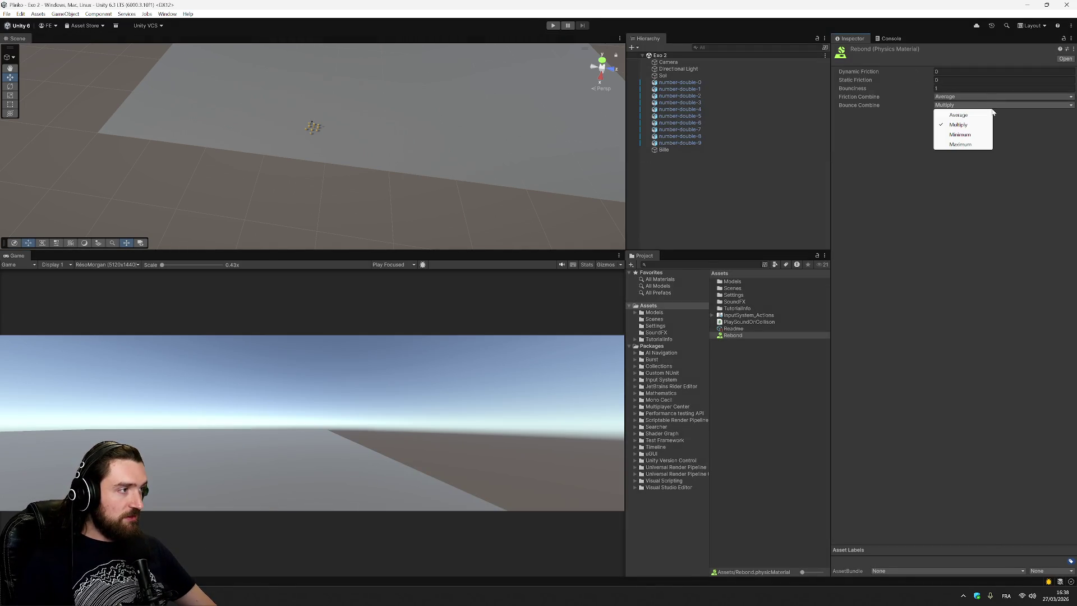
{"action": "left_click", "coordinate": [960, 145]}
{"action": "key", "text": "Tab"}
{"action": "type", "text": "1"}
{"action": "key", "text": "Tab"}
{"action": "left_click", "coordinate": [977, 213]}
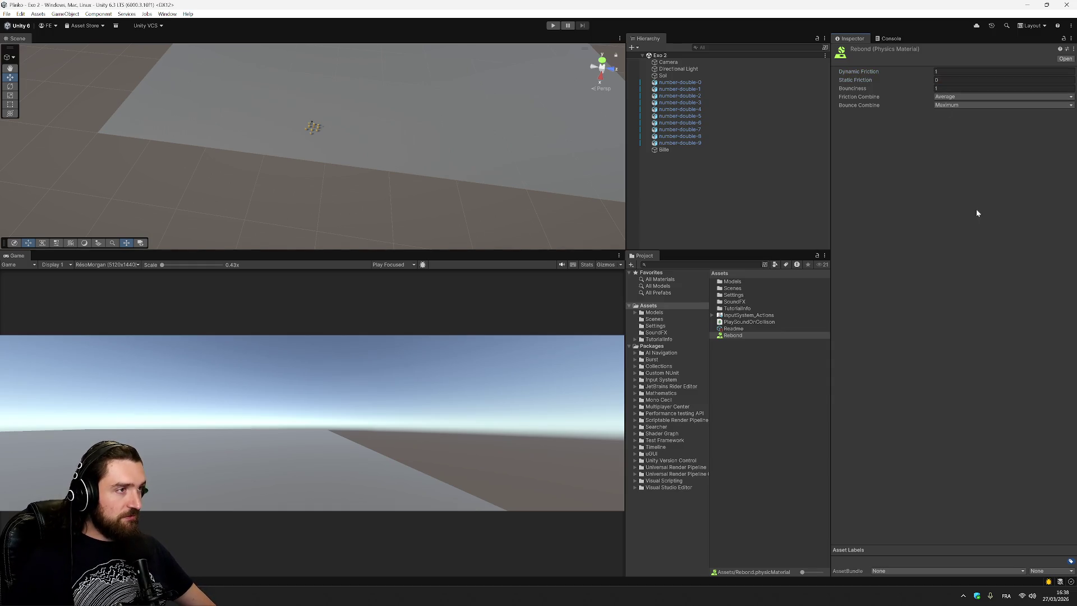
{"action": "left_click", "coordinate": [553, 25]}
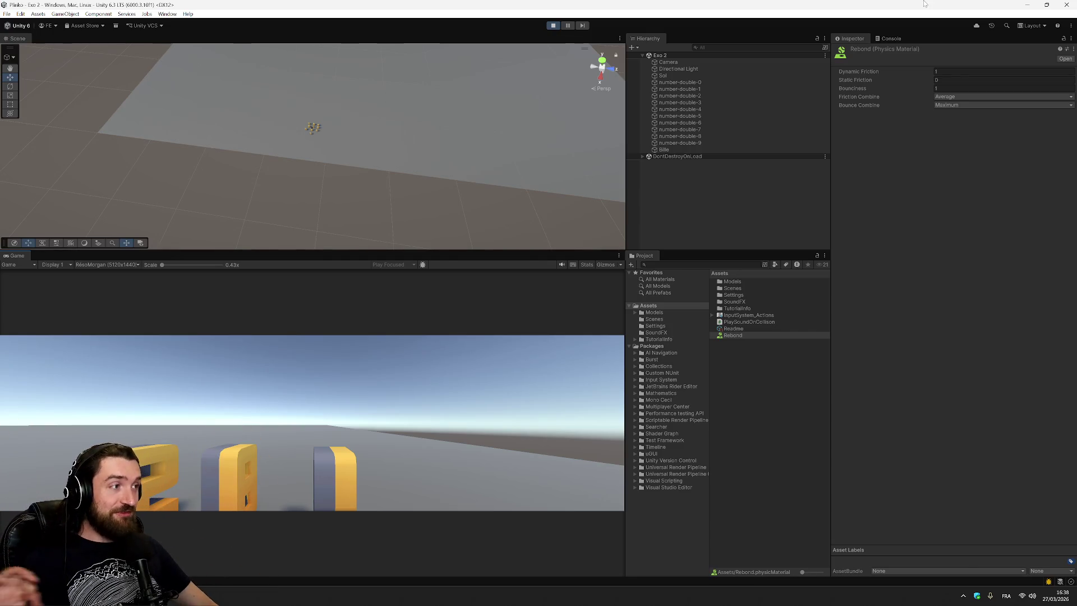
Step: Set Rebond's Static Friction to 1, return Bounce Combine to Average, and replay the scene
{"action": "left_click", "coordinate": [948, 79]}
{"action": "type", "text": "1"}
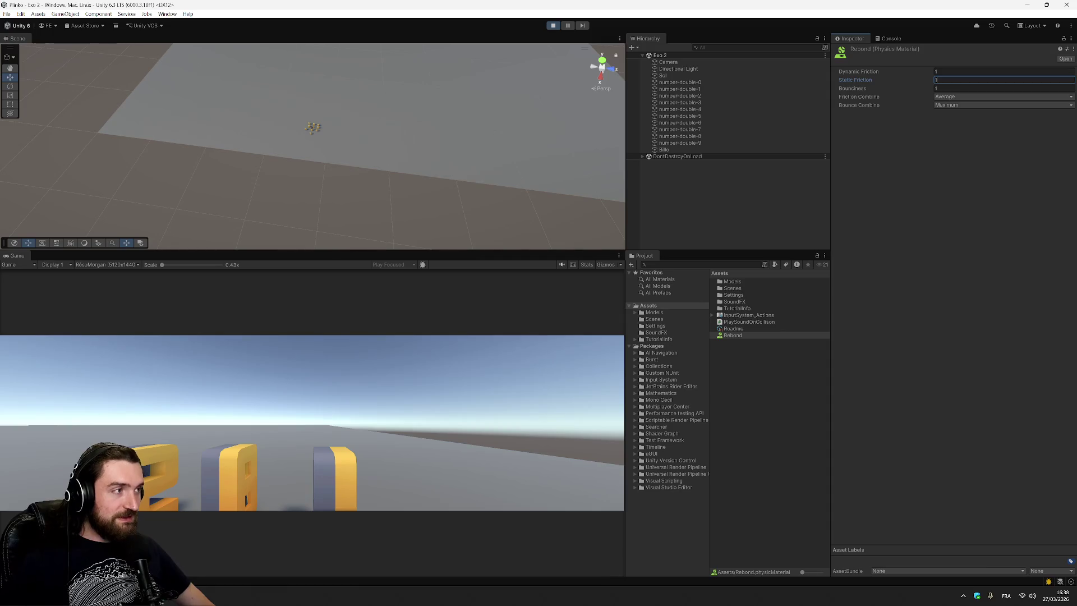
{"action": "left_click", "coordinate": [985, 170]}
{"action": "key", "text": "ctrl+p"}
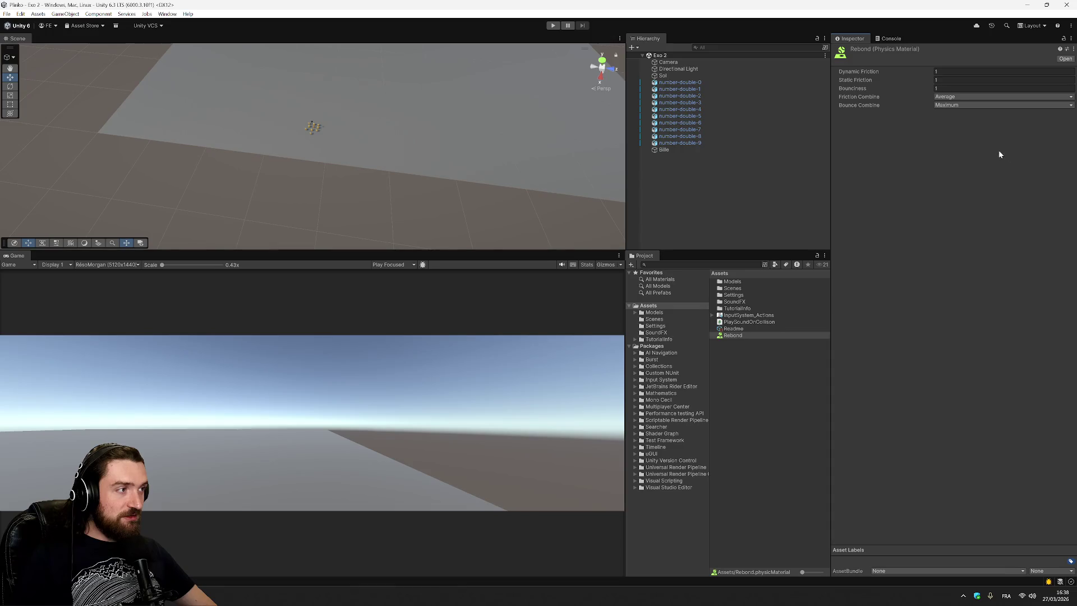
{"action": "left_click", "coordinate": [999, 105]}
{"action": "left_click", "coordinate": [963, 115]}
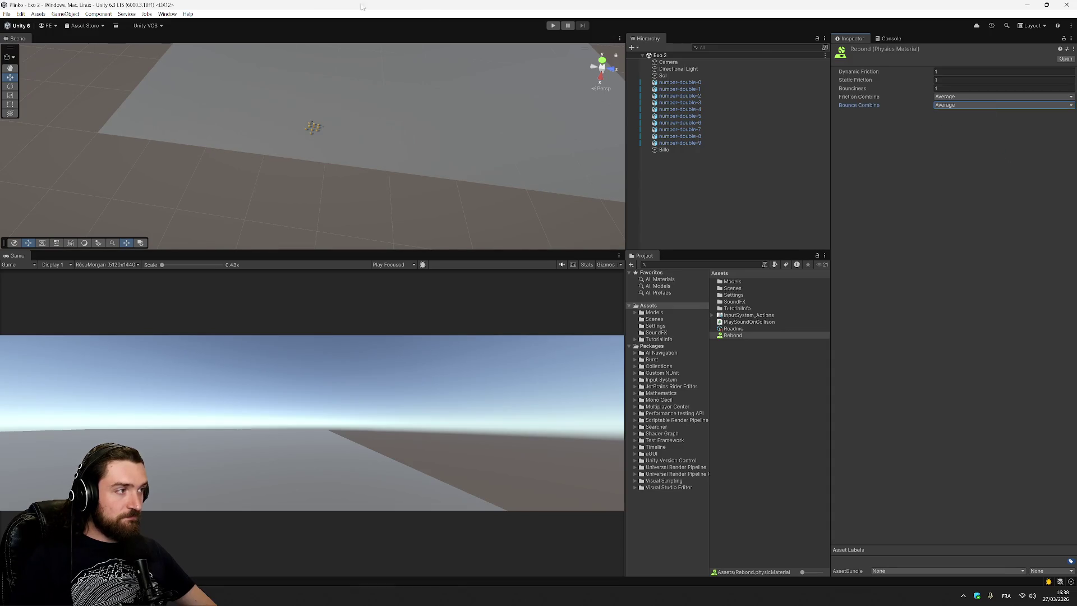
{"action": "key", "text": "ctrl+p"}
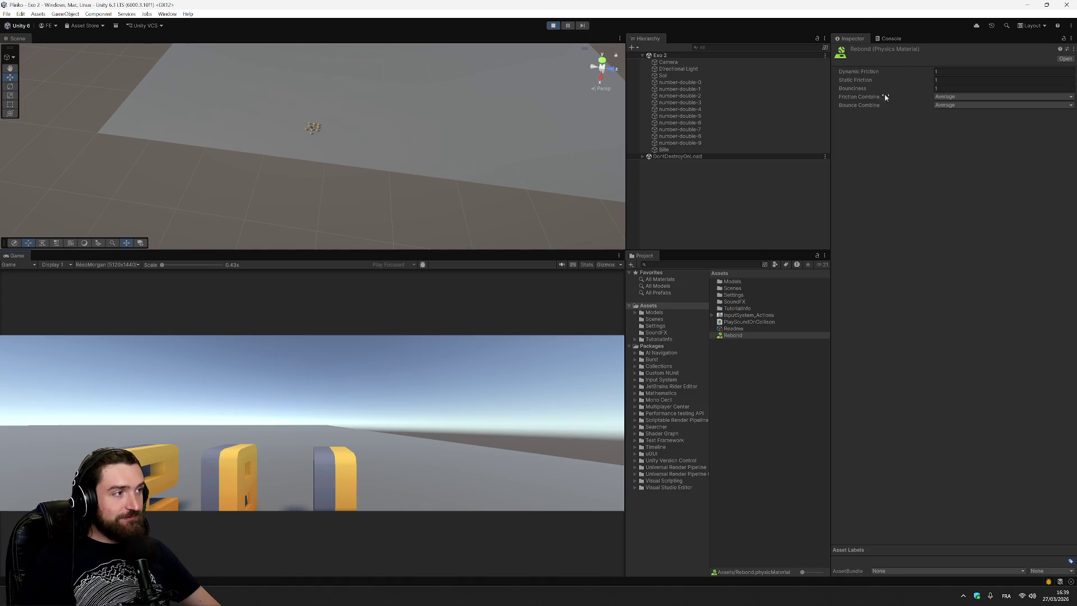
Step: Inspect the number-double-0 block and open its PlaySoundOnCollison script in the code editor
{"action": "left_click", "coordinate": [742, 335]}
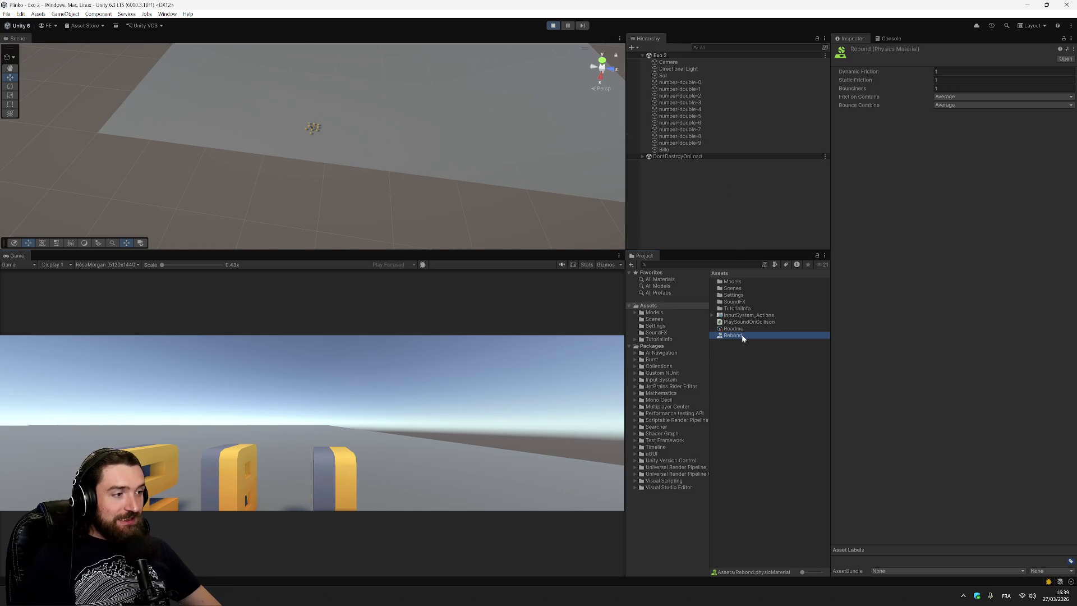
{"action": "left_click", "coordinate": [889, 38]}
{"action": "left_click", "coordinate": [853, 38]}
{"action": "left_click", "coordinate": [700, 83]}
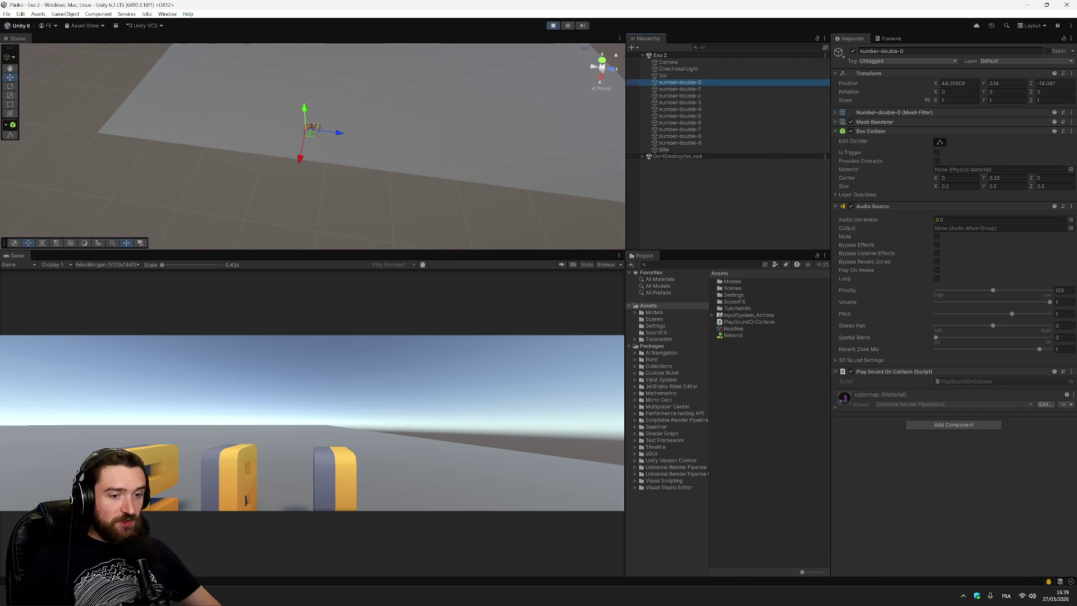
{"action": "left_click", "coordinate": [750, 323]}
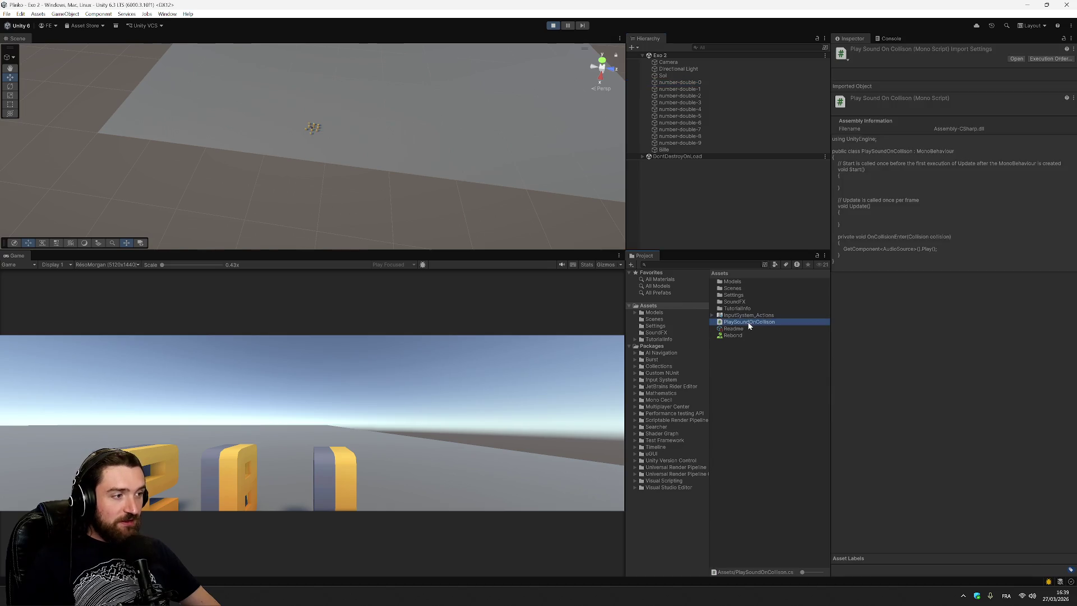
{"action": "double_click", "coordinate": [736, 321]}
Step: Add Debug.Log(this.name); at the top of OnCollisionEnter, save the script, and return to Unity
{"action": "left_click", "coordinate": [163, 384]}
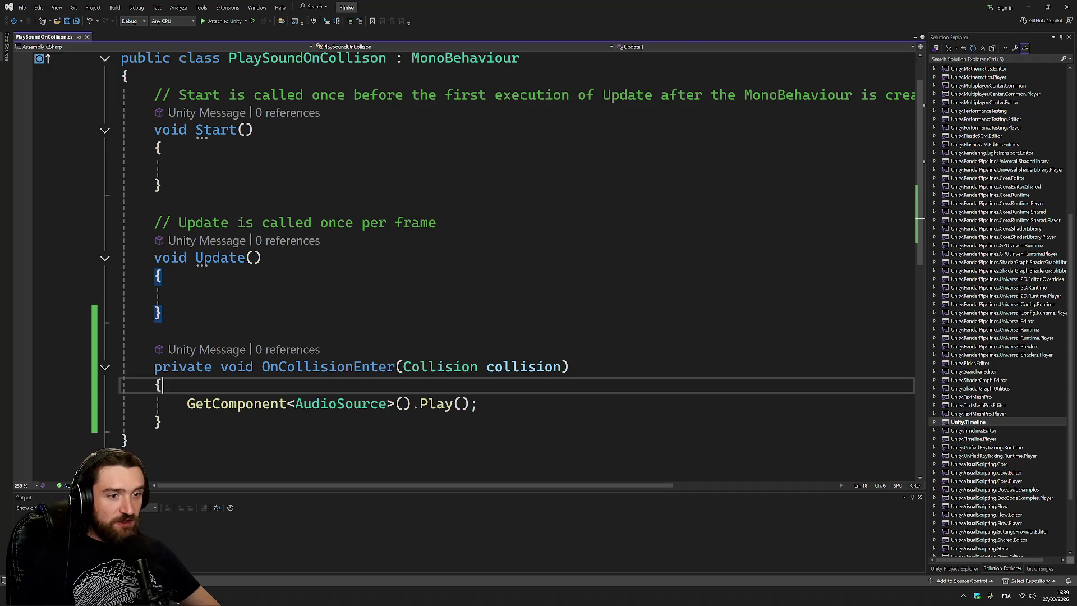
{"action": "key", "text": "Return"}
{"action": "type", "text": "Debug"}
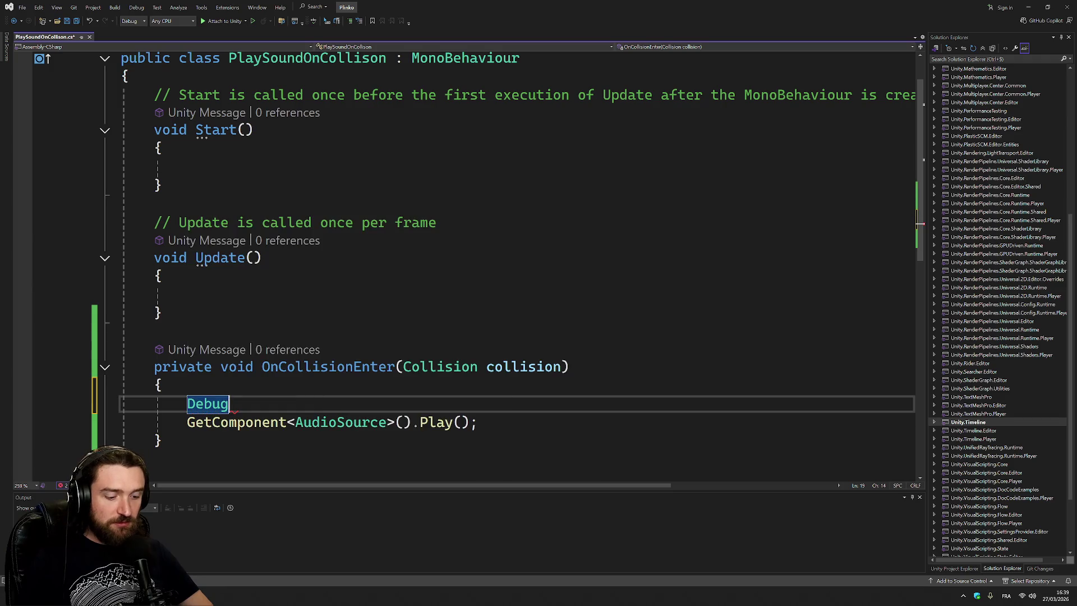
{"action": "type", "text": ".Log(\""}
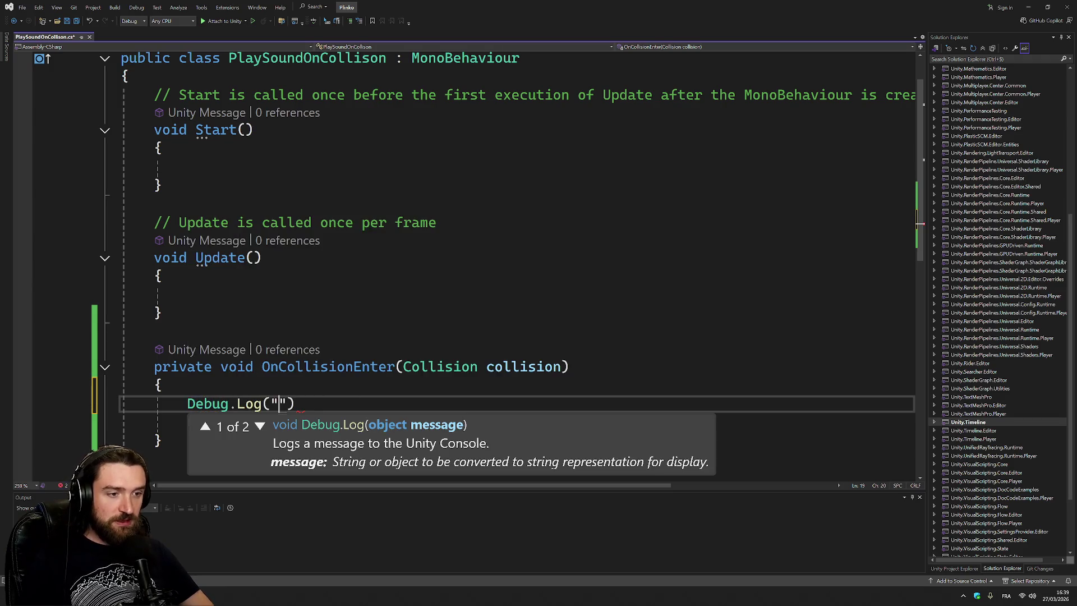
{"action": "key", "text": "BackSpace"}
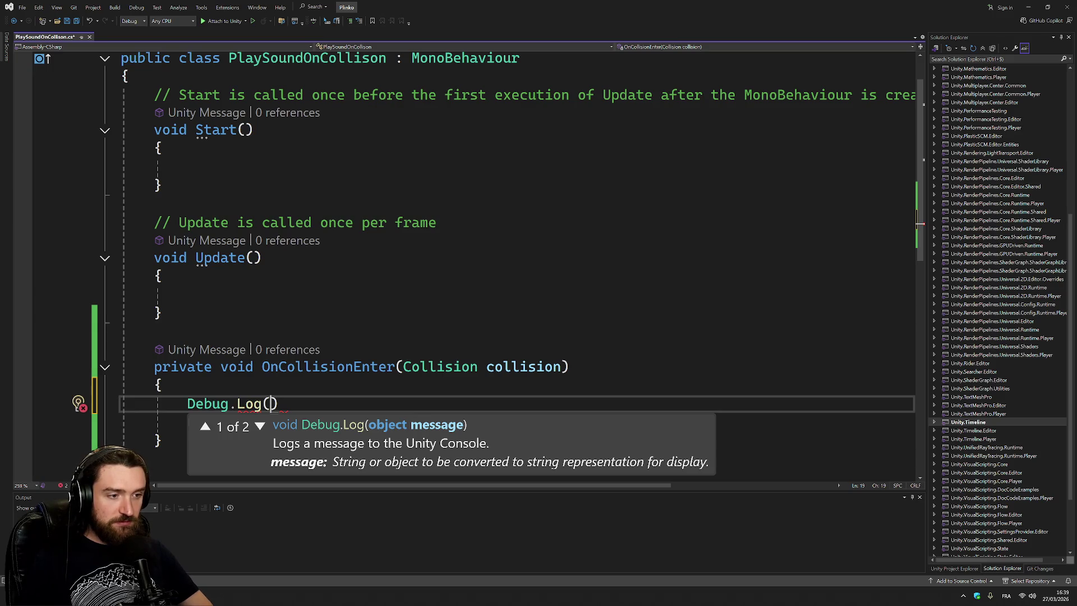
{"action": "type", "text": "nam"}
{"action": "key", "text": "BackSpace"}
{"action": "key", "text": "BackSpace"}
{"action": "key", "text": "BackSpace"}
{"action": "type", "text": "this.nam"}
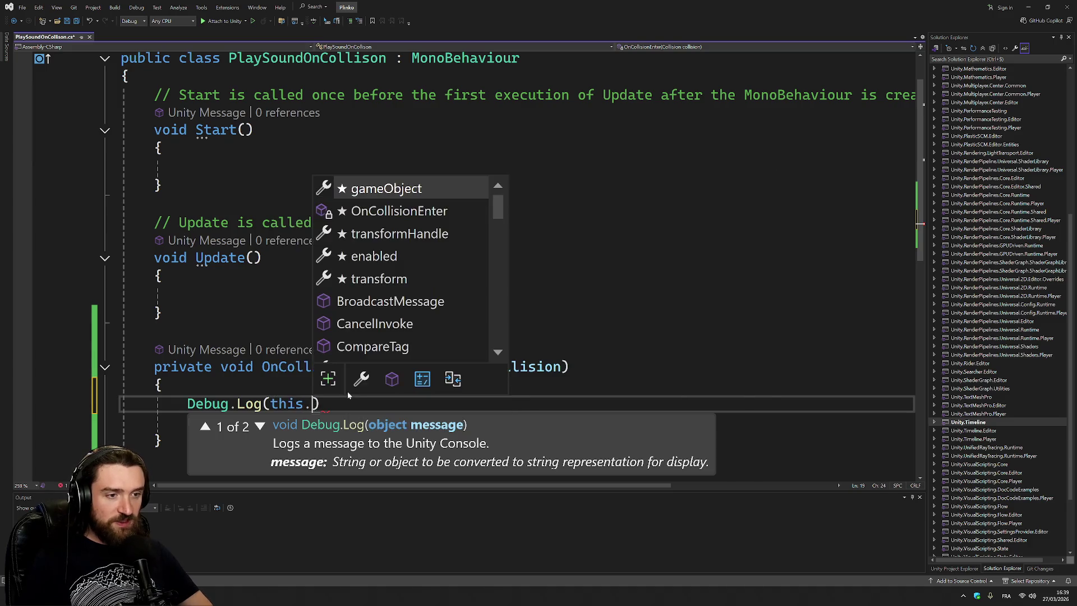
{"action": "key", "text": "Tab"}
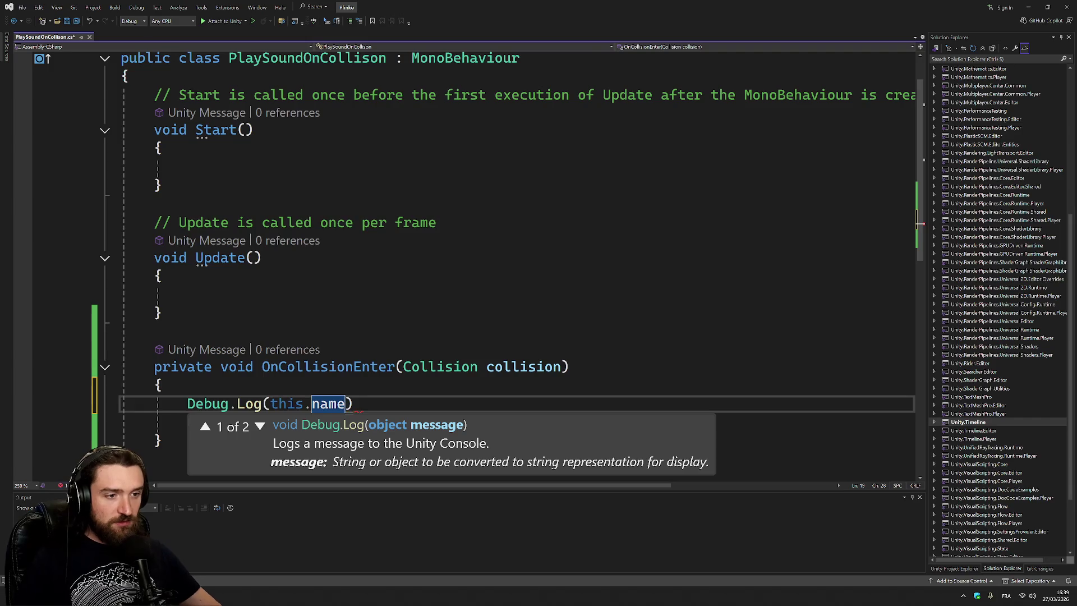
{"action": "key", "text": "End"}
{"action": "type", "text": ";"}
{"action": "key", "text": "ctrl+s"}
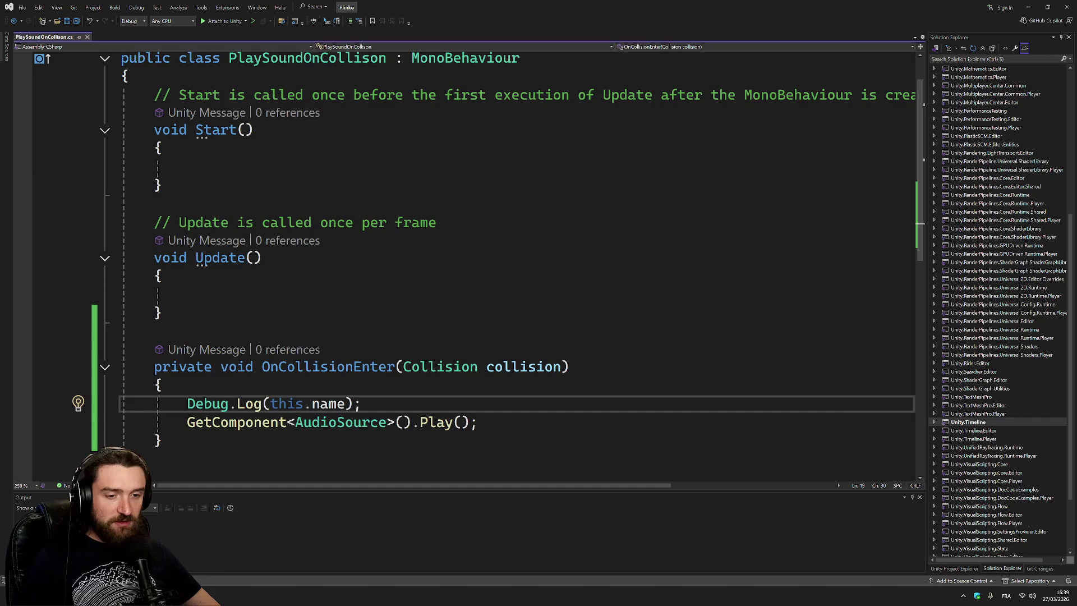
{"action": "key", "text": "alt+Tab"}
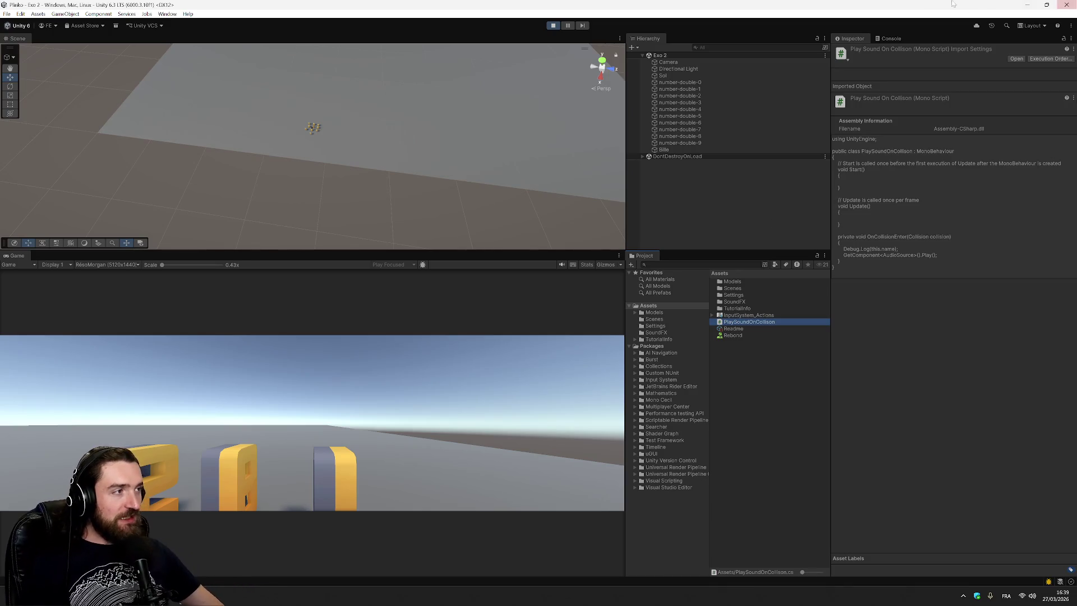
Step: Show the Console and restart play mode to run the updated script
{"action": "left_click", "coordinate": [892, 38]}
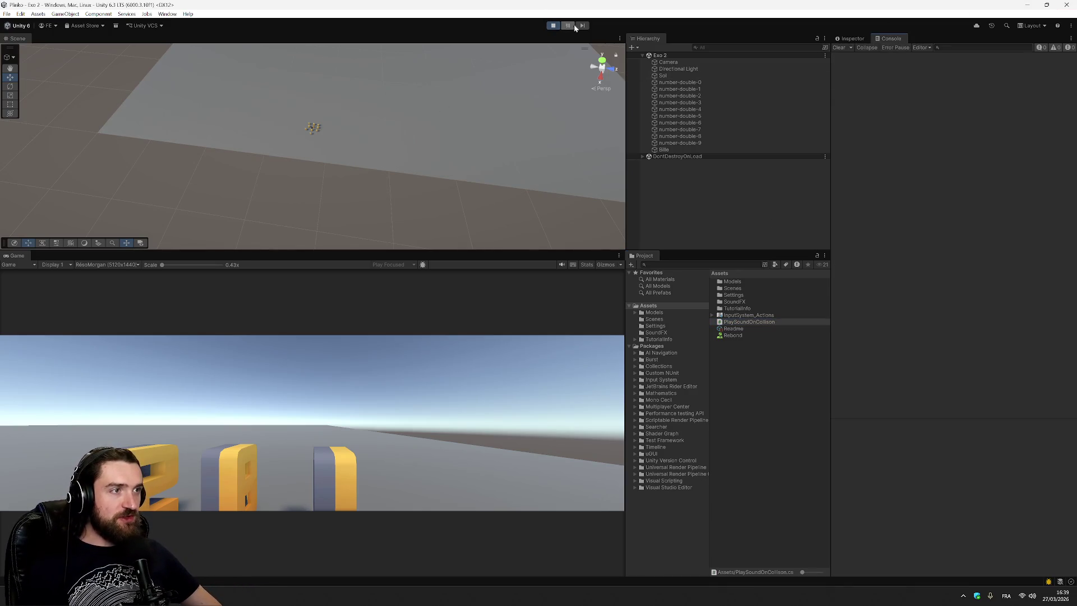
{"action": "left_click", "coordinate": [553, 26]}
{"action": "left_click", "coordinate": [553, 27]}
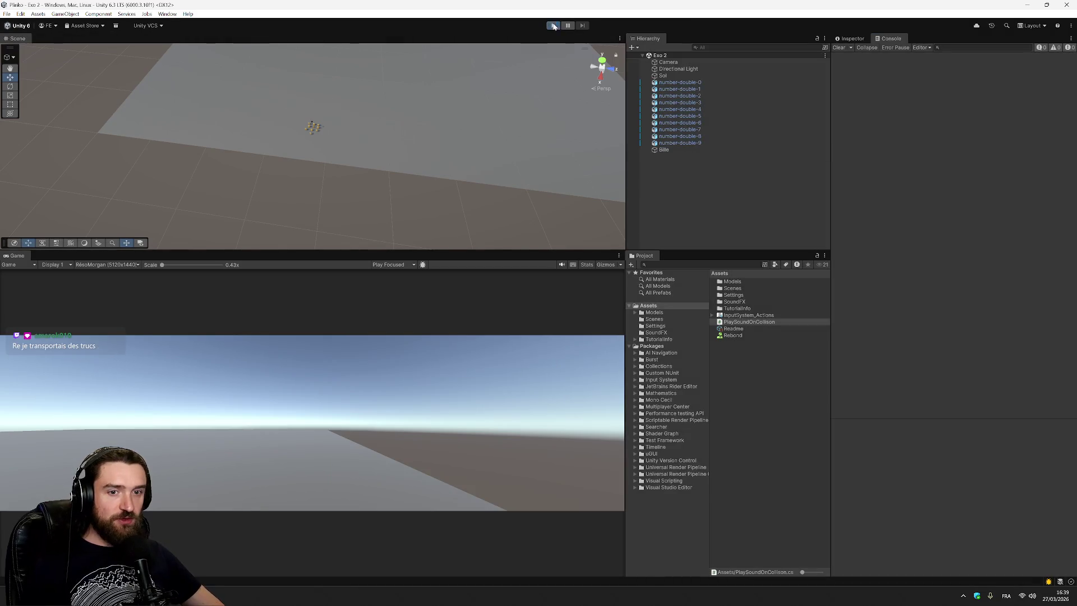
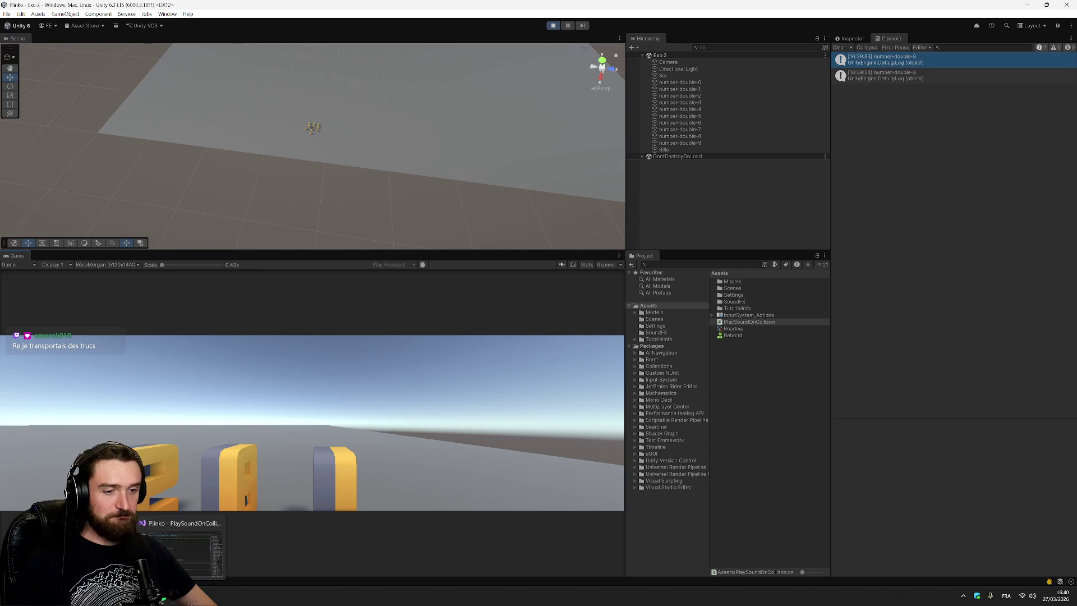
Step: Try swapping the AudioSource Play() call for PlayOneShot, then undo back to Play()
{"action": "left_click", "coordinate": [180, 547]}
{"action": "left_click", "coordinate": [448, 422]}
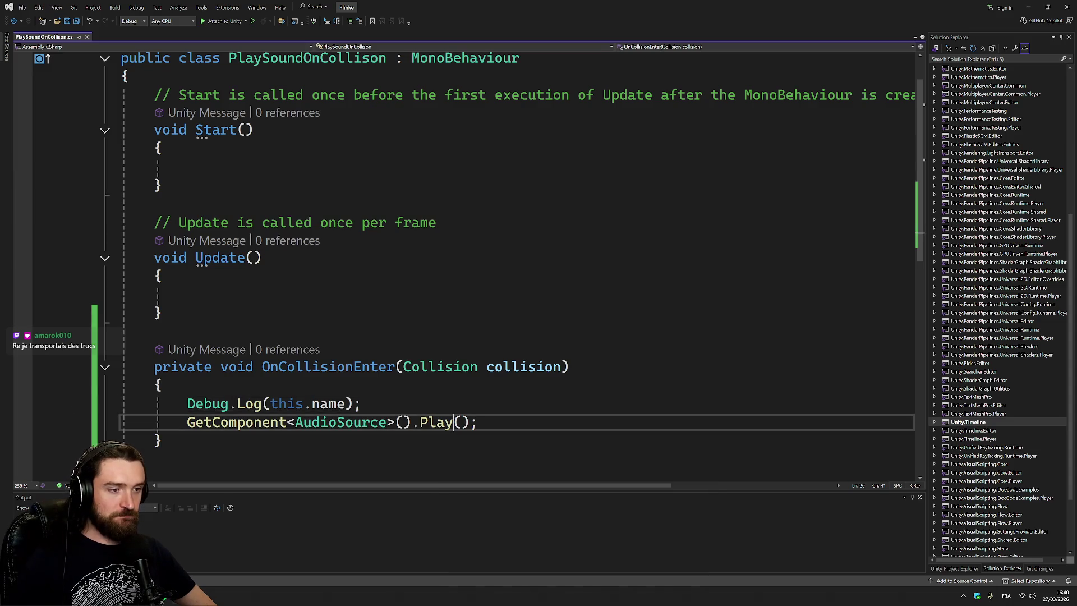
{"action": "key", "text": "ctrl+space"}
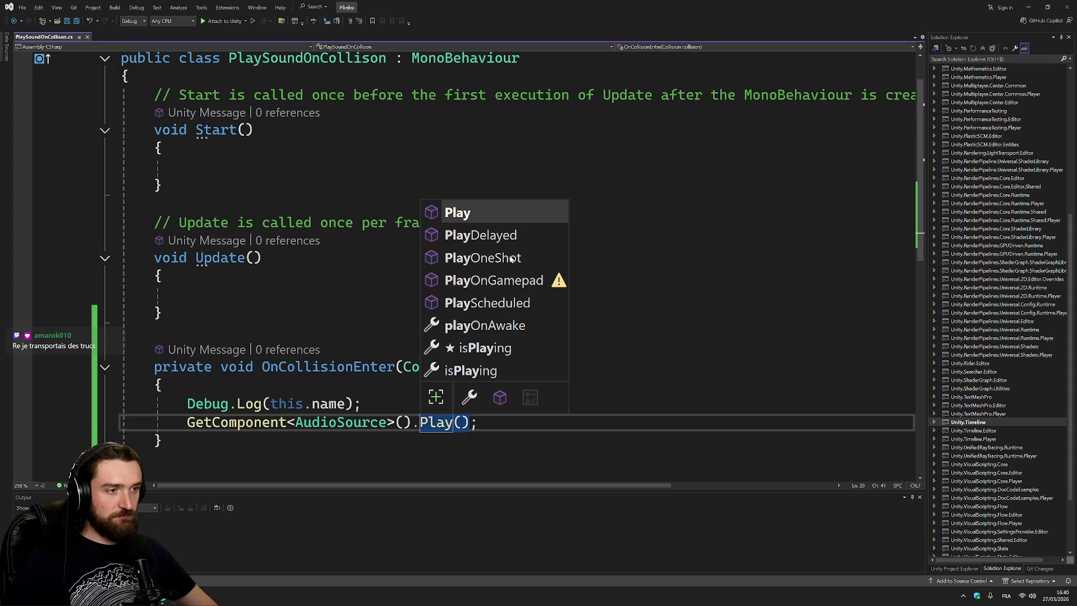
{"action": "left_click", "coordinate": [513, 259]}
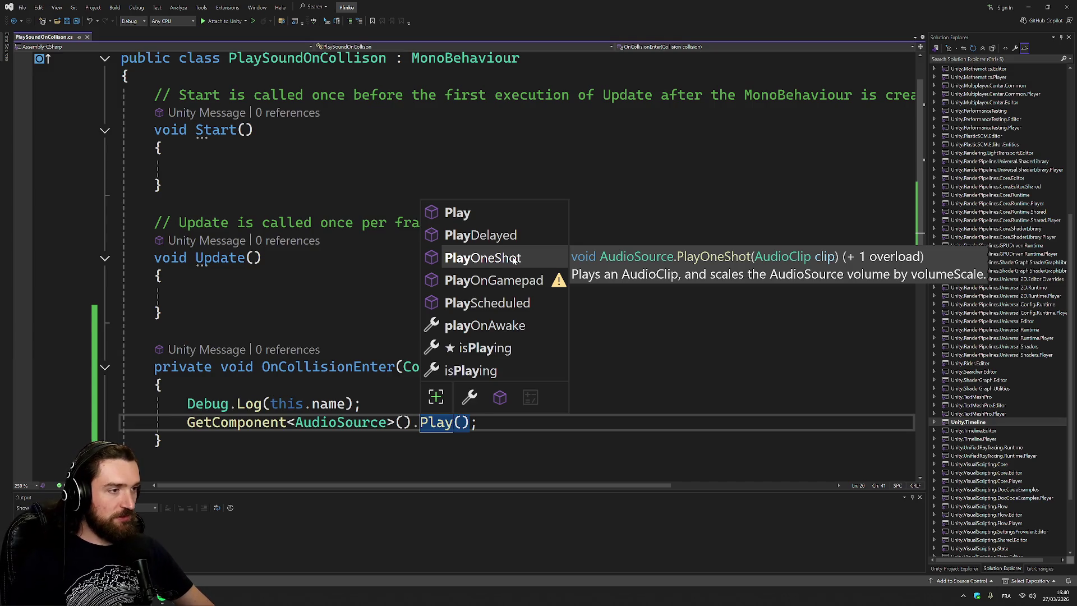
{"action": "key", "text": "Up"}
{"action": "key", "text": "Up"}
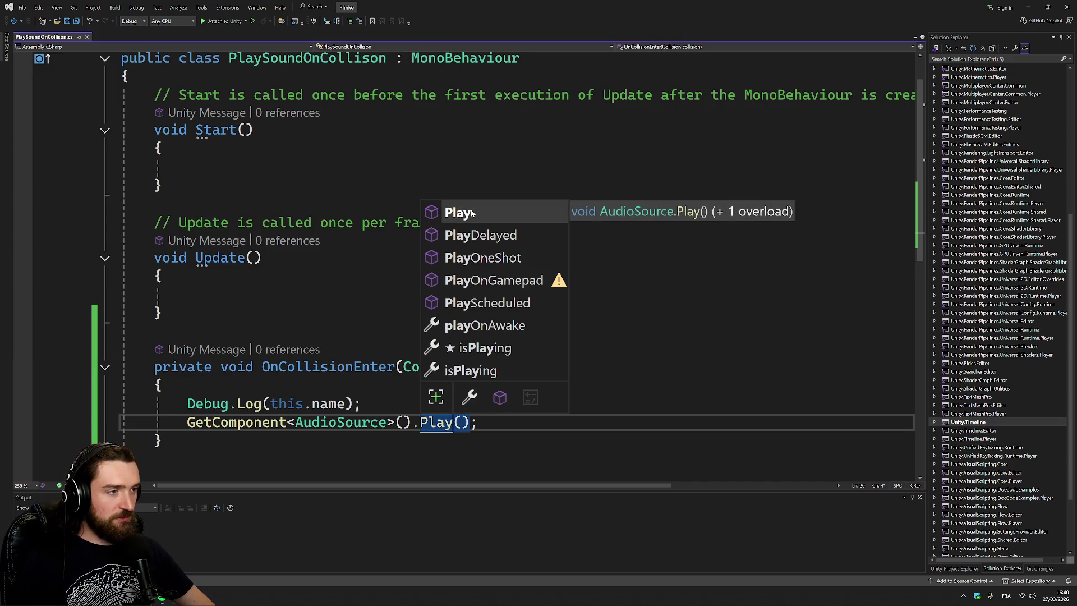
{"action": "double_click", "coordinate": [494, 258]}
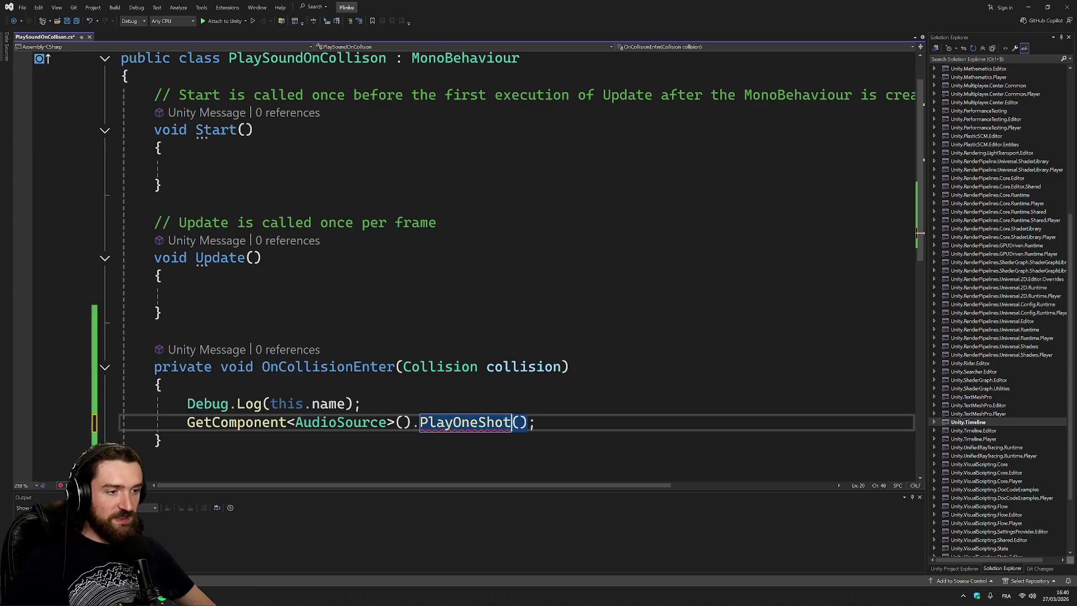
{"action": "key", "text": "ctrl+z"}
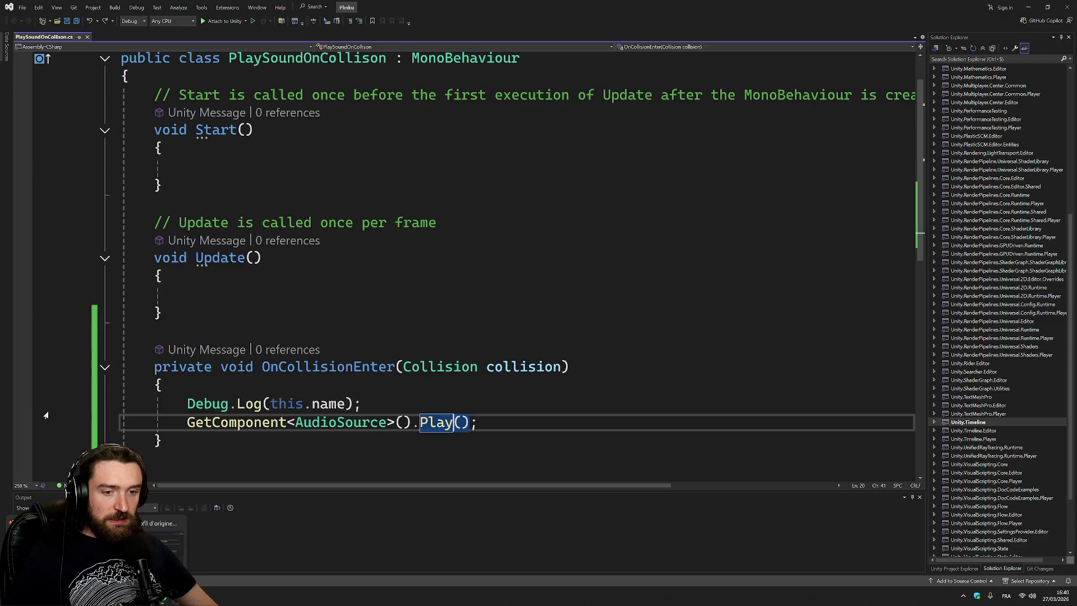
Step: Select the Debug.Log line, then bring up the Lagos course page in the browser
{"action": "left_click", "coordinate": [115, 404]}
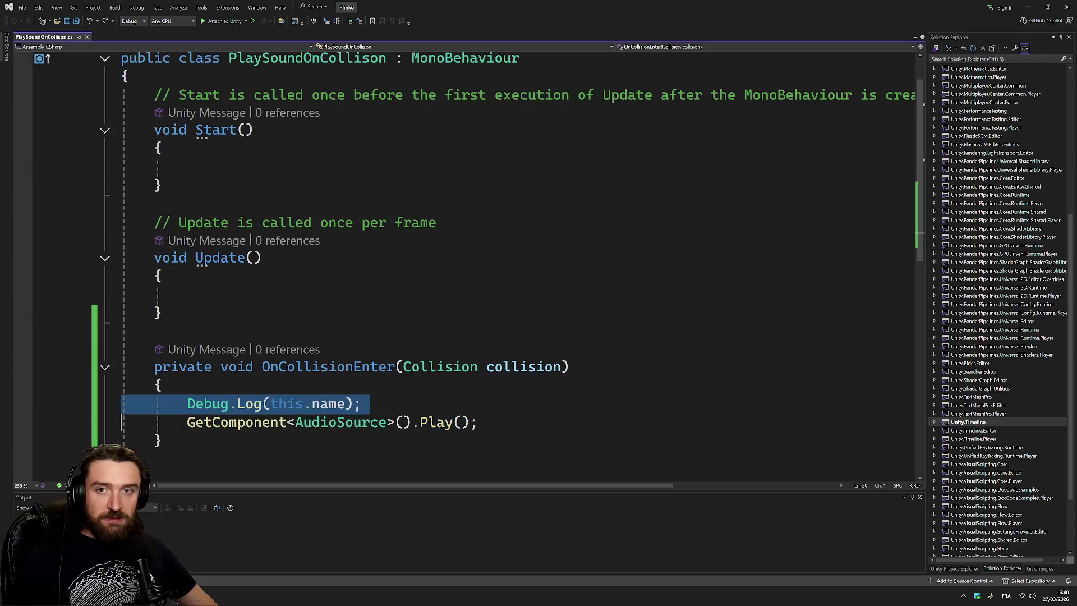
{"action": "key", "text": "alt+Tab"}
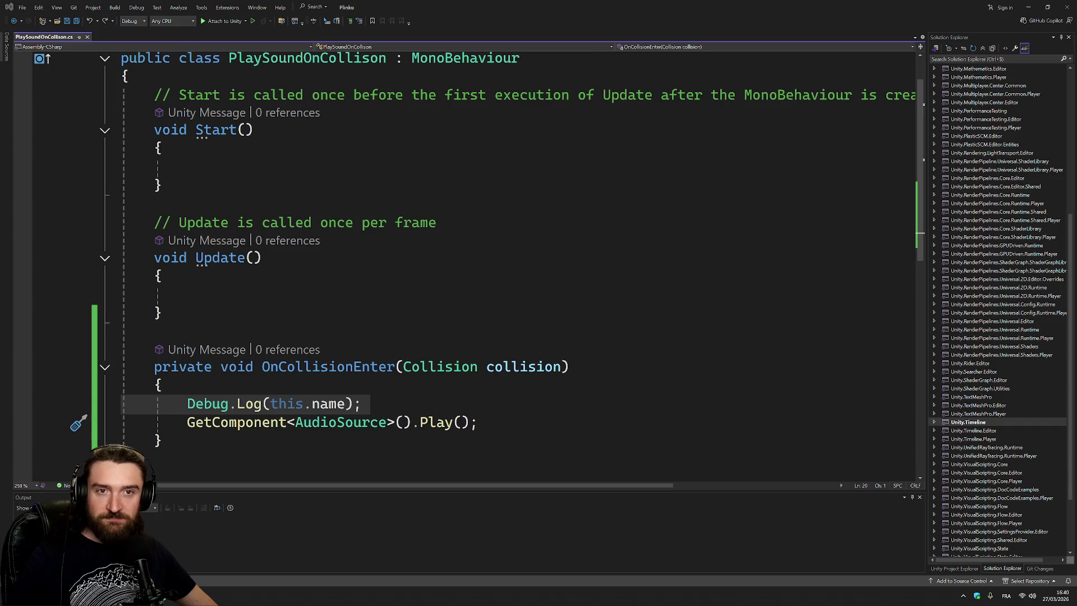
{"action": "key", "text": "alt+Tab"}
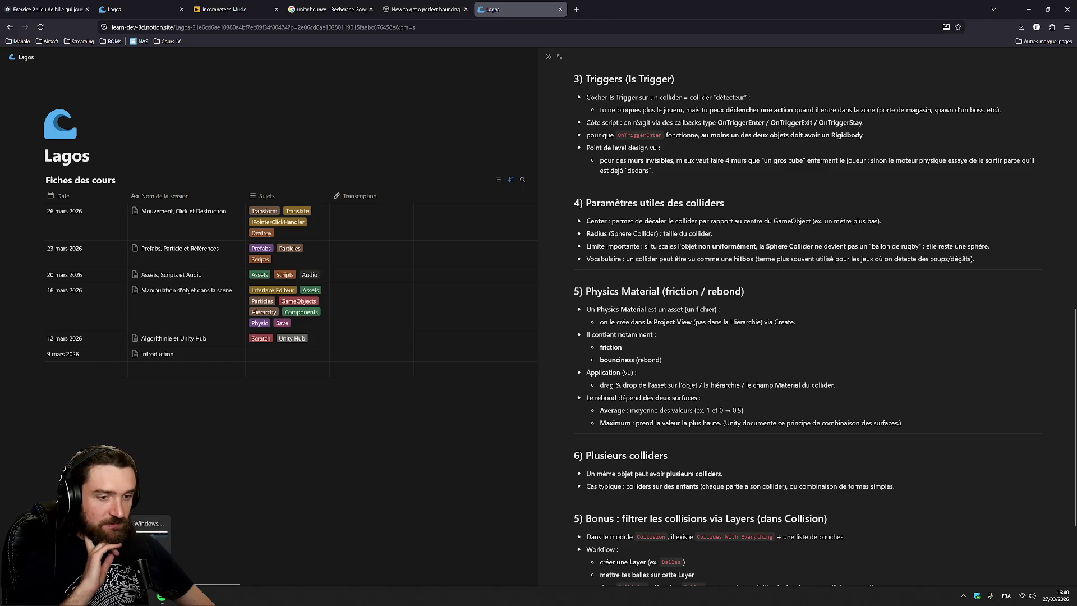
Step: Give Rebond Static Friction 0, Bounciness 0, and Maximum Bounce Combine and Friction Combine
{"action": "left_click", "coordinate": [149, 525]}
{"action": "left_click", "coordinate": [733, 335]}
{"action": "left_click", "coordinate": [850, 38]}
{"action": "left_click", "coordinate": [954, 105]}
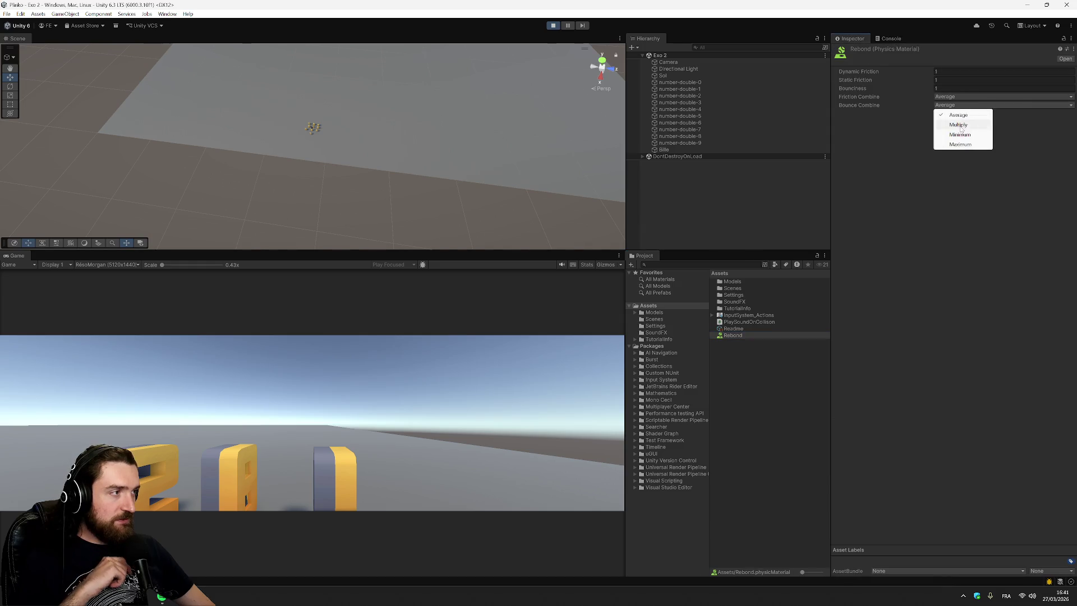
{"action": "left_click", "coordinate": [973, 105]}
{"action": "left_click", "coordinate": [973, 105]}
{"action": "left_click", "coordinate": [961, 136]}
{"action": "left_click", "coordinate": [954, 79]}
{"action": "type", "text": "0"}
{"action": "left_click", "coordinate": [954, 96]}
{"action": "left_click", "coordinate": [954, 88]}
{"action": "left_click", "coordinate": [931, 156]}
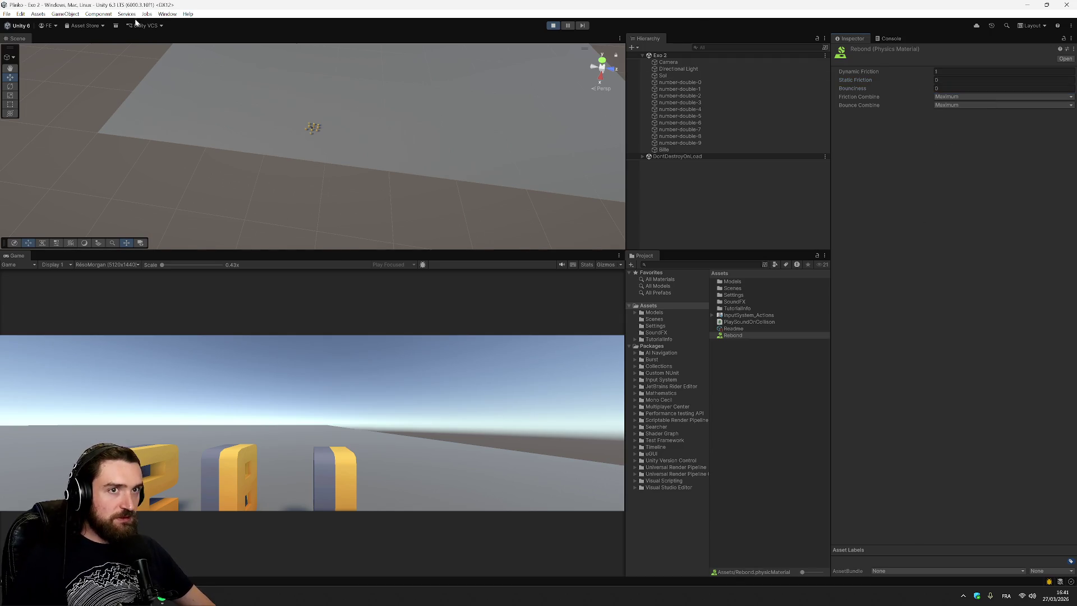
Step: Save the scene and restart Play mode to test the Rebond bounce
{"action": "key", "text": "ctrl+s"}
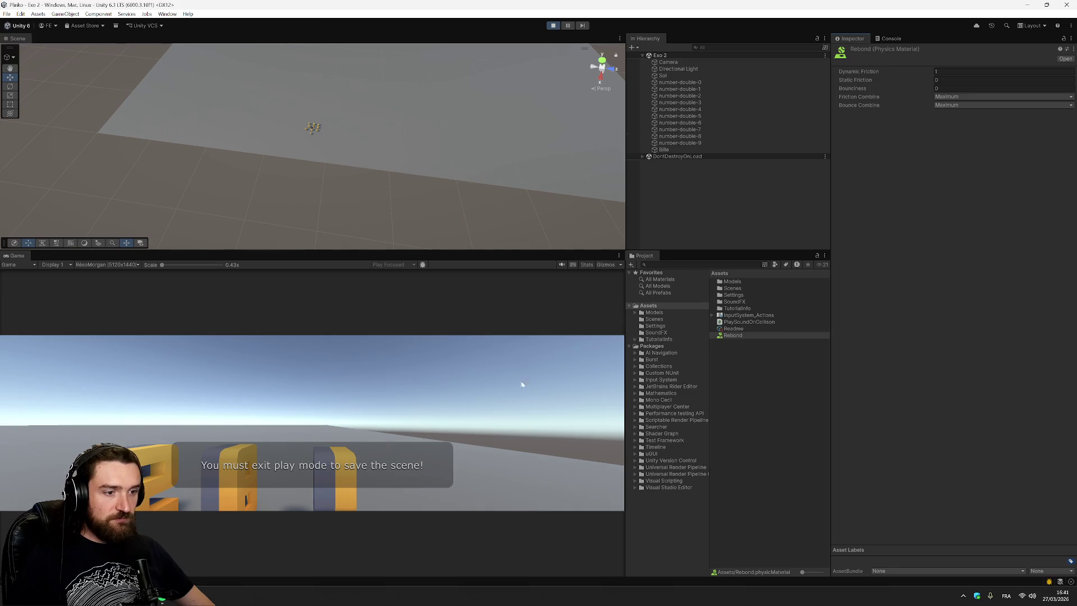
{"action": "left_click", "coordinate": [551, 26]}
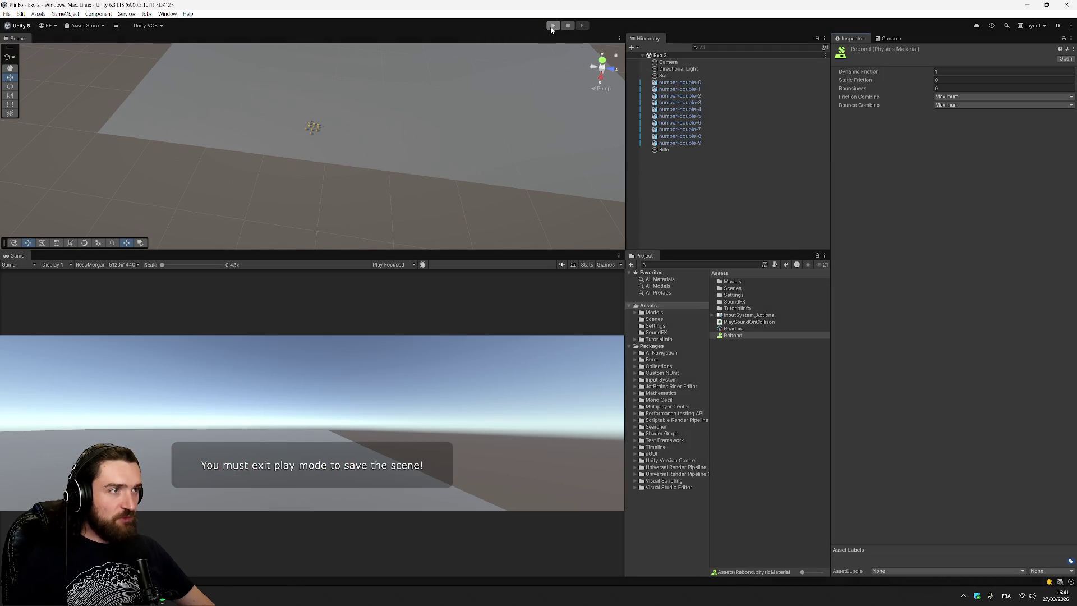
{"action": "left_click", "coordinate": [551, 27]}
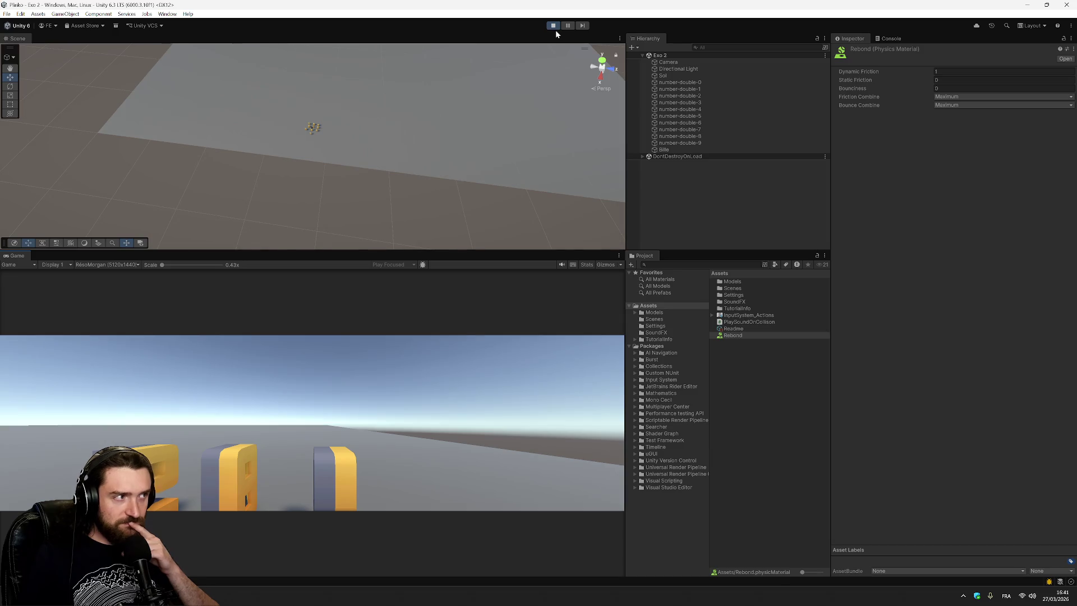
{"action": "left_click", "coordinate": [976, 88]}
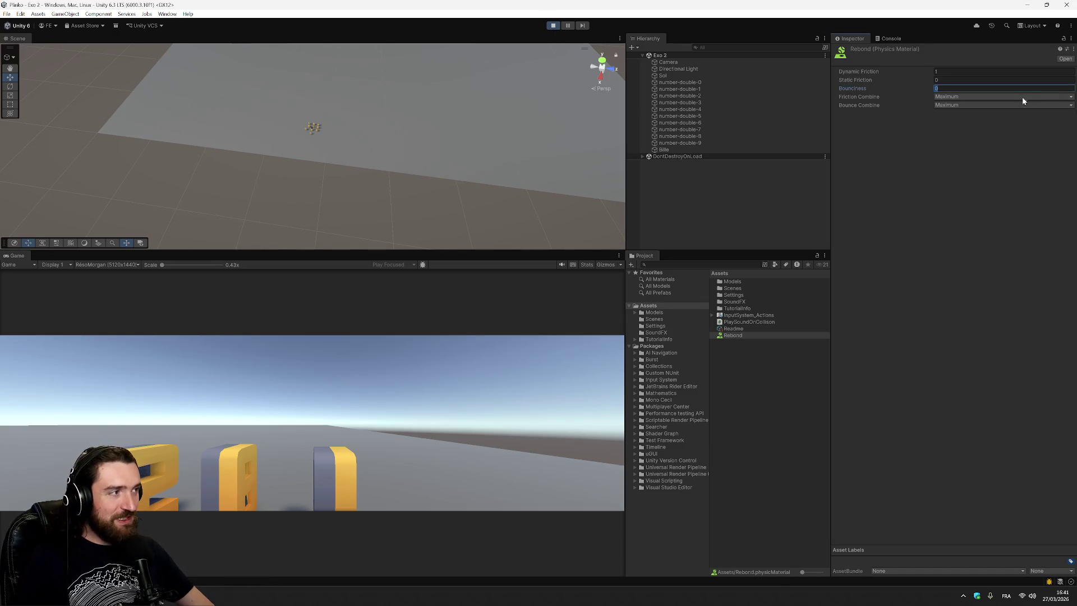
Step: Set Rebond's Friction Combine to Average, Dynamic Friction to 0 and Bounciness to 1
{"action": "left_click", "coordinate": [1023, 97]}
{"action": "left_click", "coordinate": [960, 127]}
{"action": "left_click", "coordinate": [974, 98]}
{"action": "left_click", "coordinate": [968, 107]}
{"action": "left_click", "coordinate": [954, 71]}
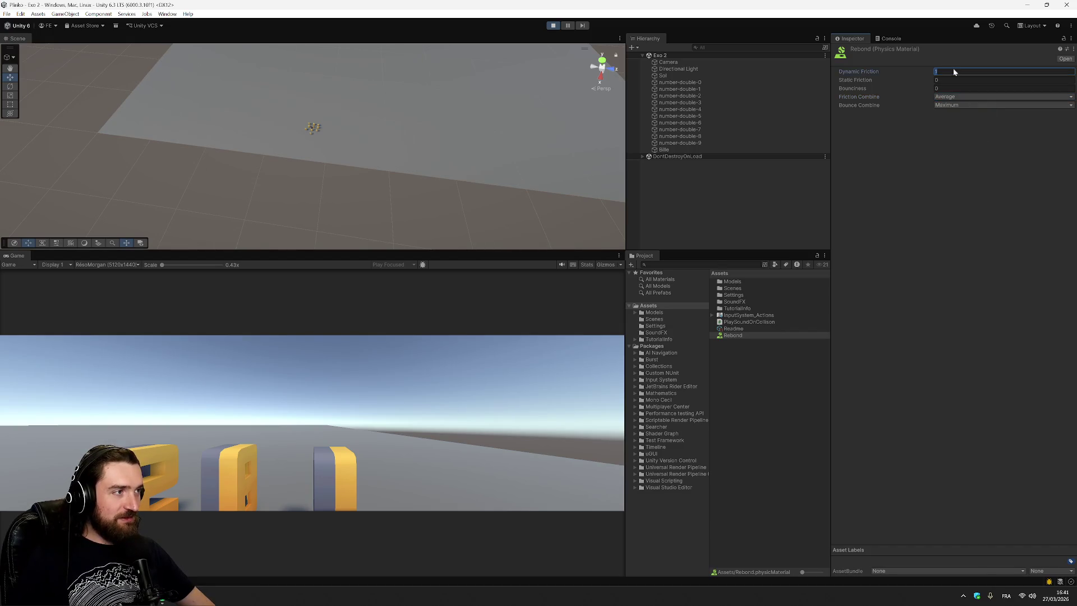
{"action": "type", "text": "1"}
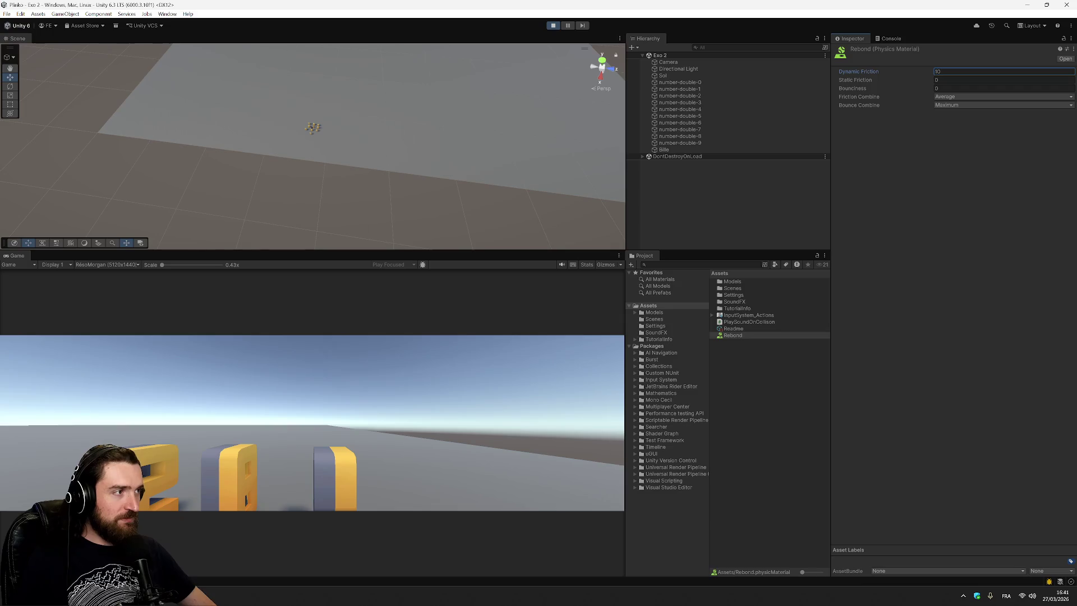
{"action": "left_click", "coordinate": [984, 165]}
{"action": "left_click", "coordinate": [973, 72]}
{"action": "type", "text": "0"}
{"action": "left_click", "coordinate": [1004, 89]}
{"action": "type", "text": "1"}
{"action": "left_click", "coordinate": [1015, 176]}
Step: Save, play-test the updated material, then return to the course notes in the browser
{"action": "key", "text": "ctrl+s"}
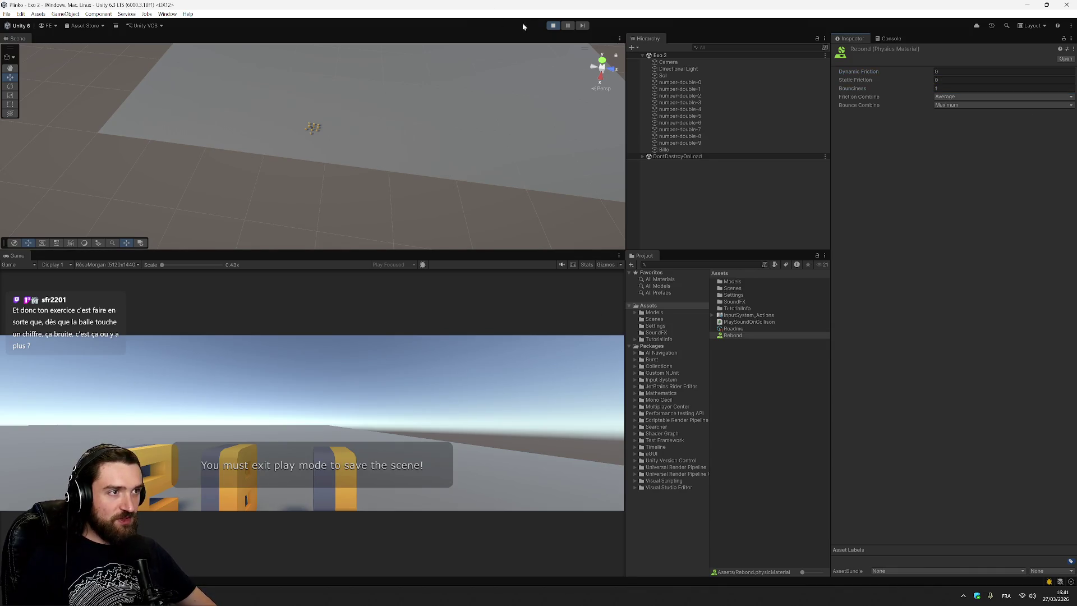
{"action": "left_click", "coordinate": [553, 25]}
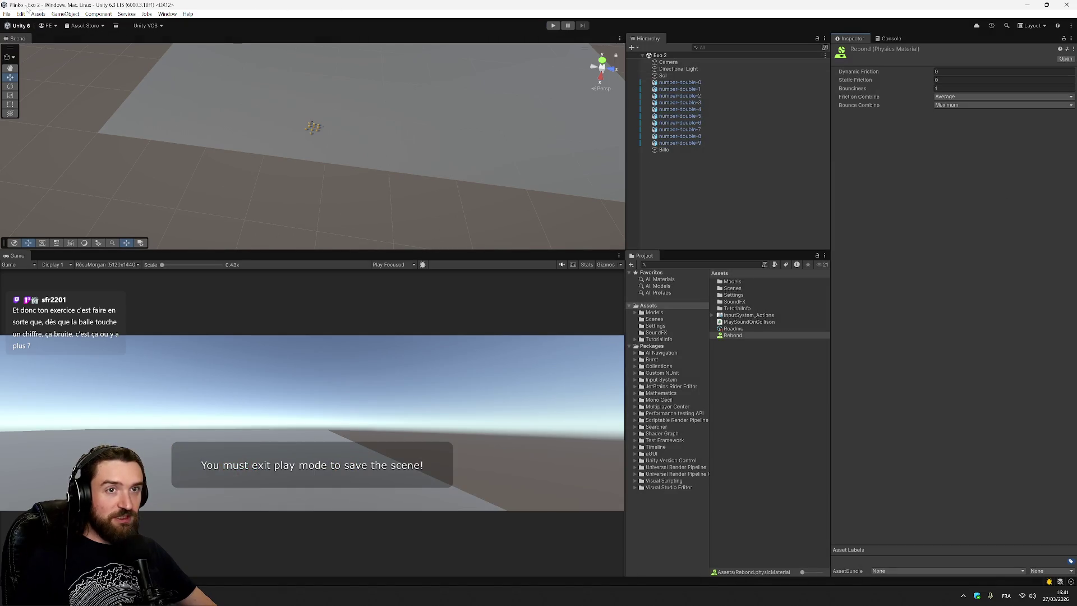
{"action": "left_click", "coordinate": [552, 25]}
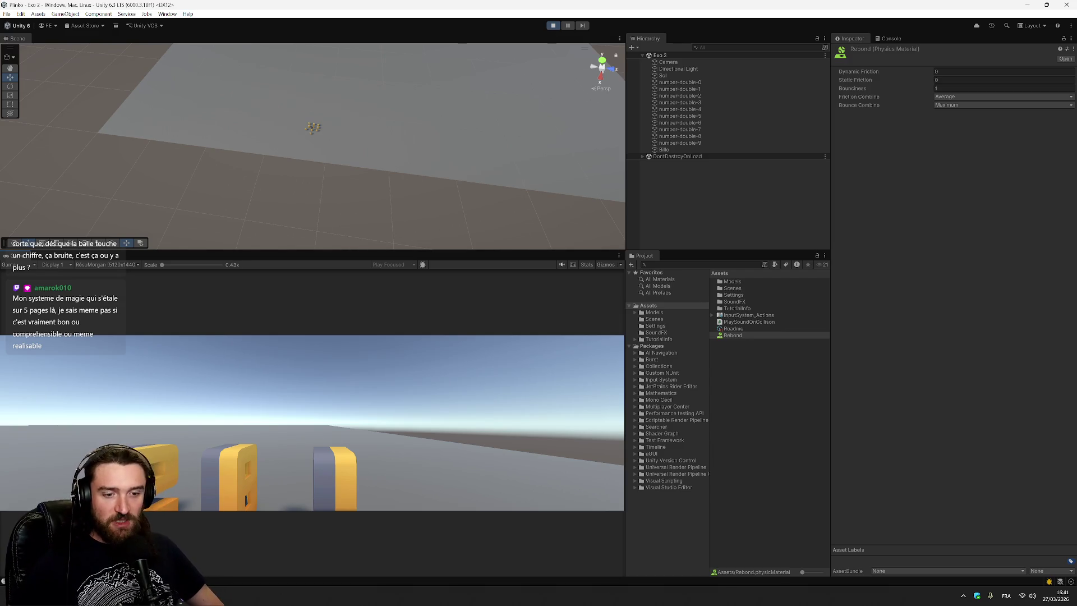
{"action": "key", "text": "alt+Tab"}
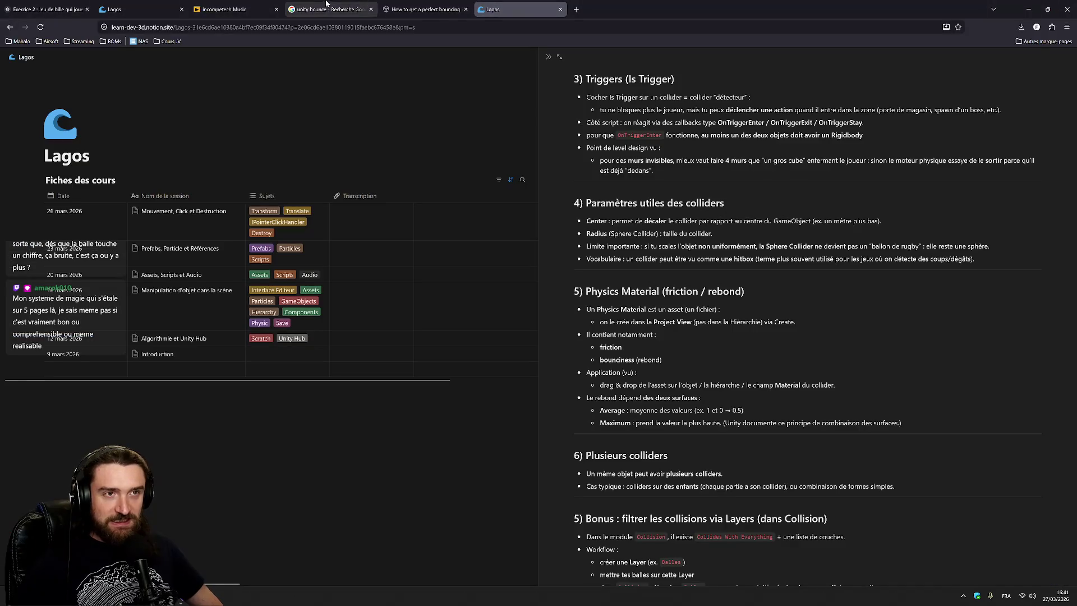
Step: Read the Exercice 2 steps on audio import, AudioSource and collision sound
{"action": "left_click", "coordinate": [45, 9]}
{"action": "scroll", "coordinate": [536, 325], "scroll_direction": "down", "scroll_amount": 5}
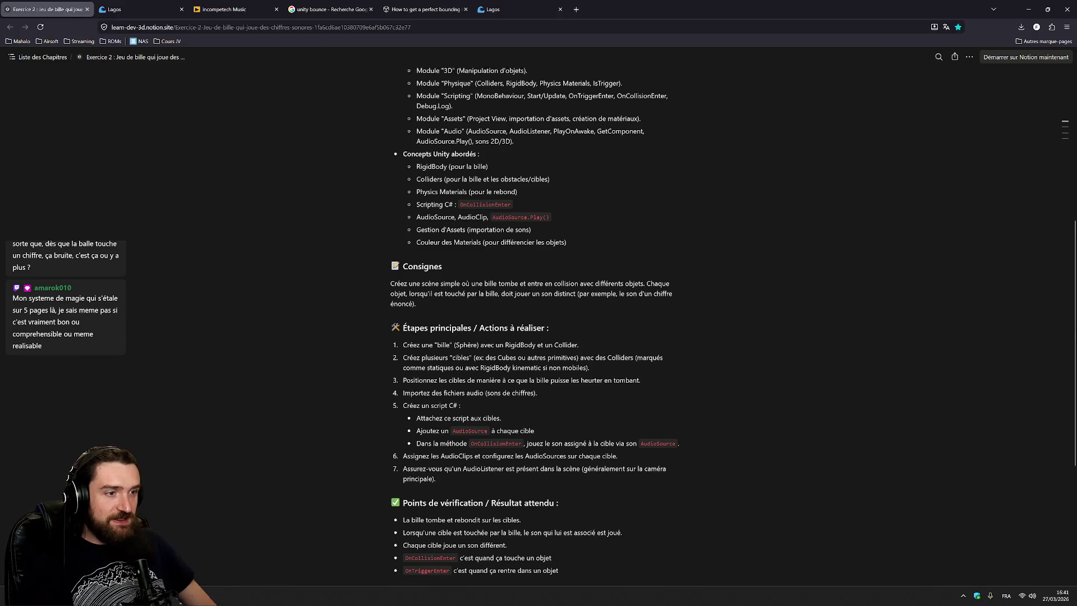
{"action": "triple_click", "coordinate": [491, 120]}
{"action": "scroll", "coordinate": [536, 252], "scroll_direction": "up", "scroll_amount": 1}
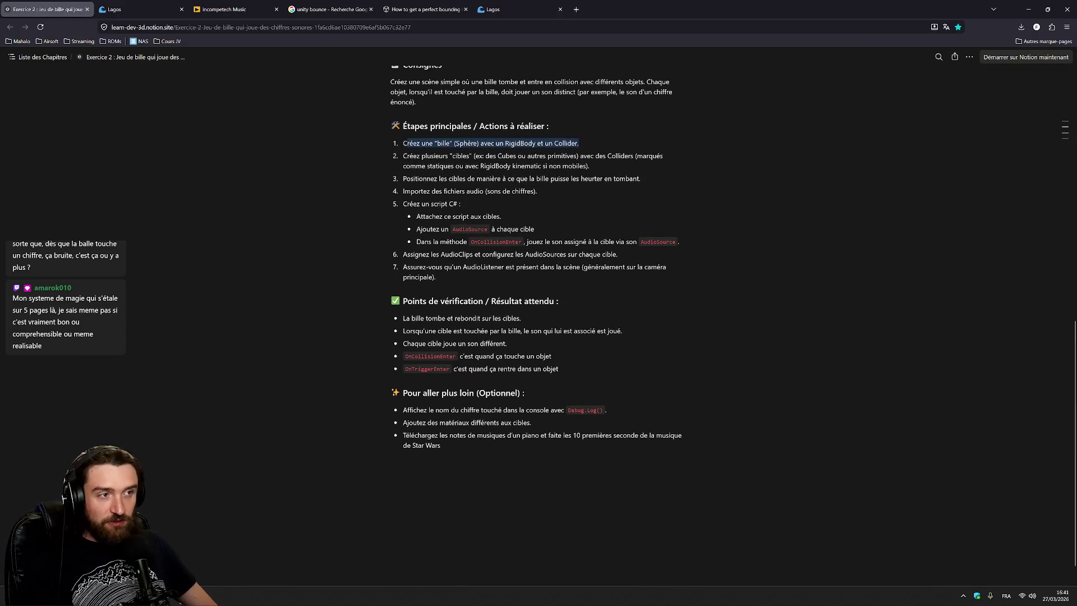
{"action": "triple_click", "coordinate": [533, 158]}
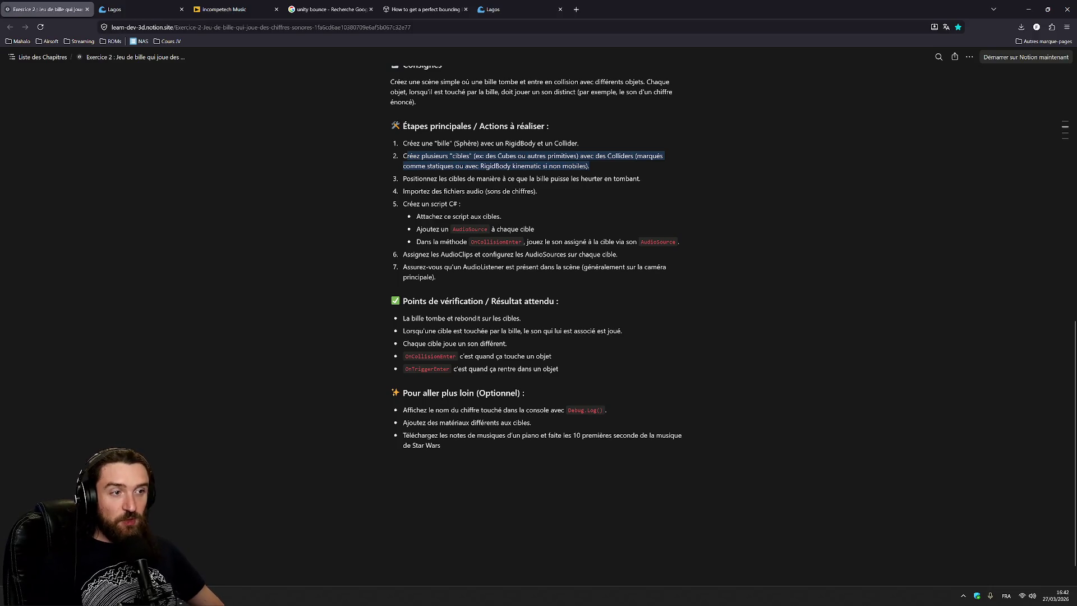
{"action": "left_click_drag", "start_coordinate": [424, 191], "coordinate": [537, 191]}
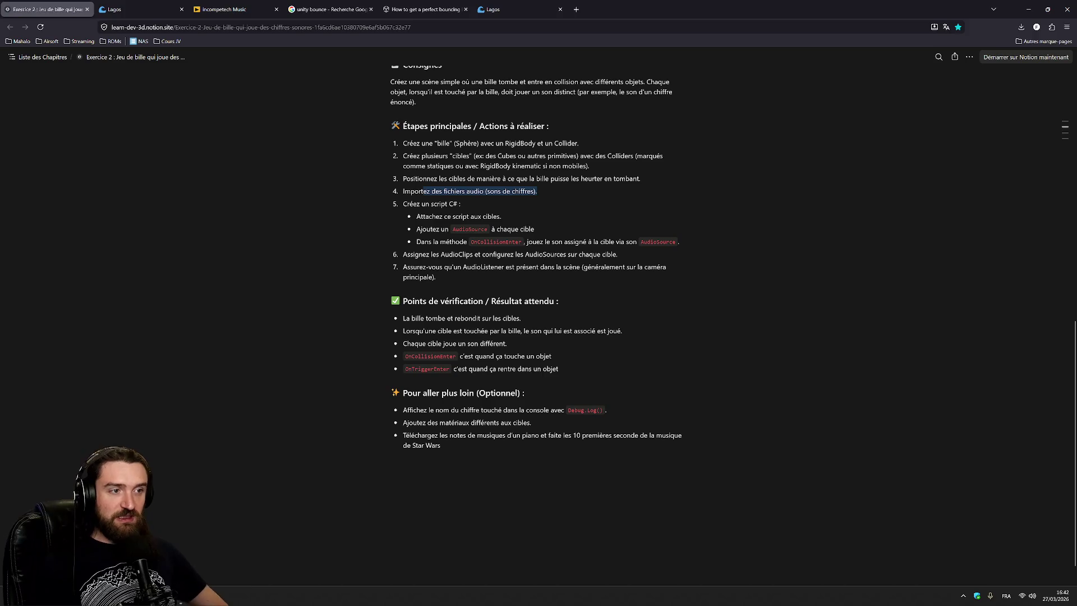
{"action": "left_click_drag", "start_coordinate": [421, 229], "coordinate": [534, 229]}
{"action": "mouse_move", "coordinate": [439, 241]}
{"action": "left_mouse_down"}
{"action": "mouse_move", "coordinate": [579, 241]}
{"action": "mouse_move", "coordinate": [391, 82]}
{"action": "mouse_move", "coordinate": [679, 241]}
{"action": "left_mouse_up"}
Step: Compare with the collision script, read the different-sound checkpoint, then return to Unity
{"action": "left_click", "coordinate": [185, 603]}
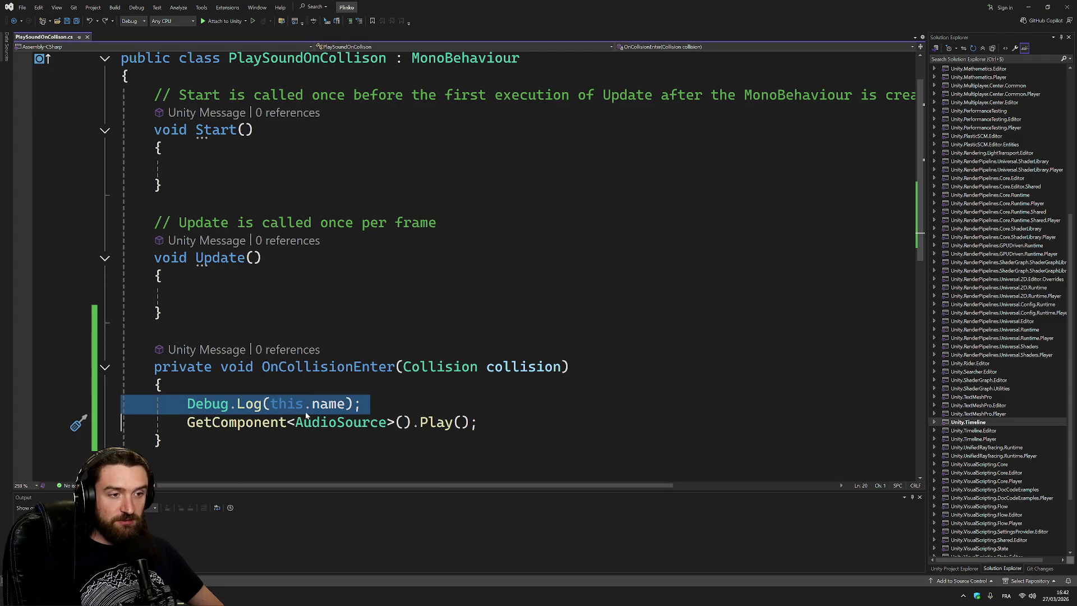
{"action": "key", "text": "alt+Tab"}
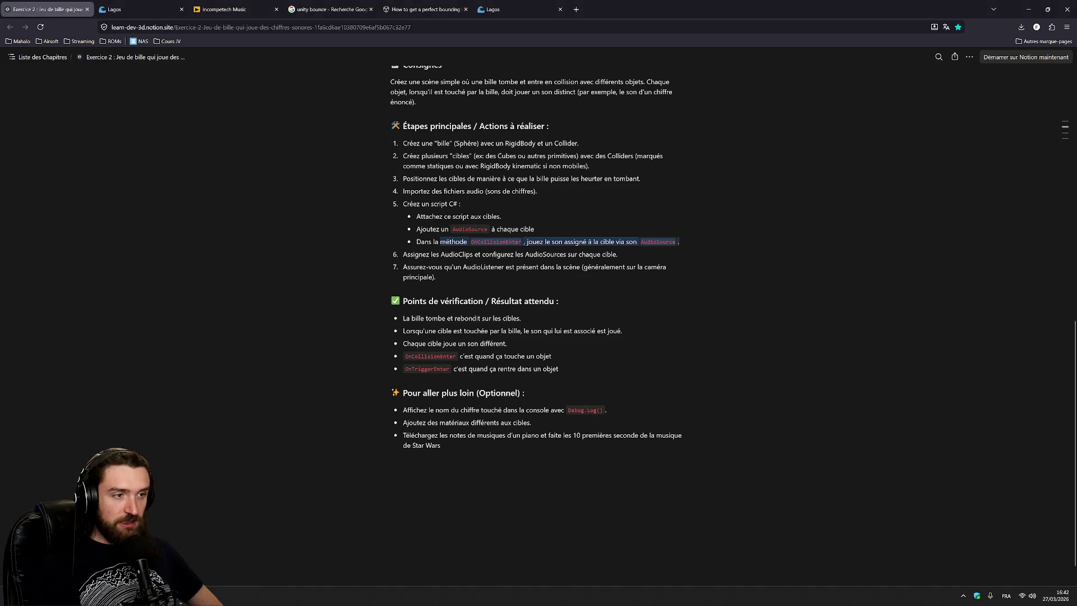
{"action": "scroll", "coordinate": [536, 314], "scroll_direction": "down", "scroll_amount": 1}
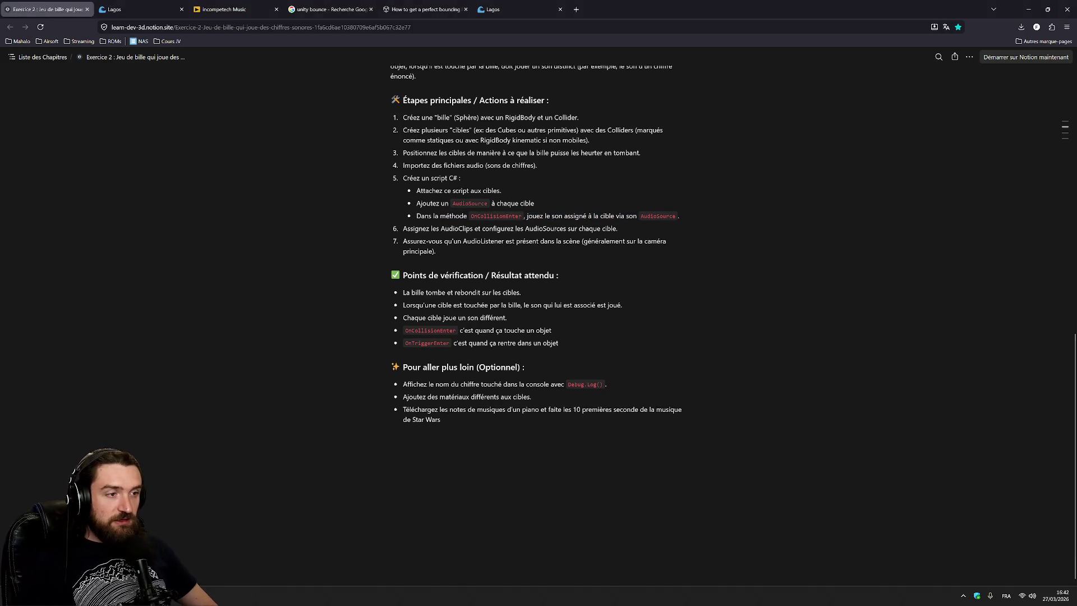
{"action": "mouse_move", "coordinate": [447, 288]}
{"action": "left_mouse_down"}
{"action": "mouse_move", "coordinate": [521, 288]}
{"action": "mouse_move", "coordinate": [476, 301]}
{"action": "mouse_move", "coordinate": [622, 301]}
{"action": "left_mouse_up"}
{"action": "left_click_drag", "start_coordinate": [431, 314], "coordinate": [507, 313]}
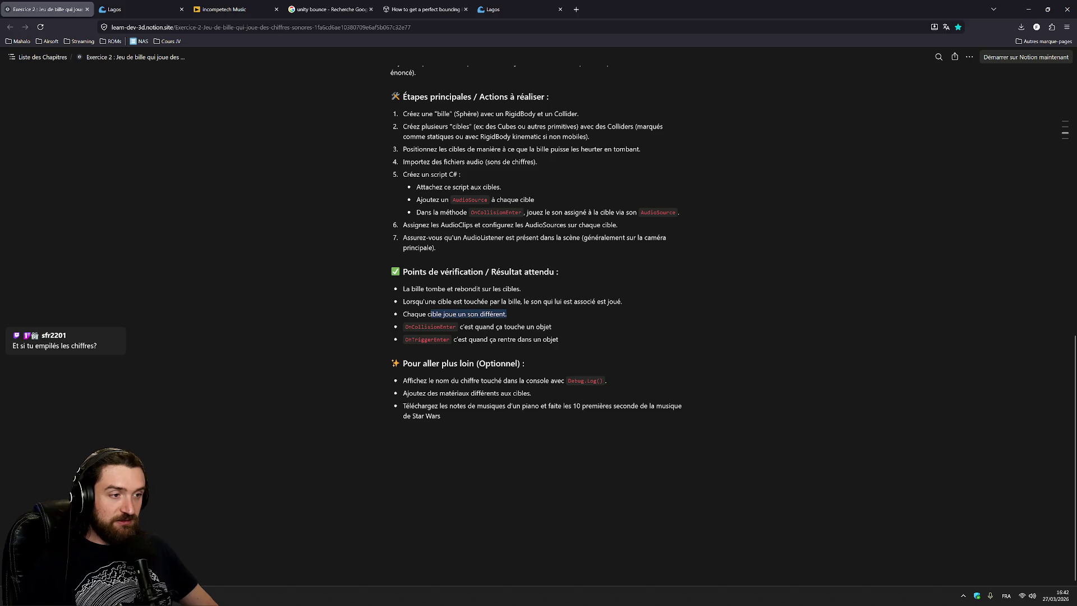
{"action": "key", "text": "Escape"}
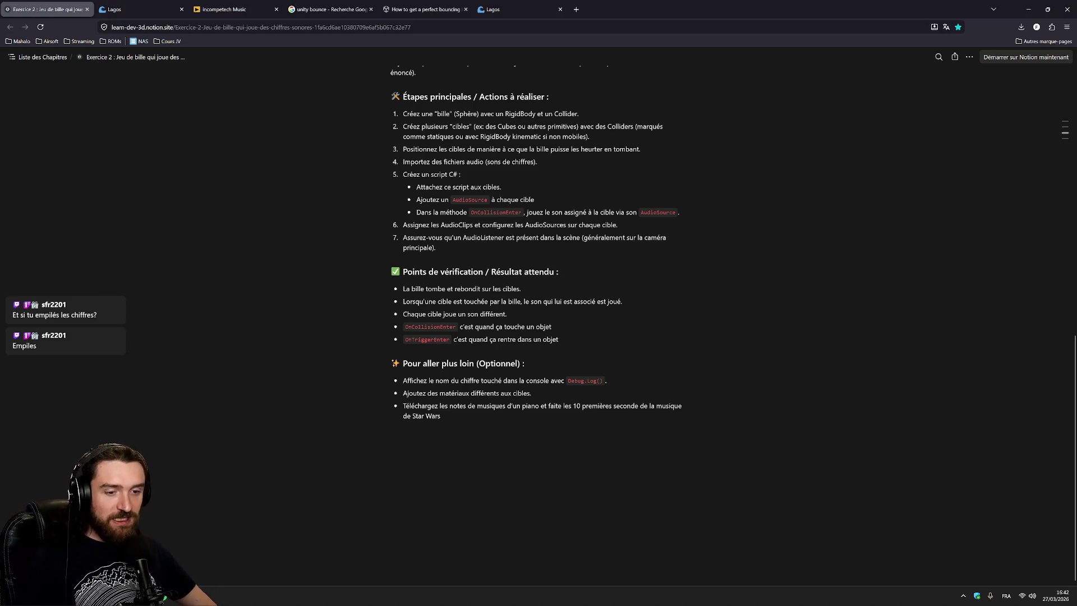
{"action": "key", "text": "alt+Tab"}
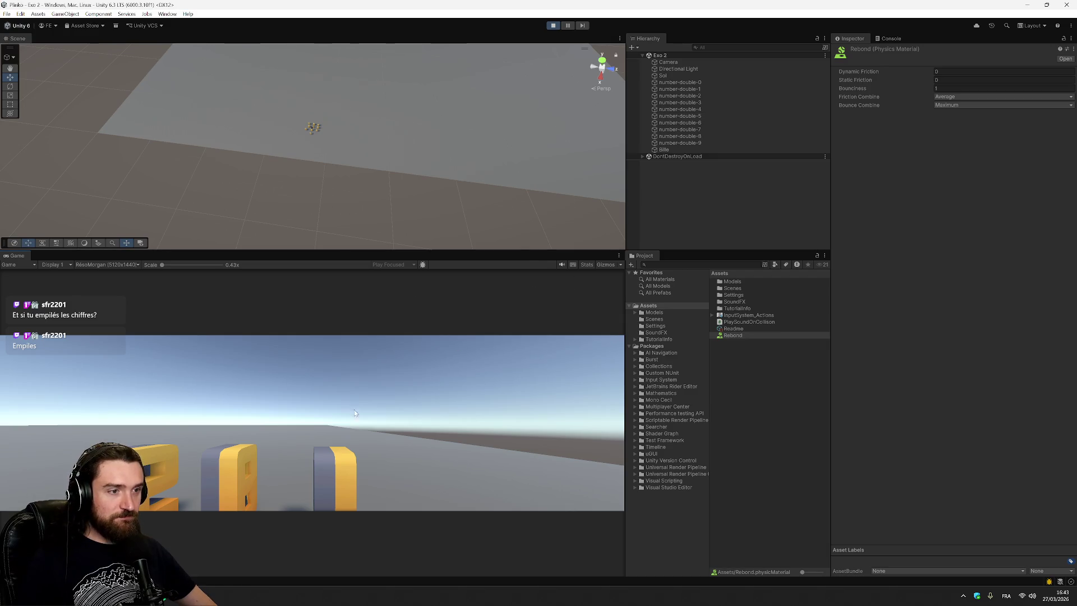
Step: Preview the main Camera instead of the ball in the Cameras overlay and select it
{"action": "left_click", "coordinate": [140, 245]}
{"action": "left_click", "coordinate": [581, 186]}
{"action": "left_click", "coordinate": [546, 206]}
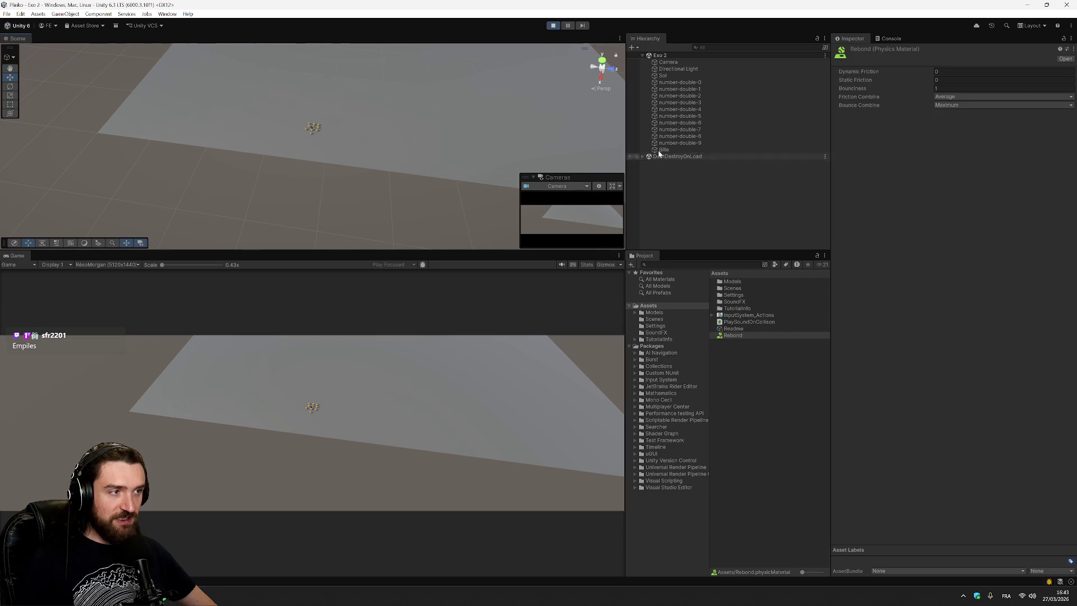
{"action": "left_click", "coordinate": [671, 61]}
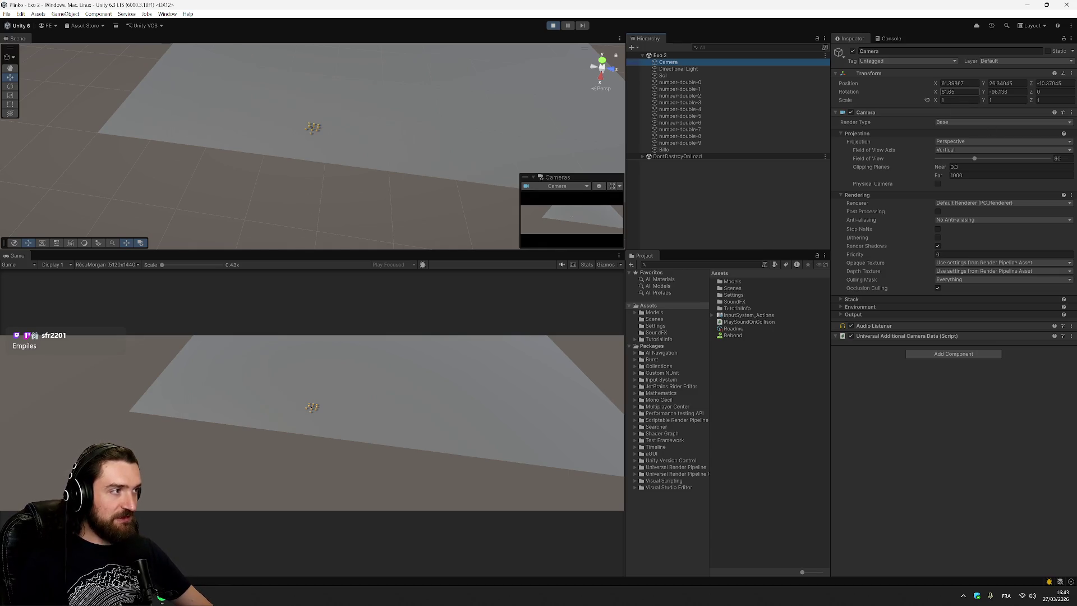
Step: Set the Camera's Y position to 5 and Z position to -10
{"action": "left_click", "coordinate": [957, 83]}
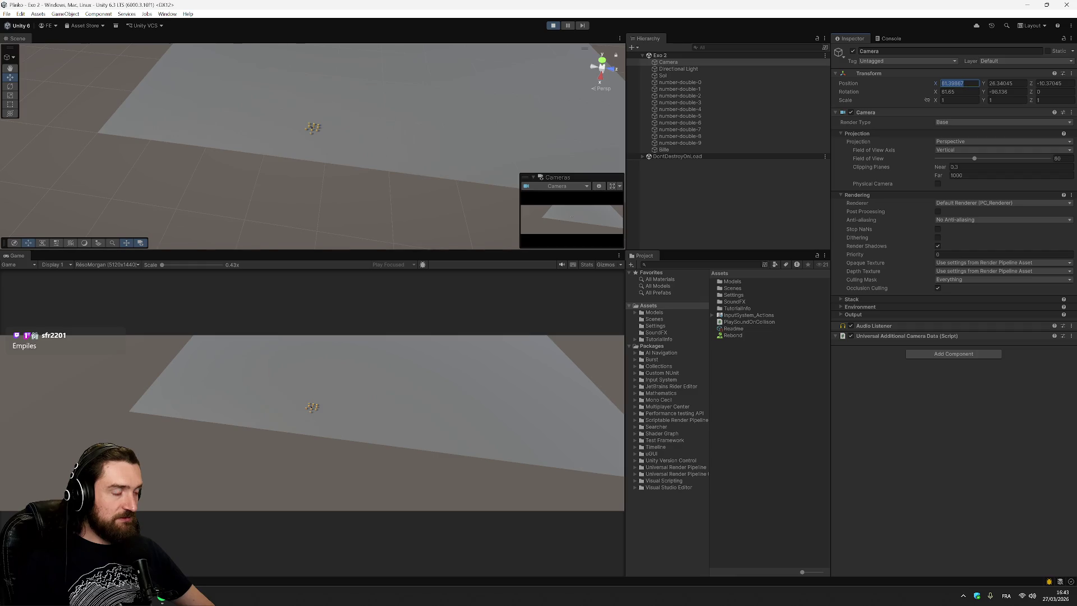
{"action": "type", "text": "50"}
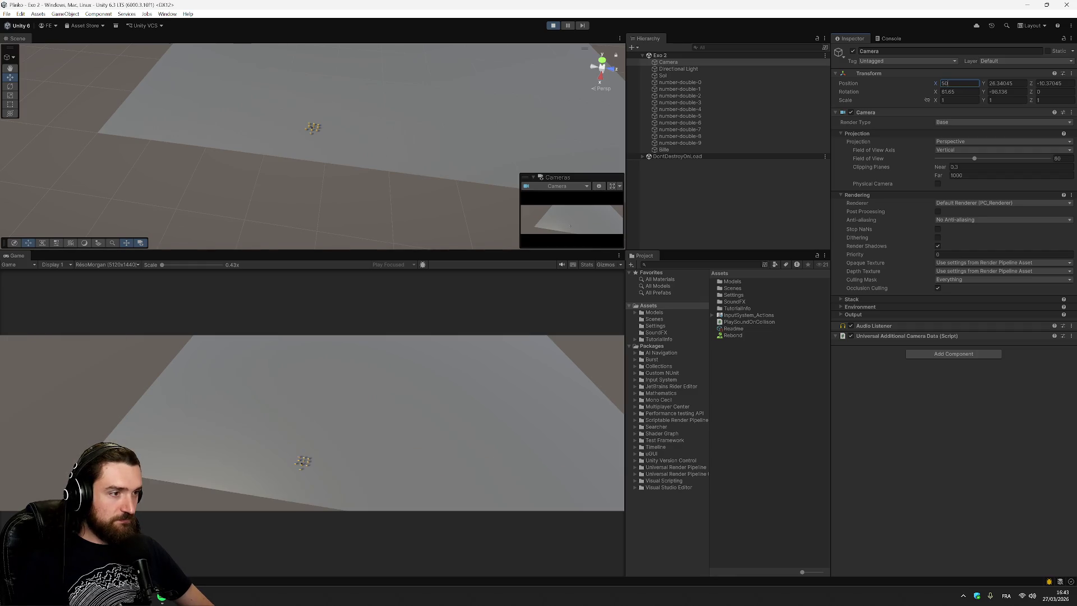
{"action": "left_click", "coordinate": [1002, 83]}
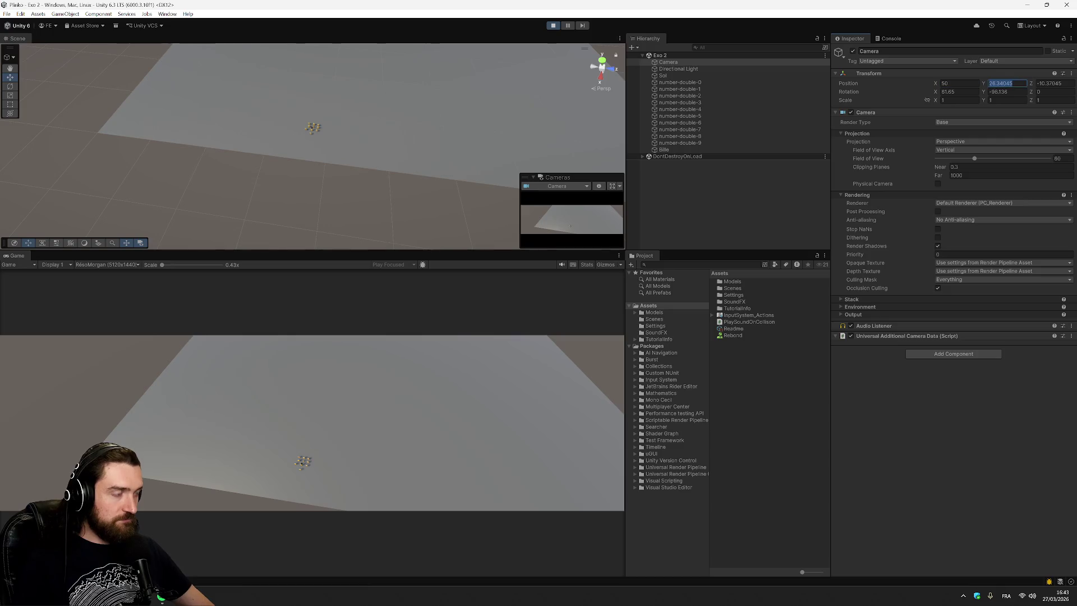
{"action": "type", "text": "10"}
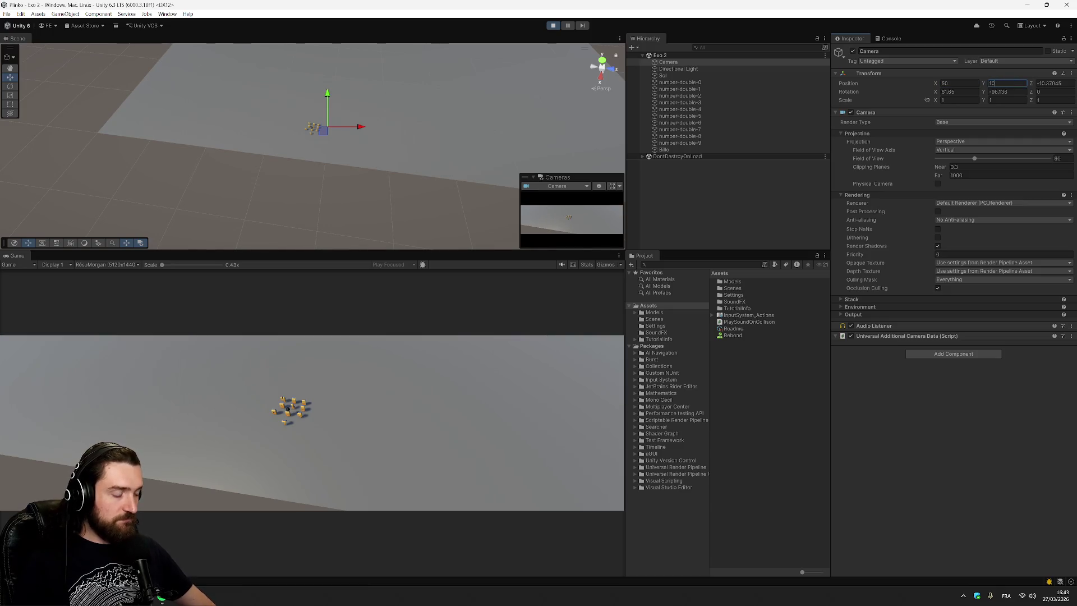
{"action": "key", "text": "BackSpace"}
{"action": "key", "text": "BackSpace"}
{"action": "type", "text": "5"}
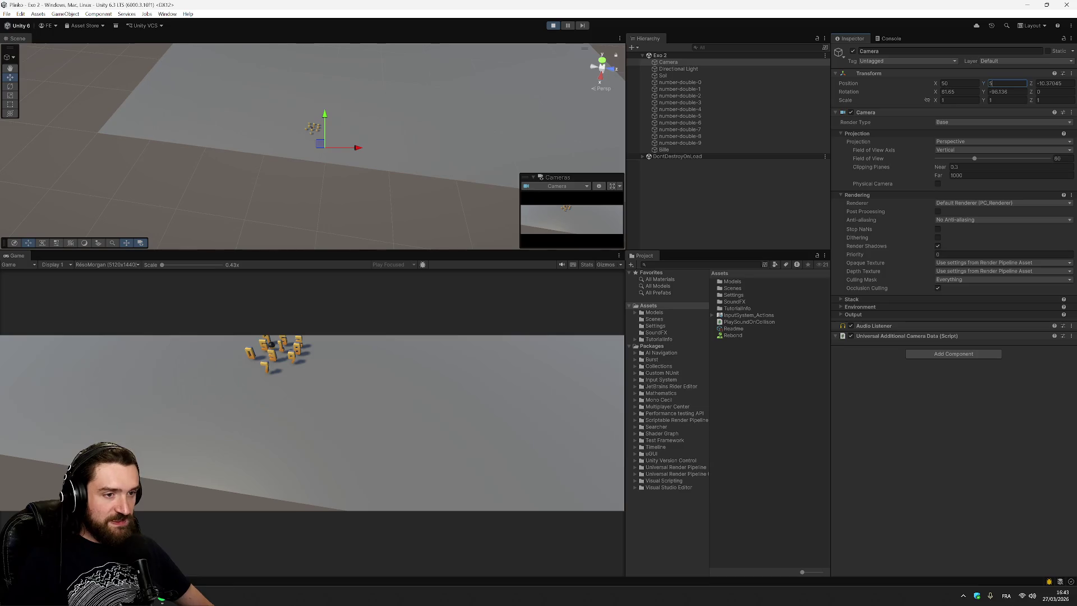
{"action": "key", "text": "Tab"}
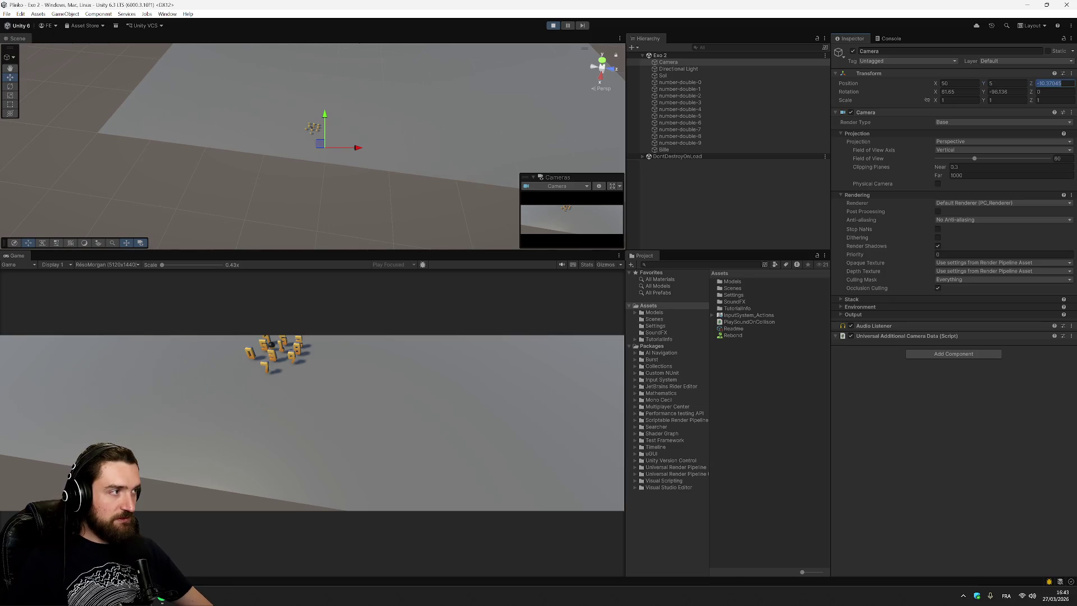
{"action": "type", "text": "-12"}
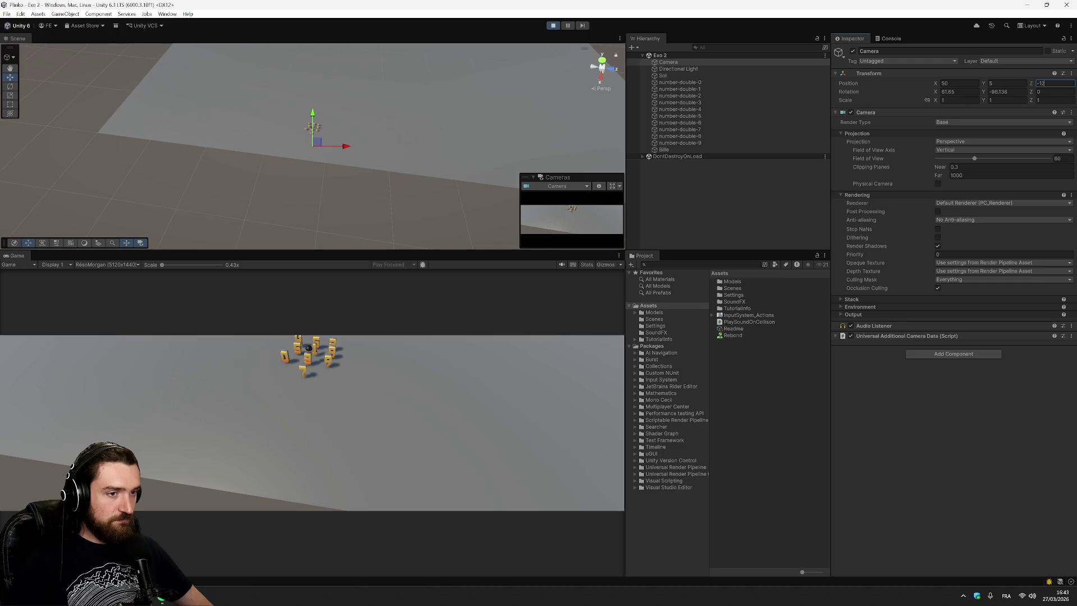
{"action": "key", "text": "BackSpace"}
{"action": "type", "text": "5"}
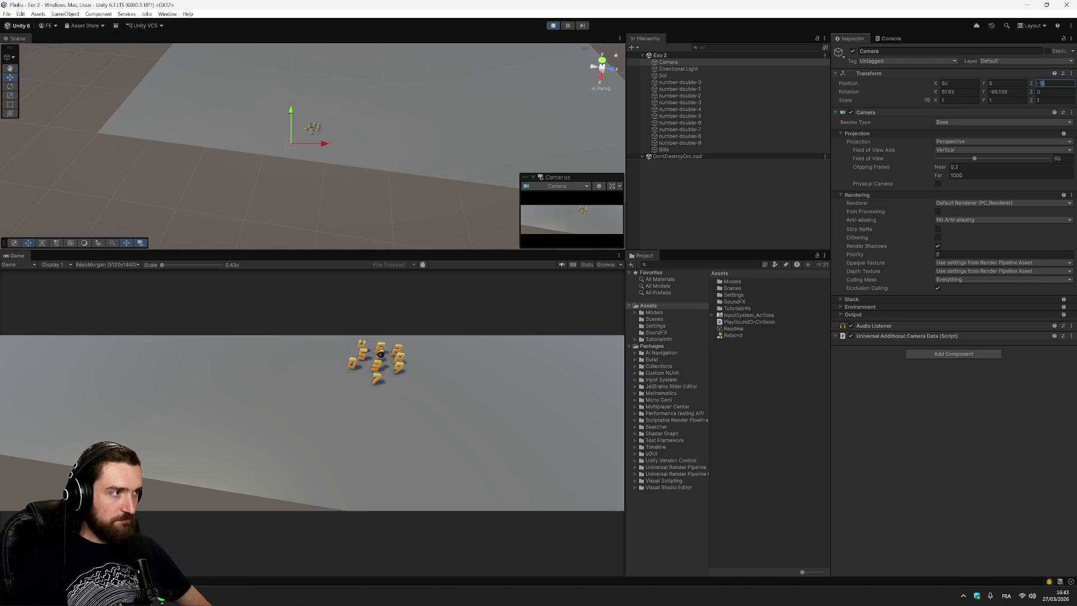
{"action": "key", "text": "BackSpace"}
{"action": "key", "text": "BackSpace"}
{"action": "type", "text": "20"}
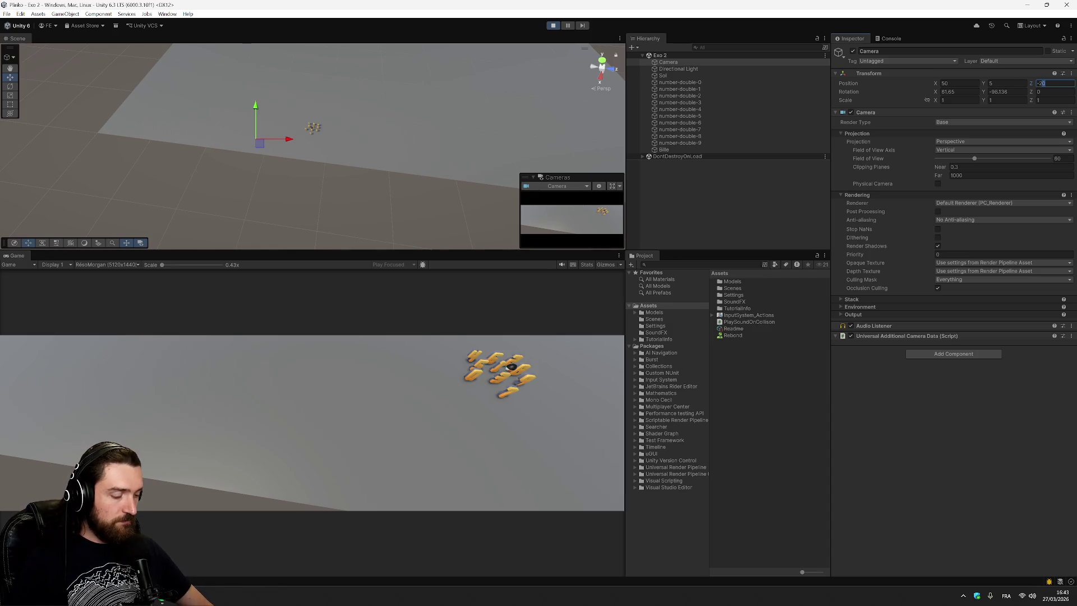
{"action": "type", "text": "-10"}
Step: Set the Camera's X position to 47
{"action": "left_click", "coordinate": [960, 83]}
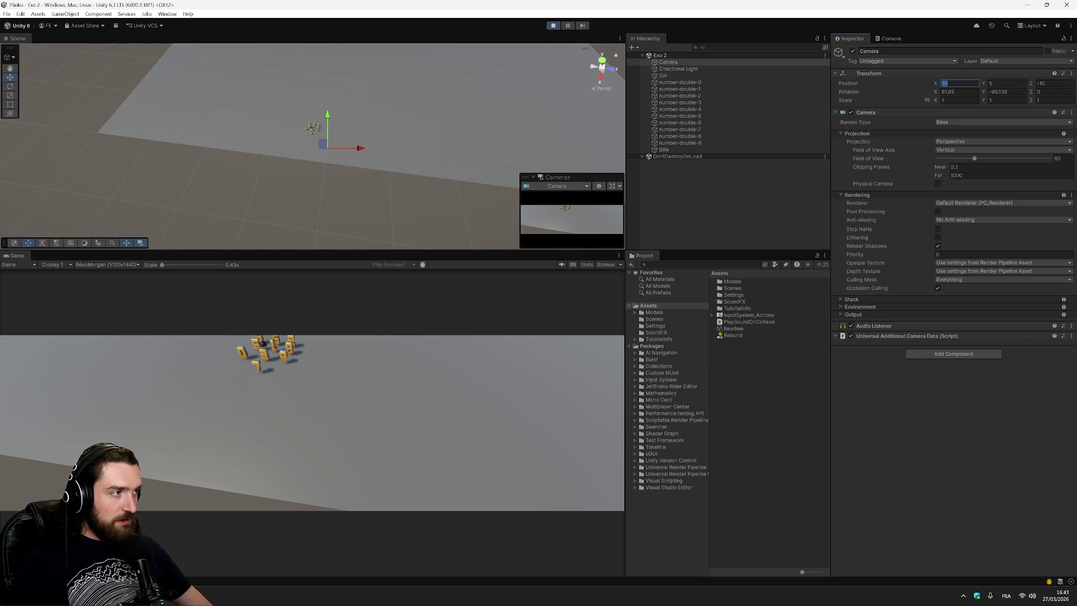
{"action": "type", "text": "80"}
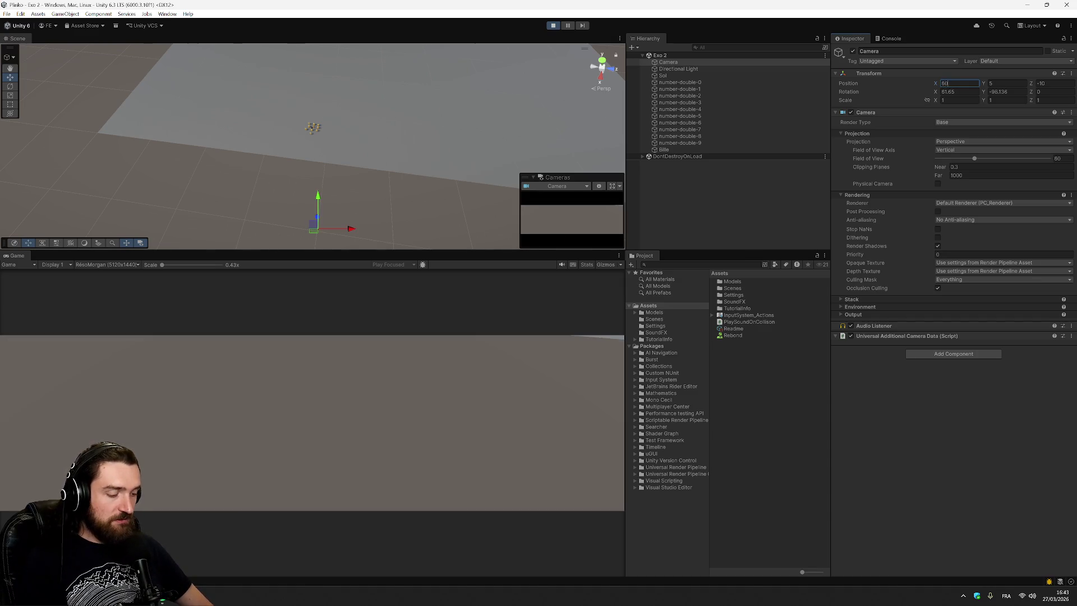
{"action": "key", "text": "BackSpace"}
{"action": "key", "text": "BackSpace"}
{"action": "type", "text": "45"}
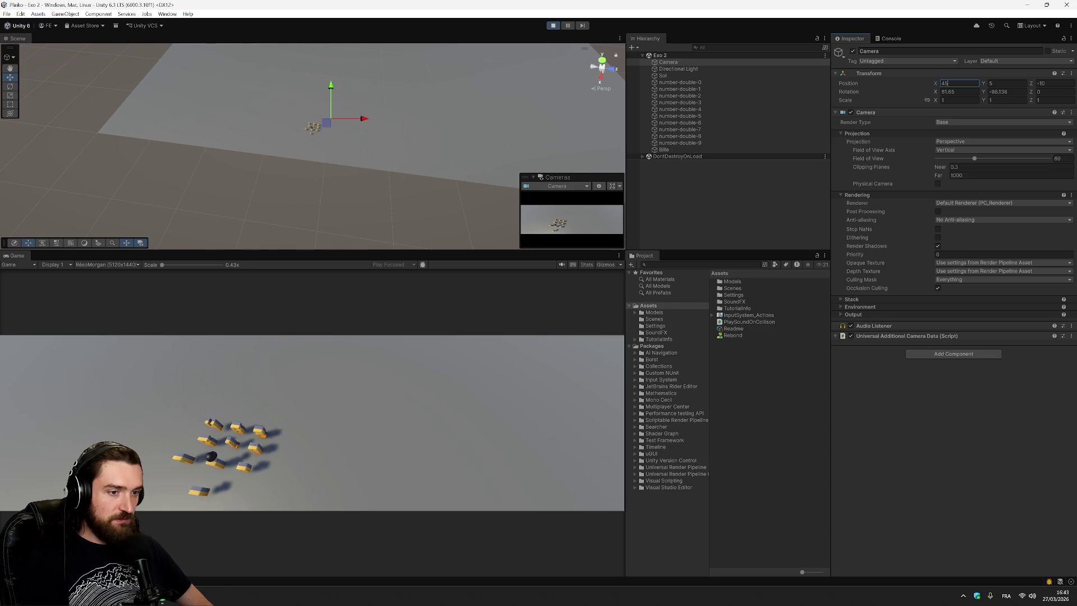
{"action": "key", "text": "BackSpace"}
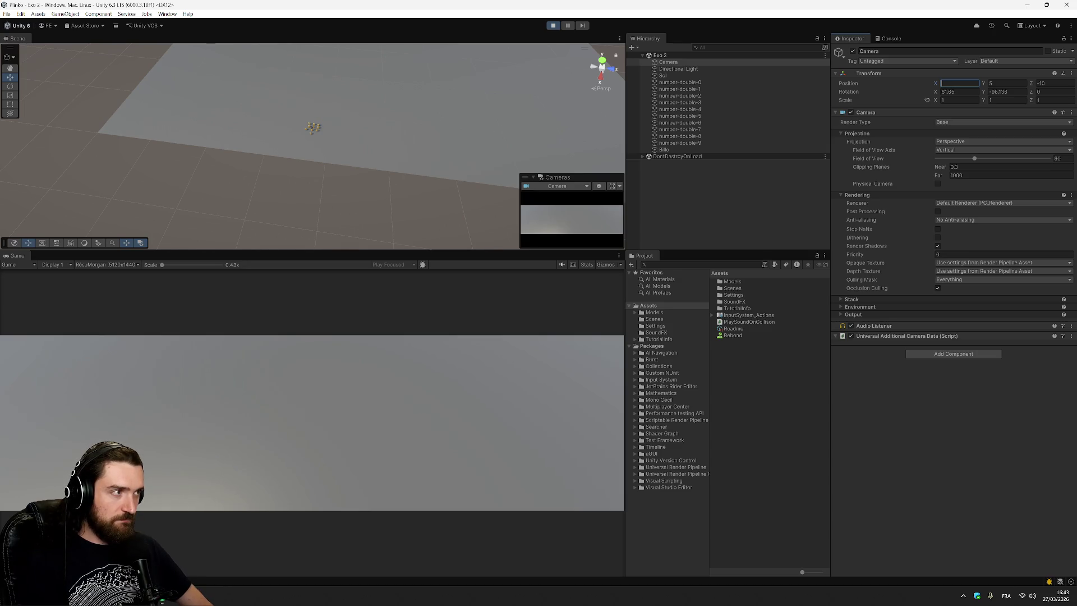
{"action": "type", "text": "51"}
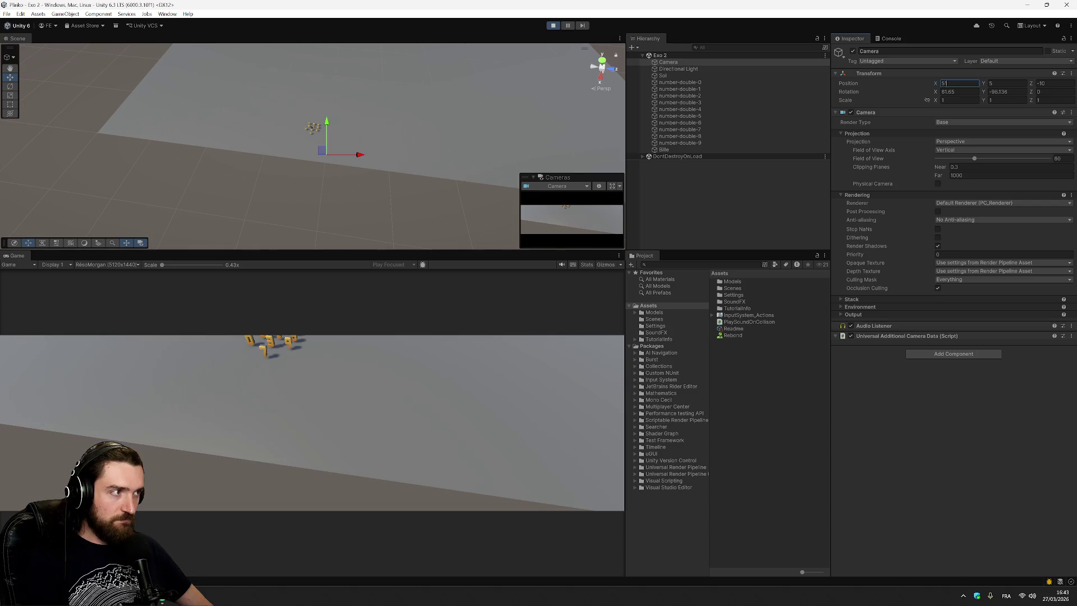
{"action": "key", "text": "BackSpace"}
{"action": "type", "text": "5"}
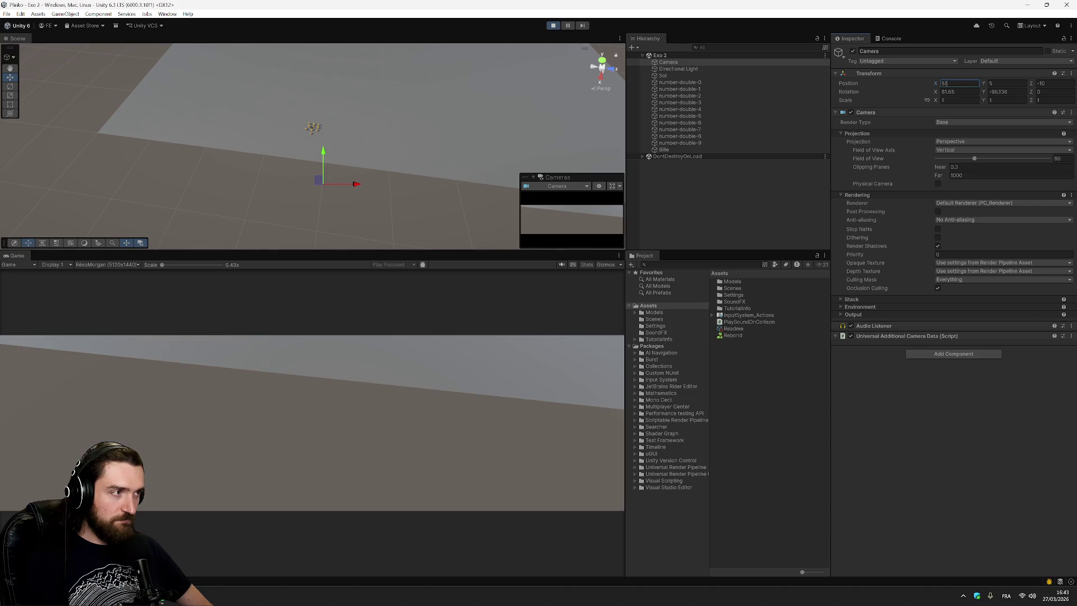
{"action": "key", "text": "BackSpace"}
{"action": "key", "text": "BackSpace"}
{"action": "type", "text": "47"}
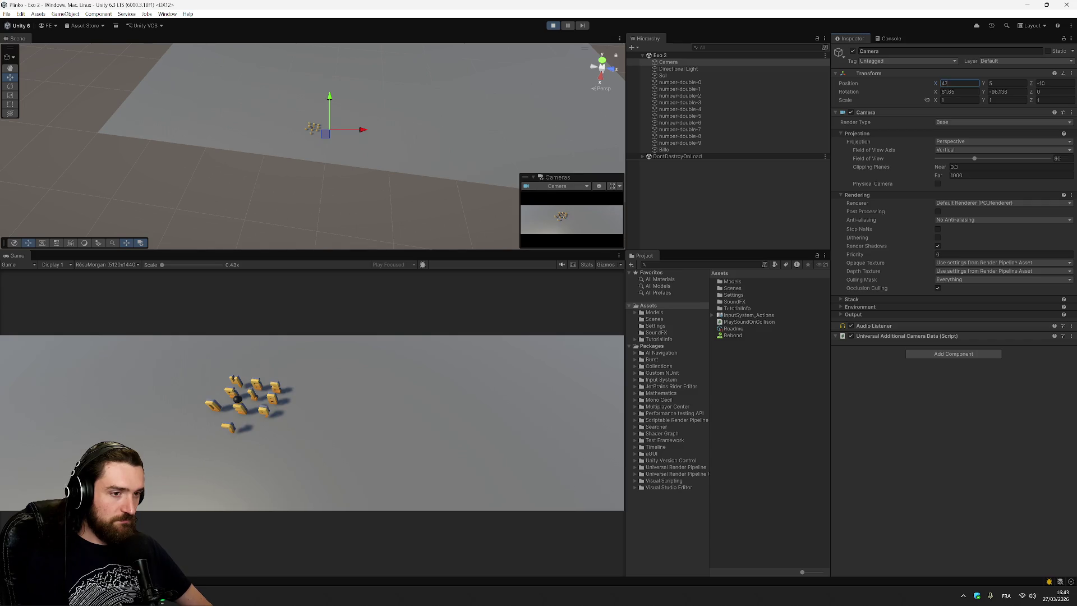
{"action": "key", "text": "Tab"}
{"action": "key", "text": "Tab"}
{"action": "key", "text": "Tab"}
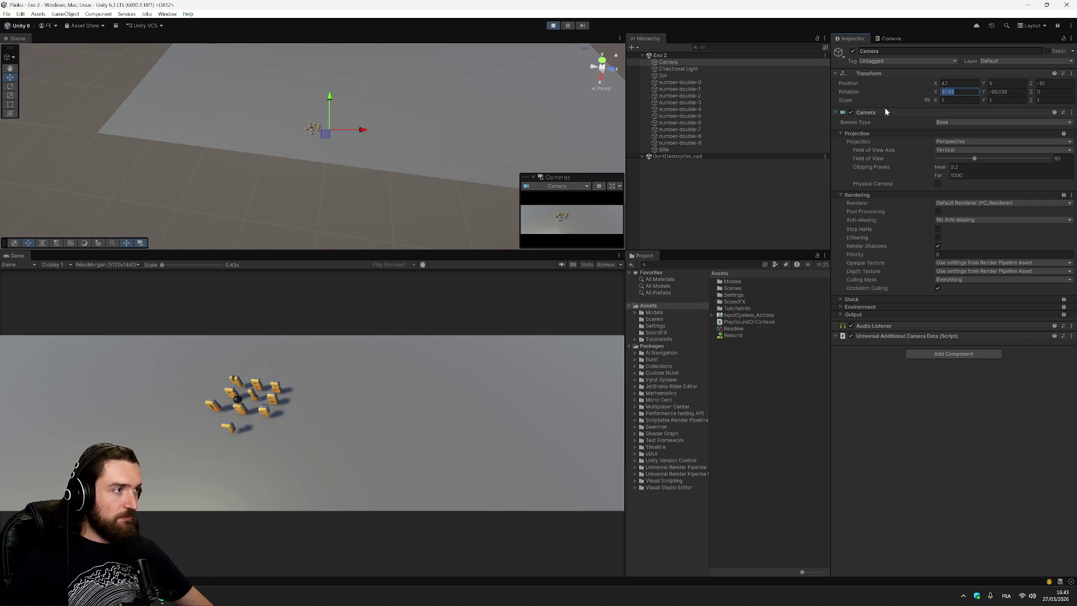
Step: Rotate and level the Camera toward the numbered blocks, then nudge it closer
{"action": "left_click", "coordinate": [10, 86]}
{"action": "left_click_drag", "start_coordinate": [335, 128], "coordinate": [363, 129]}
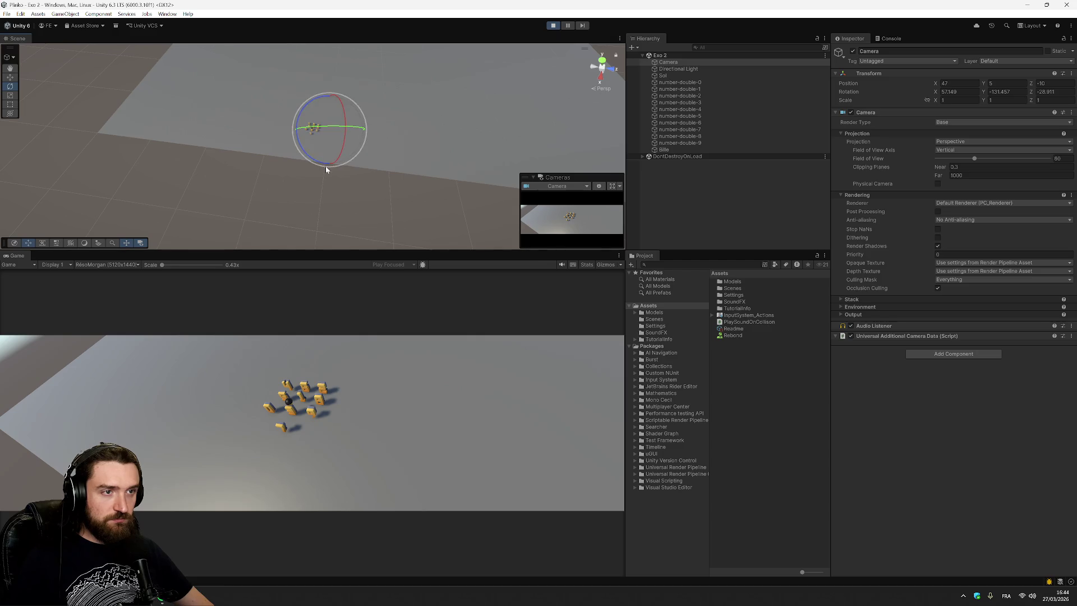
{"action": "mouse_move", "coordinate": [330, 167]}
{"action": "left_mouse_down"}
{"action": "mouse_move", "coordinate": [305, 163]}
{"action": "mouse_move", "coordinate": [362, 161]}
{"action": "left_mouse_up"}
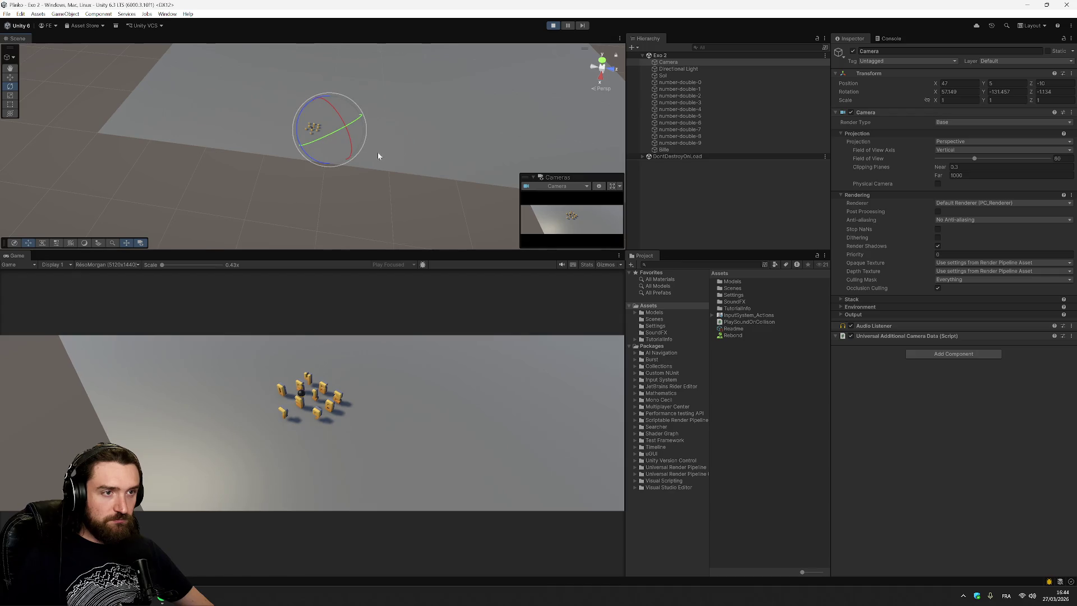
{"action": "key", "text": "w"}
{"action": "mouse_move", "coordinate": [328, 135]}
{"action": "left_mouse_down"}
{"action": "mouse_move", "coordinate": [305, 134]}
{"action": "mouse_move", "coordinate": [315, 137]}
{"action": "left_mouse_up"}
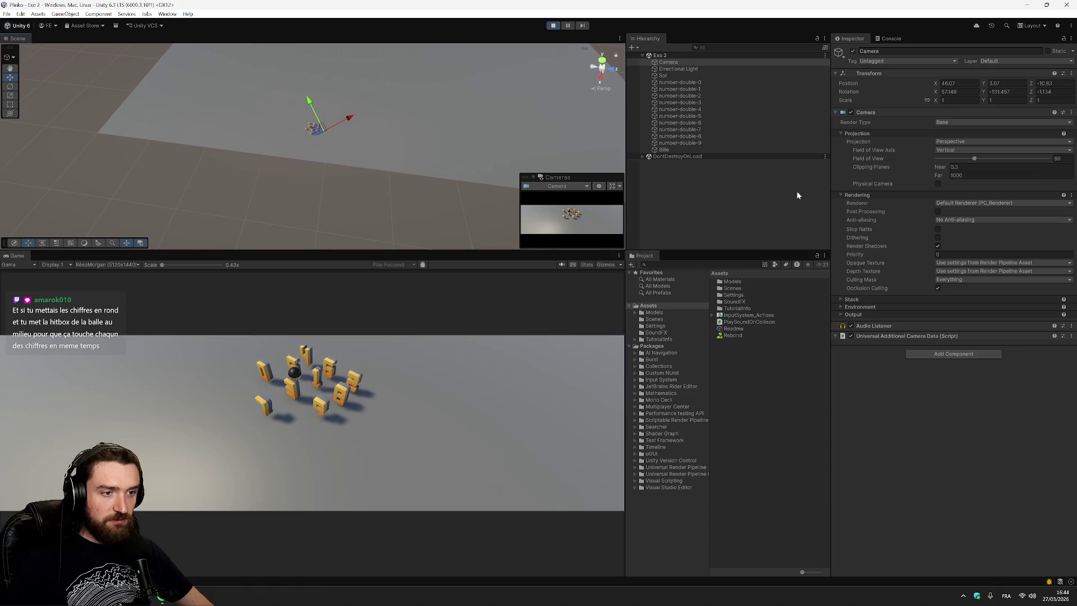
{"action": "left_click", "coordinate": [761, 195]}
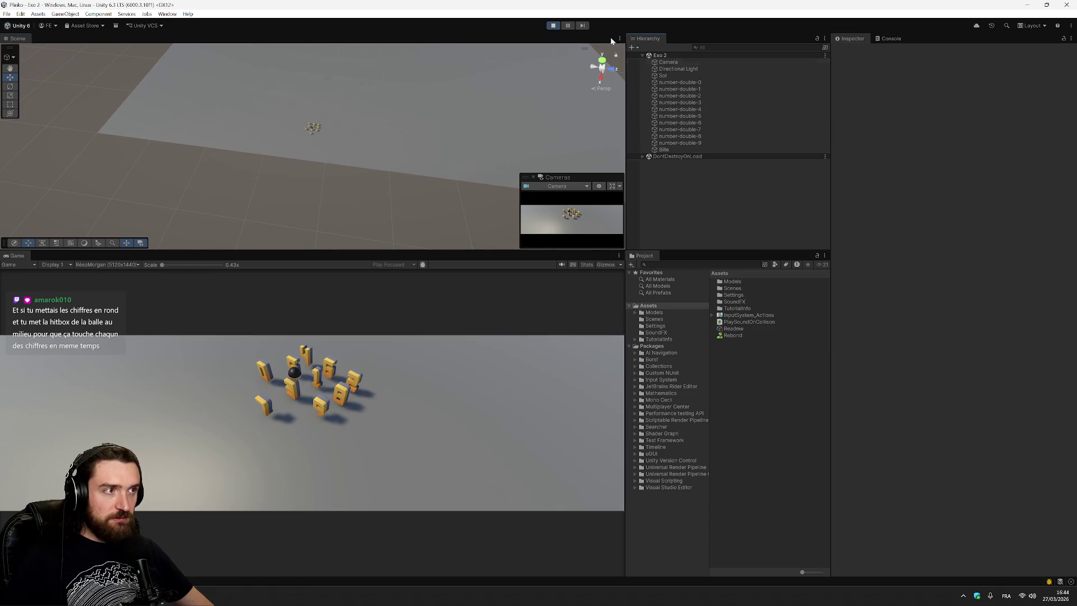
Step: Stop the game, frame the Camera, and drag it nearer the numbered blocks
{"action": "left_click", "coordinate": [553, 26]}
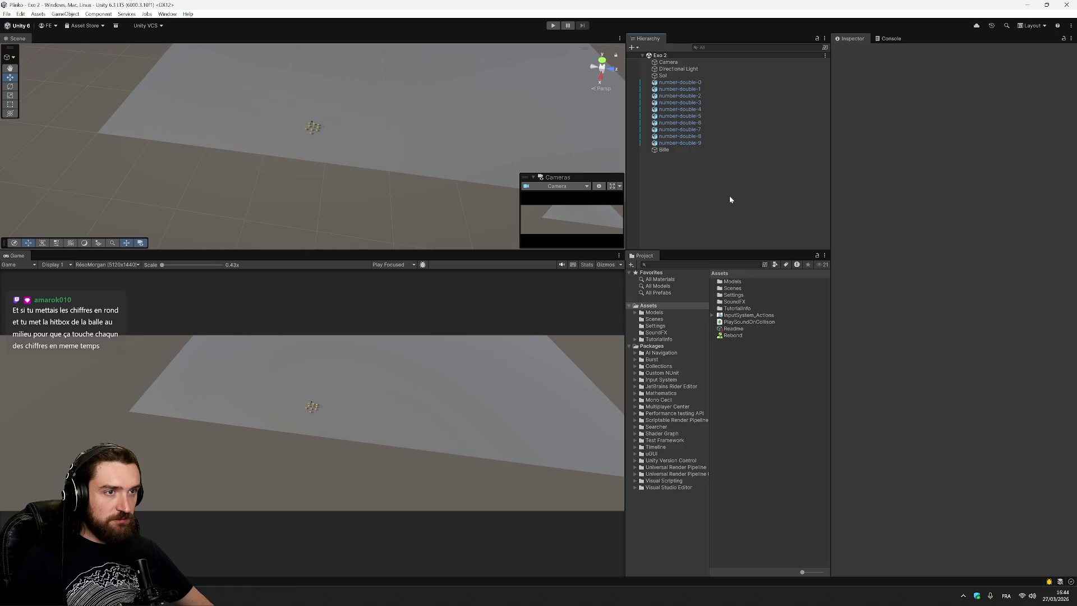
{"action": "left_click", "coordinate": [668, 62]}
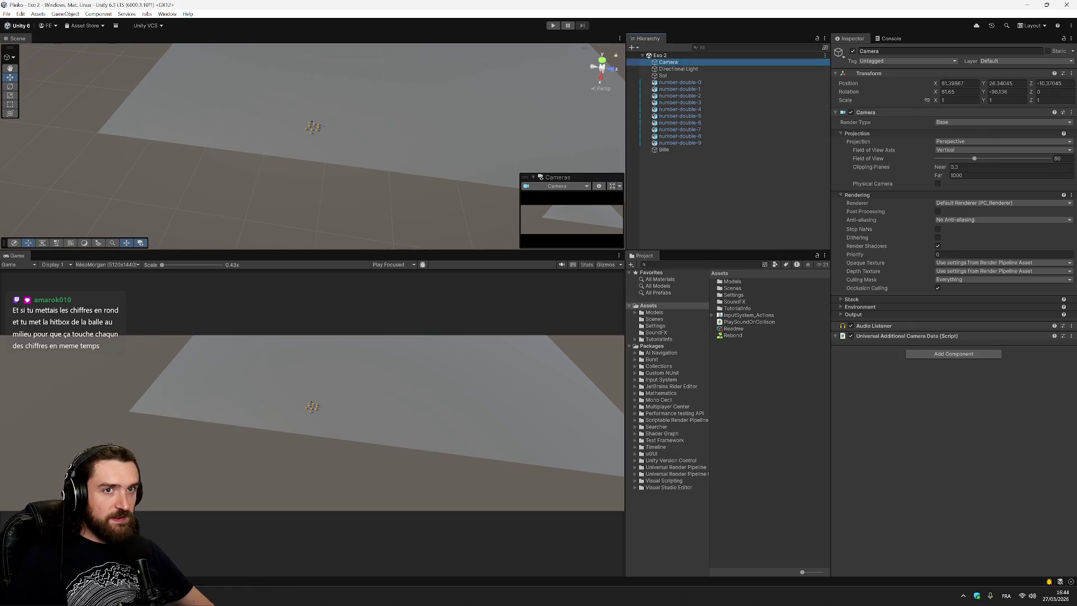
{"action": "double_click", "coordinate": [678, 60]}
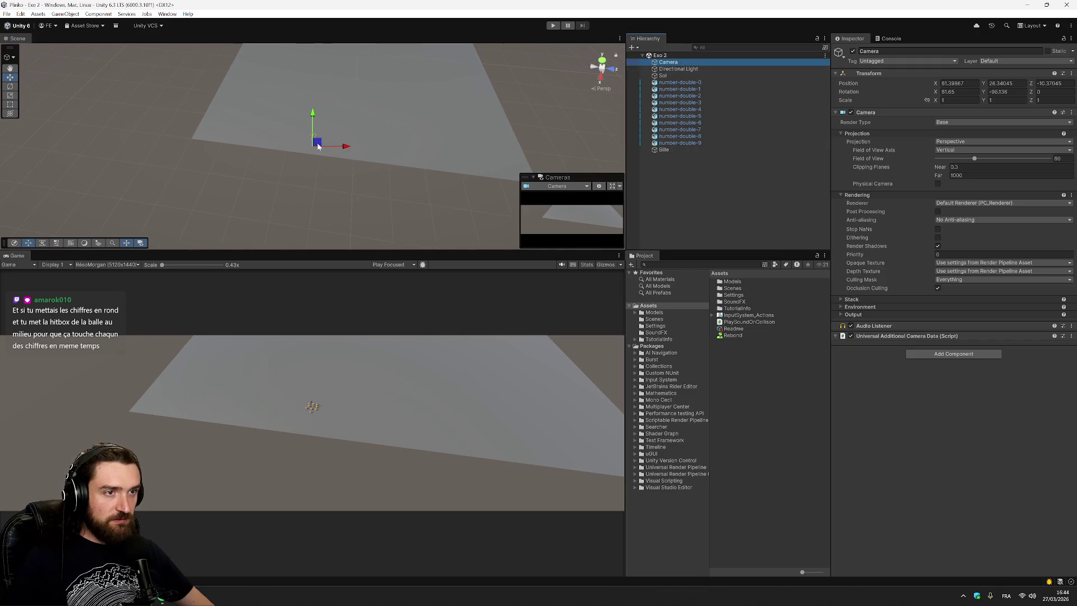
{"action": "left_click", "coordinate": [601, 74]}
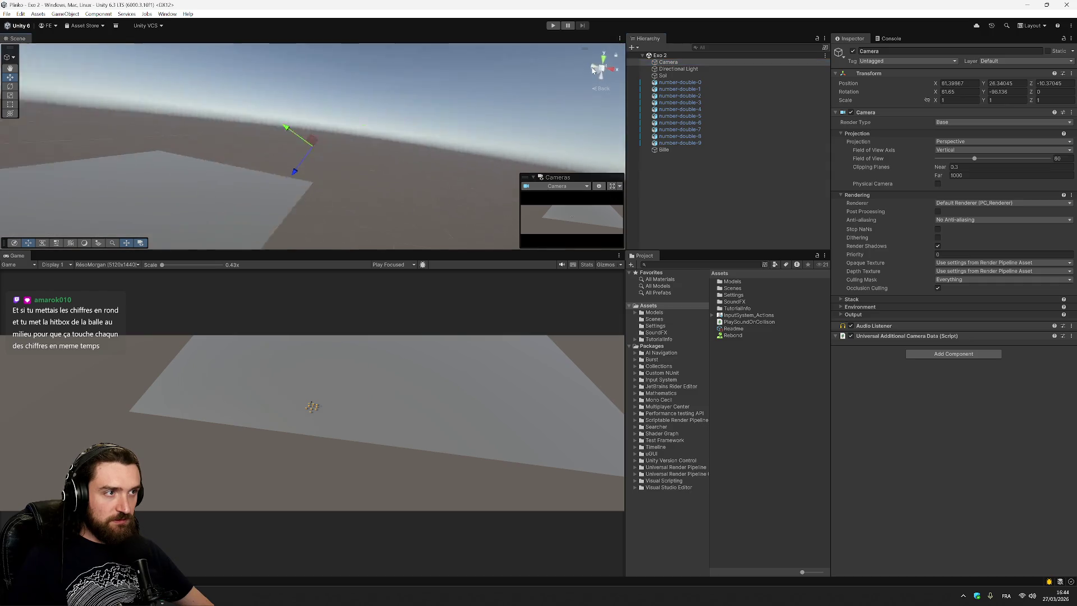
{"action": "mouse_move", "coordinate": [301, 183]}
{"action": "left_mouse_down"}
{"action": "mouse_move", "coordinate": [271, 208]}
{"action": "mouse_move", "coordinate": [142, 242]}
{"action": "mouse_move", "coordinate": [99, 279]}
{"action": "left_mouse_up"}
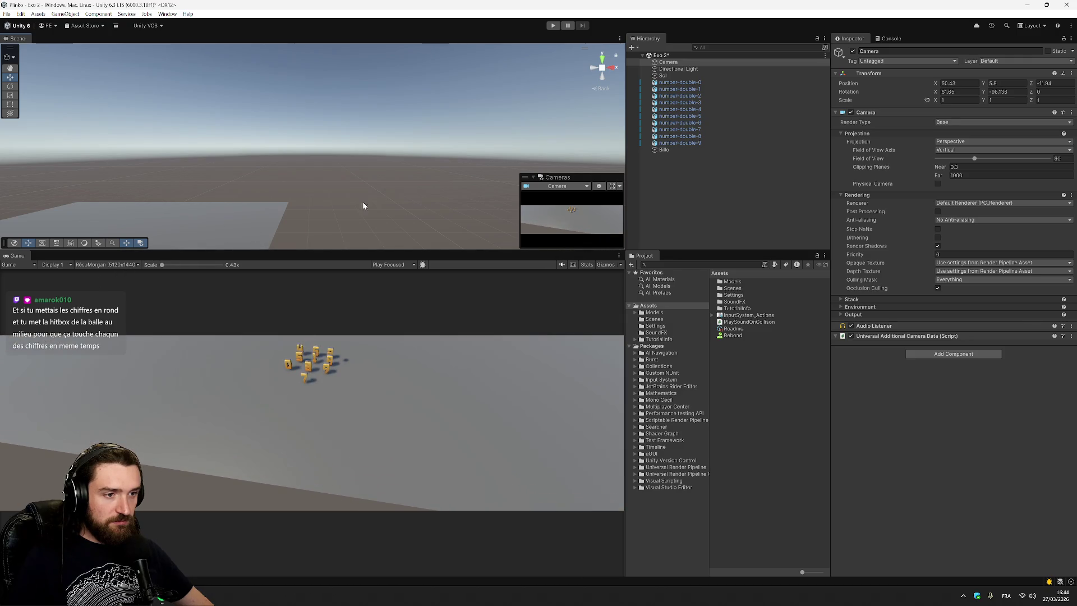
{"action": "key", "text": "f"}
{"action": "mouse_move", "coordinate": [301, 178]}
{"action": "left_mouse_down"}
{"action": "mouse_move", "coordinate": [238, 211]}
{"action": "mouse_move", "coordinate": [247, 215]}
{"action": "left_mouse_up"}
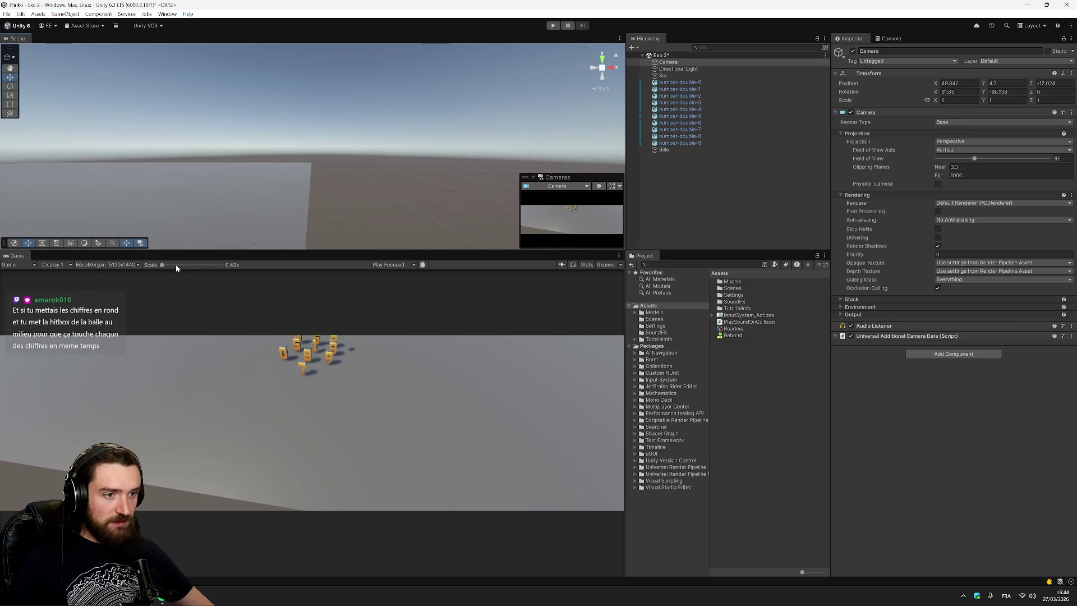
{"action": "key", "text": "f"}
Step: Inspect the Camera placement from side, below and top views, then save Exo 2
{"action": "left_click", "coordinate": [595, 72]}
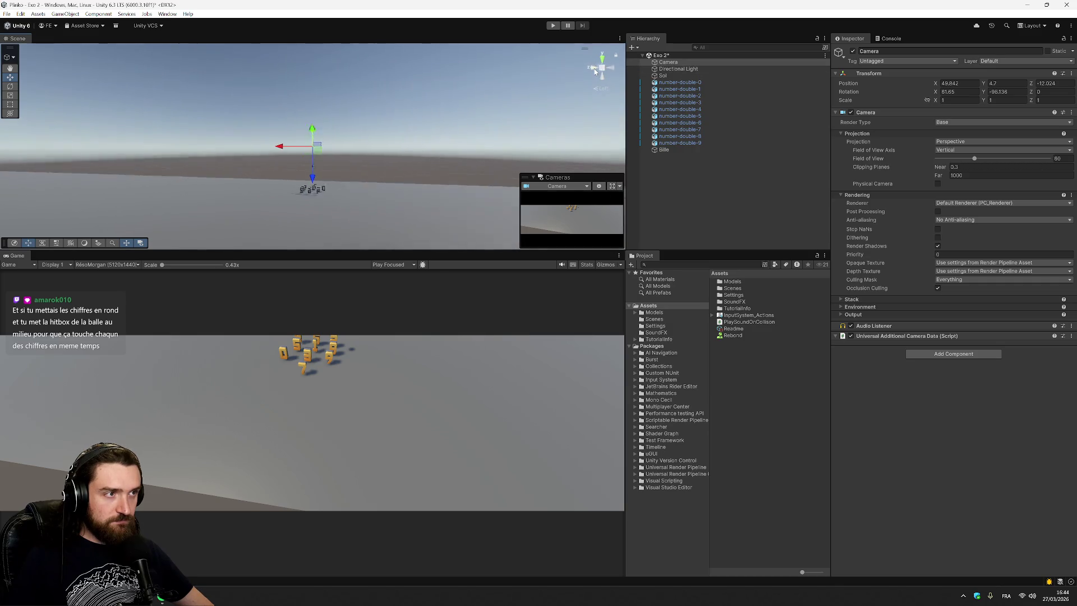
{"action": "left_click", "coordinate": [595, 72]}
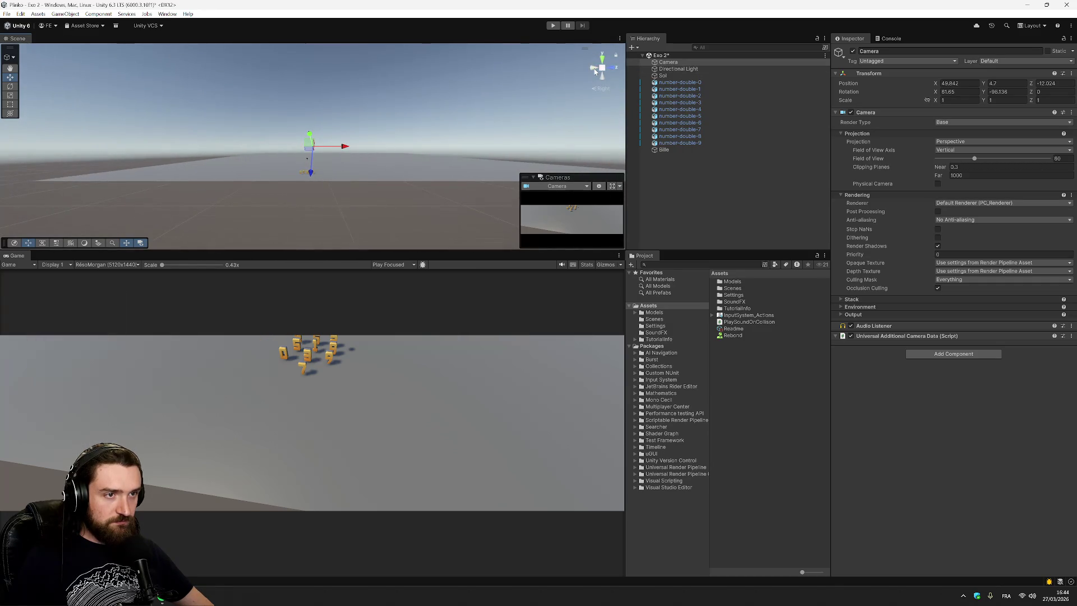
{"action": "left_click", "coordinate": [604, 79]}
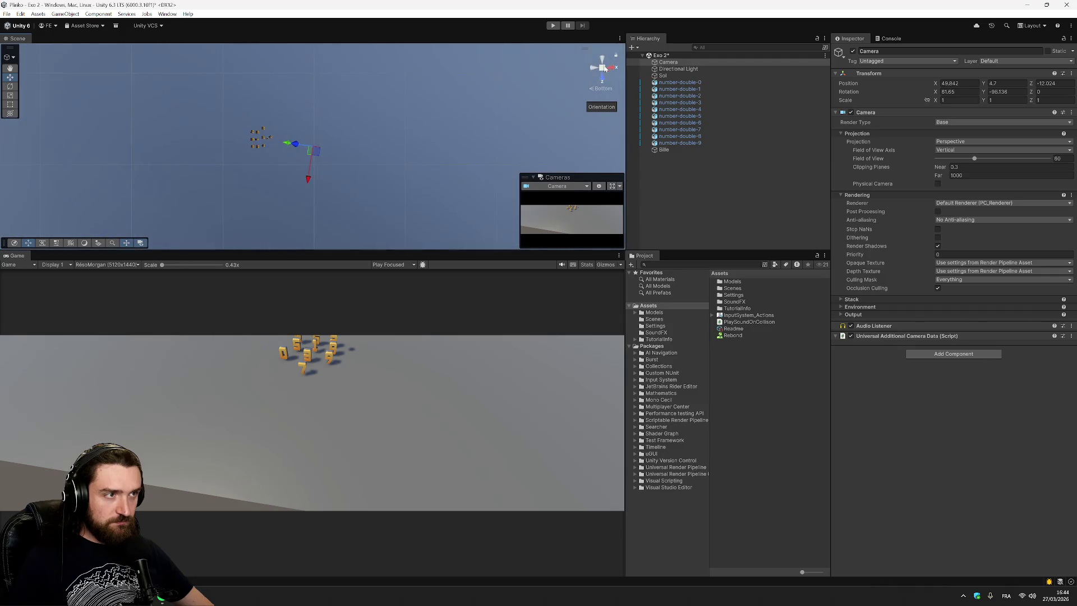
{"action": "left_click", "coordinate": [605, 70]}
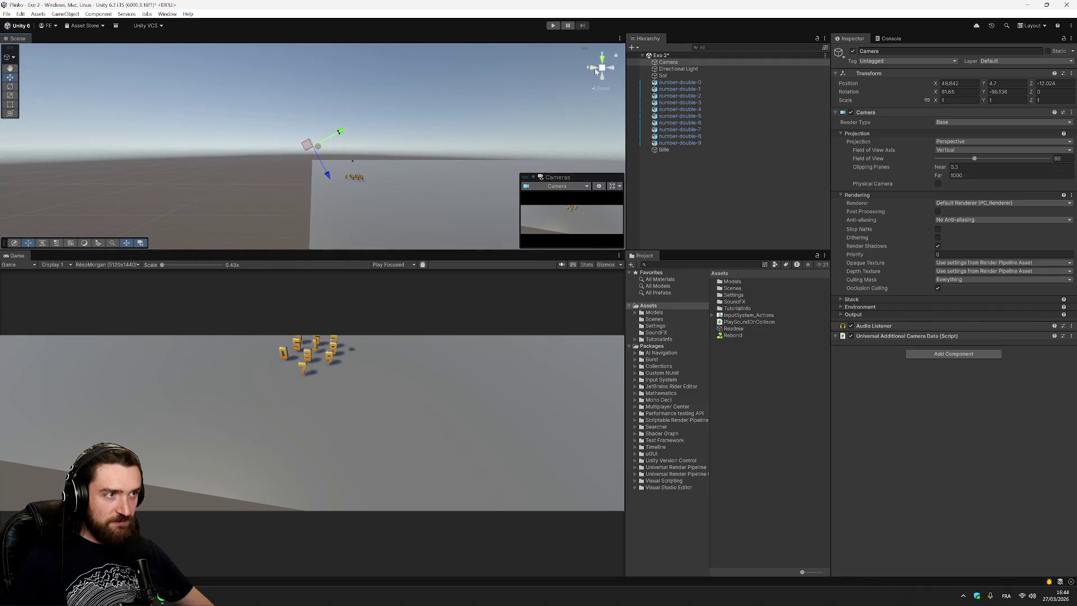
{"action": "left_click", "coordinate": [606, 62]}
{"action": "left_click", "coordinate": [604, 62]}
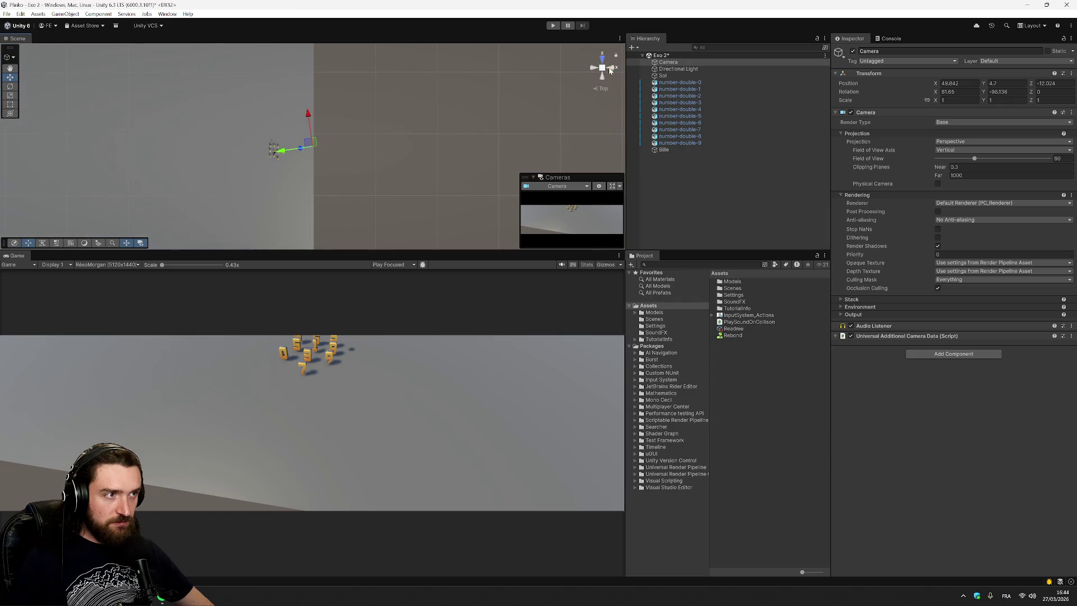
{"action": "mouse_move", "coordinate": [403, 151]}
{"action": "left_mouse_down"}
{"action": "mouse_move", "coordinate": [221, 159]}
{"action": "mouse_move", "coordinate": [202, 141]}
{"action": "mouse_move", "coordinate": [213, 78]}
{"action": "left_mouse_up"}
{"action": "mouse_move", "coordinate": [336, 203]}
{"action": "left_mouse_down"}
{"action": "mouse_move", "coordinate": [319, 191]}
{"action": "mouse_move", "coordinate": [308, 143]}
{"action": "mouse_move", "coordinate": [293, 160]}
{"action": "mouse_move", "coordinate": [304, 139]}
{"action": "left_mouse_up"}
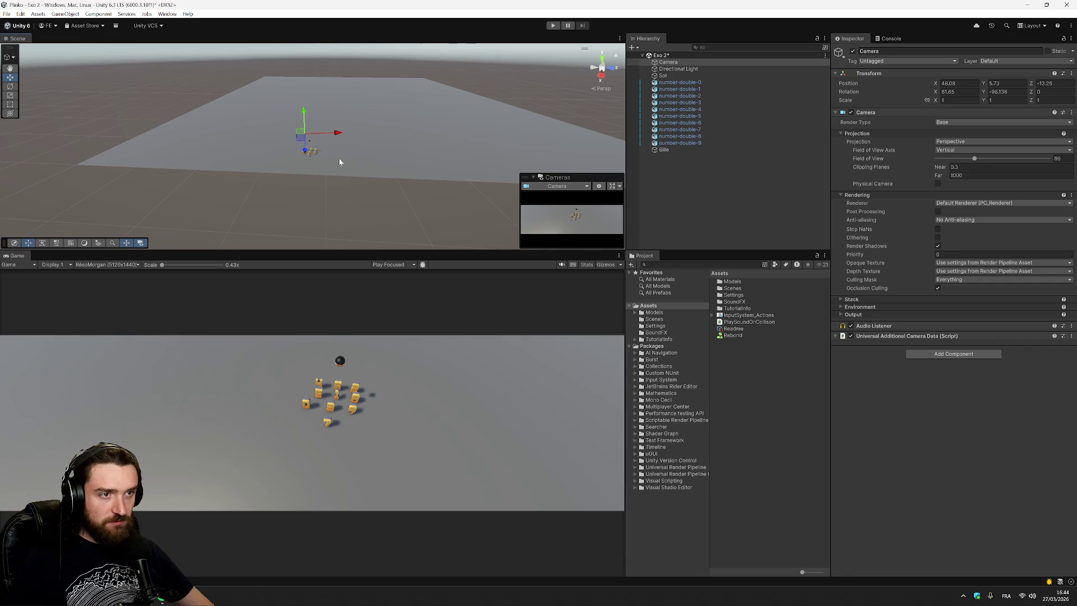
{"action": "key", "text": "ctrl+s"}
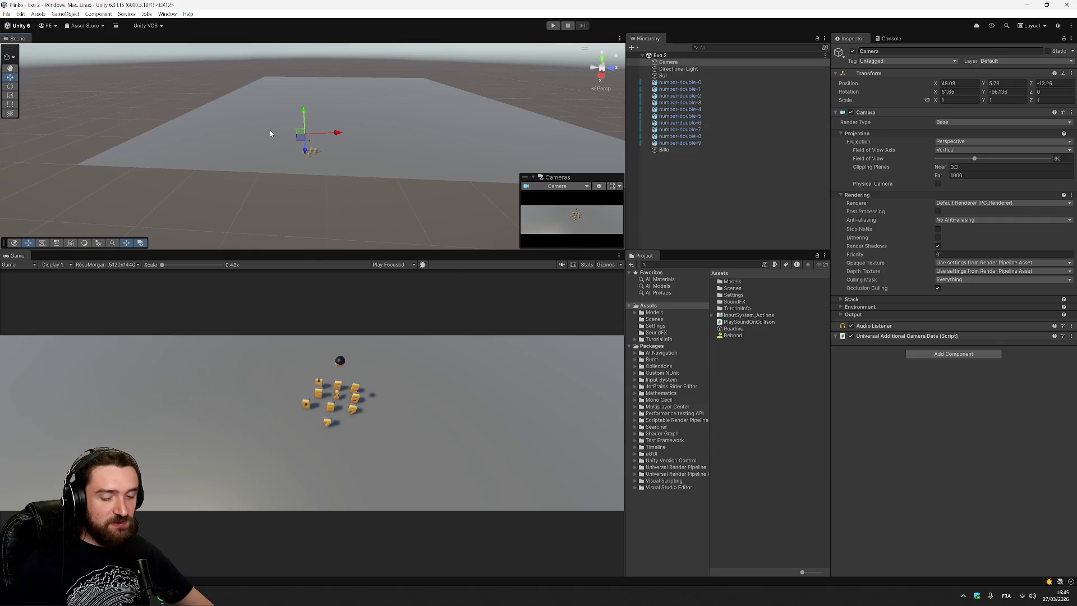
Step: Lower the Camera to frame the number blocks and black ball, then save
{"action": "mouse_move", "coordinate": [309, 186]}
{"action": "left_mouse_down"}
{"action": "mouse_move", "coordinate": [332, 171]}
{"action": "mouse_move", "coordinate": [322, 170]}
{"action": "mouse_move", "coordinate": [323, 209]}
{"action": "mouse_move", "coordinate": [337, 238]}
{"action": "left_mouse_up"}
{"action": "key", "text": "f"}
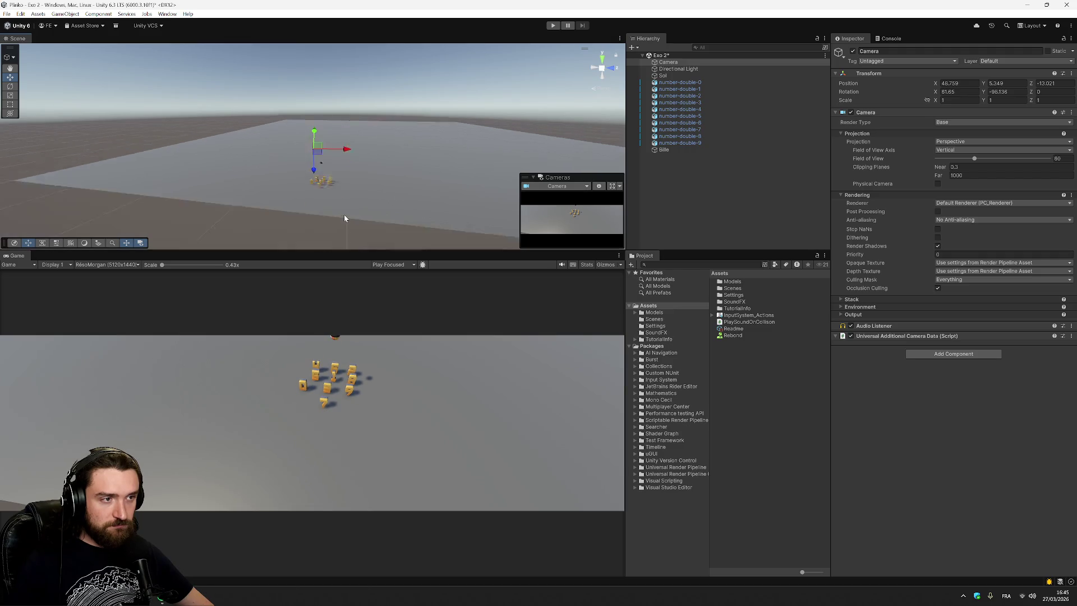
{"action": "mouse_move", "coordinate": [316, 145]}
{"action": "left_mouse_down"}
{"action": "mouse_move", "coordinate": [319, 130]}
{"action": "mouse_move", "coordinate": [317, 178]}
{"action": "mouse_move", "coordinate": [328, 143]}
{"action": "left_mouse_up"}
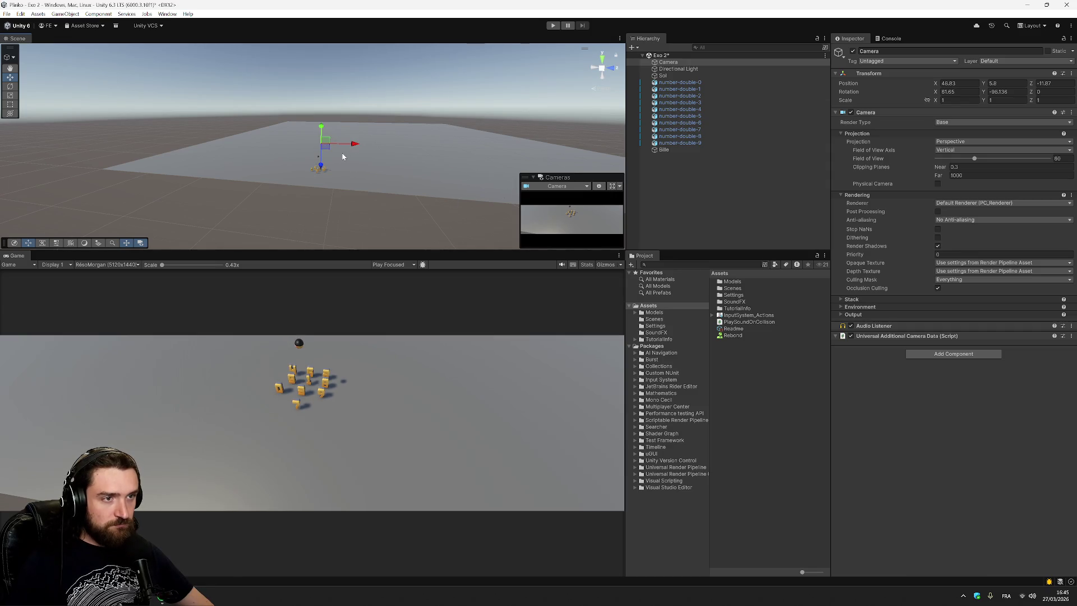
{"action": "key", "text": "ctrl+s"}
{"action": "left_click", "coordinate": [811, 183]}
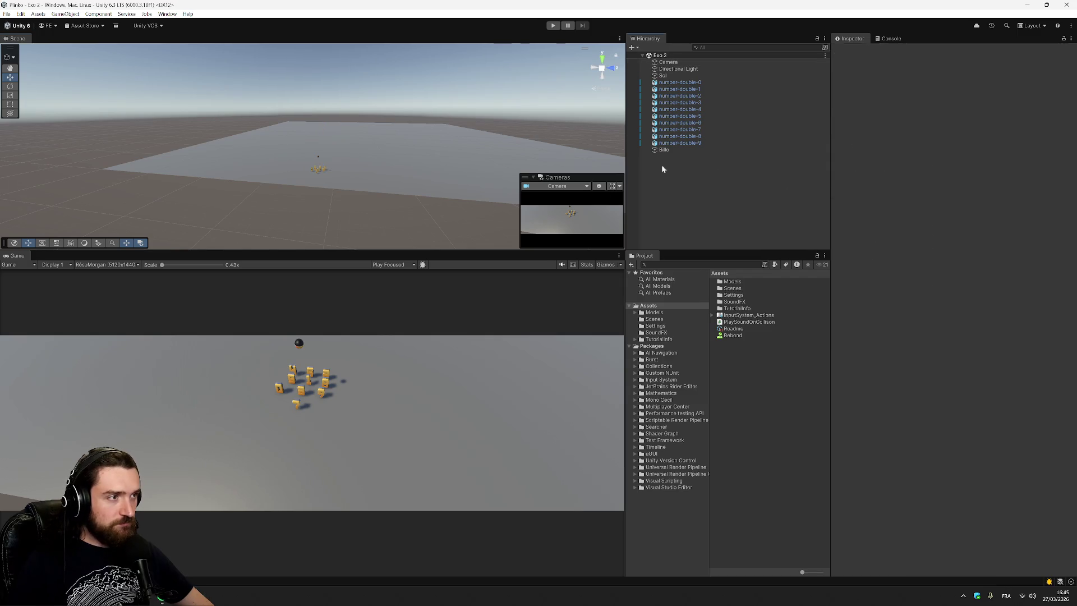
Step: Dock the camera preview as a collapsed panel on the Scene view's left toolbar, then select Bille
{"action": "left_click", "coordinate": [586, 173]}
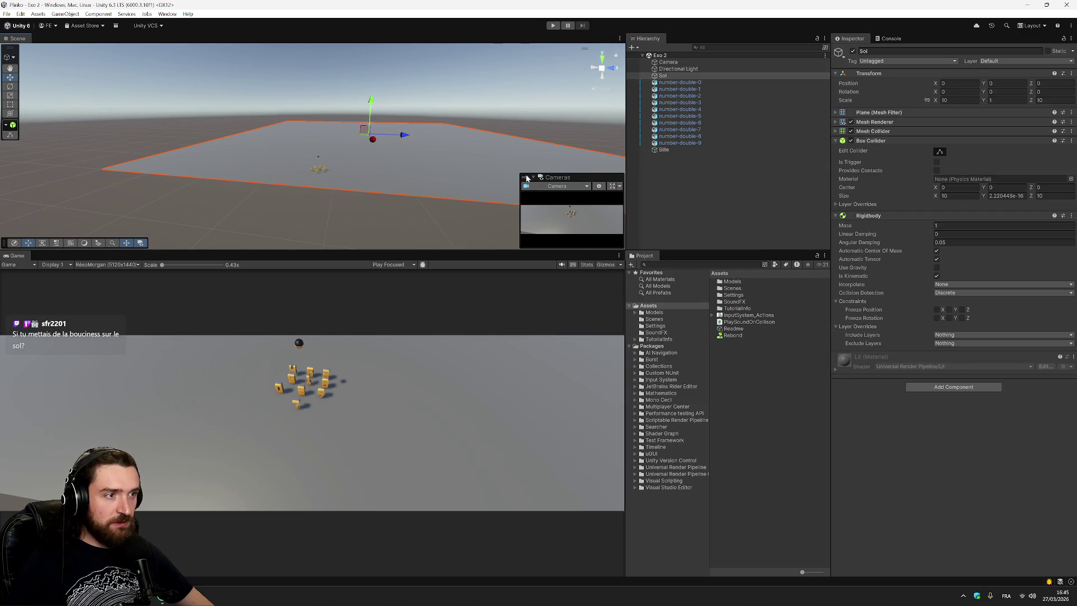
{"action": "mouse_move", "coordinate": [575, 177]}
{"action": "left_mouse_down"}
{"action": "mouse_move", "coordinate": [266, 177]}
{"action": "mouse_move", "coordinate": [50, 246]}
{"action": "mouse_move", "coordinate": [173, 157]}
{"action": "mouse_move", "coordinate": [45, 43]}
{"action": "mouse_move", "coordinate": [26, 90]}
{"action": "mouse_move", "coordinate": [11, 222]}
{"action": "mouse_move", "coordinate": [3, 209]}
{"action": "left_mouse_up"}
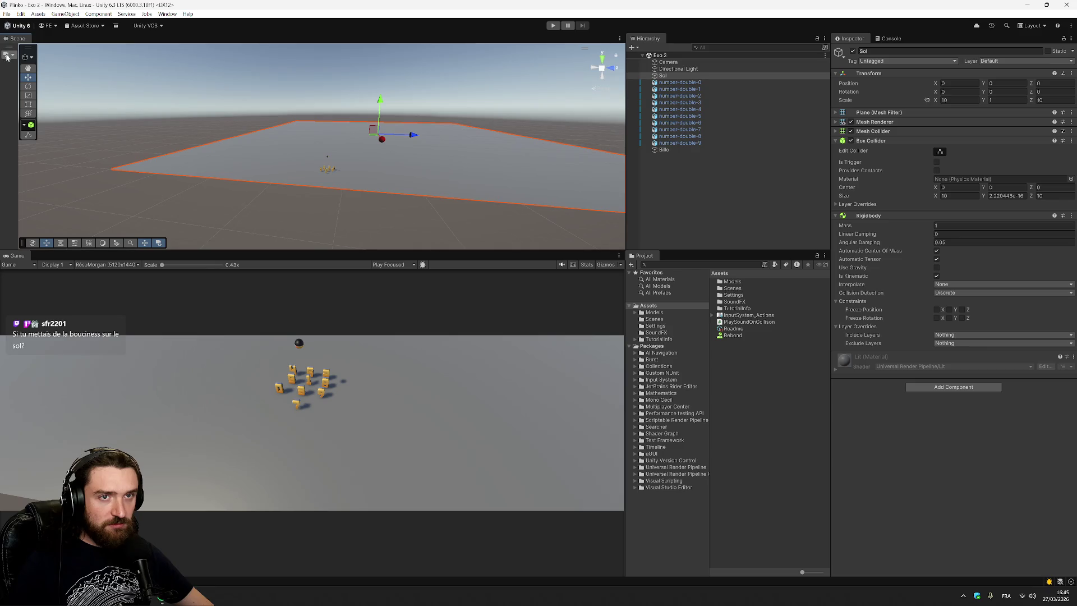
{"action": "left_click", "coordinate": [8, 56]}
{"action": "left_click", "coordinate": [23, 149]}
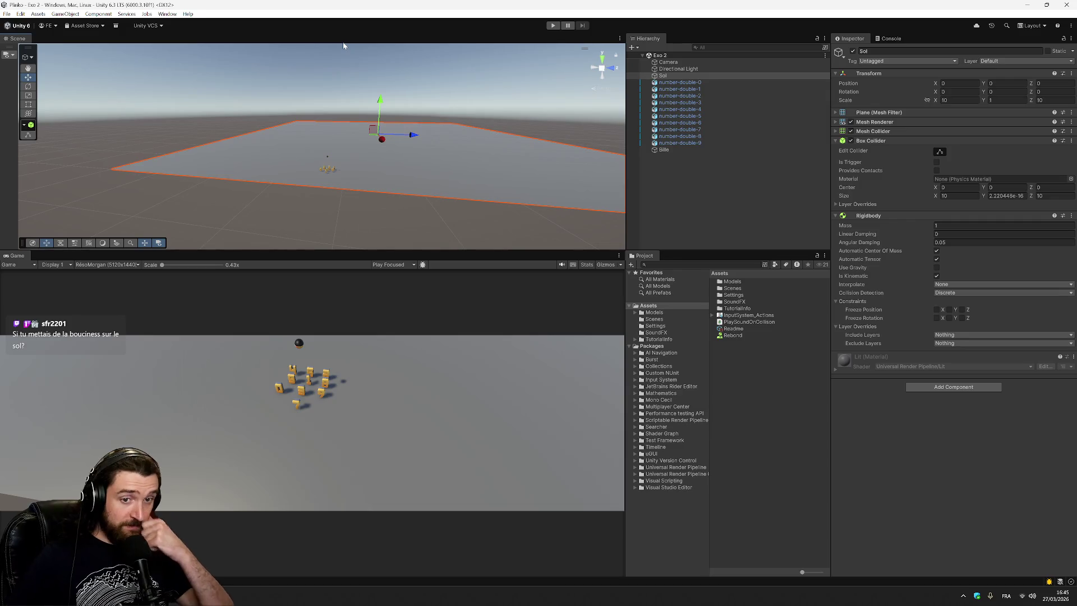
{"action": "left_click", "coordinate": [663, 150]}
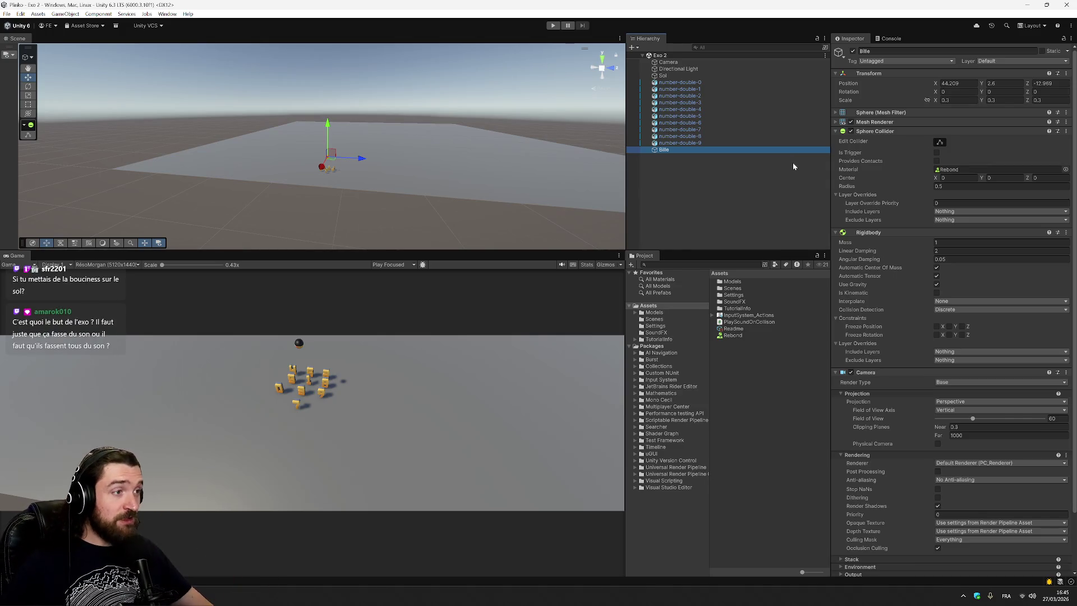
Step: Move Bille to X 43.61, run the drop test, and switch the preview camera
{"action": "left_click_drag", "start_coordinate": [320, 167], "coordinate": [322, 169]}
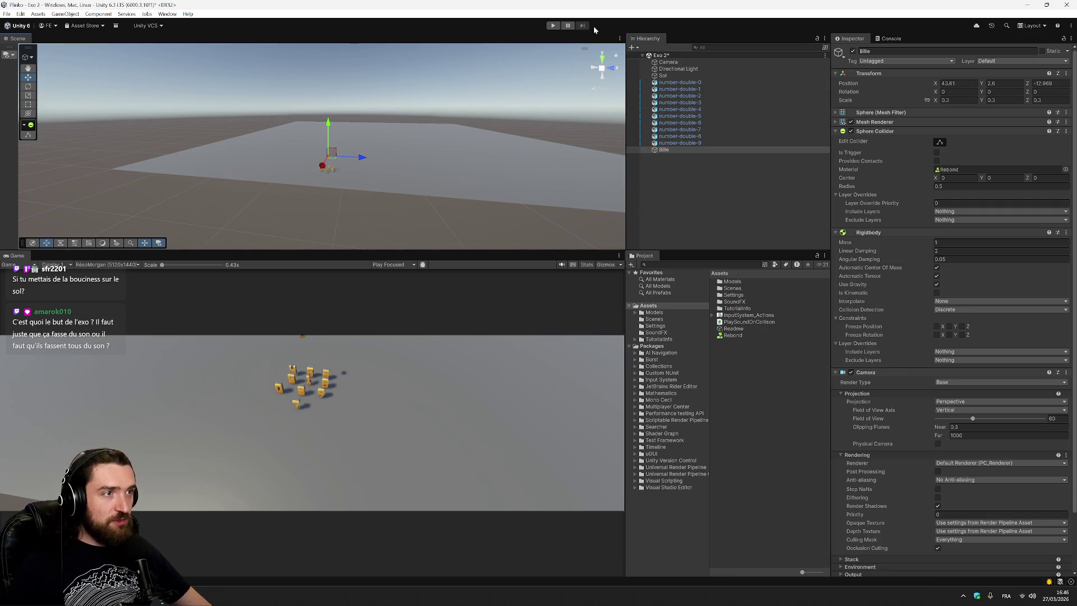
{"action": "left_click", "coordinate": [553, 26]}
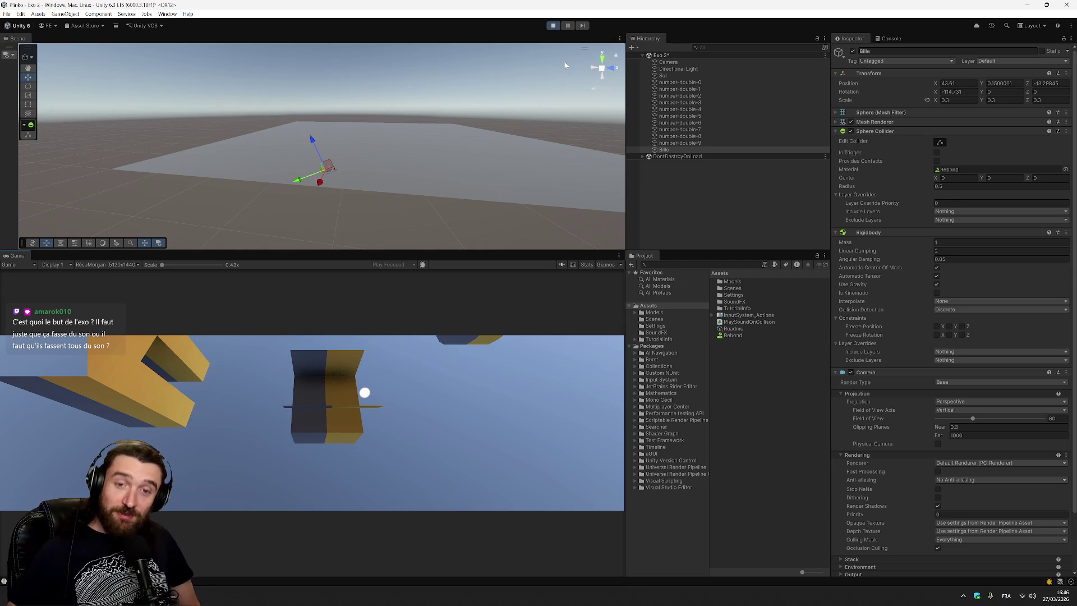
{"action": "left_click", "coordinate": [56, 266]}
{"action": "left_click", "coordinate": [178, 294]}
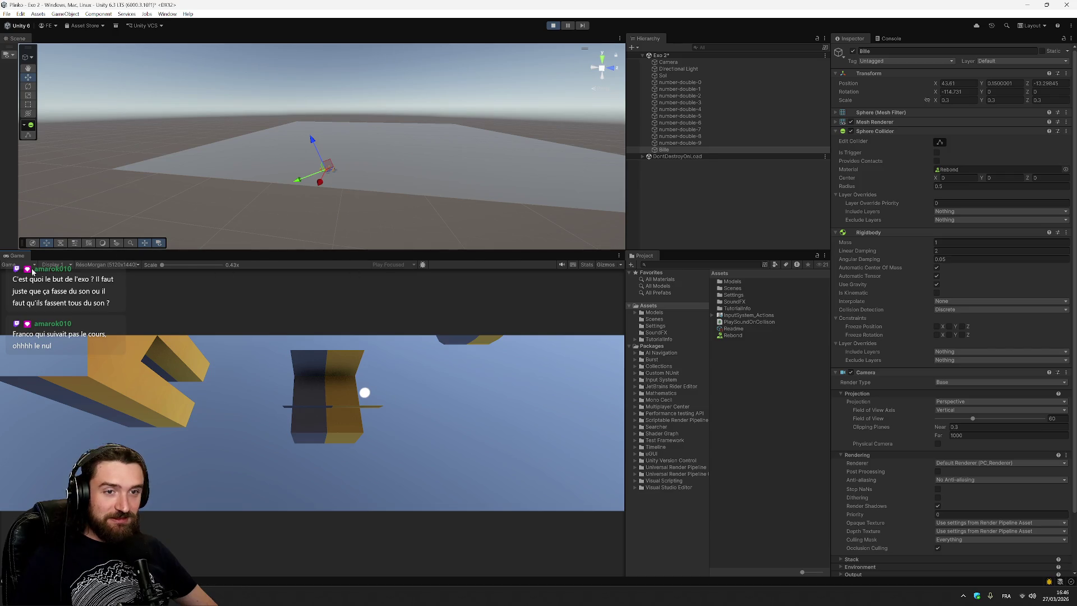
{"action": "left_click", "coordinate": [8, 54]}
{"action": "left_click", "coordinate": [56, 64]}
{"action": "left_click", "coordinate": [49, 86]}
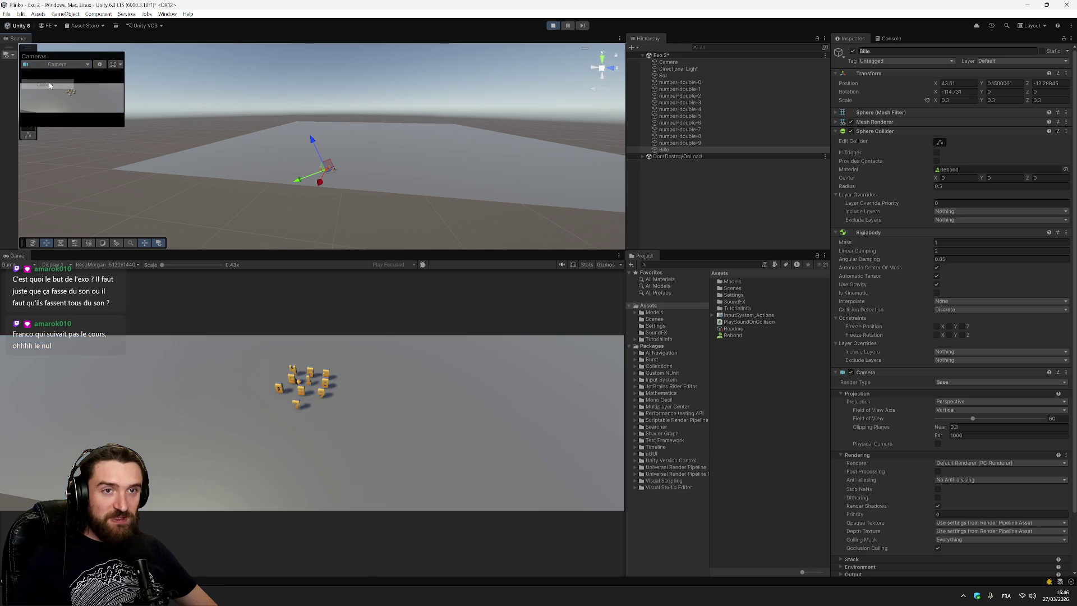
{"action": "key", "text": "ctrl+p"}
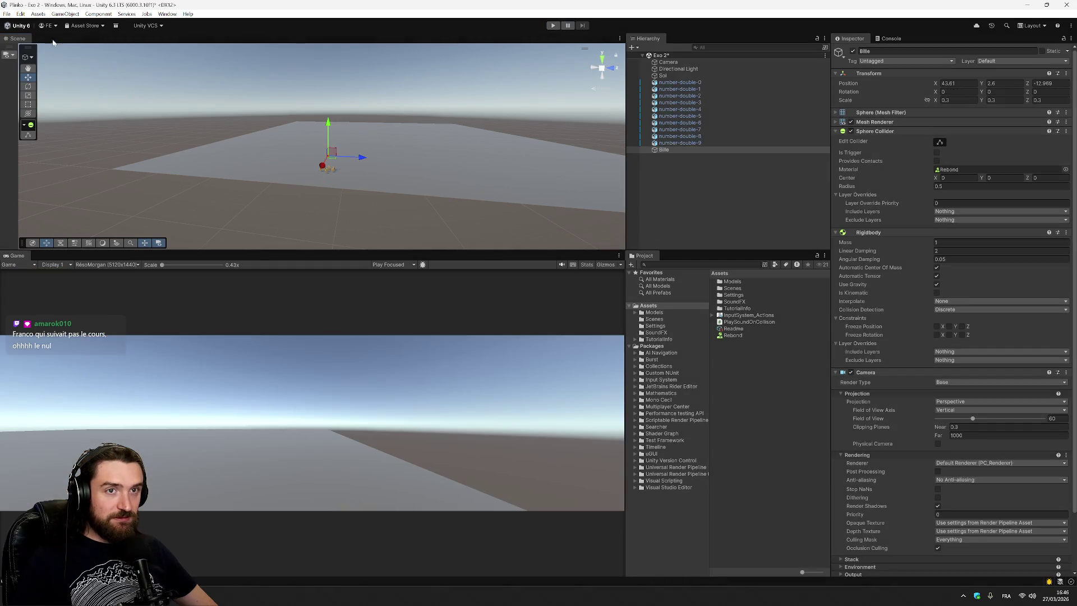
Step: Rerun the drop while framing Bille near the number blocks, then stop Play mode
{"action": "left_click", "coordinate": [13, 55]}
{"action": "left_click", "coordinate": [552, 25]}
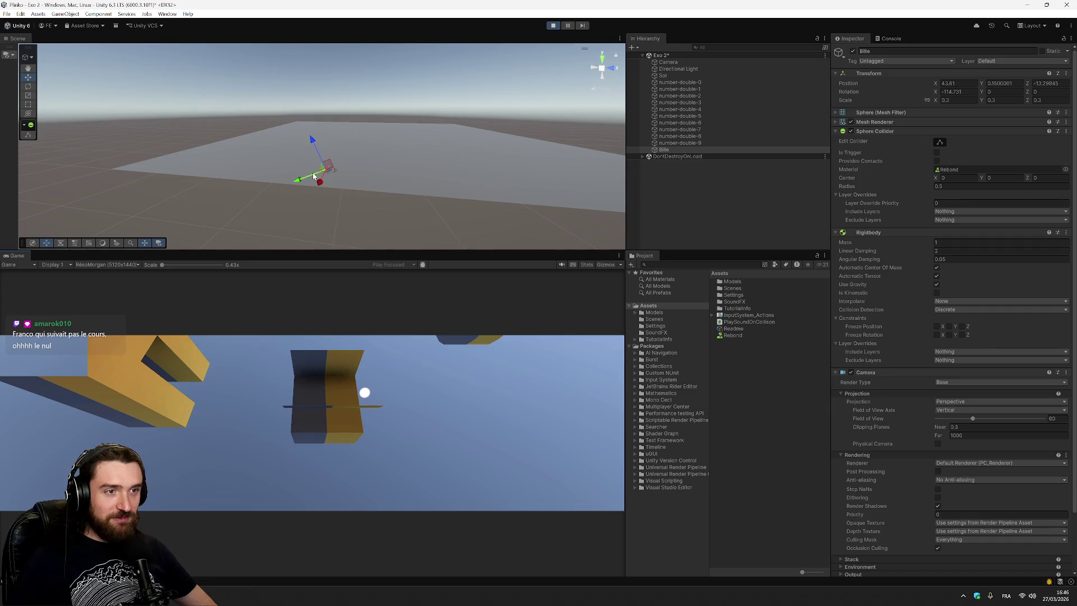
{"action": "mouse_move", "coordinate": [298, 179]}
{"action": "left_mouse_down"}
{"action": "mouse_move", "coordinate": [392, 229]}
{"action": "mouse_move", "coordinate": [398, 259]}
{"action": "mouse_move", "coordinate": [374, 174]}
{"action": "left_mouse_up"}
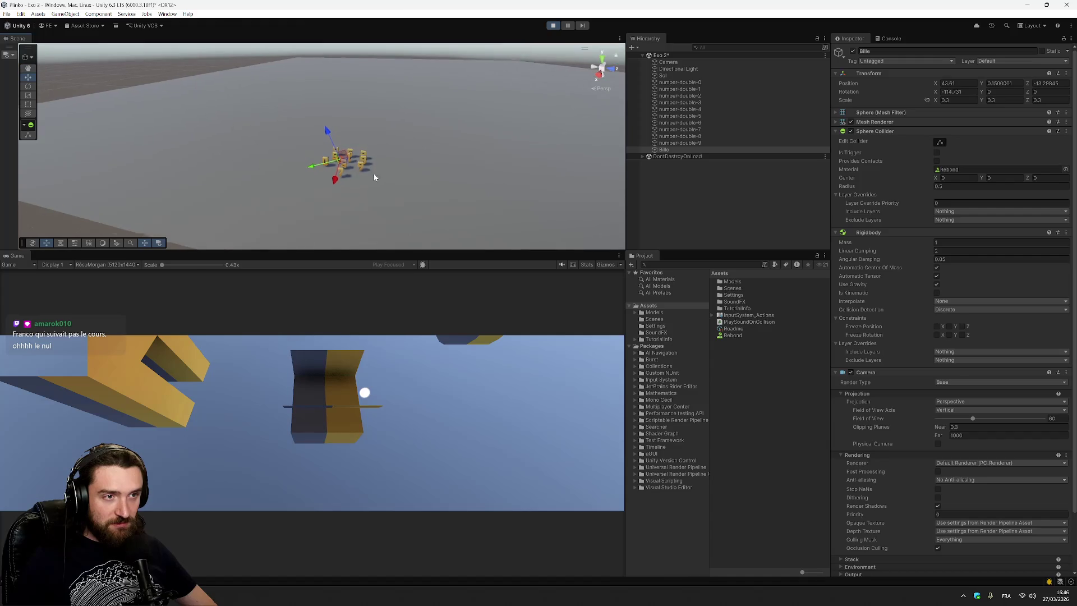
{"action": "scroll", "coordinate": [415, 180], "scroll_direction": "up", "scroll_amount": 5}
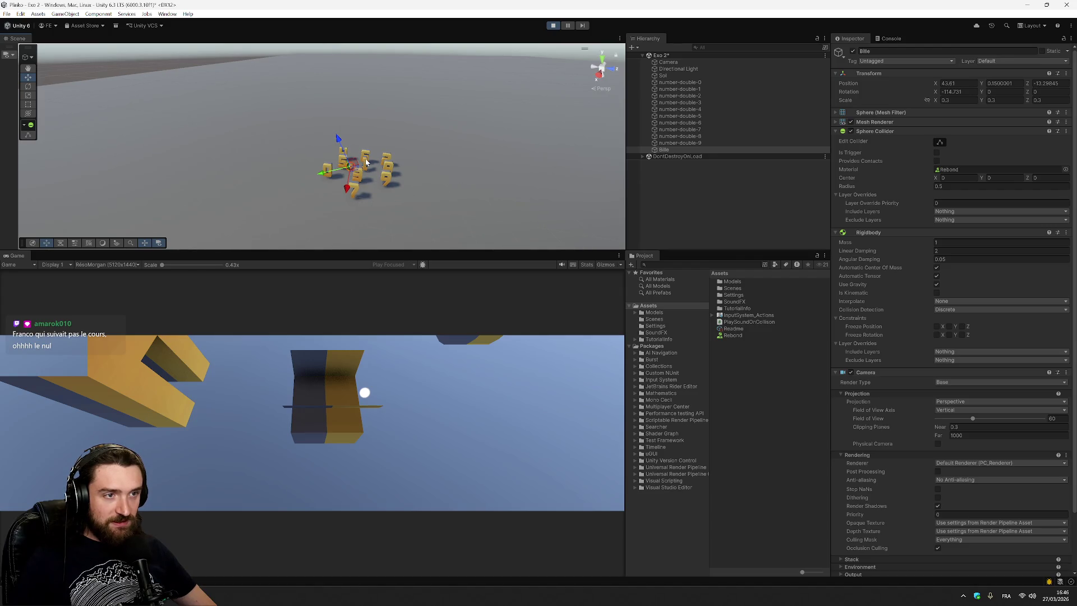
{"action": "left_click_drag", "start_coordinate": [411, 163], "coordinate": [340, 193]}
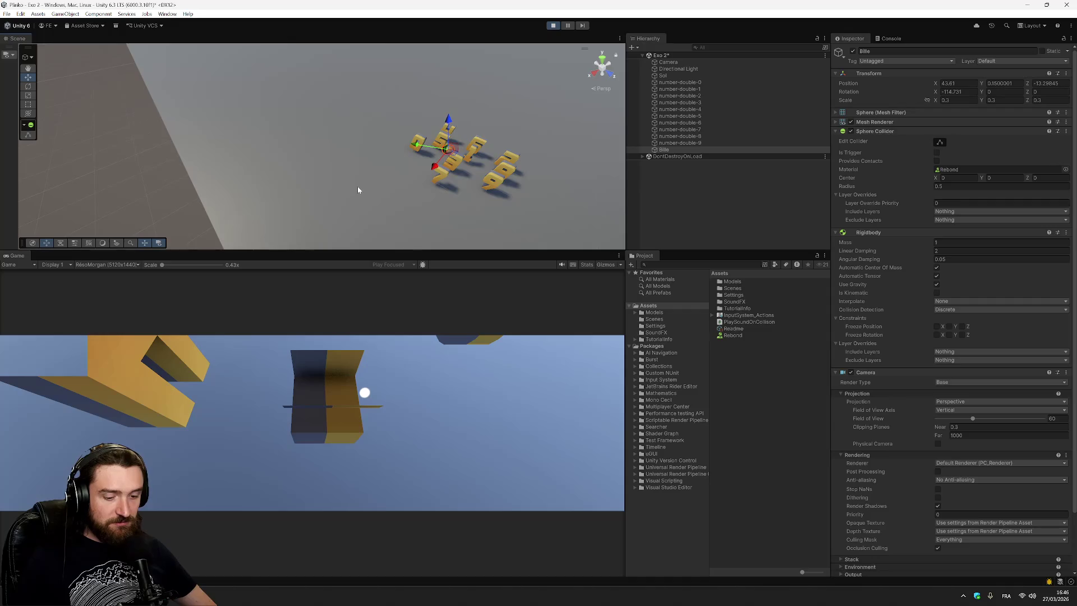
{"action": "key", "text": "f"}
{"action": "scroll", "coordinate": [358, 162], "scroll_direction": "down", "scroll_amount": 10}
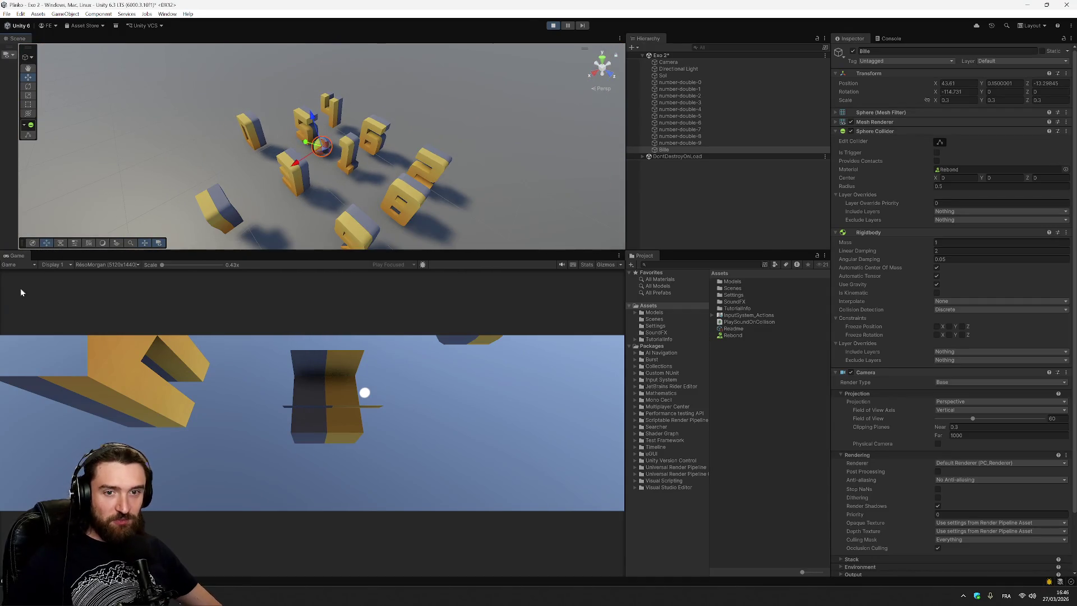
{"action": "left_click", "coordinate": [553, 25]}
{"action": "left_click", "coordinate": [553, 25]}
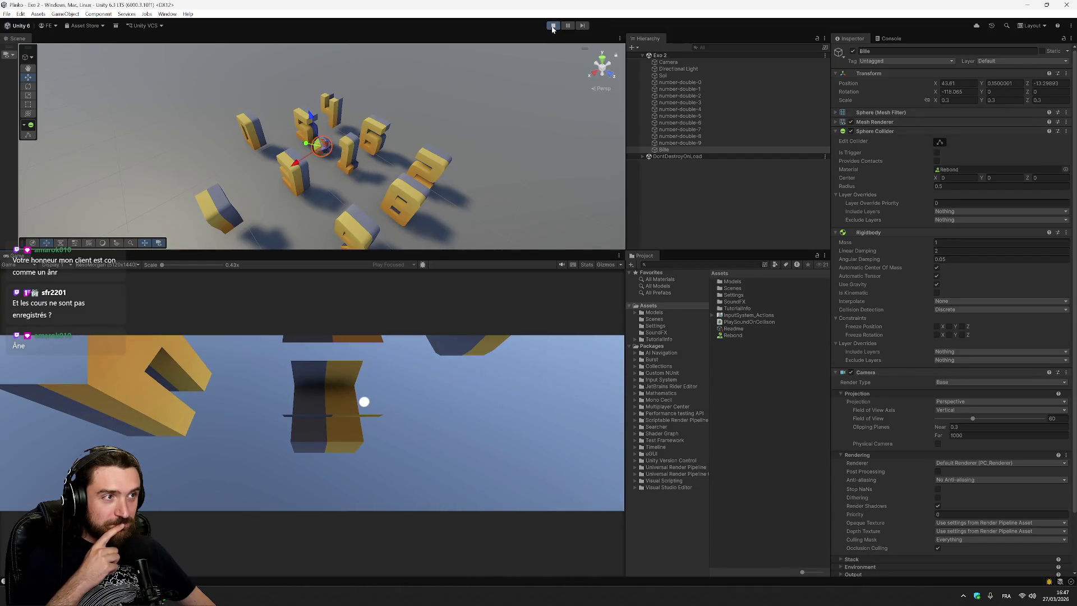
{"action": "left_click", "coordinate": [553, 26]}
{"action": "left_click", "coordinate": [759, 212]}
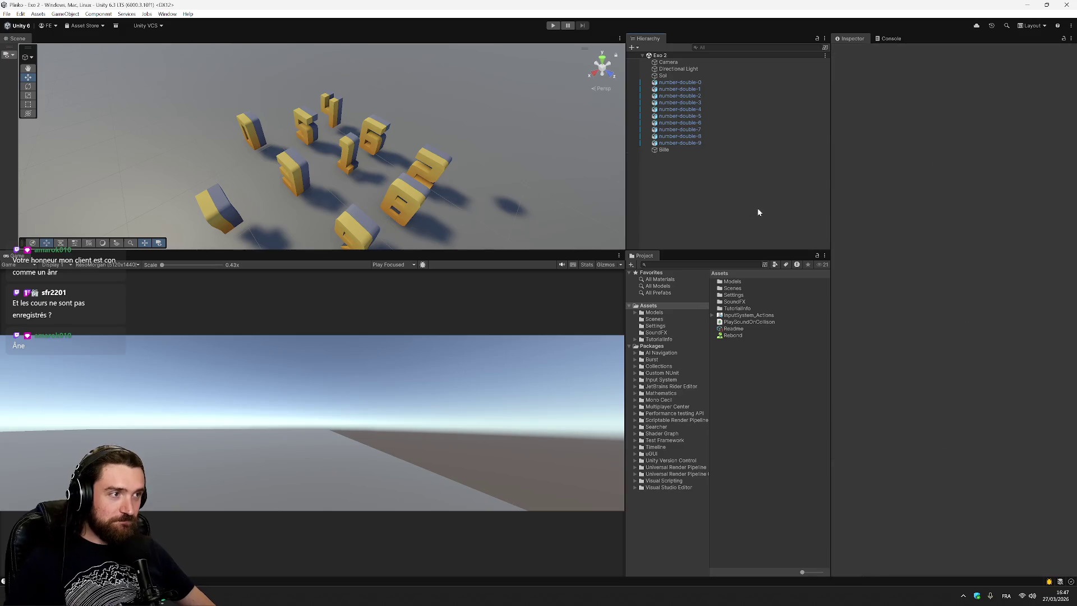
Step: Choose which camera the Game view uses, then run and stop a quick test
{"action": "left_click", "coordinate": [8, 55]}
{"action": "left_click", "coordinate": [65, 64]}
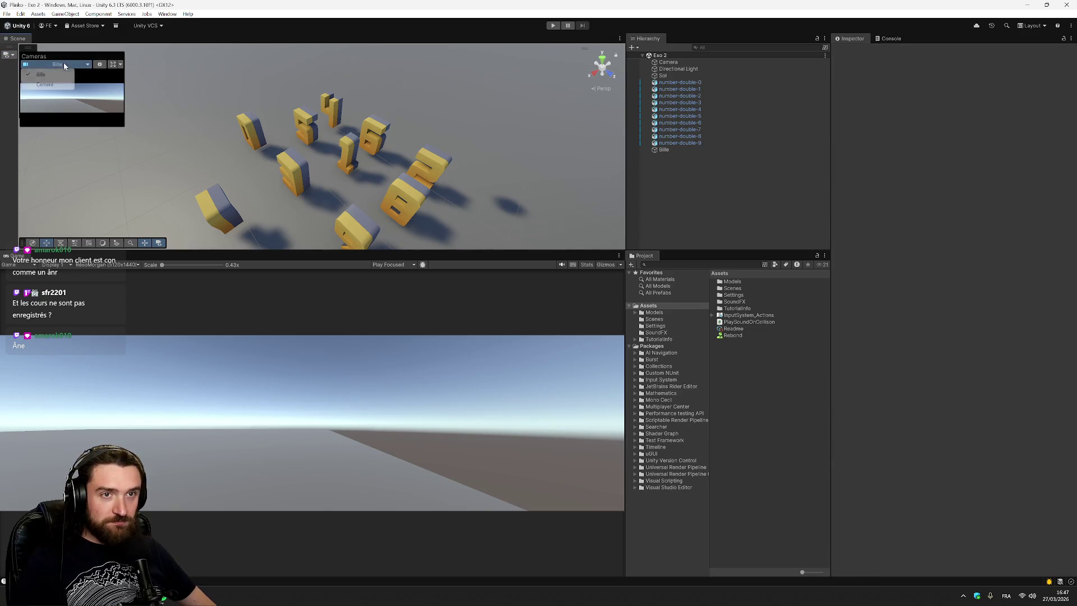
{"action": "left_click", "coordinate": [44, 84]}
{"action": "left_click", "coordinate": [465, 106]}
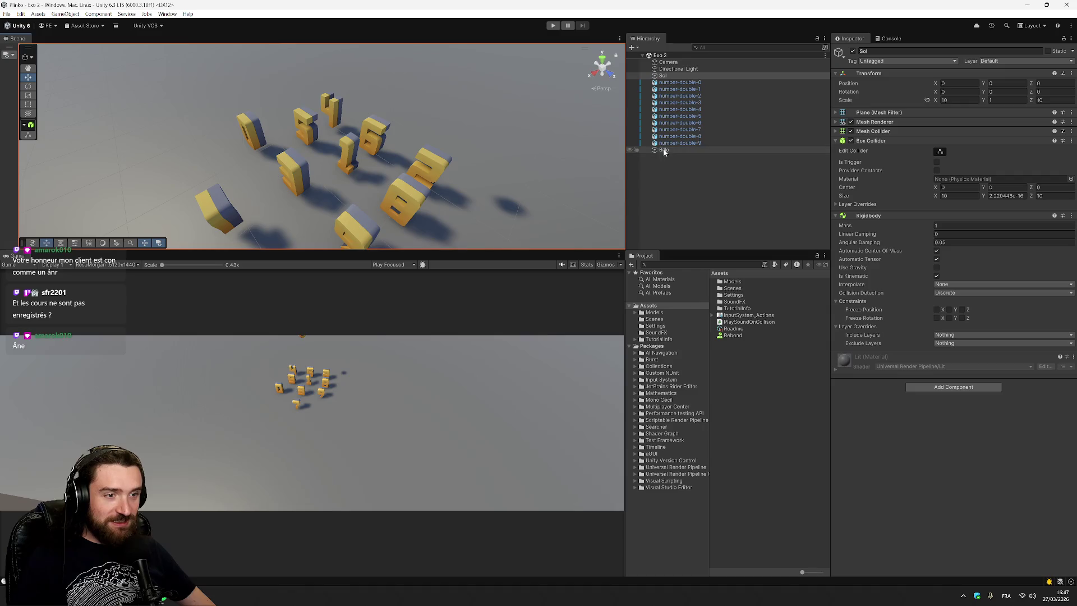
{"action": "left_click", "coordinate": [679, 169]}
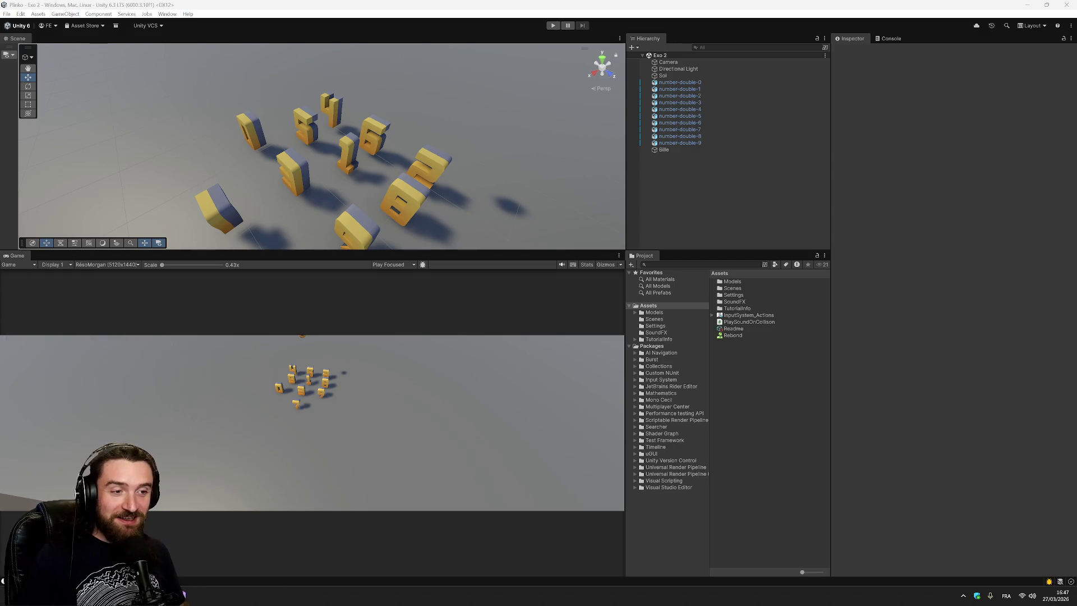
{"action": "left_click", "coordinate": [553, 26]}
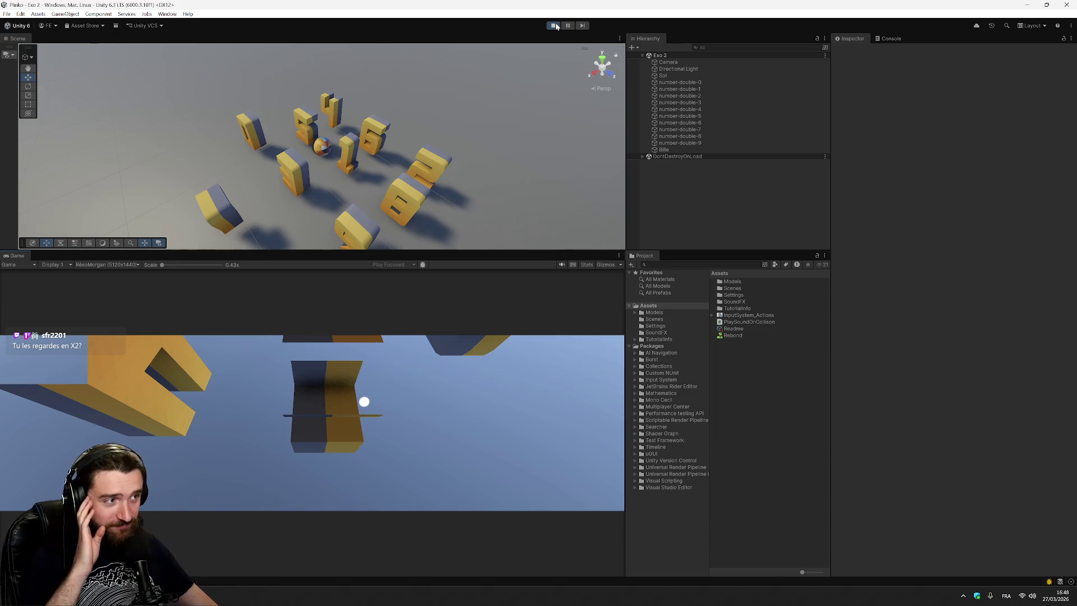
{"action": "left_click", "coordinate": [554, 26]}
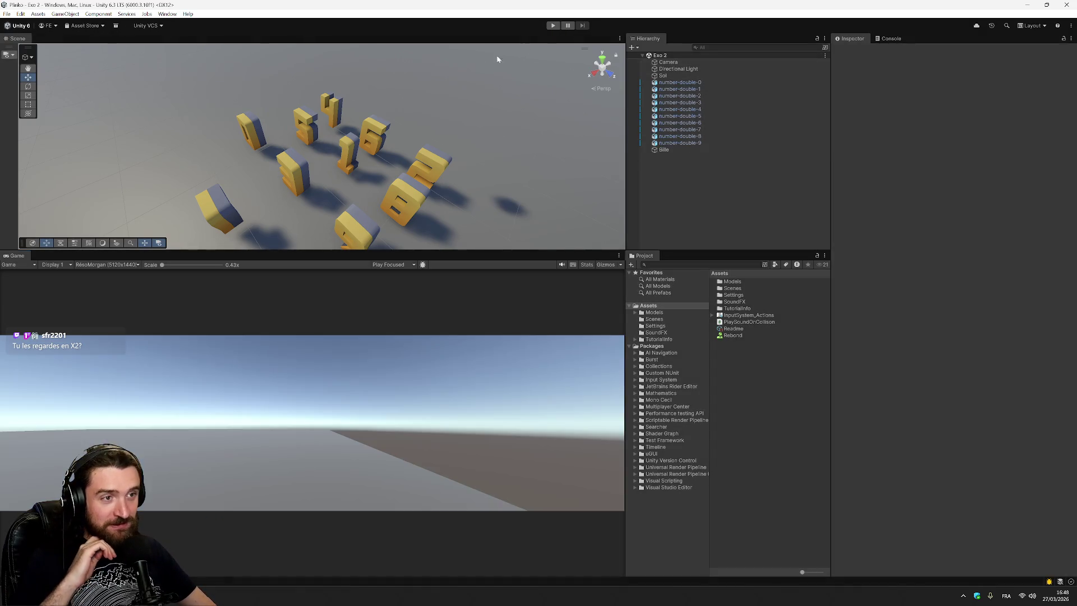
Step: Reposition the ball Bille above the blocks at X 43.816, Z −12.668
{"action": "left_click", "coordinate": [668, 150]}
{"action": "key", "text": "f"}
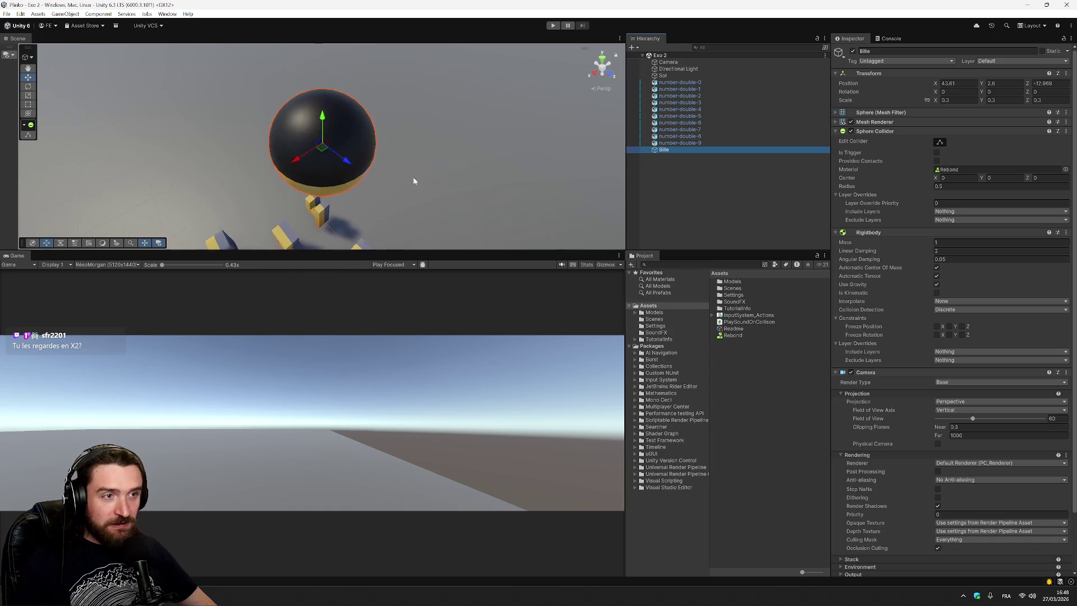
{"action": "left_click_drag", "start_coordinate": [322, 149], "coordinate": [331, 220]}
{"action": "scroll", "coordinate": [378, 166], "scroll_direction": "down", "scroll_amount": 10}
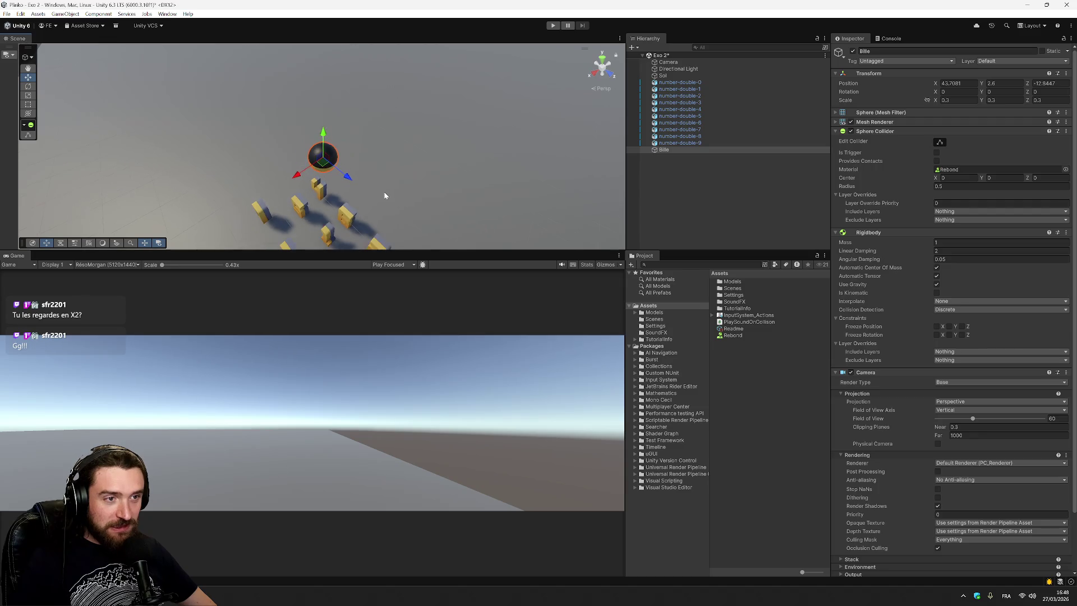
{"action": "left_click_drag", "start_coordinate": [324, 164], "coordinate": [329, 181]}
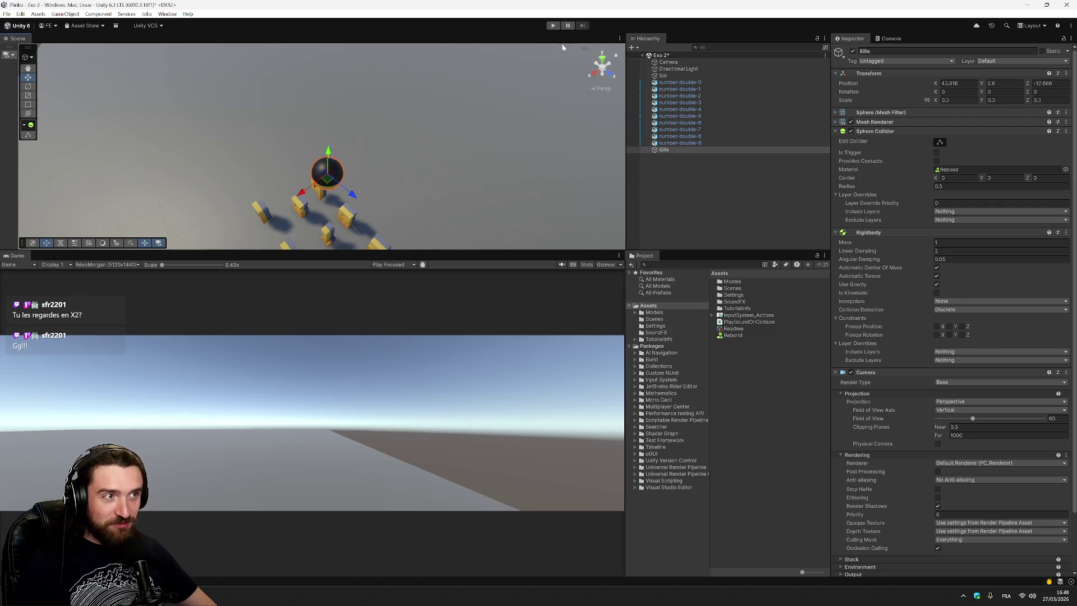
Step: Run the game to watch Bille fall, orbiting the Scene view, then stop it
{"action": "left_click", "coordinate": [550, 26]}
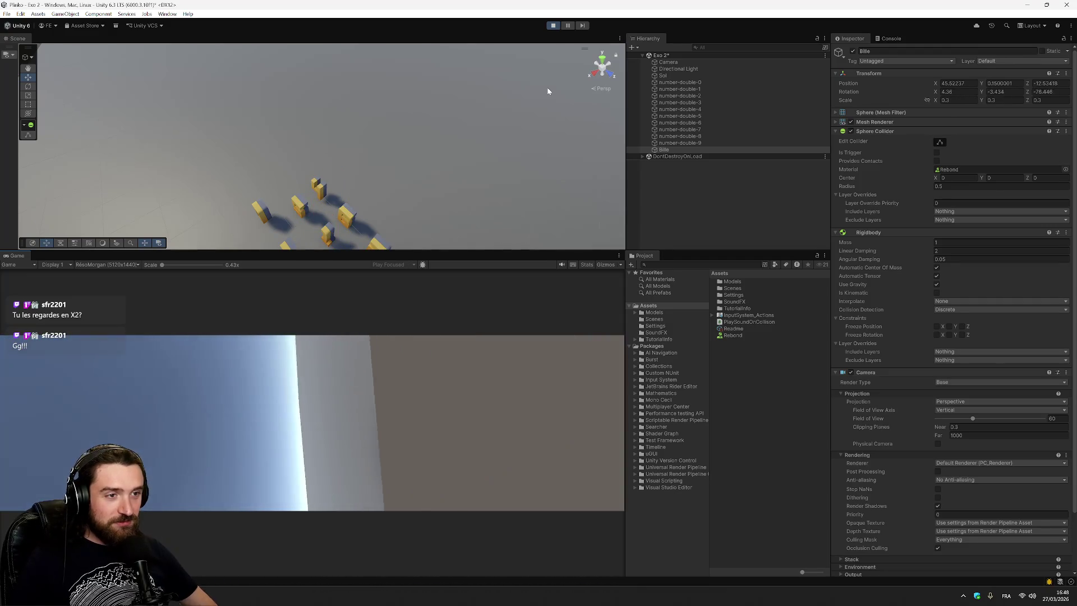
{"action": "mouse_move", "coordinate": [506, 193]}
{"action": "left_mouse_down"}
{"action": "mouse_move", "coordinate": [486, 146]}
{"action": "mouse_move", "coordinate": [459, 272]}
{"action": "left_mouse_up"}
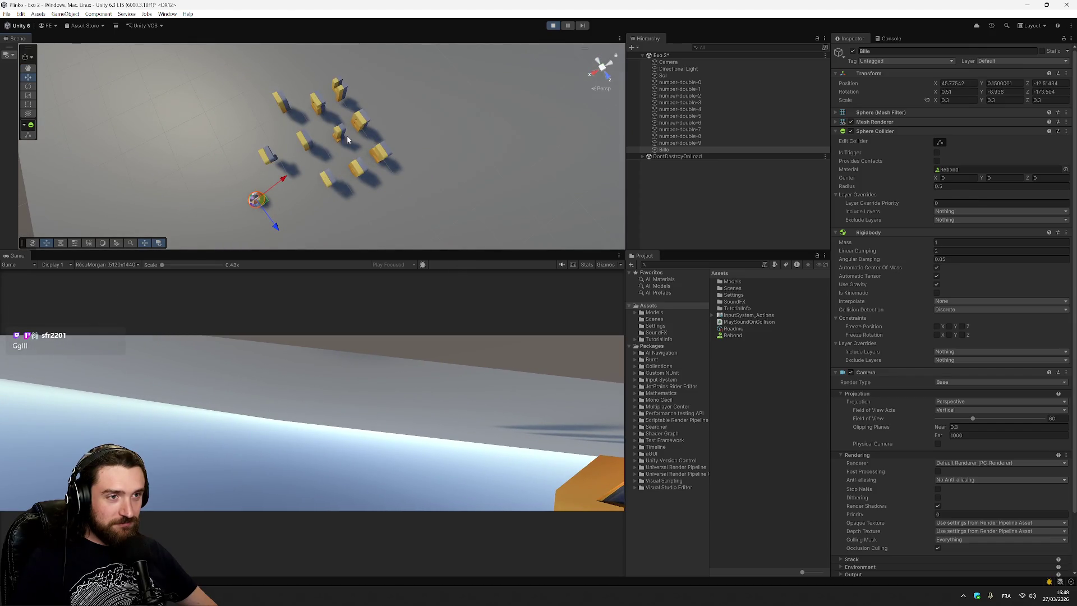
{"action": "left_click", "coordinate": [553, 26]}
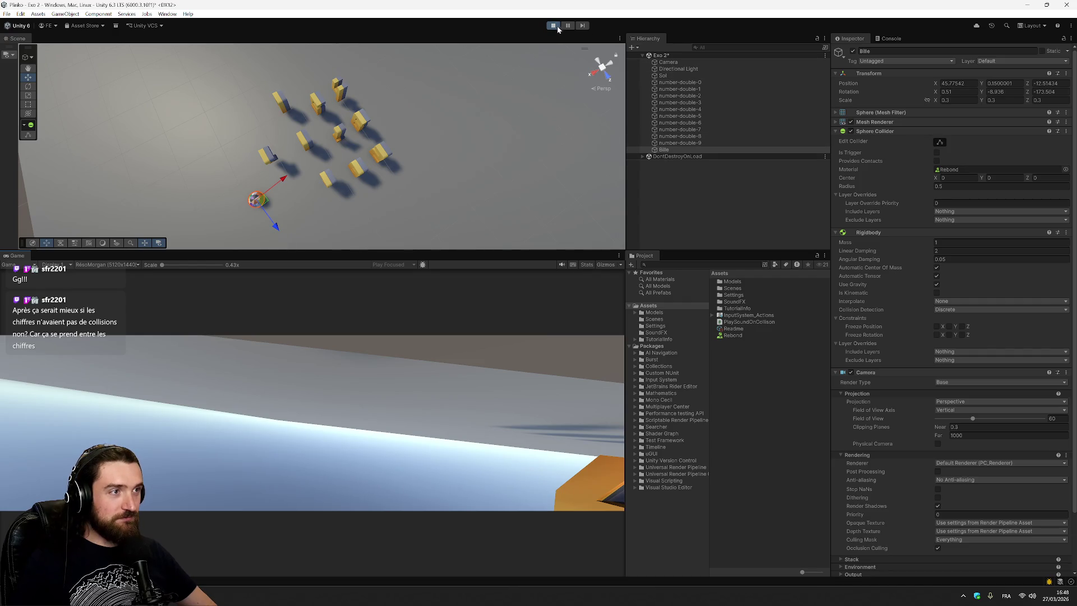
{"action": "key", "text": "ctrl+p"}
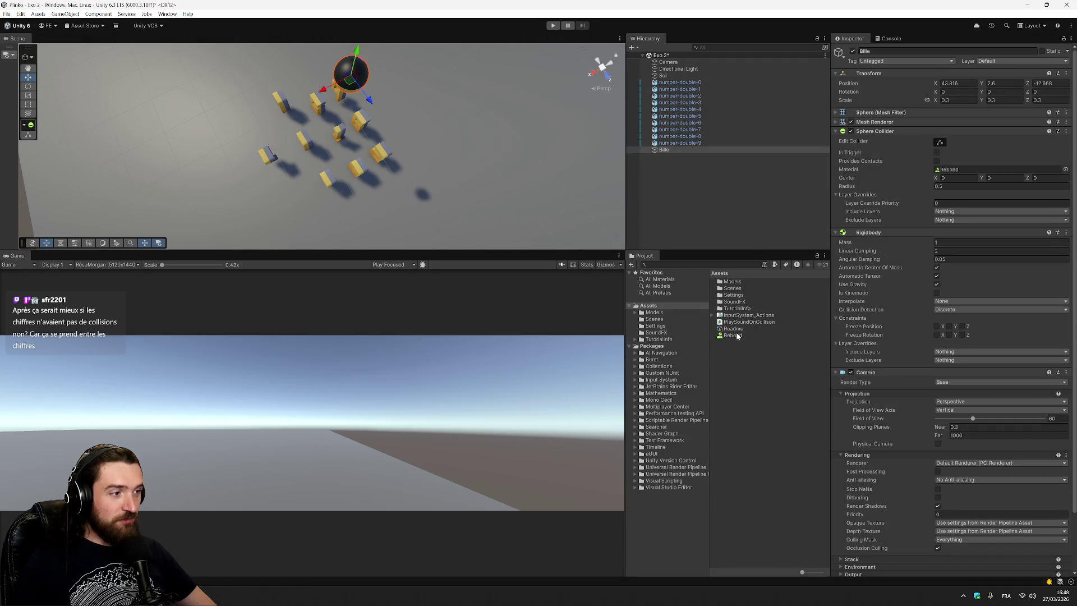
Step: Give Sol's Mesh Collider the Rebond physics material, verify it, and start a bounce test
{"action": "left_click", "coordinate": [679, 76]}
{"action": "left_click_drag", "start_coordinate": [729, 337], "coordinate": [665, 77]}
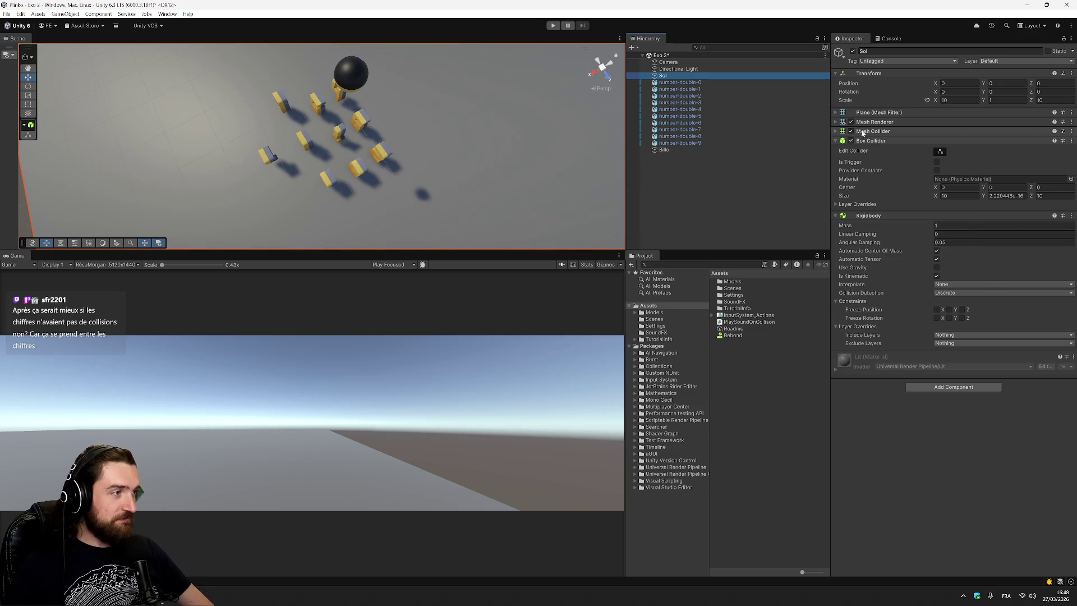
{"action": "left_click", "coordinate": [835, 131]}
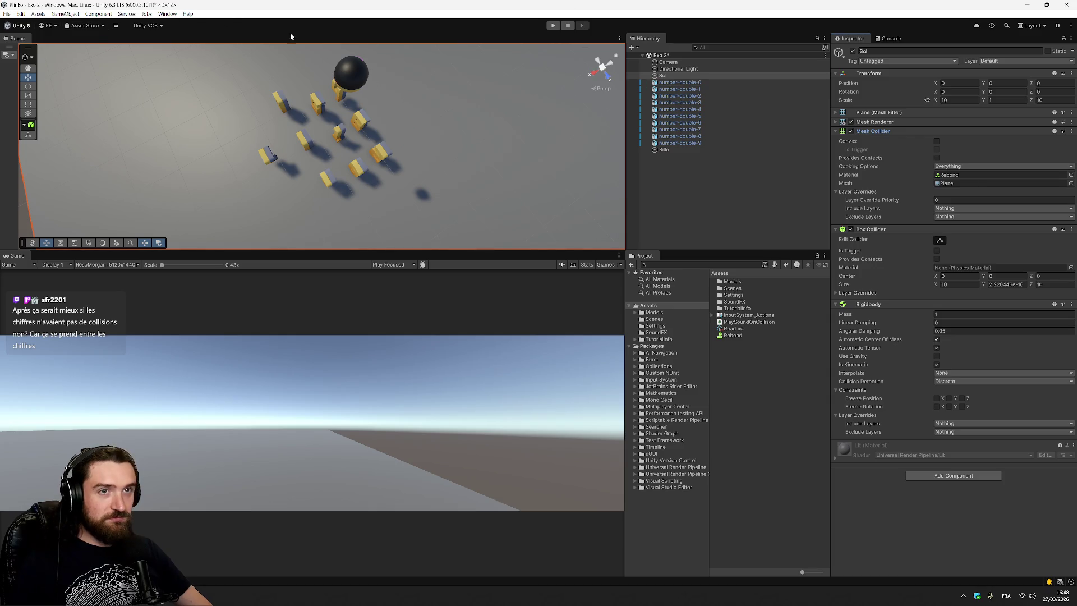
{"action": "left_click", "coordinate": [755, 200]}
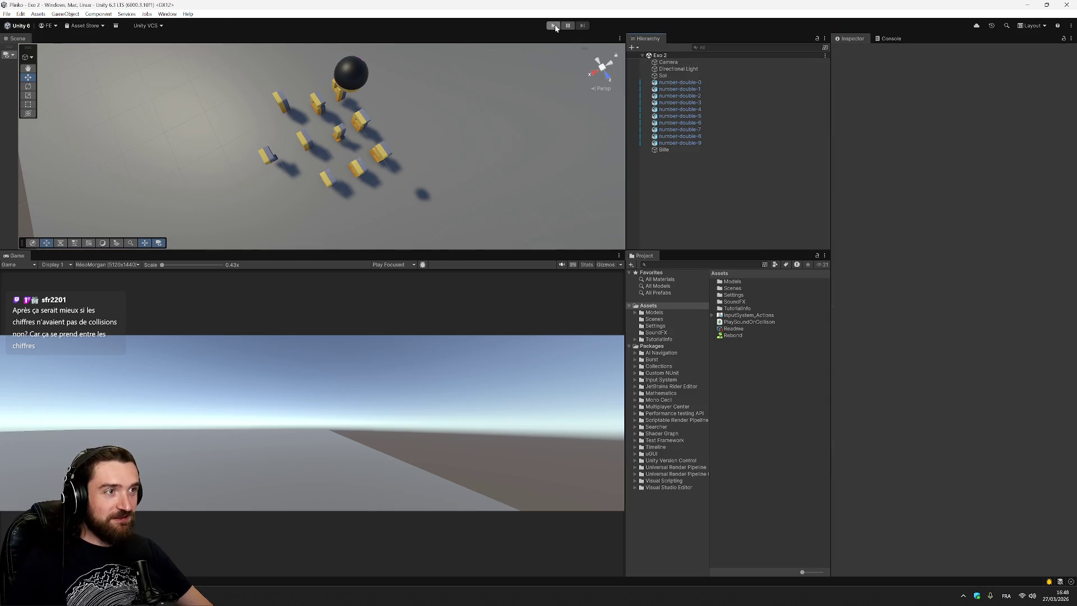
{"action": "left_click", "coordinate": [553, 25]}
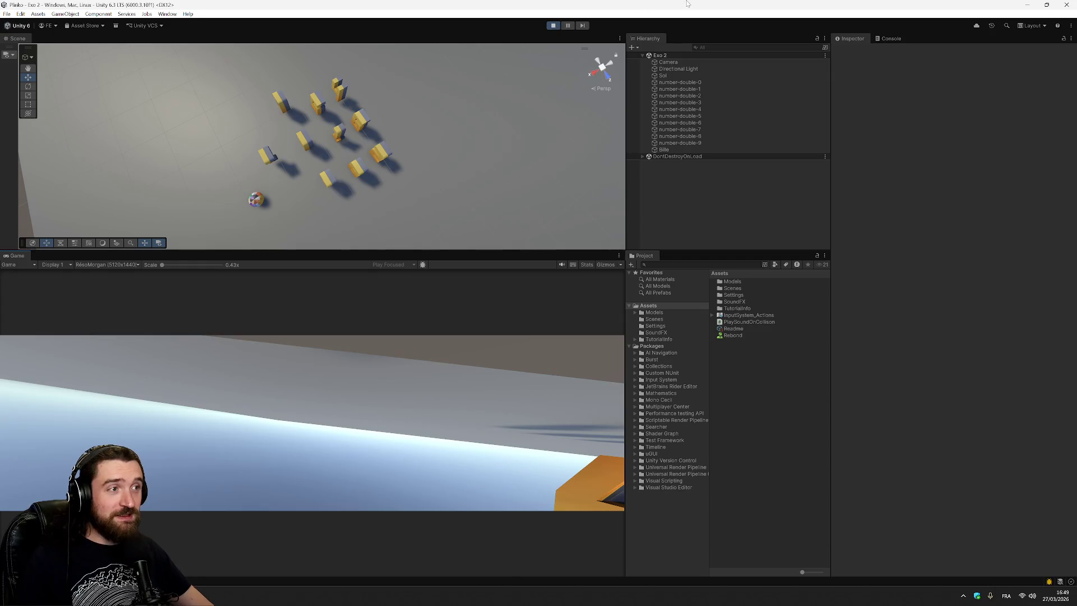
Step: Move Bille to X 43.314, run and stop another drop test, then show the Notion exercise page
{"action": "left_click", "coordinate": [554, 25]}
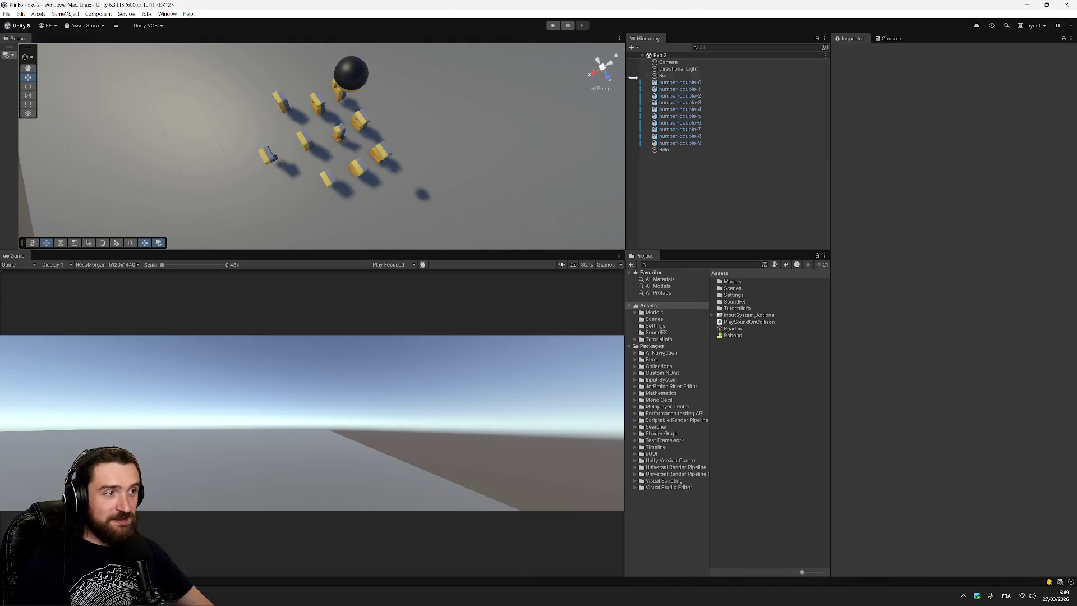
{"action": "left_click", "coordinate": [664, 150]}
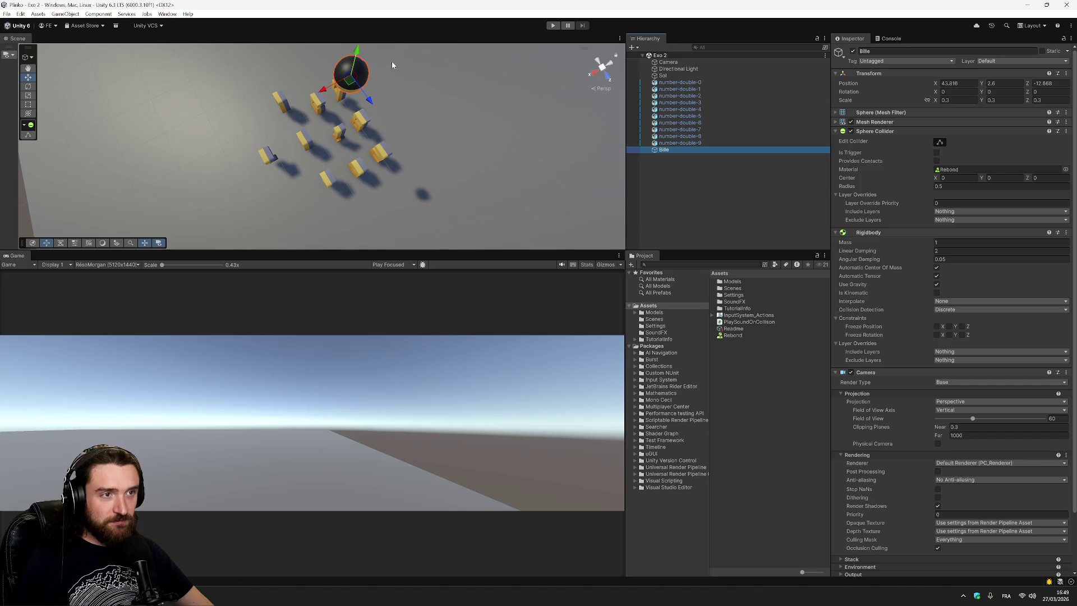
{"action": "mouse_move", "coordinate": [422, 85]}
{"action": "left_mouse_down"}
{"action": "mouse_move", "coordinate": [342, 78]}
{"action": "mouse_move", "coordinate": [376, 67]}
{"action": "left_mouse_up"}
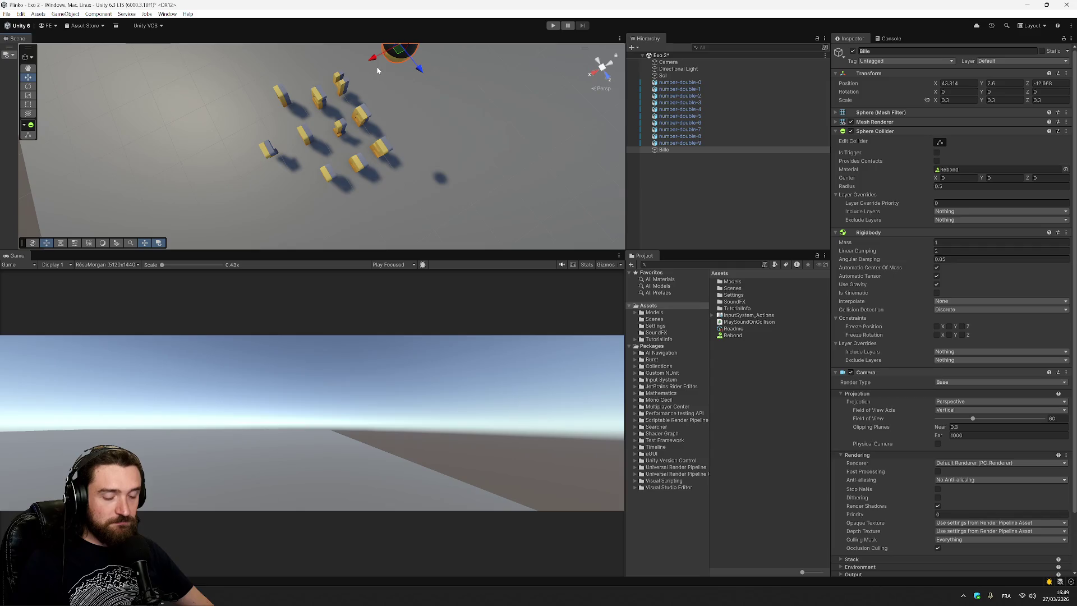
{"action": "left_click", "coordinate": [553, 26]}
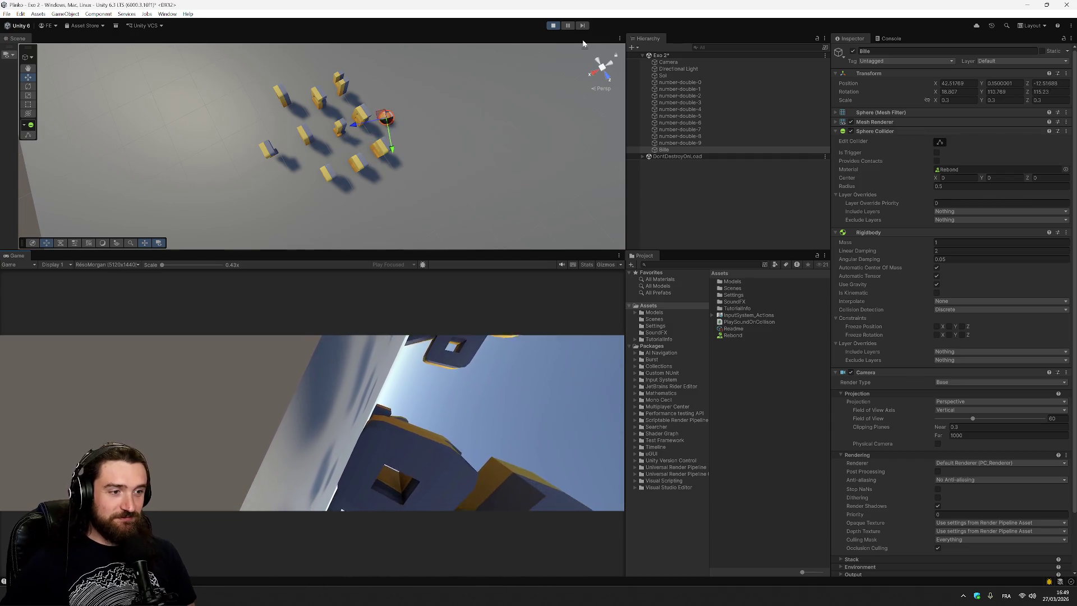
{"action": "left_click", "coordinate": [553, 25]}
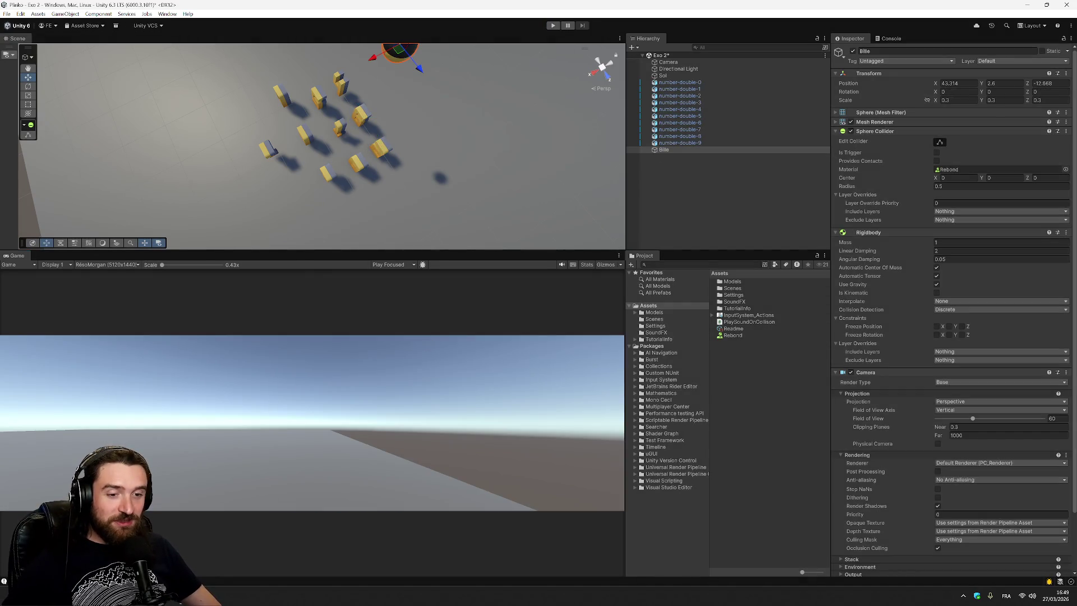
{"action": "left_click", "coordinate": [89, 550]}
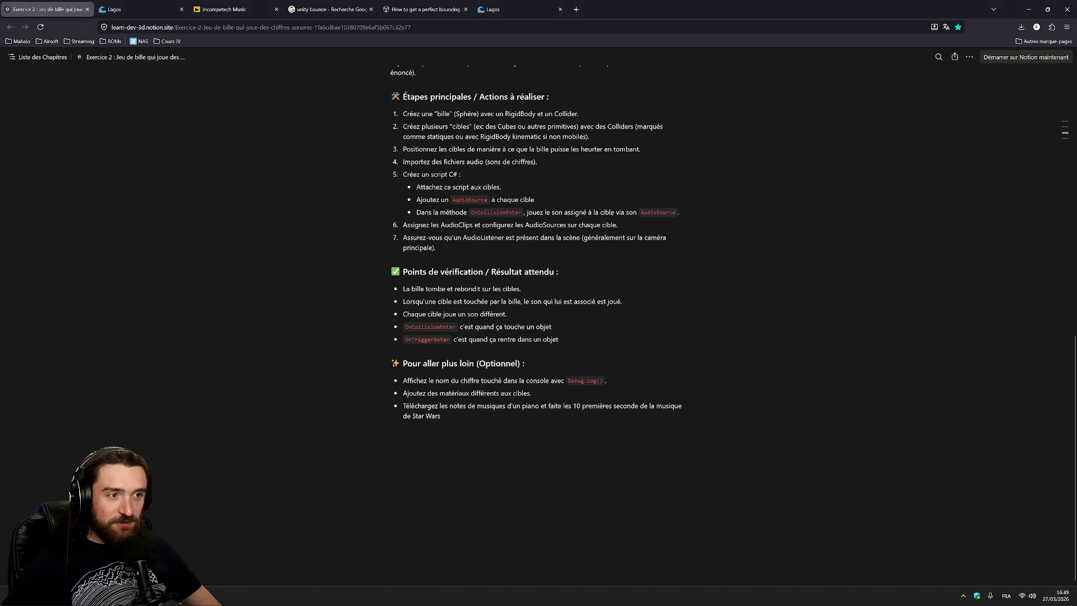
Step: Highlight the expected-result and hit-logging lines in Notion, then inspect the number-double Console logs in Unity
{"action": "mouse_move", "coordinate": [433, 301]}
{"action": "left_mouse_down"}
{"action": "mouse_move", "coordinate": [615, 301]}
{"action": "mouse_move", "coordinate": [507, 314]}
{"action": "mouse_move", "coordinate": [558, 339]}
{"action": "left_mouse_up"}
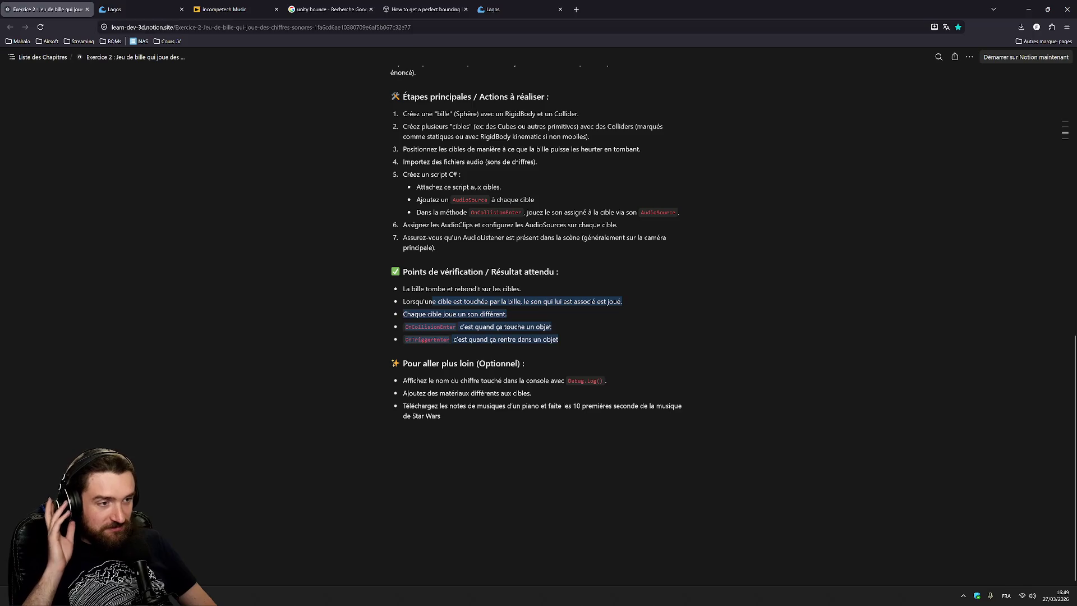
{"action": "left_click_drag", "start_coordinate": [422, 381], "coordinate": [566, 380]}
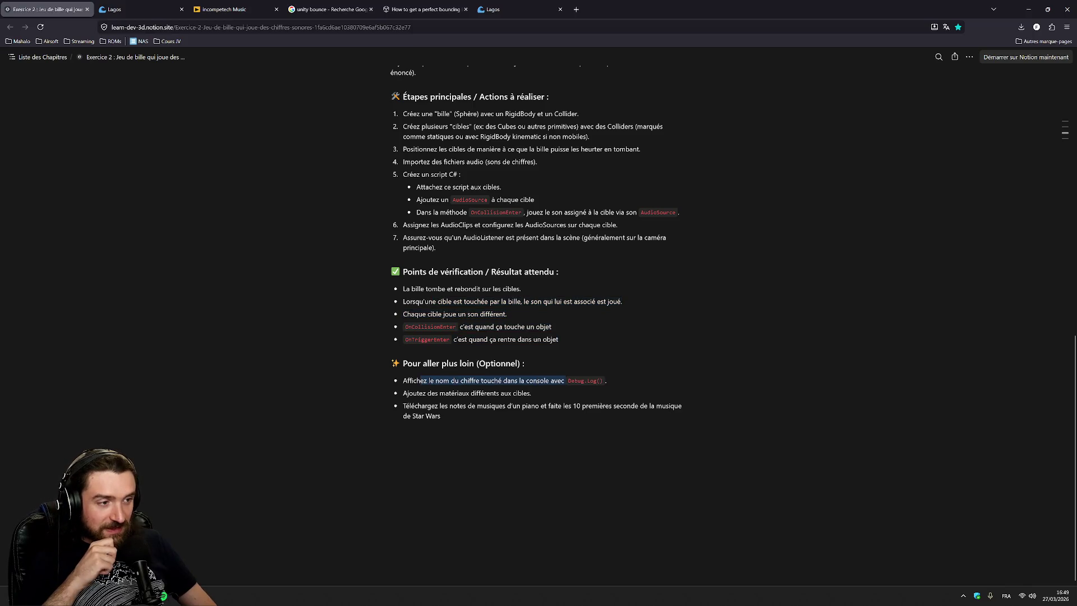
{"action": "key", "text": "alt+Tab"}
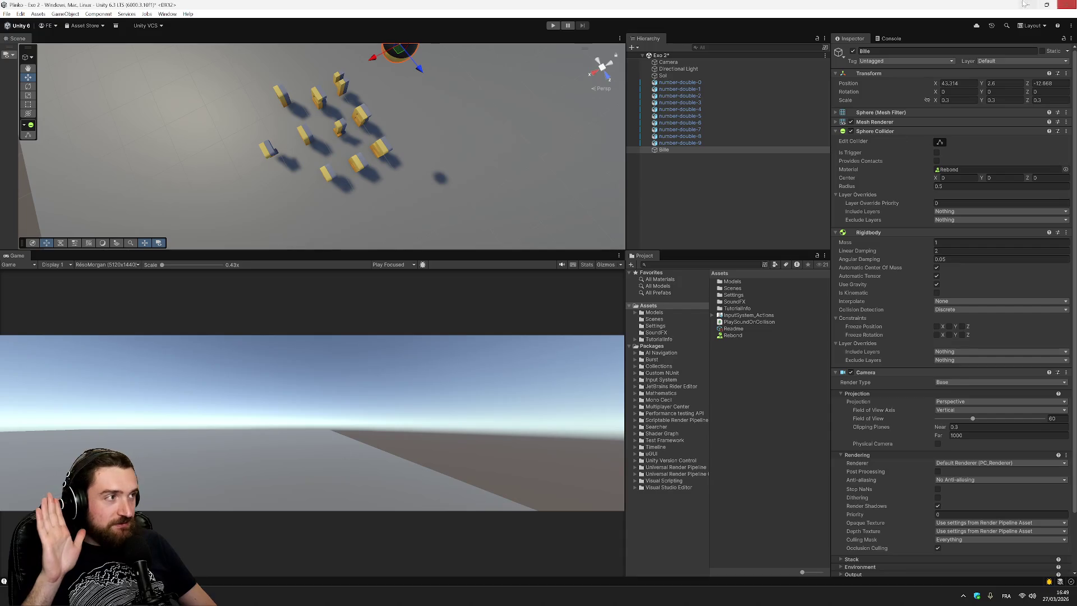
{"action": "left_click", "coordinate": [884, 38]}
{"action": "left_click", "coordinate": [927, 80]}
{"action": "left_click", "coordinate": [919, 56]}
{"action": "left_click", "coordinate": [931, 81]}
{"action": "left_click", "coordinate": [921, 57]}
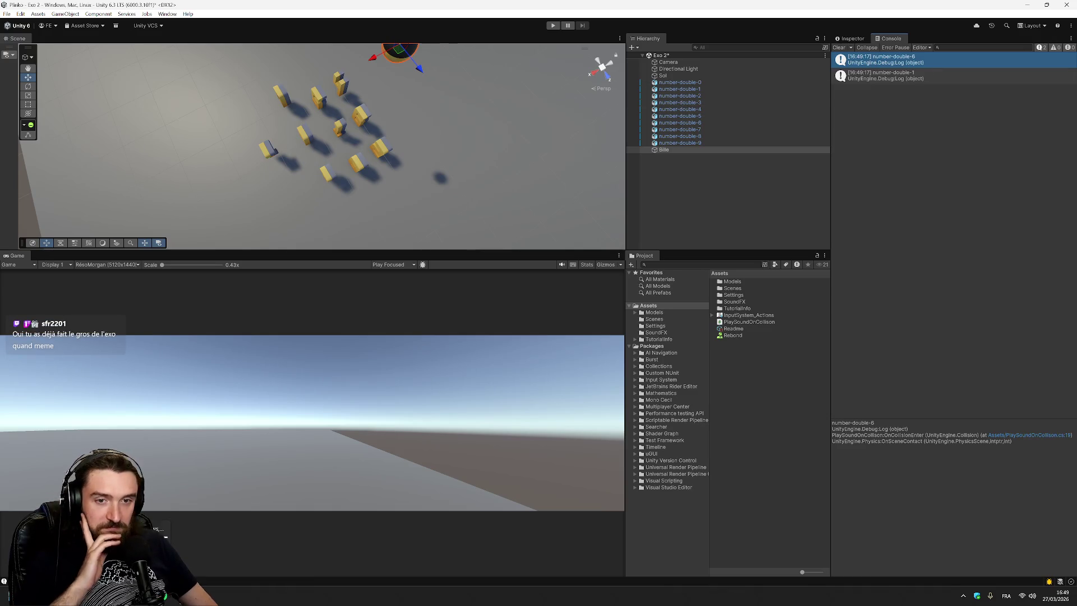
Step: Review the target-materials step and Star Wars piano bonus in Notion, then deselect Bille in Unity
{"action": "key", "text": "alt+Tab"}
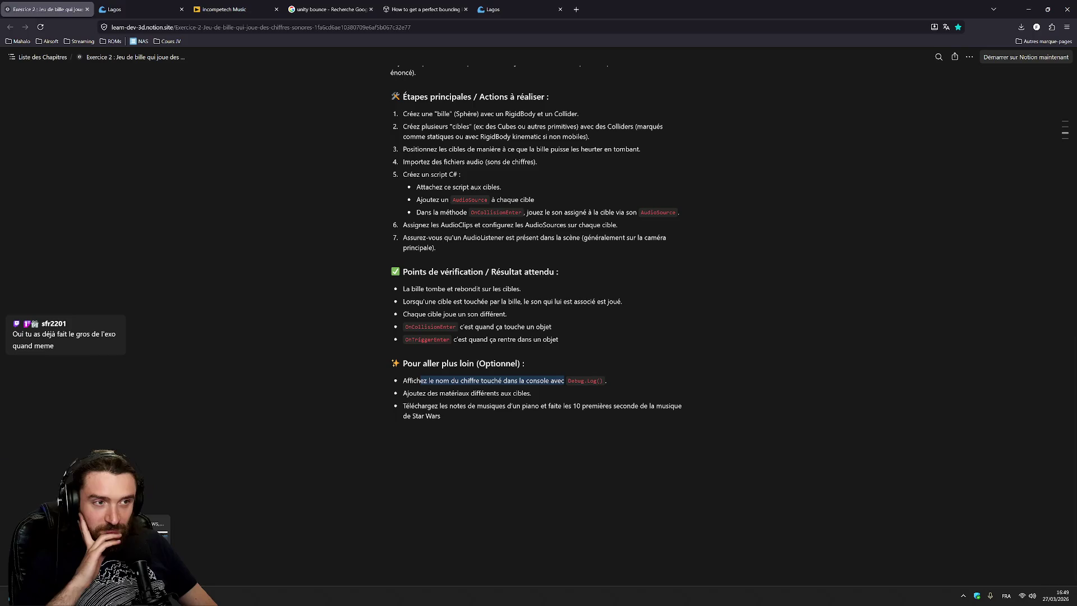
{"action": "left_click_drag", "start_coordinate": [403, 393], "coordinate": [532, 392]}
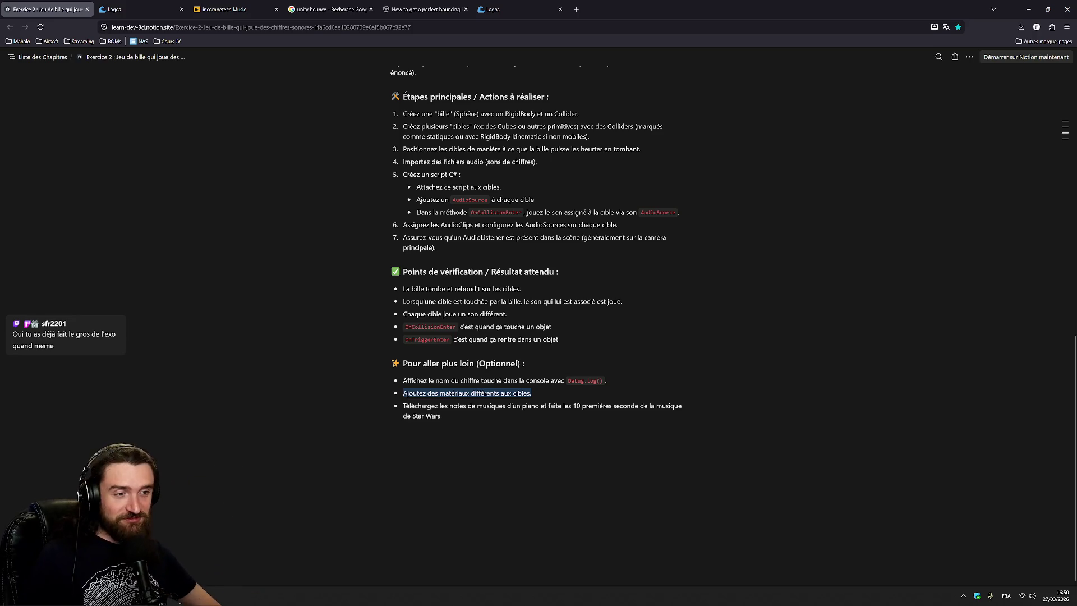
{"action": "key", "text": "Escape"}
{"action": "triple_click", "coordinate": [542, 406]}
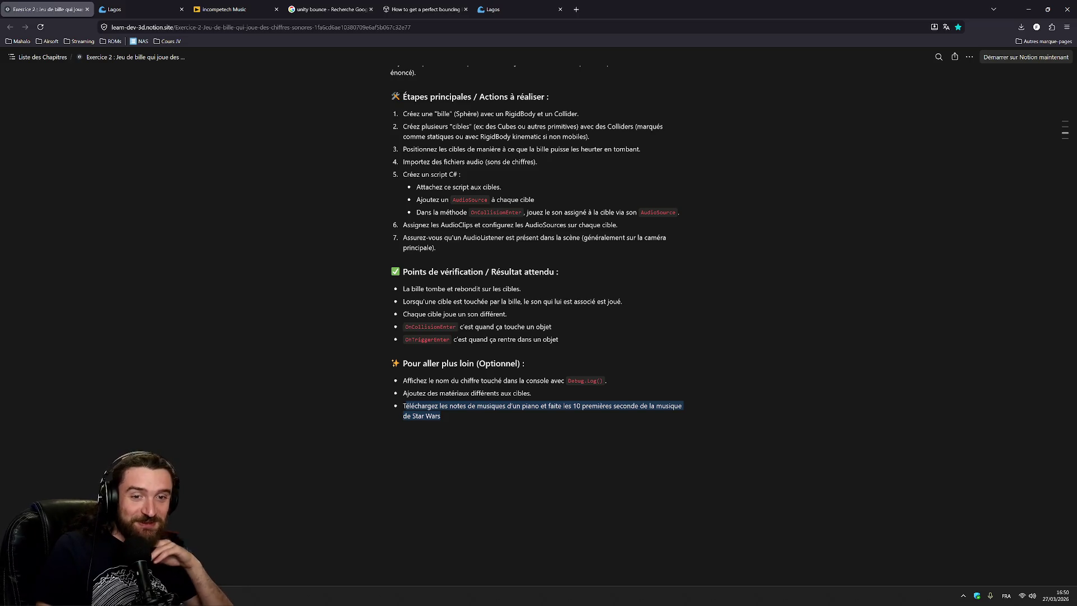
{"action": "scroll", "coordinate": [539, 337], "scroll_direction": "down", "scroll_amount": 2}
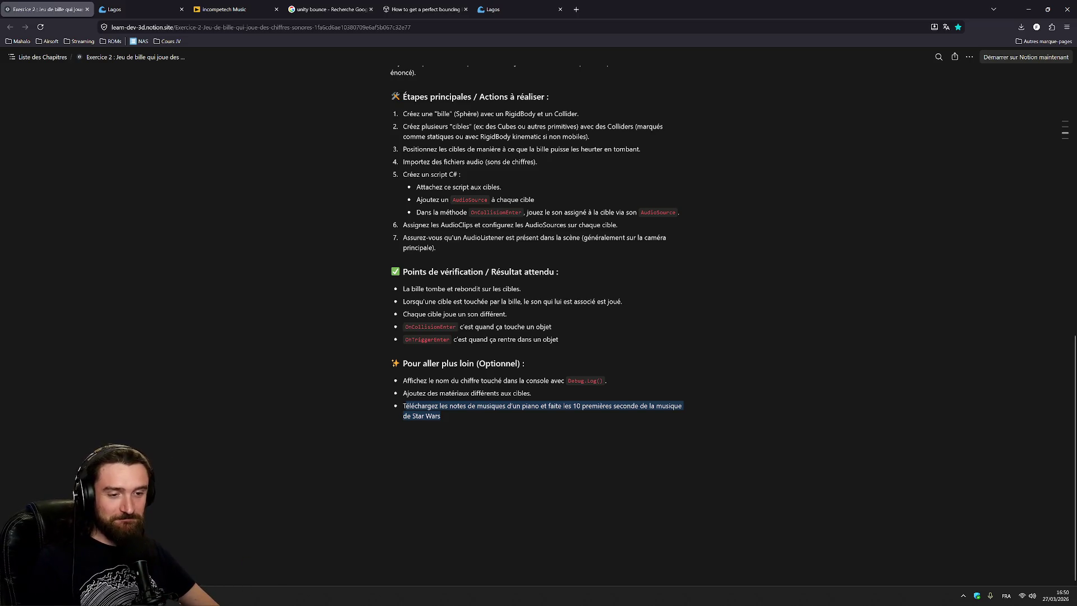
{"action": "key", "text": "alt+Tab"}
{"action": "left_click", "coordinate": [677, 190]}
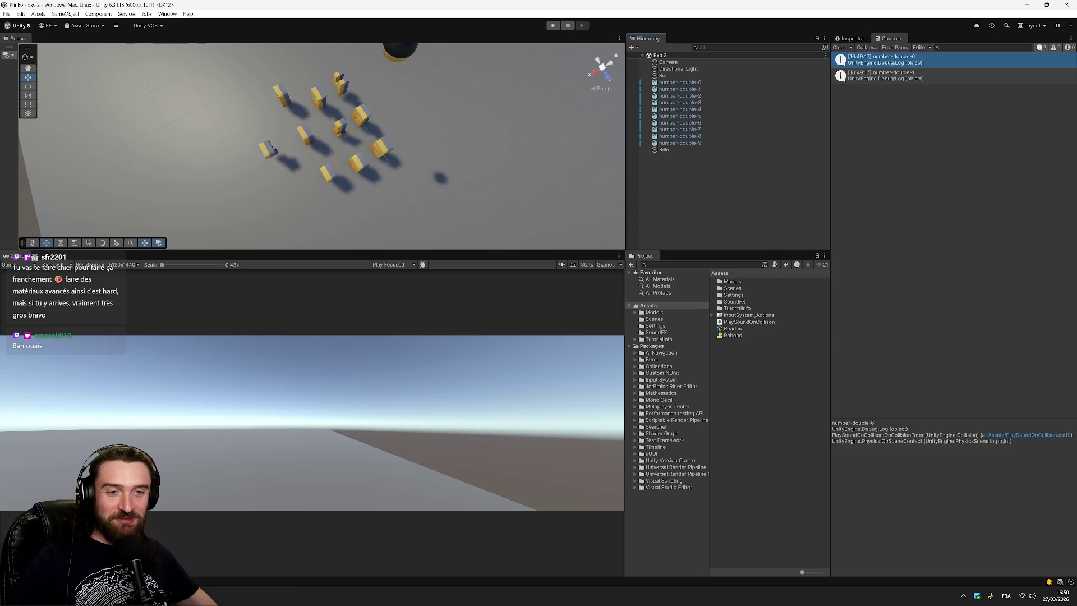
Step: Create a new physics material named Colle in the Assets folder
{"action": "left_click", "coordinate": [739, 336]}
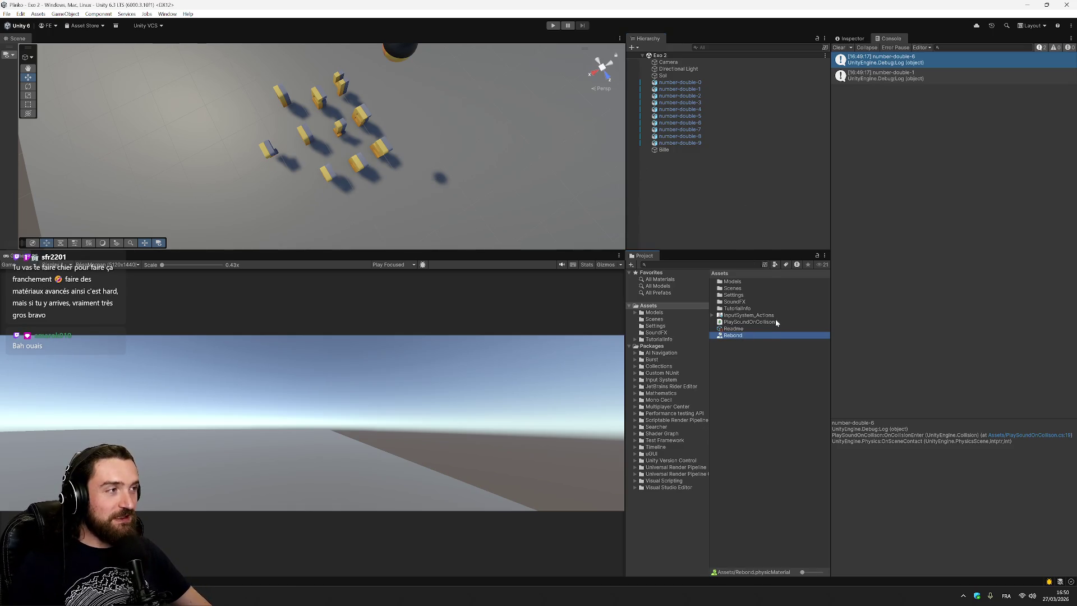
{"action": "left_click", "coordinate": [677, 150]}
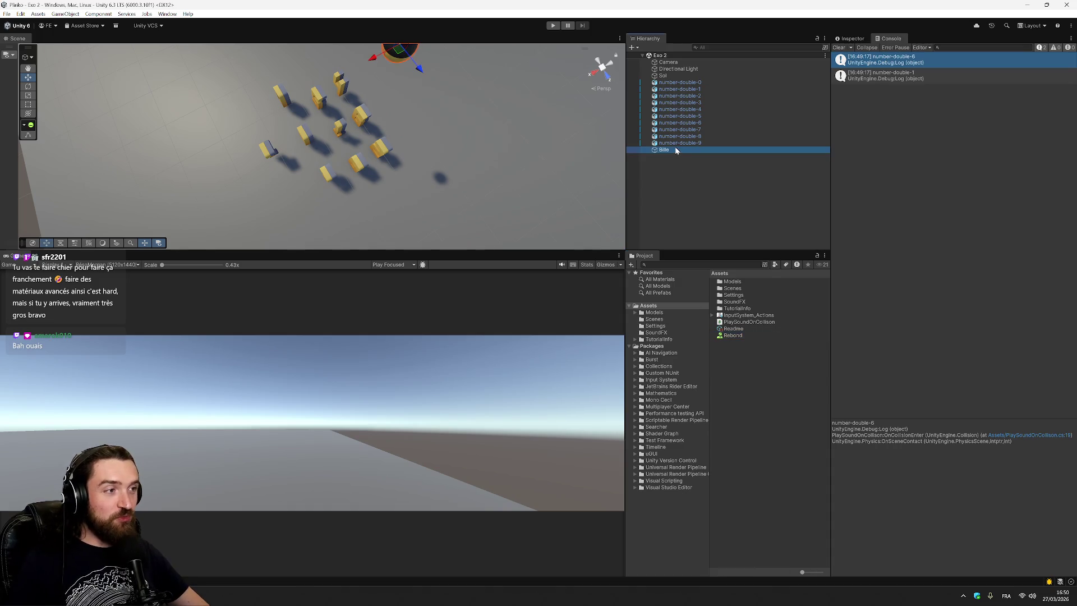
{"action": "left_click", "coordinate": [734, 336]}
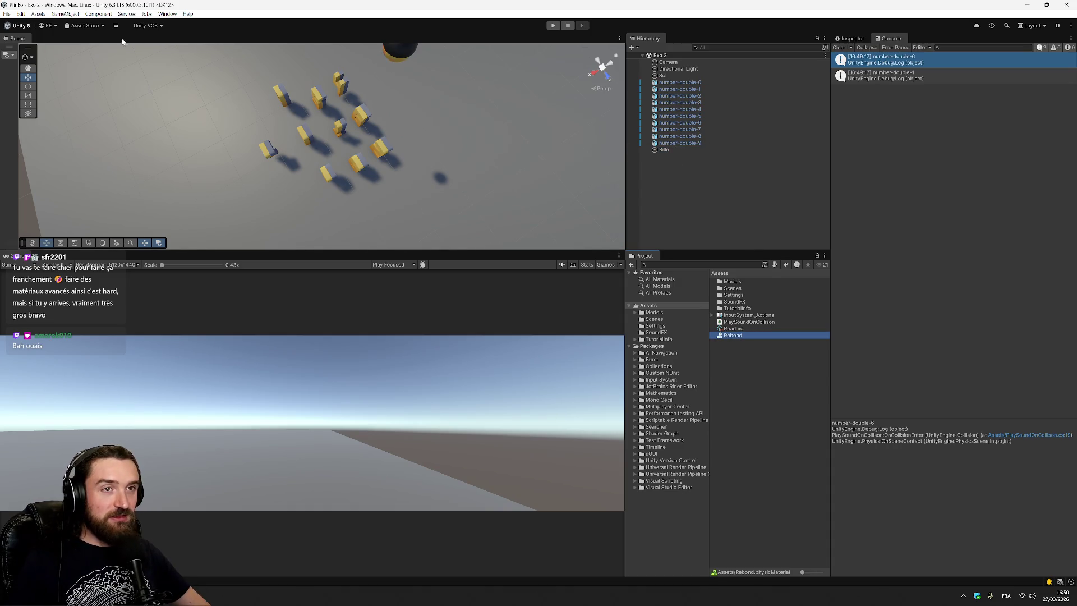
{"action": "right_click", "coordinate": [750, 382]}
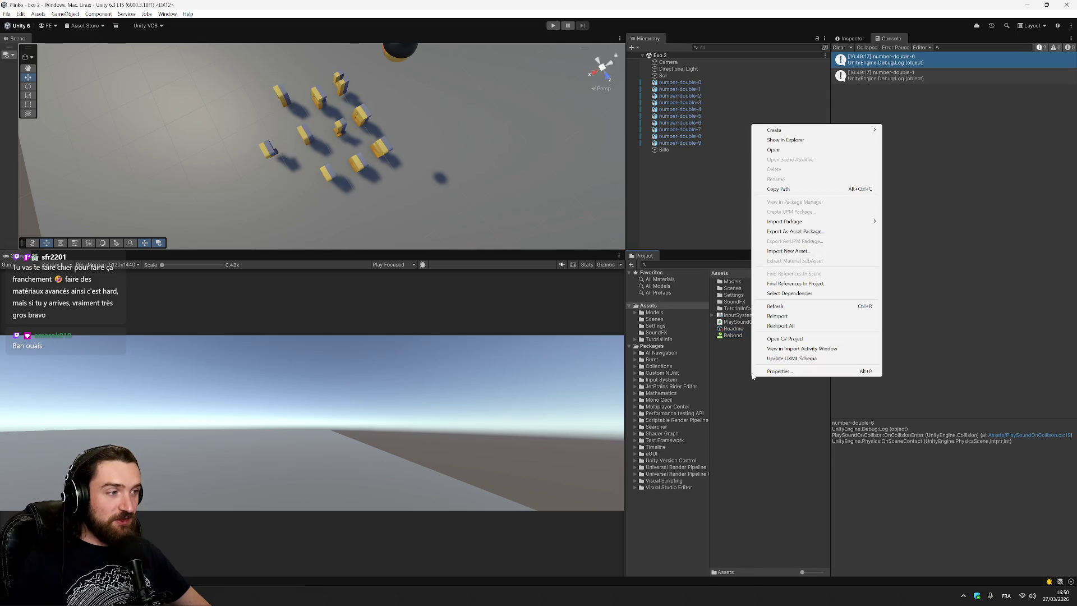
{"action": "mouse_move", "coordinate": [813, 132]}
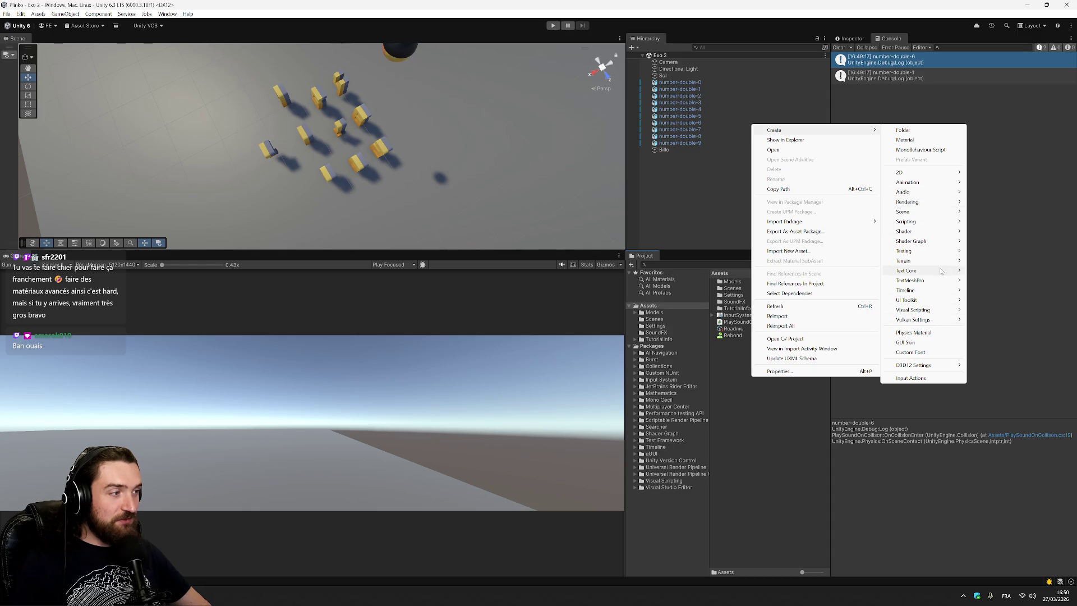
{"action": "left_click", "coordinate": [925, 332]}
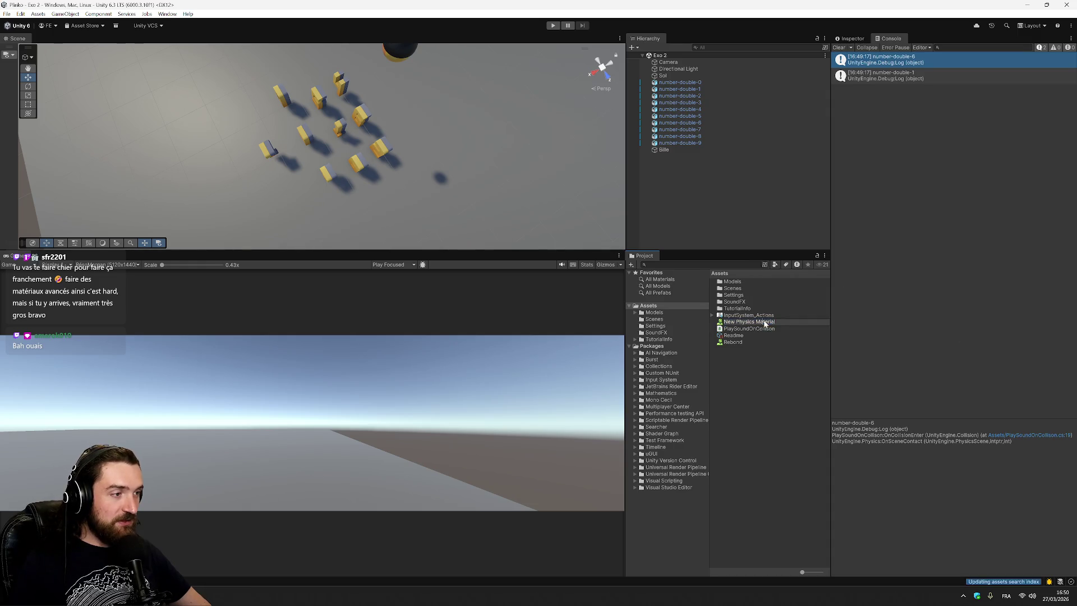
{"action": "type", "text": "Colle"}
{"action": "key", "text": "Return"}
Step: Set Colle to Dynamic and Static Friction 1, Bounciness 0, and assign it to number-double-6's collider
{"action": "left_click", "coordinate": [851, 38]}
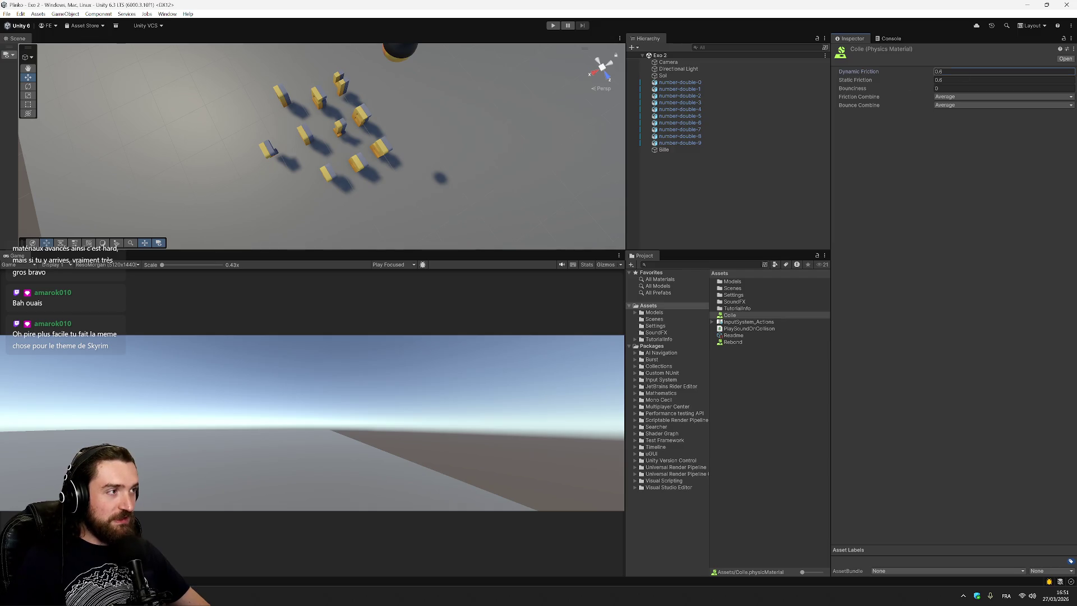
{"action": "type", "text": "1"}
{"action": "left_click", "coordinate": [954, 80]}
{"action": "left_click", "coordinate": [953, 88]}
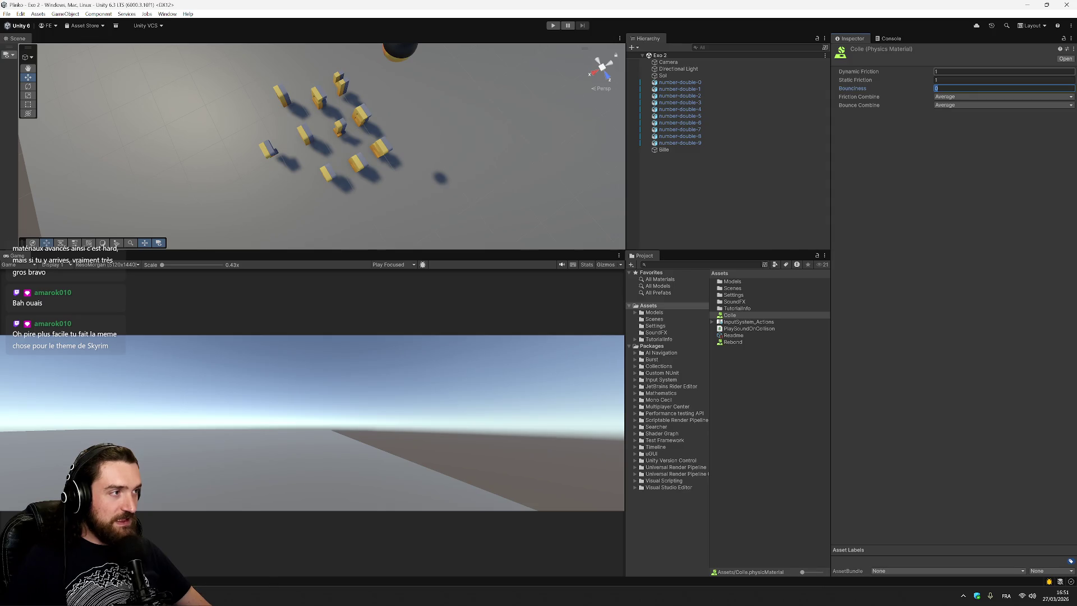
{"action": "left_click", "coordinate": [976, 178]}
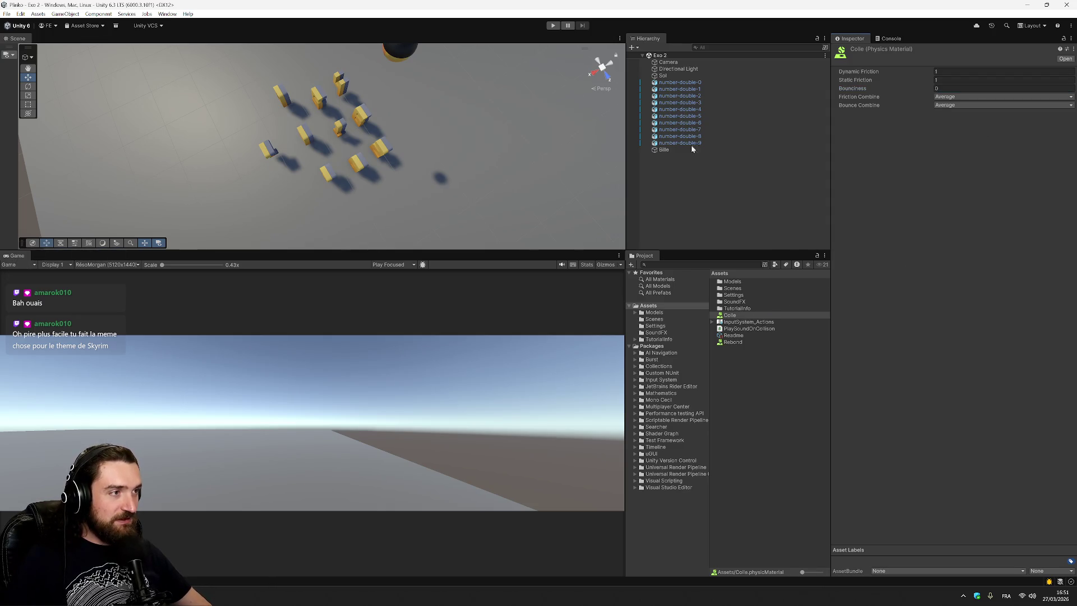
{"action": "mouse_move", "coordinate": [748, 319]}
{"action": "left_mouse_down"}
{"action": "mouse_move", "coordinate": [709, 100]}
{"action": "mouse_move", "coordinate": [694, 123]}
{"action": "left_mouse_up"}
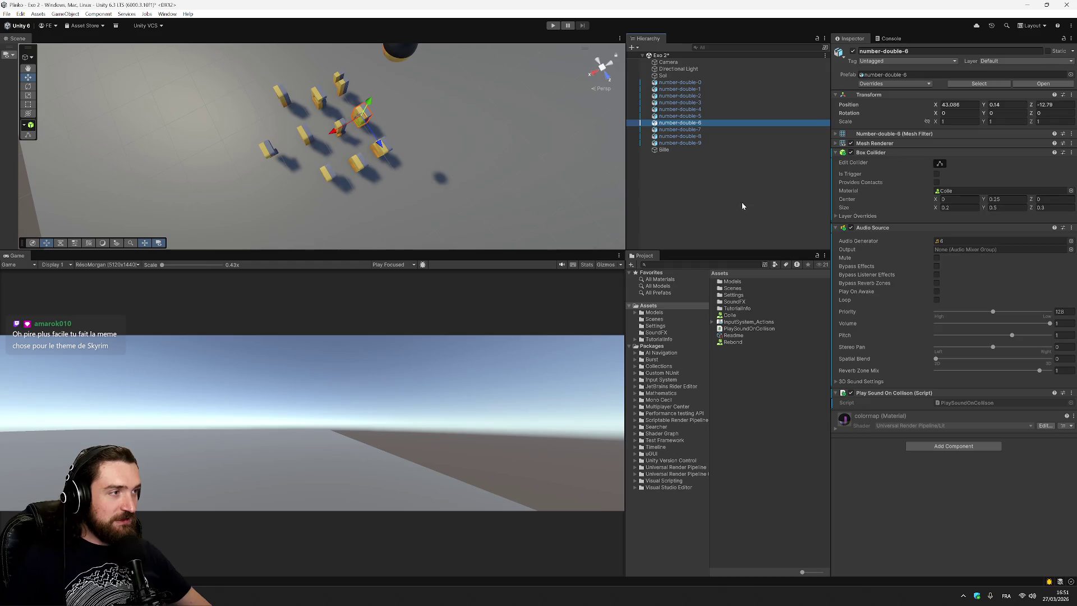
{"action": "left_click", "coordinate": [552, 26]}
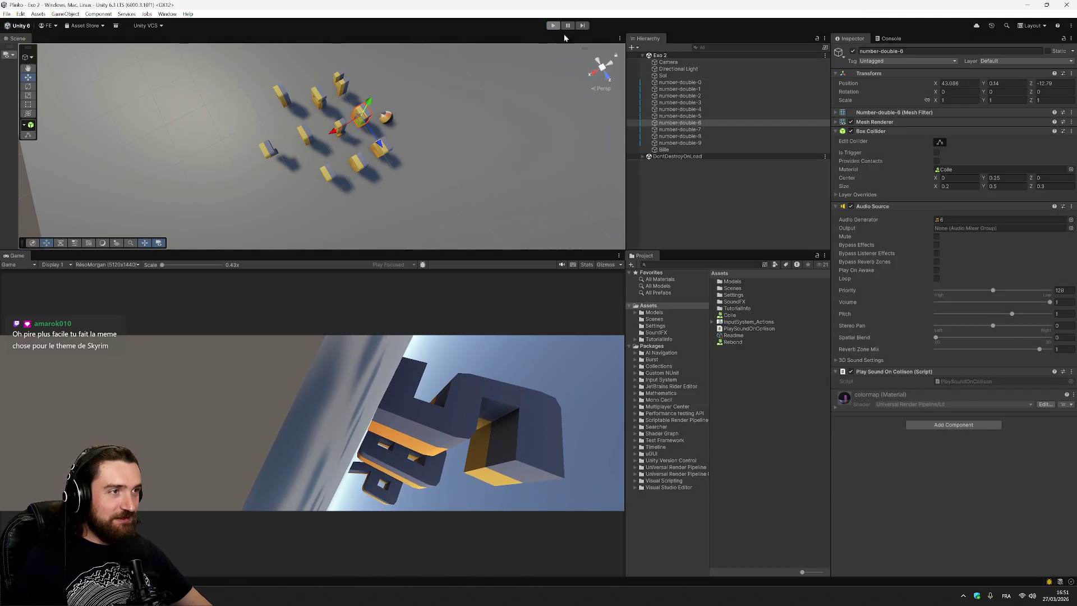
{"action": "key", "text": "ctrl+p"}
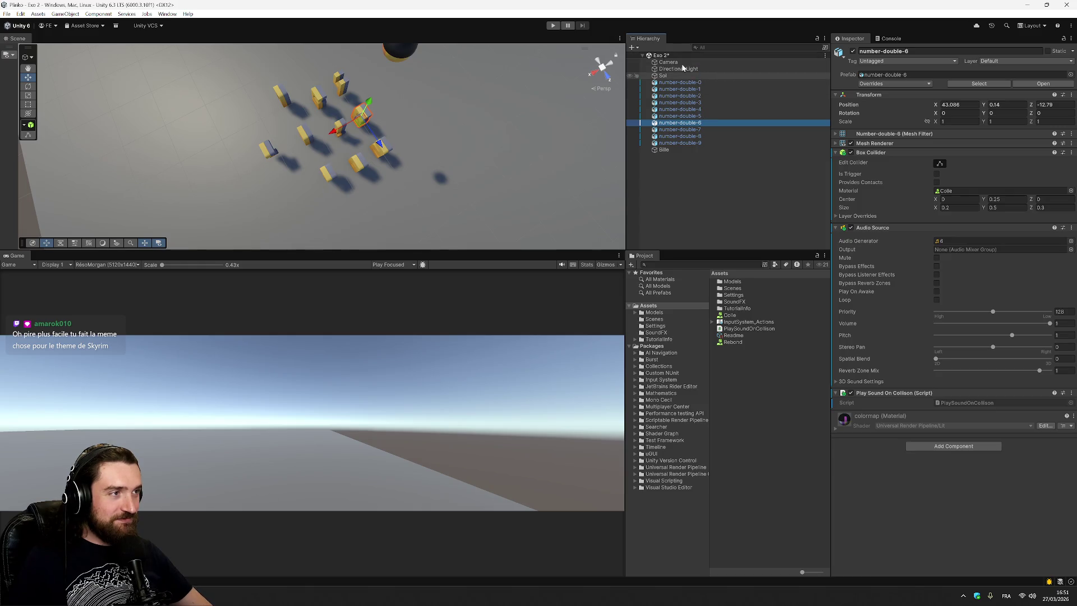
{"action": "left_click", "coordinate": [557, 28]}
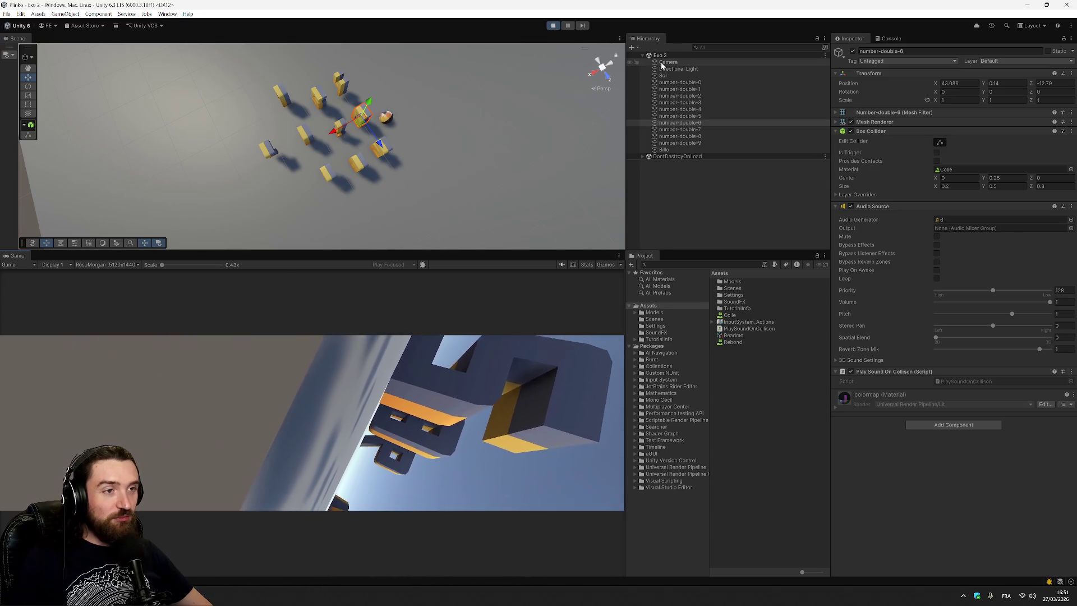
{"action": "left_click", "coordinate": [553, 25]}
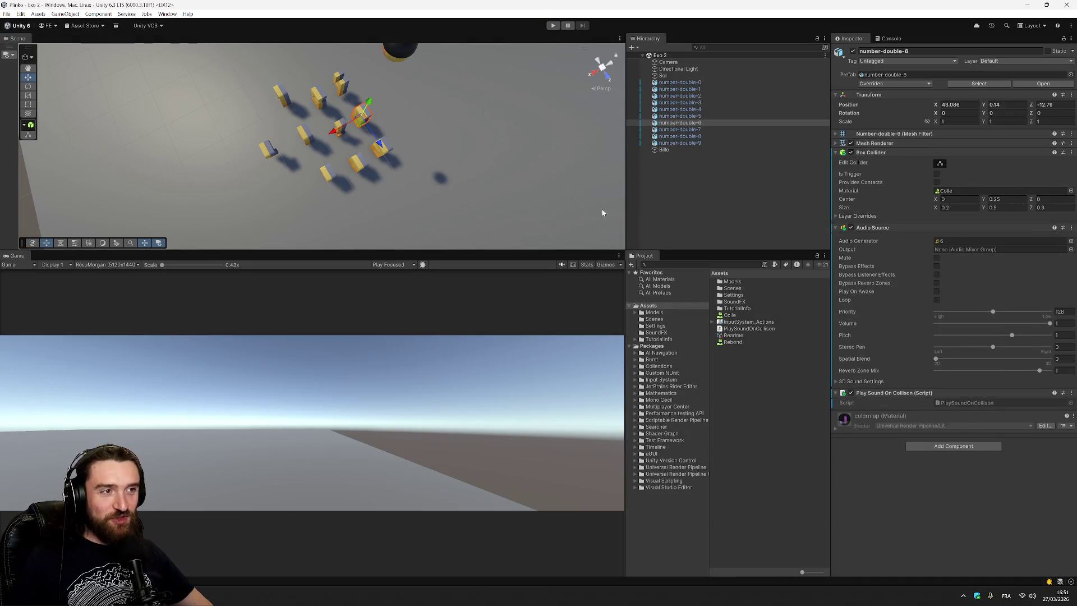
{"action": "left_click", "coordinate": [680, 200]}
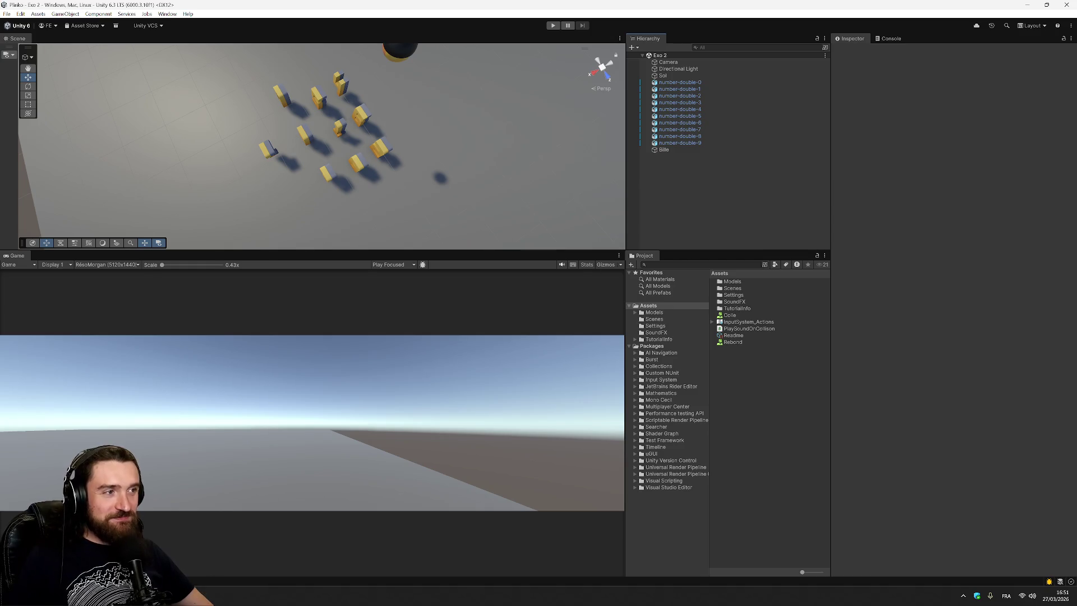
{"action": "key", "text": "alt+Tab"}
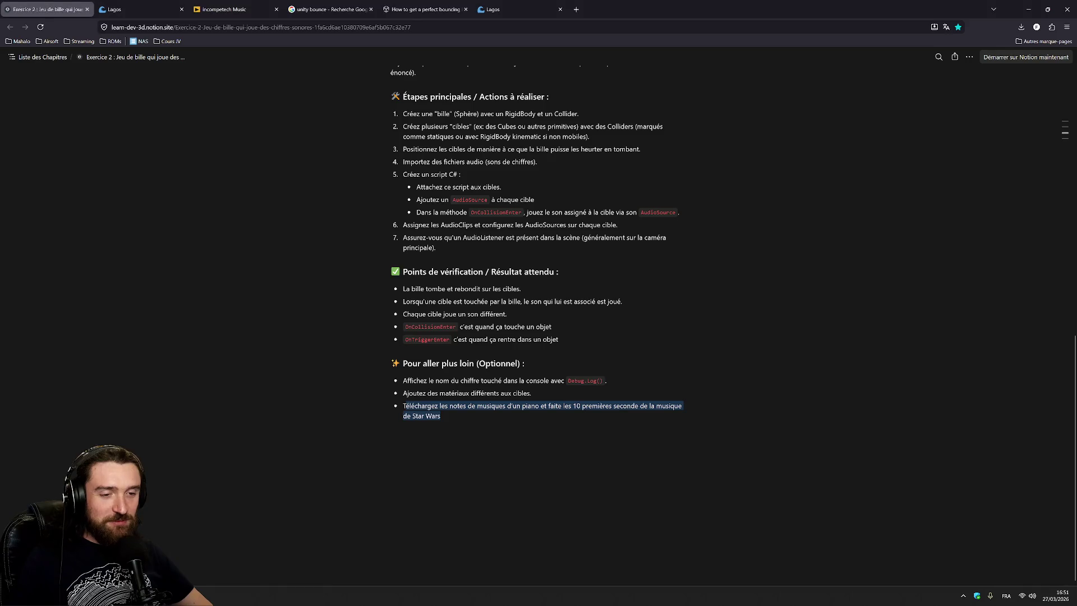
Step: Open the 'Exercice 3 : Forêt de sapins de noël' page from the Cours JV bookmarks and read it
{"action": "left_click", "coordinate": [167, 41]}
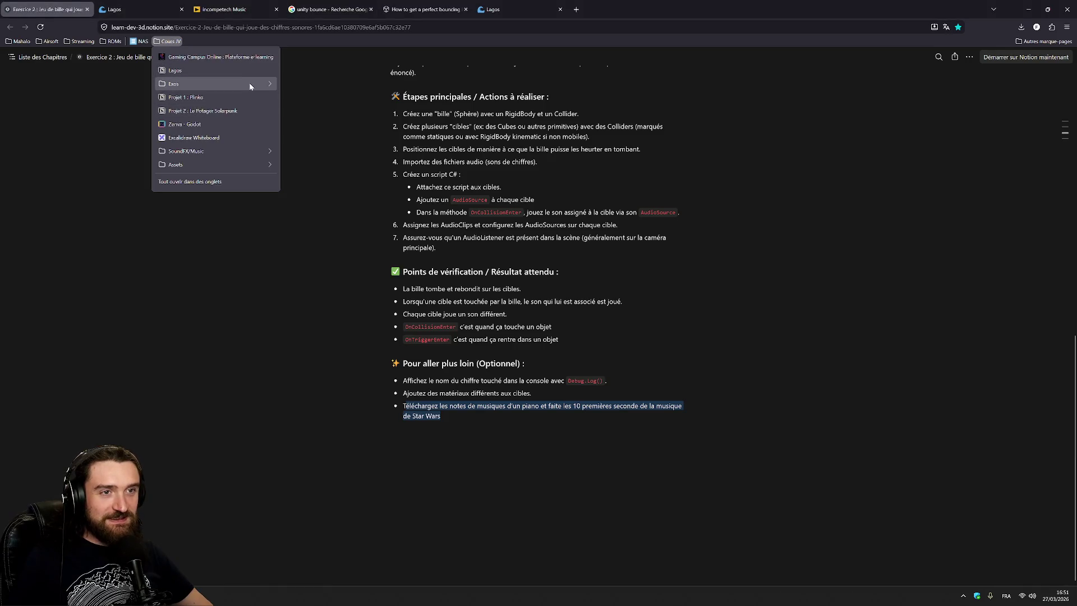
{"action": "mouse_move", "coordinate": [219, 83]}
{"action": "left_click", "coordinate": [331, 124]}
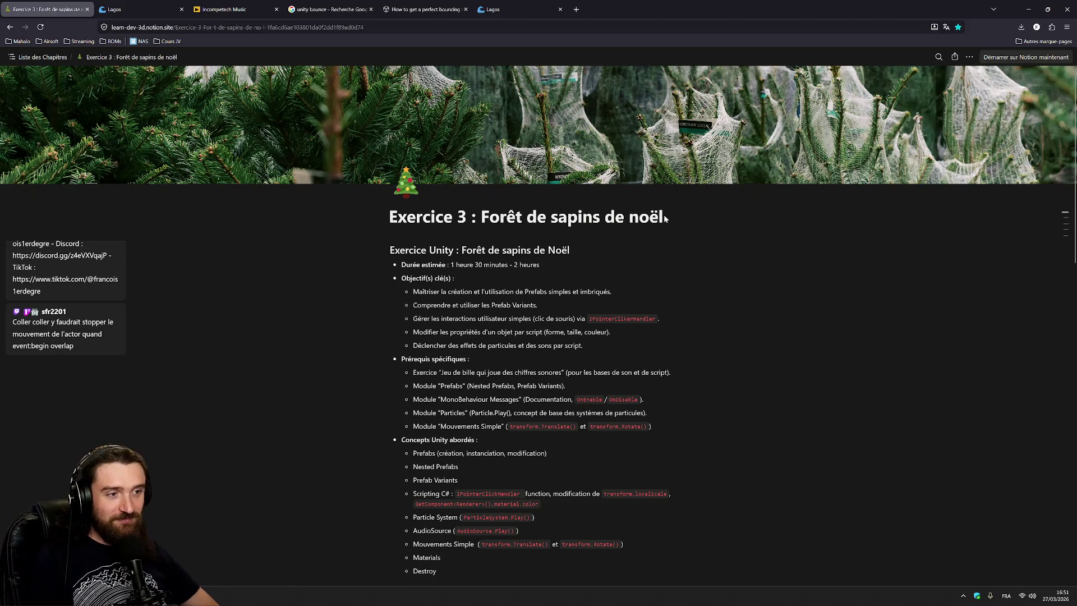
{"action": "scroll", "coordinate": [665, 219], "scroll_direction": "down", "scroll_amount": 2}
{"action": "left_click_drag", "start_coordinate": [425, 184], "coordinate": [612, 184]}
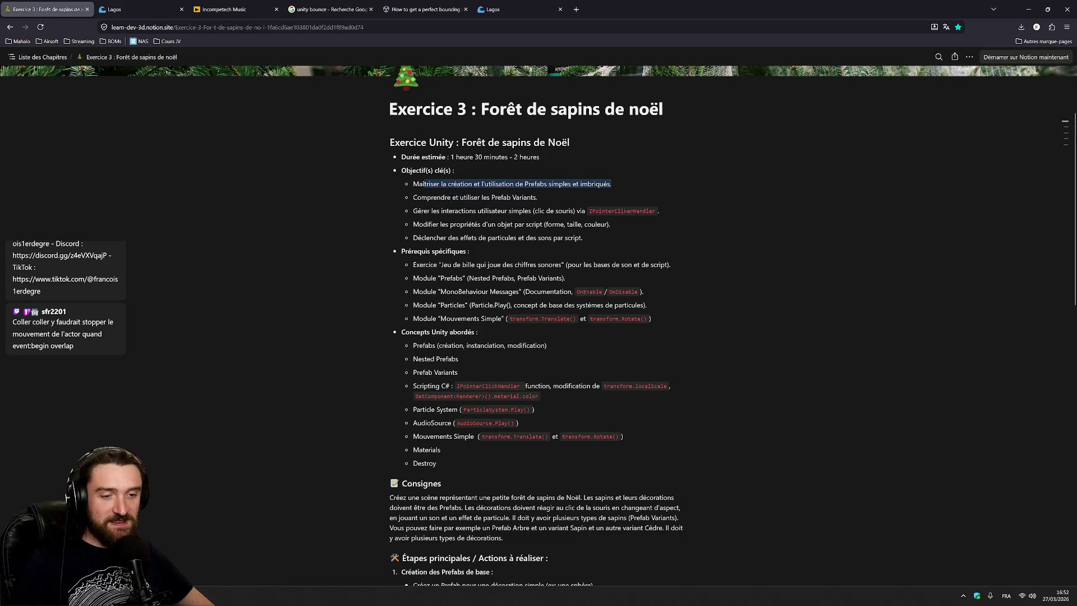
Step: Back in Unity, select number-double-4 and expand the Models folder and its subfolders
{"action": "key", "text": "alt+Tab"}
{"action": "left_click", "coordinate": [678, 136]}
{"action": "key", "text": "Up"}
{"action": "key", "text": "Up"}
{"action": "key", "text": "Up"}
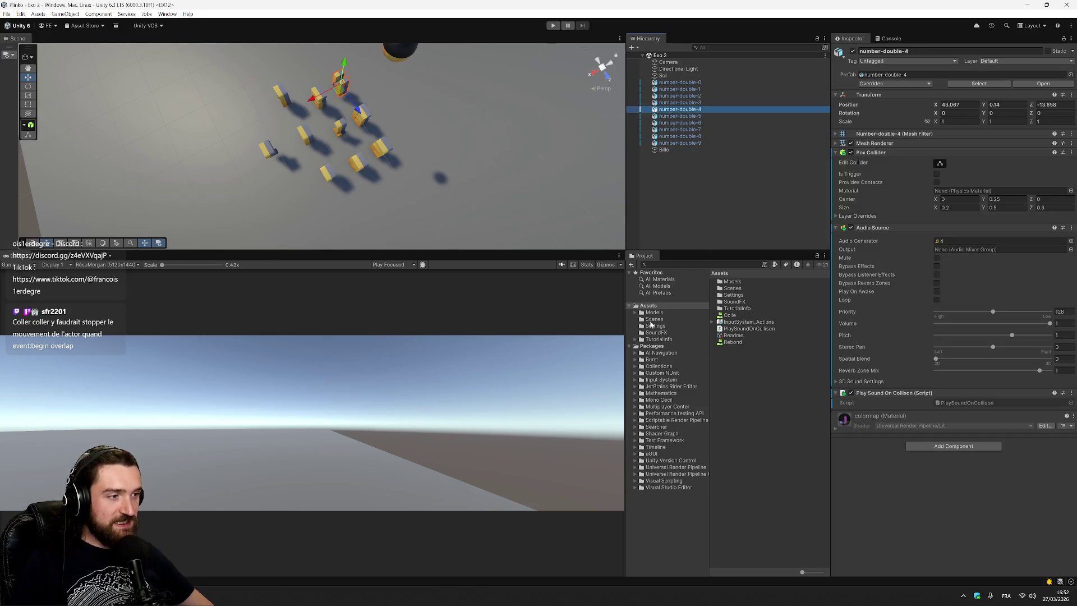
{"action": "left_click", "coordinate": [701, 314]}
{"action": "left_click", "coordinate": [636, 312], "text": "alt"}
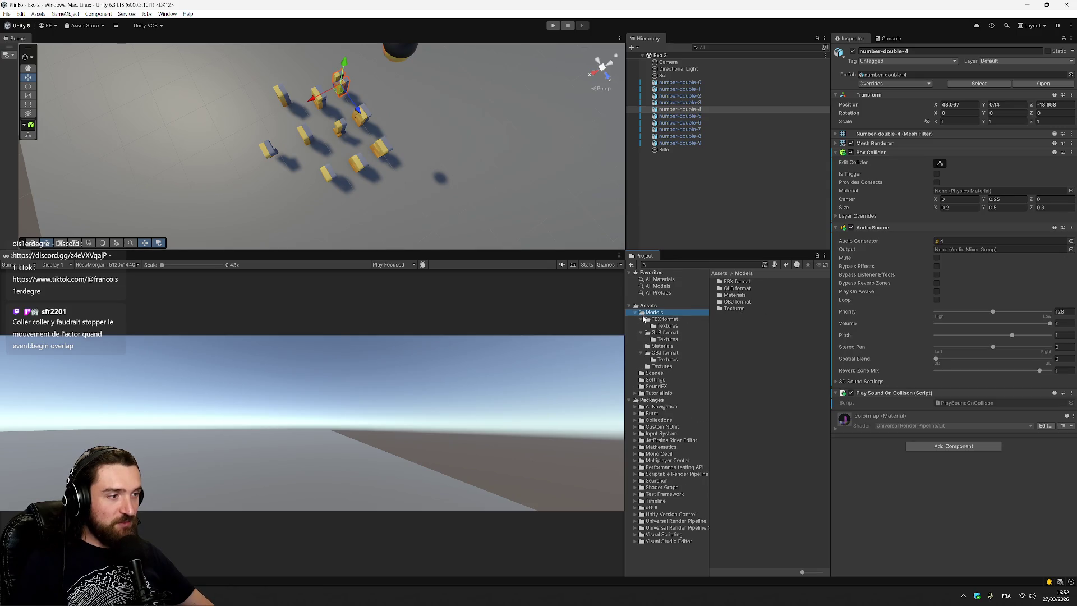
Step: Open the FBX format folder and inspect number-7, number-double-1, number-double-0, number-5 and number-4 models
{"action": "left_click", "coordinate": [653, 322]}
{"action": "scroll", "coordinate": [772, 331], "scroll_direction": "down", "scroll_amount": 5}
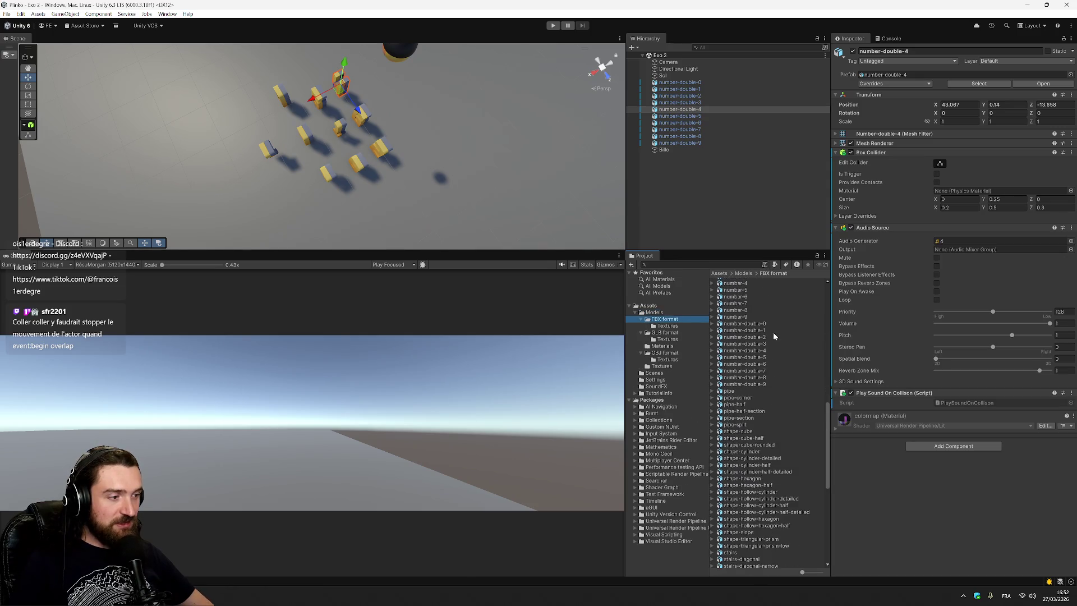
{"action": "left_click", "coordinate": [740, 305]}
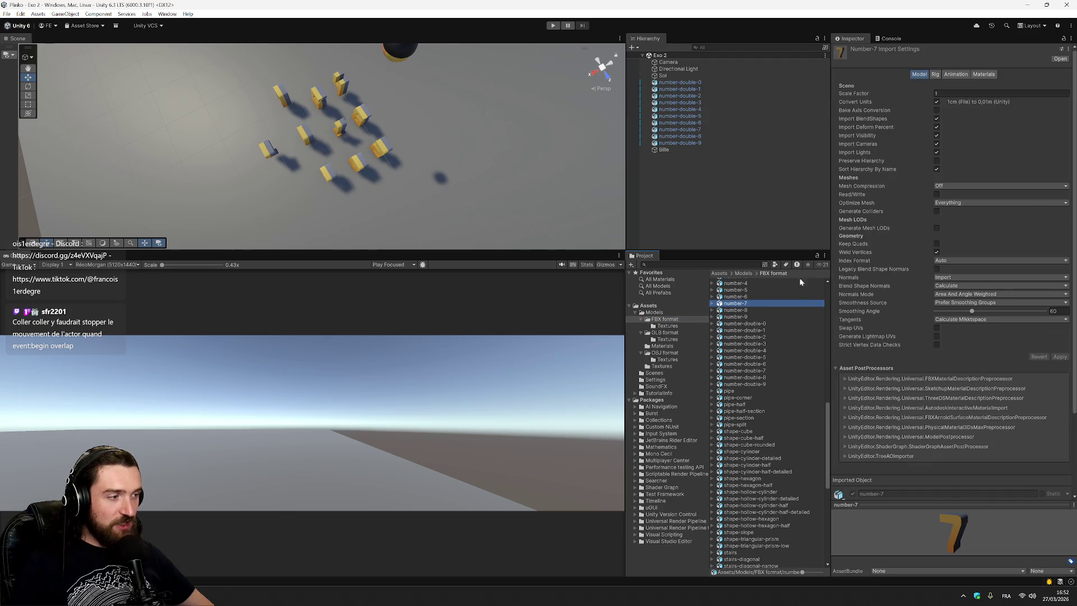
{"action": "left_click", "coordinate": [747, 330]}
{"action": "left_click", "coordinate": [745, 324]}
{"action": "left_click", "coordinate": [740, 291]}
{"action": "left_click", "coordinate": [752, 284]}
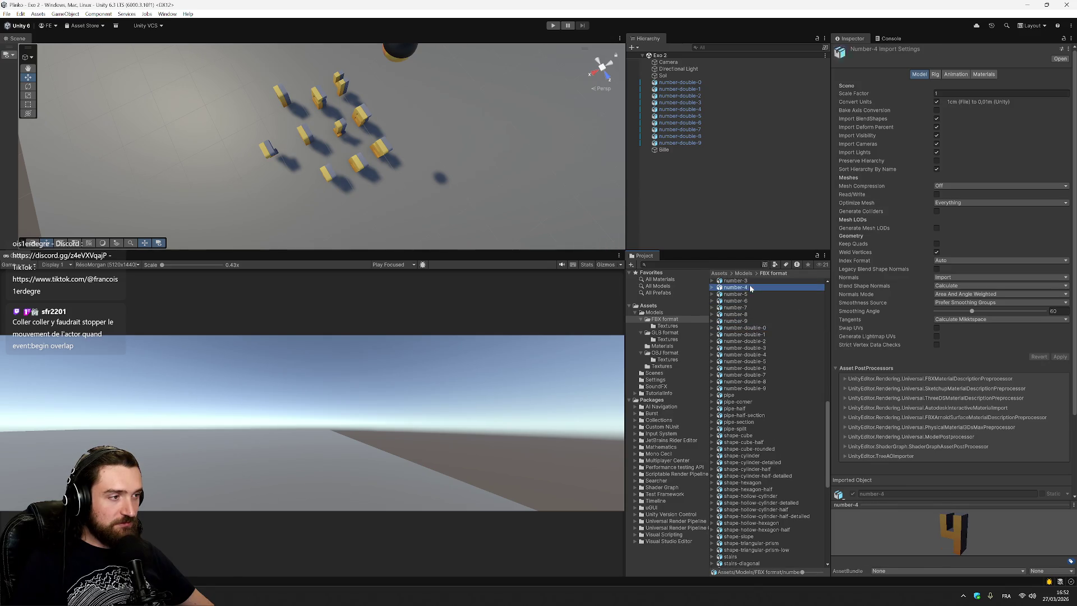
{"action": "scroll", "coordinate": [767, 318], "scroll_direction": "up", "scroll_amount": 5}
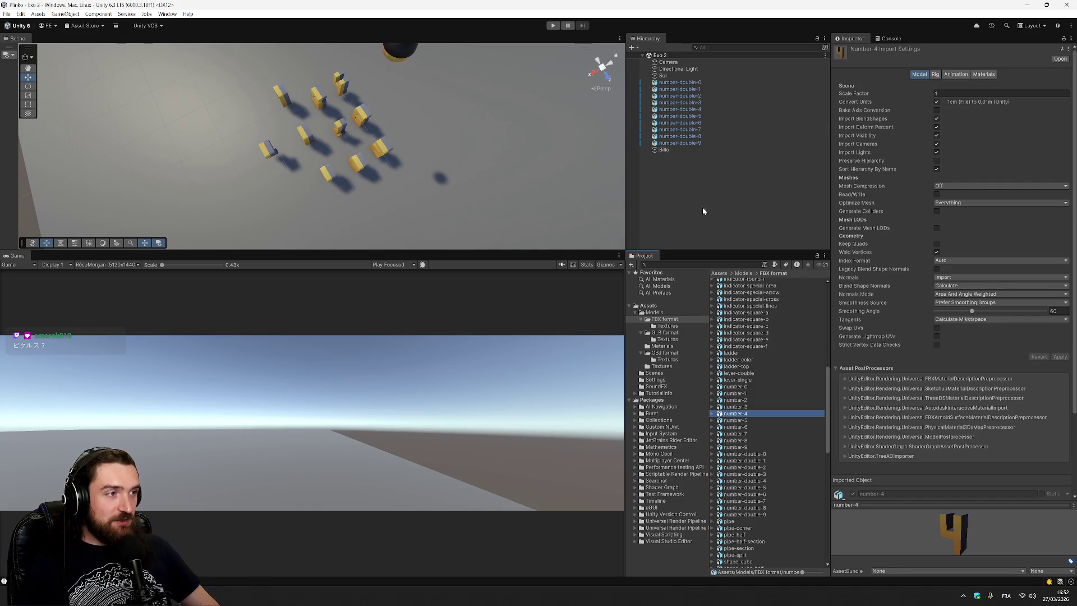
{"action": "left_click", "coordinate": [696, 150]}
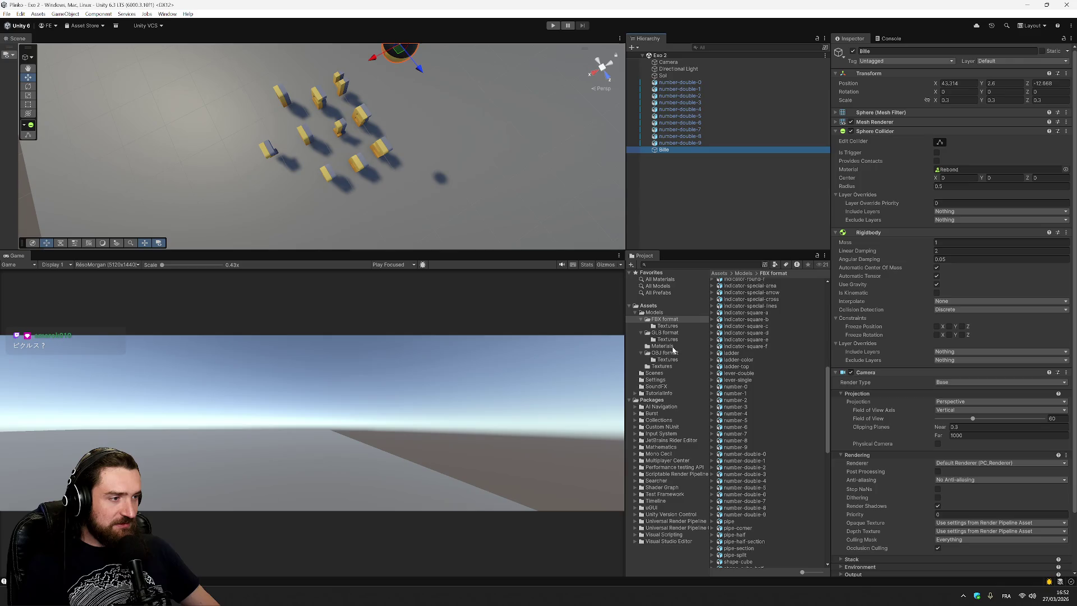
Step: Set Bille's Sphere Collider material to None and save the scene
{"action": "left_click", "coordinate": [649, 306]}
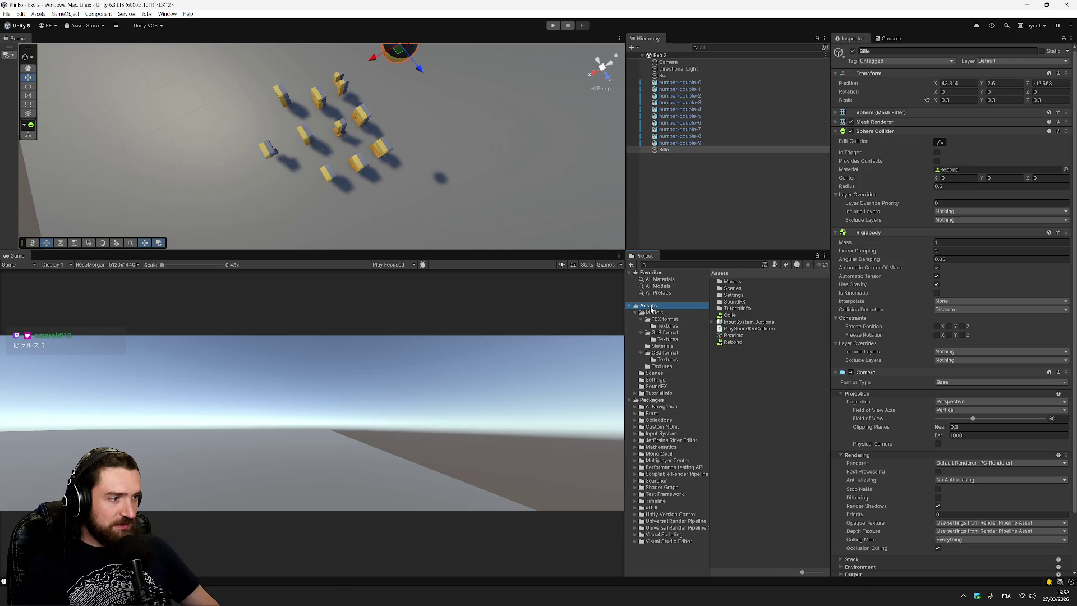
{"action": "left_click", "coordinate": [746, 316]}
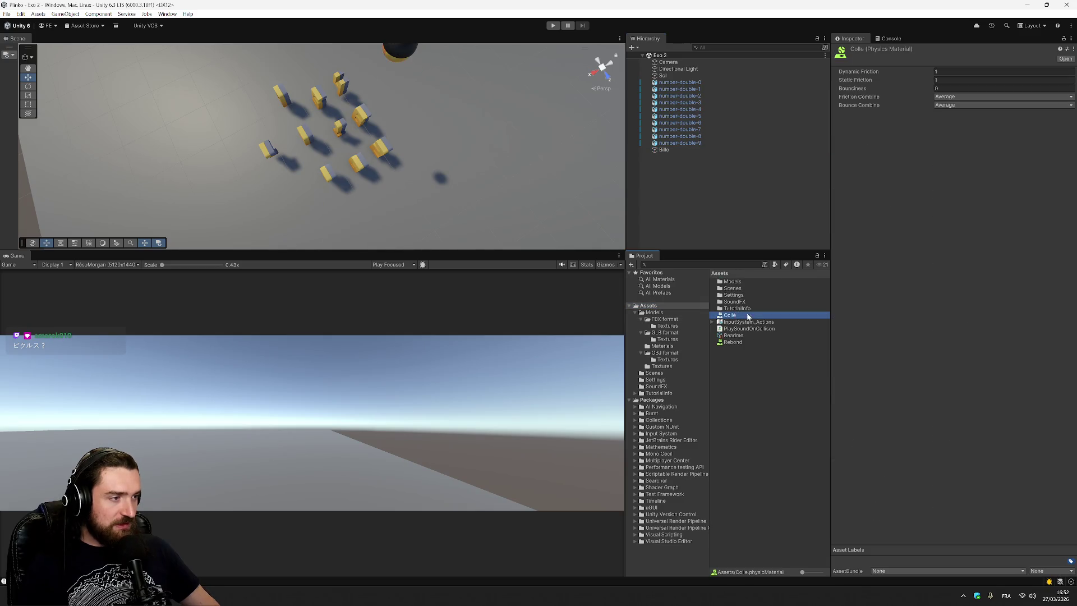
{"action": "left_click", "coordinate": [673, 149]}
{"action": "left_click", "coordinate": [988, 169]}
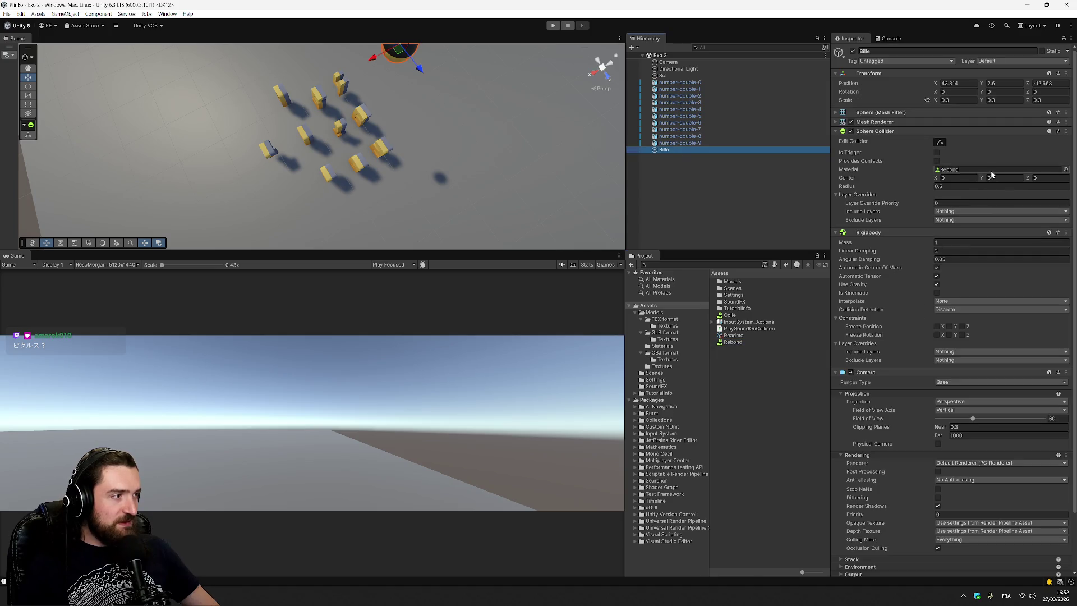
{"action": "left_click", "coordinate": [1066, 170]}
{"action": "left_click", "coordinate": [1016, 211]}
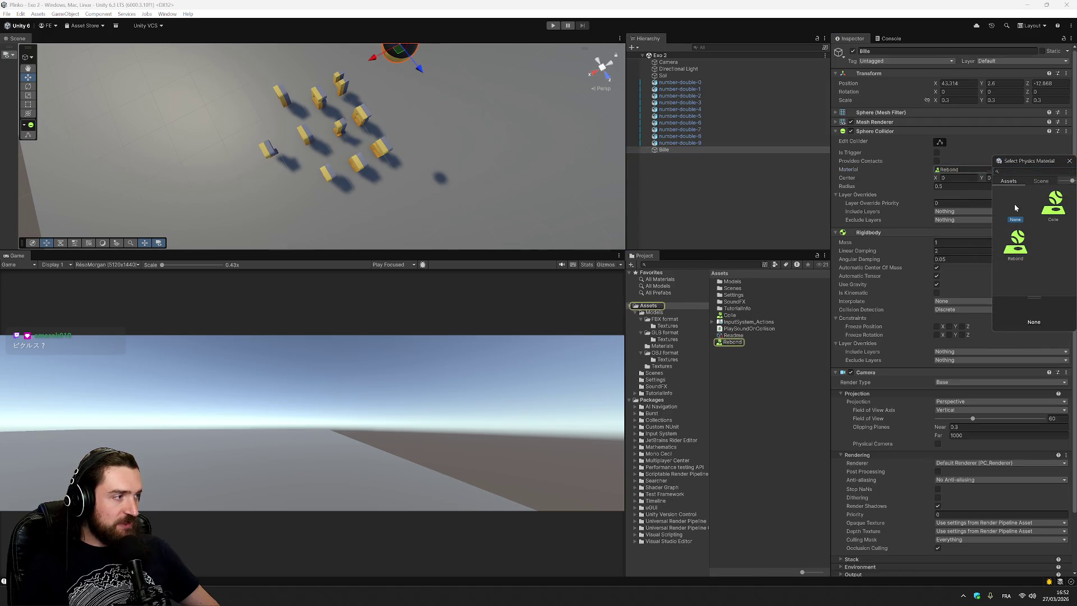
{"action": "left_click", "coordinate": [975, 150]}
{"action": "key", "text": "ctrl+s"}
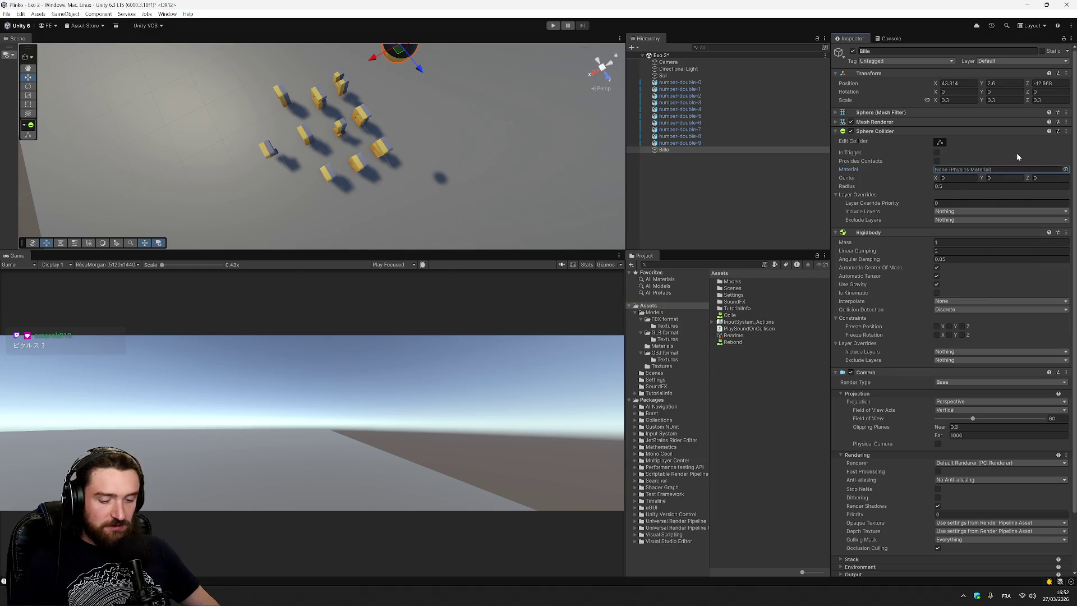
Step: Assign Rebond to number-double-1's Box Collider and start a play test
{"action": "left_click", "coordinate": [698, 89]}
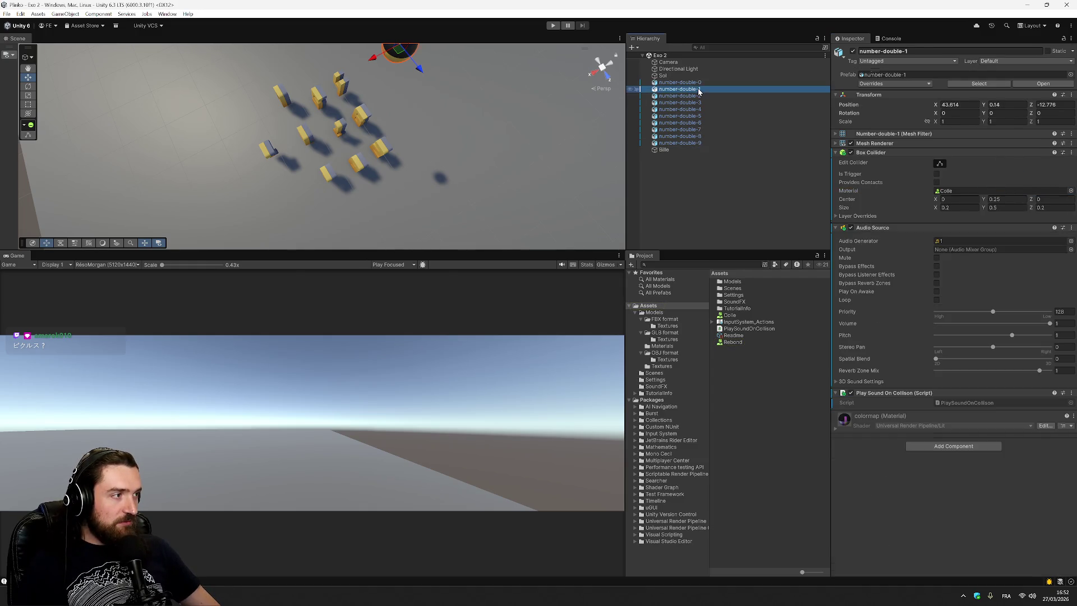
{"action": "key", "text": "Down"}
{"action": "key", "text": "Down"}
{"action": "key", "text": "Down"}
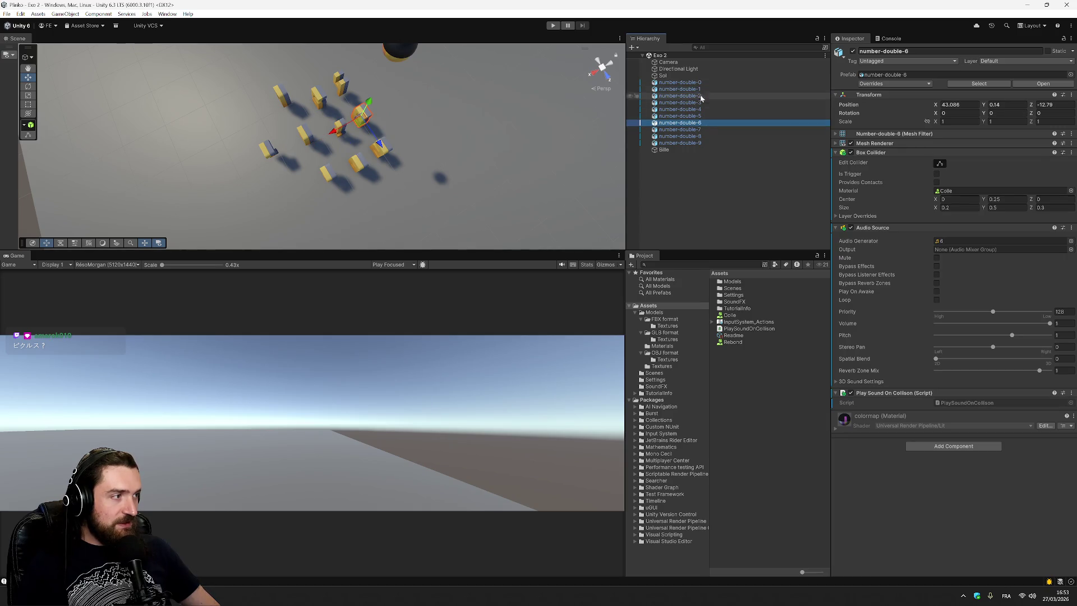
{"action": "left_click", "coordinate": [696, 89]}
{"action": "left_click_drag", "start_coordinate": [736, 343], "coordinate": [694, 84]}
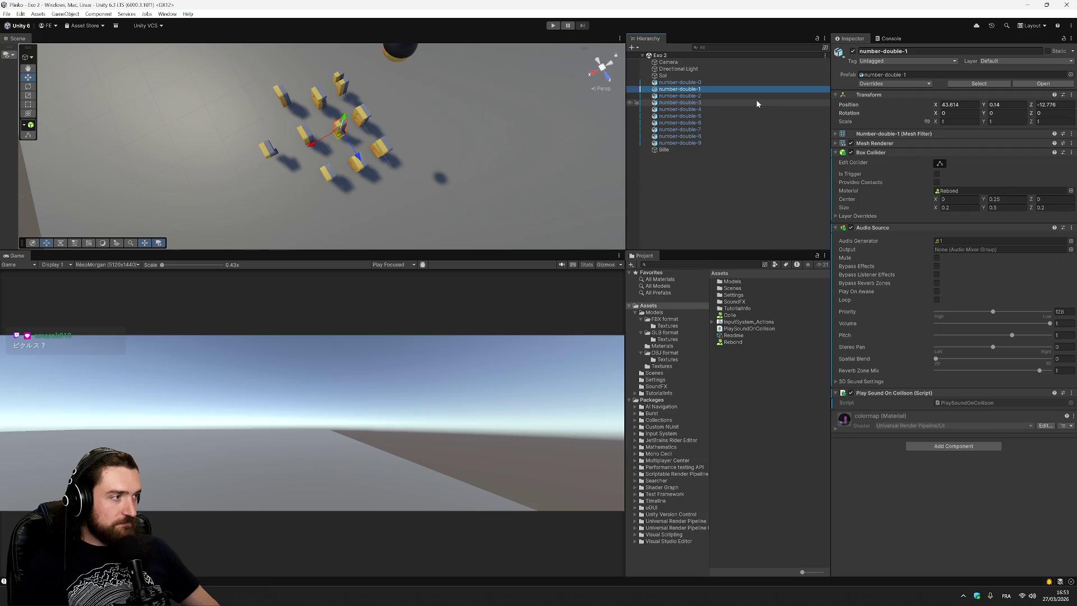
{"action": "left_click", "coordinate": [553, 26]}
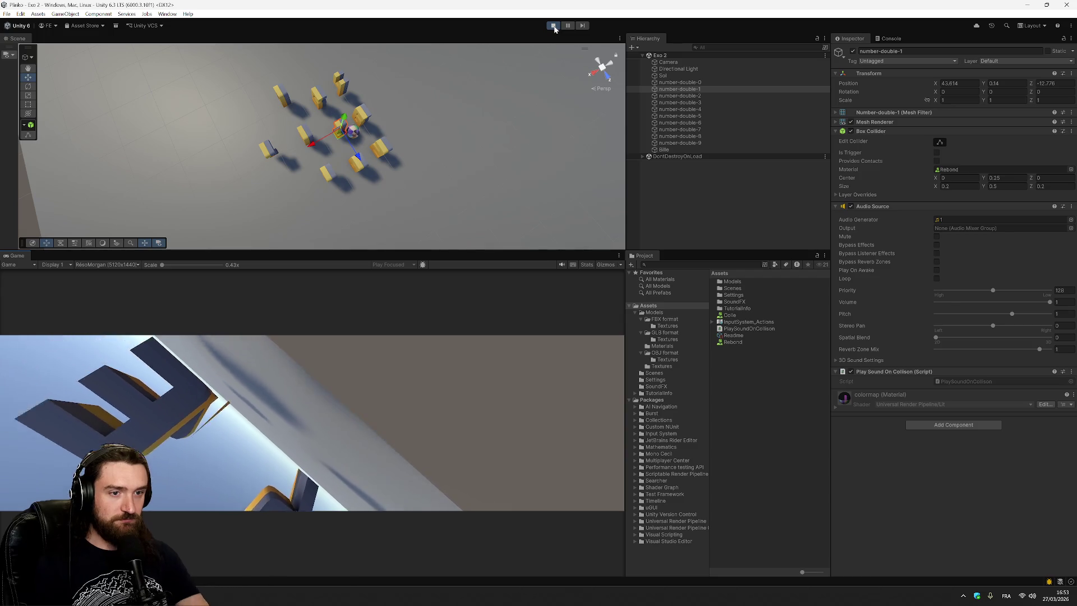
Step: Stop the test, switch the Scene view to Top, and nudge Bille among the blocks
{"action": "left_click", "coordinate": [554, 27]}
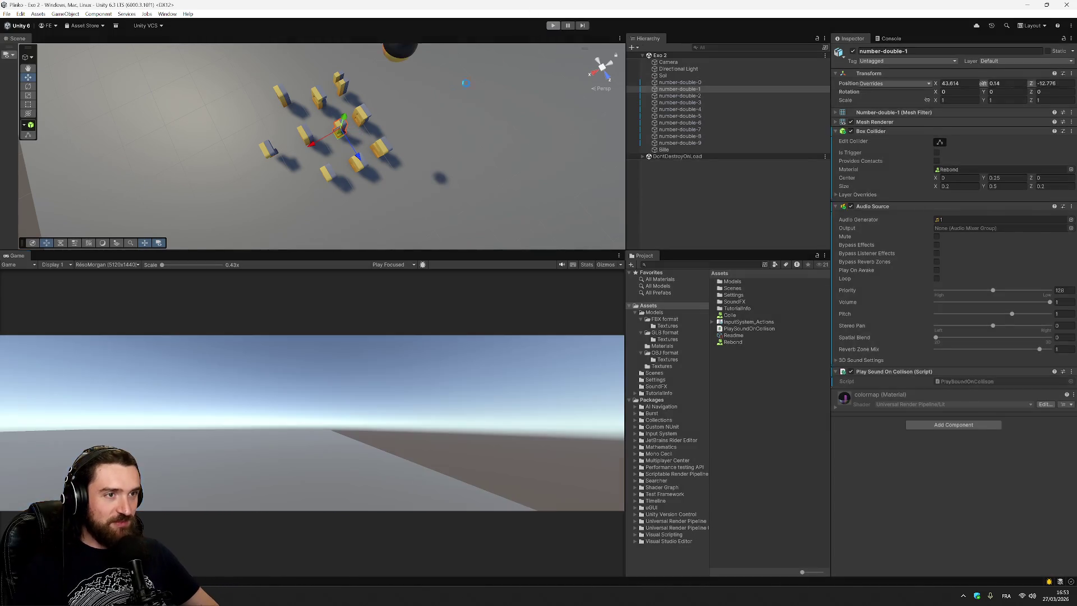
{"action": "left_click", "coordinate": [667, 150]}
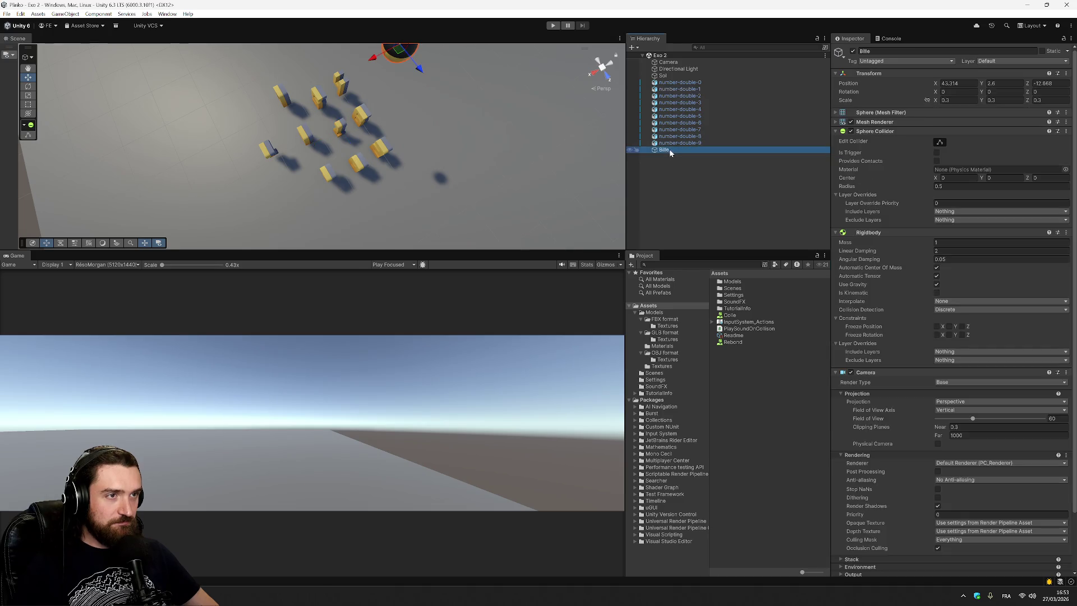
{"action": "key", "text": "f"}
{"action": "left_click_drag", "start_coordinate": [323, 154], "coordinate": [254, 121]}
{"action": "scroll", "coordinate": [274, 125], "scroll_direction": "down", "scroll_amount": 5}
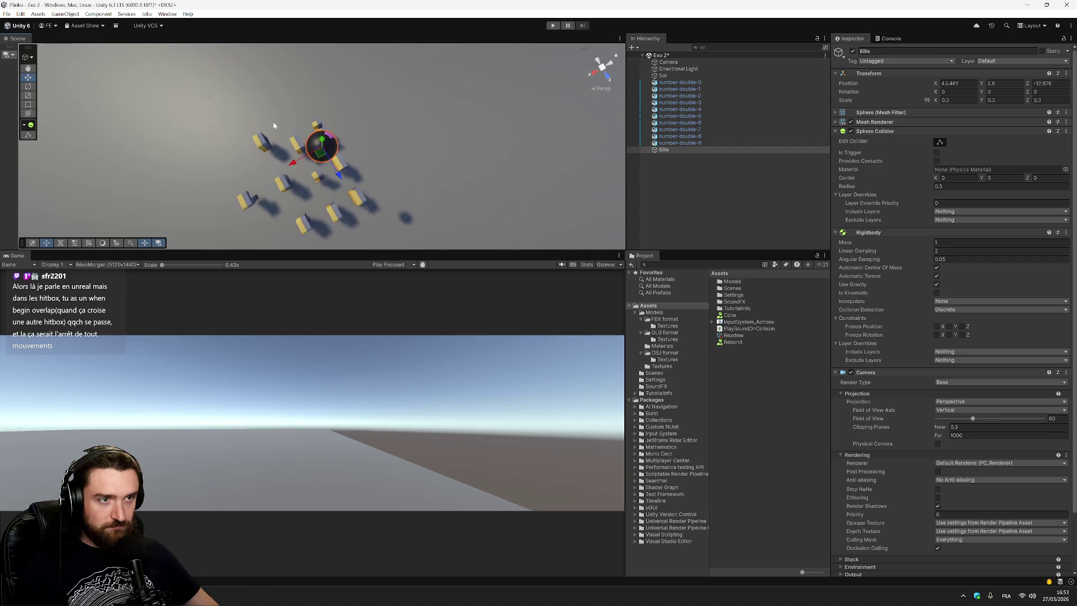
{"action": "left_click", "coordinate": [602, 66]}
{"action": "left_click", "coordinate": [598, 66]}
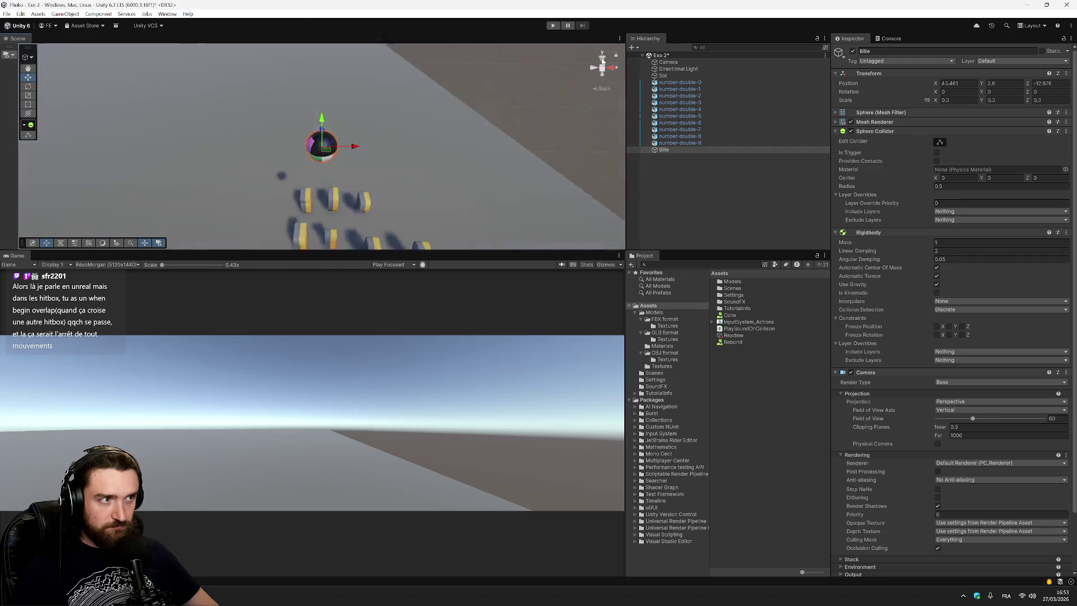
{"action": "left_click_drag", "start_coordinate": [330, 143], "coordinate": [339, 138]}
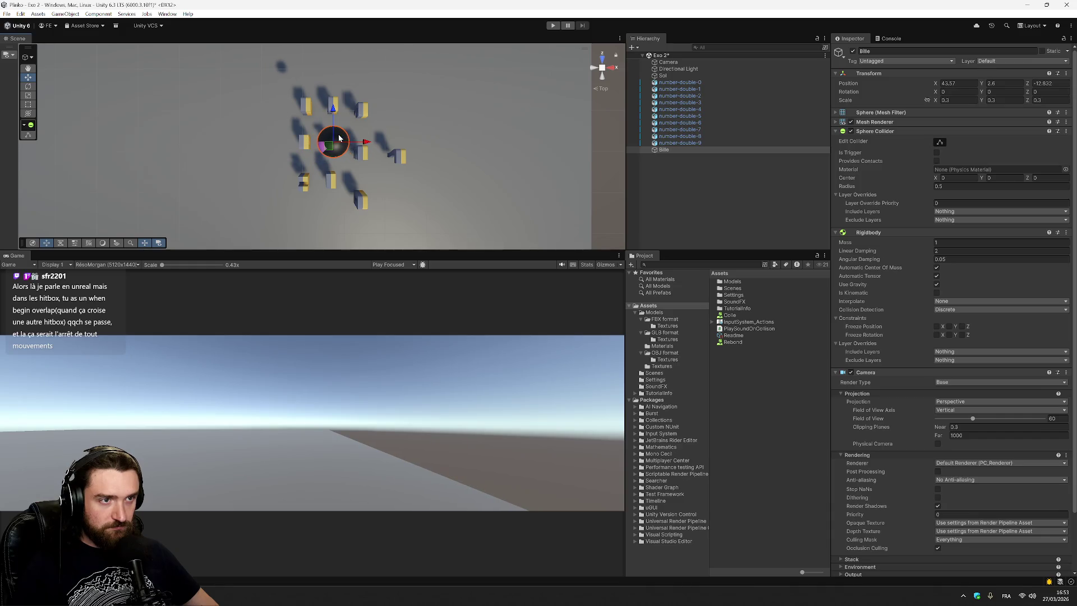
Step: Save the Exo 2 scene and start a play test
{"action": "left_click", "coordinate": [710, 90]}
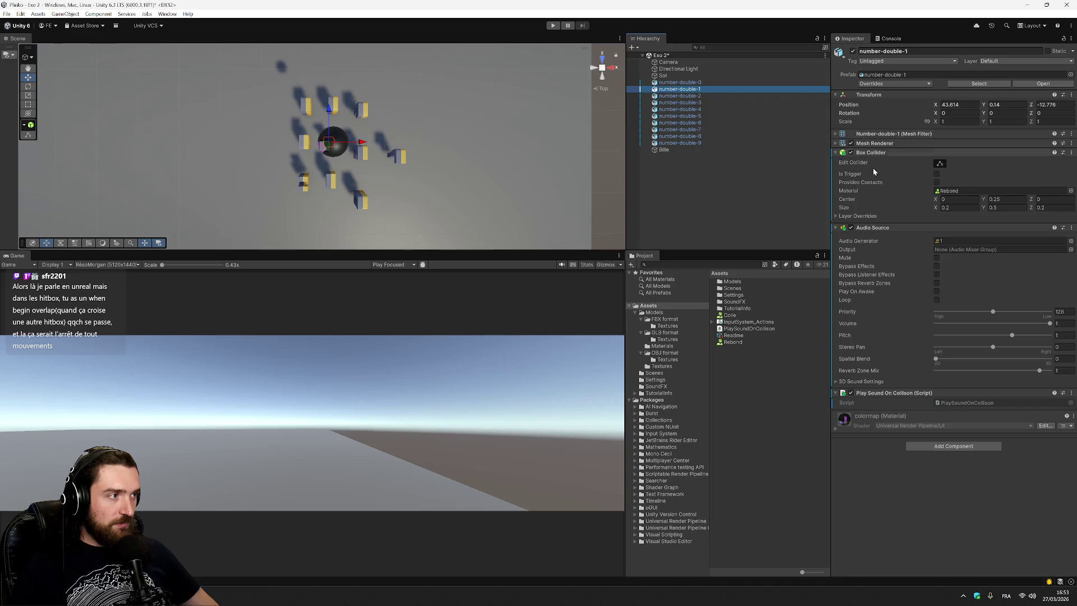
{"action": "key", "text": "ctrl+s"}
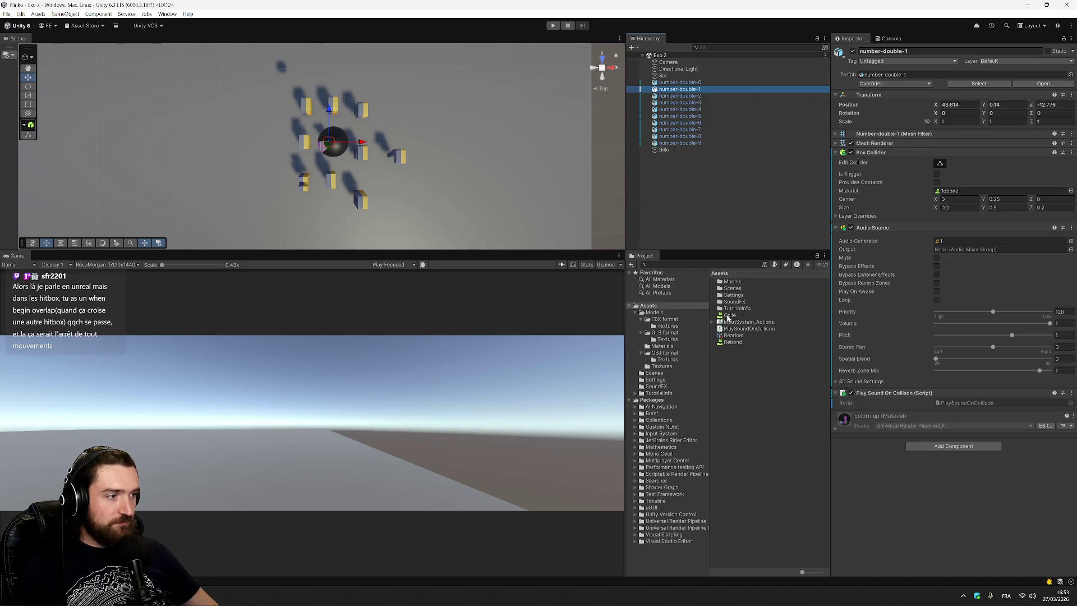
{"action": "key", "text": "ctrl+s"}
{"action": "left_click", "coordinate": [553, 26]}
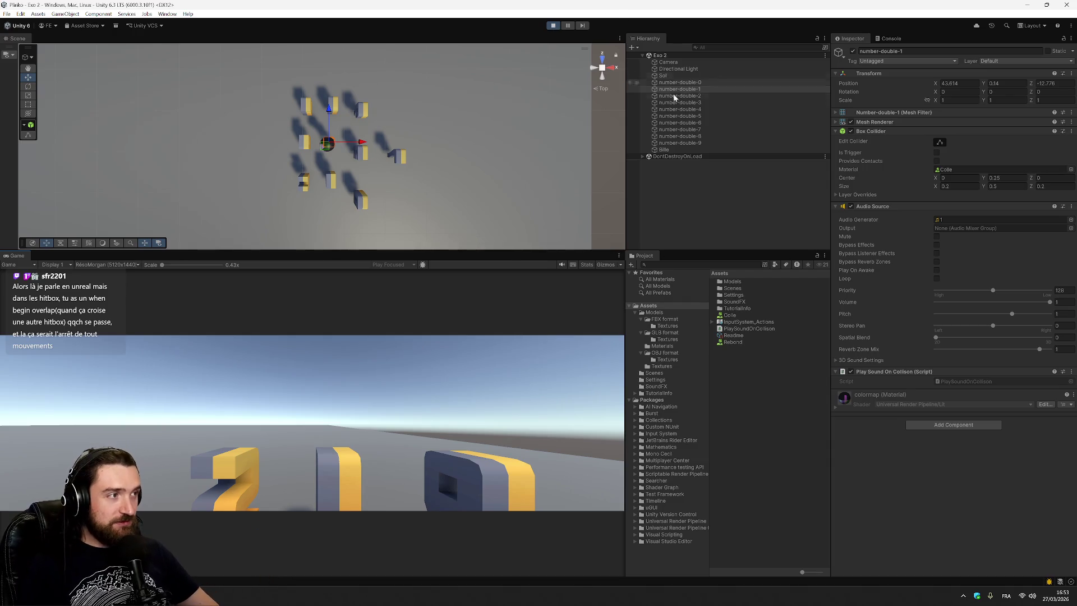
Step: Reassign Rebond to number-double-1's Box Collider outside play mode and run the test again
{"action": "left_click", "coordinate": [731, 343]}
{"action": "left_click", "coordinate": [690, 88]}
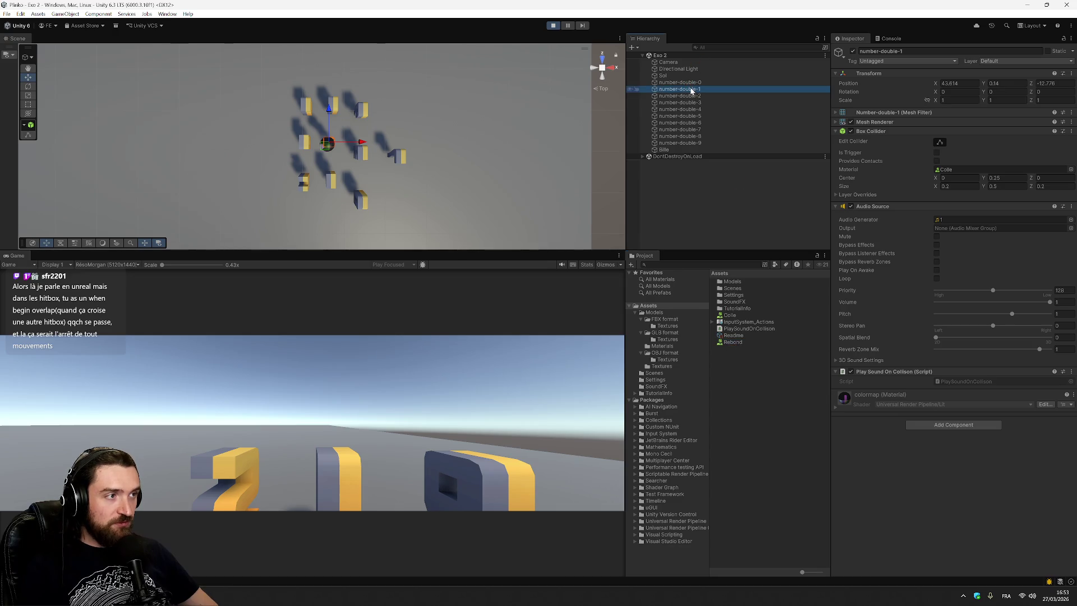
{"action": "left_click", "coordinate": [553, 27]}
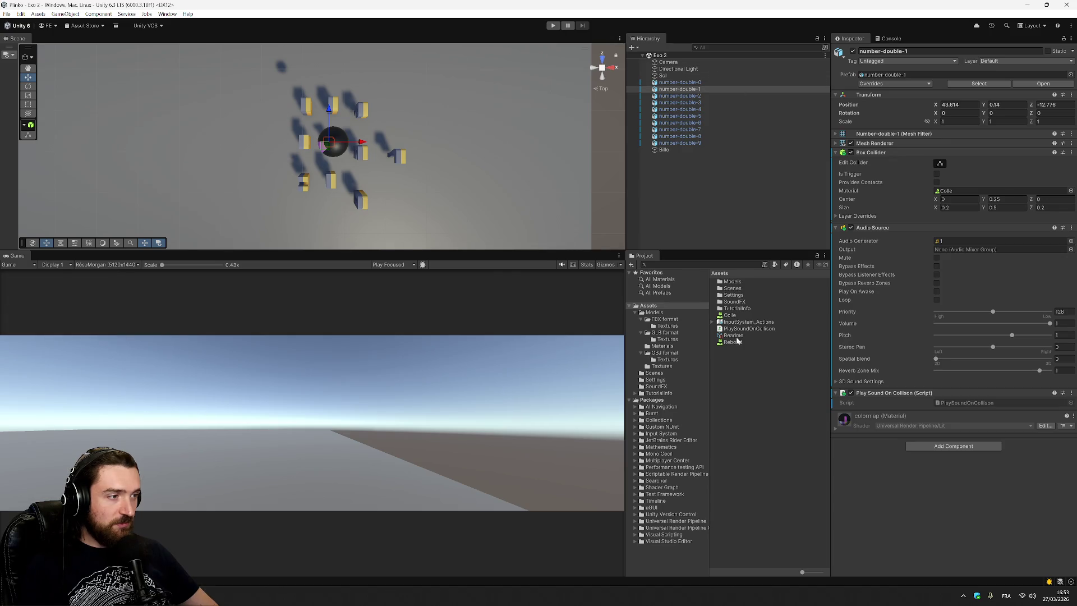
{"action": "left_click_drag", "start_coordinate": [738, 345], "coordinate": [699, 113]}
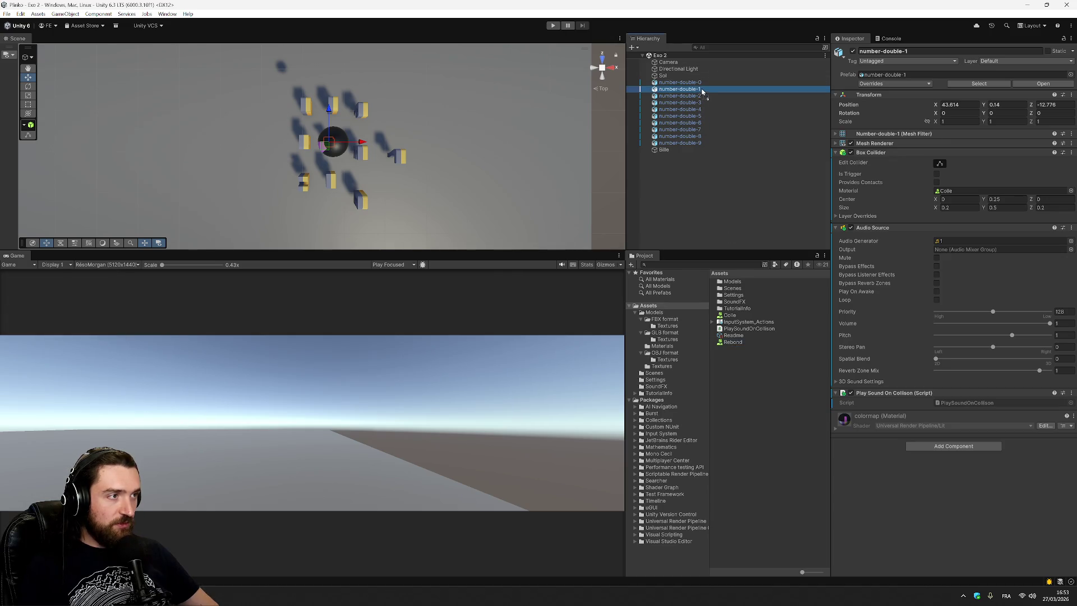
{"action": "left_click", "coordinate": [554, 26]}
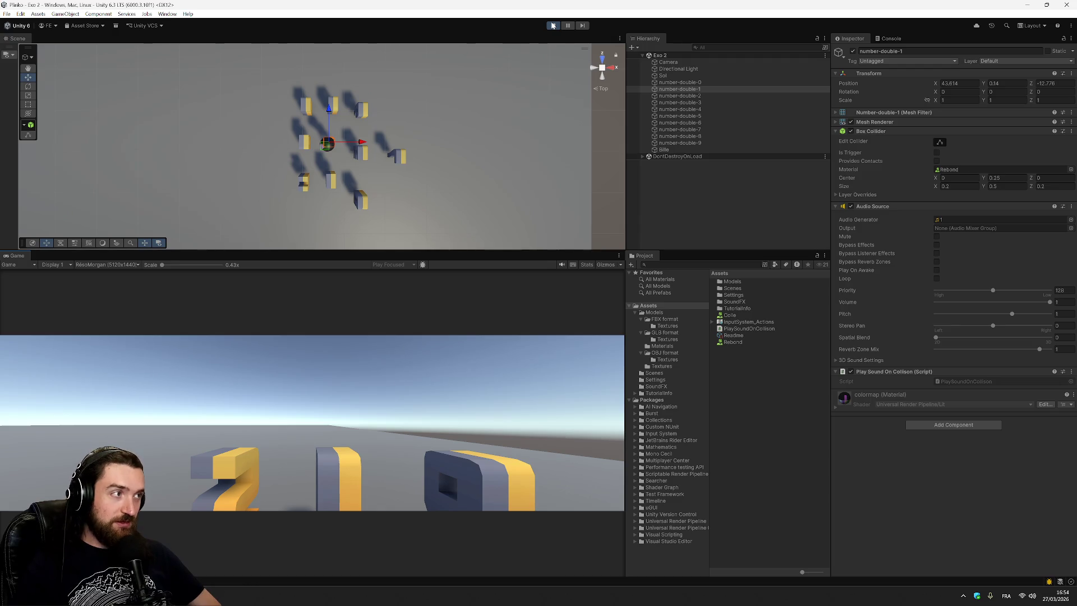
Step: Read the three number-double-1 collision logs in the Console, stop the test, and open the File menu
{"action": "left_click", "coordinate": [891, 38]}
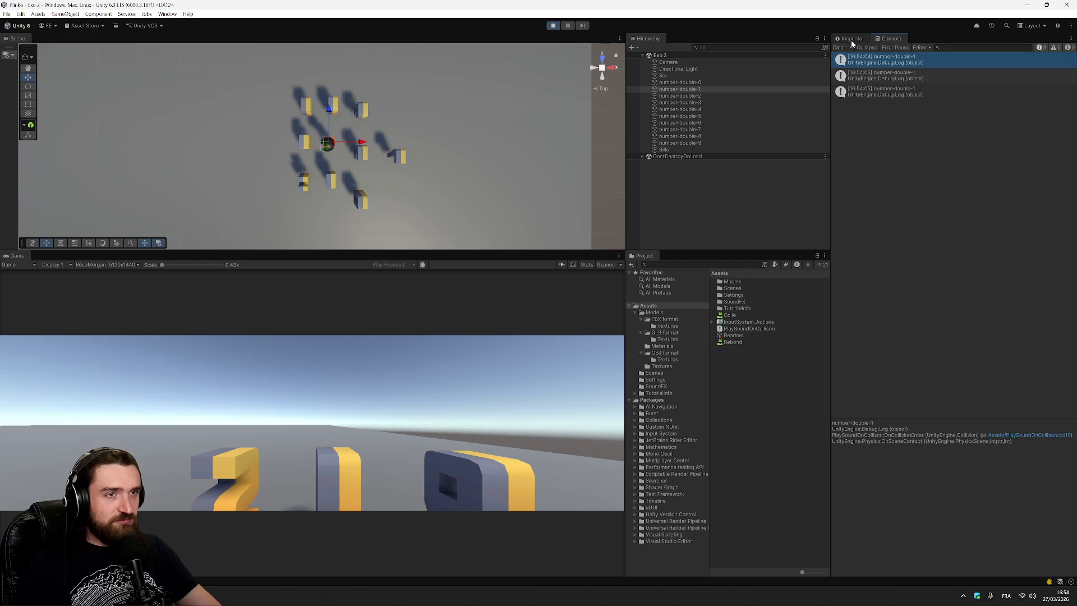
{"action": "left_click", "coordinate": [553, 26]}
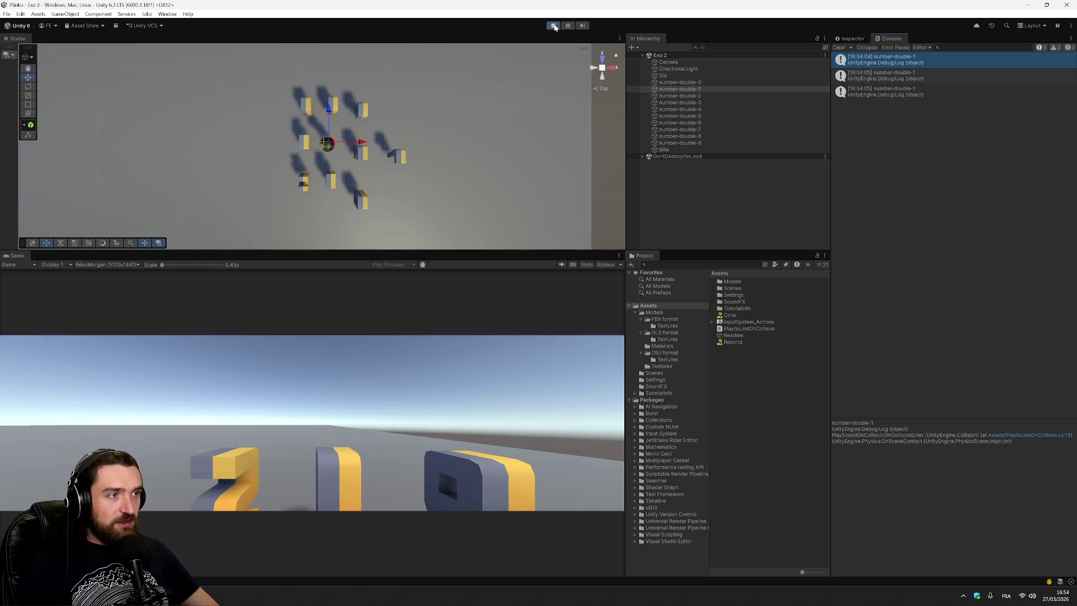
{"action": "left_click", "coordinate": [7, 14]}
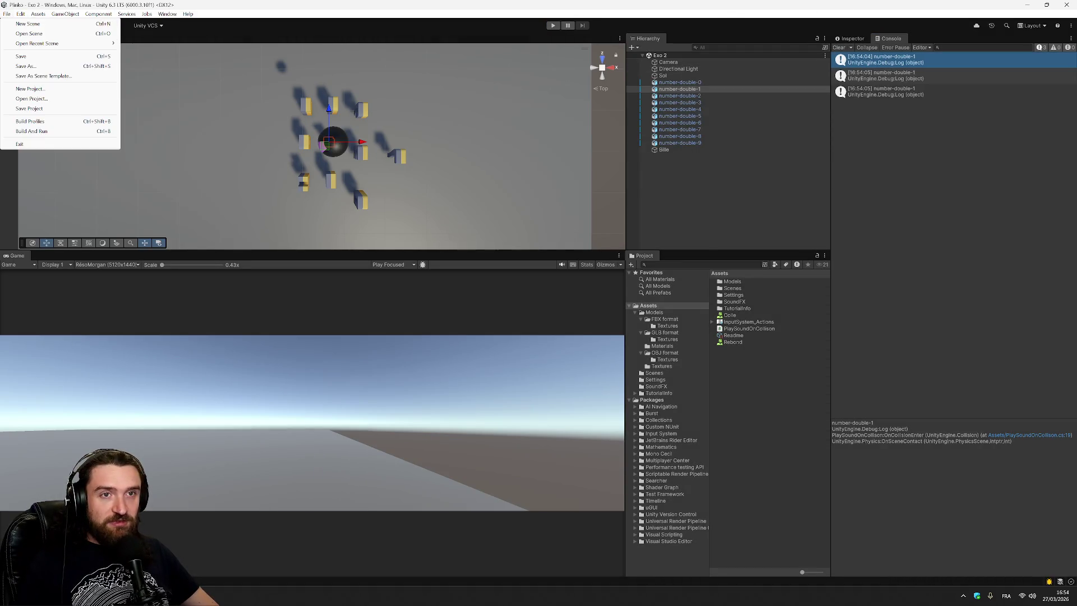
Step: Create a new basic scene and save it as Exo 3 in the Assets/Scenes folder
{"action": "left_click", "coordinate": [28, 24]}
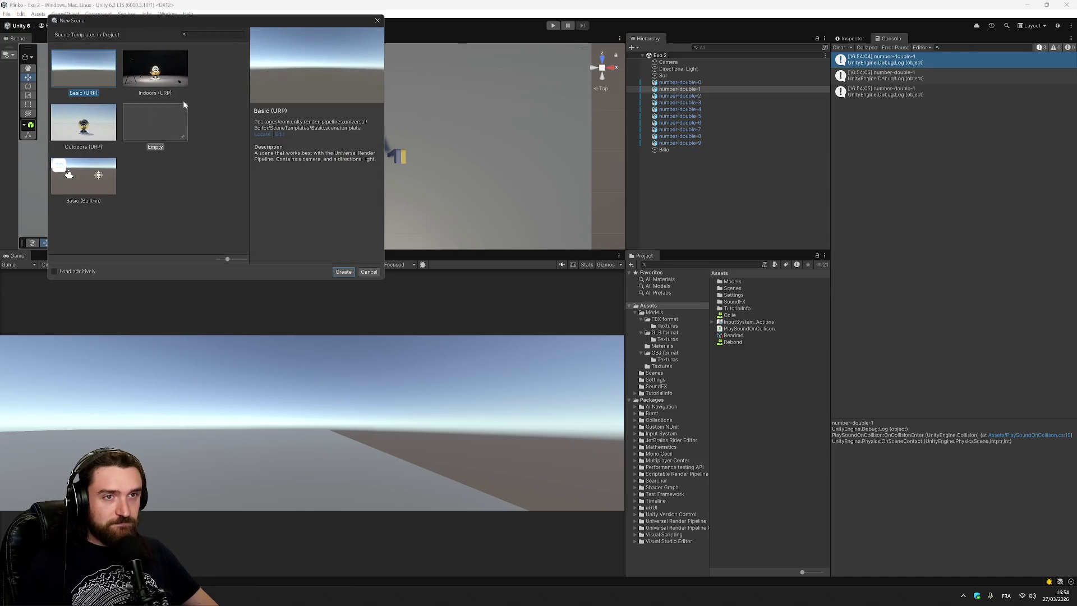
{"action": "left_click", "coordinate": [343, 273]}
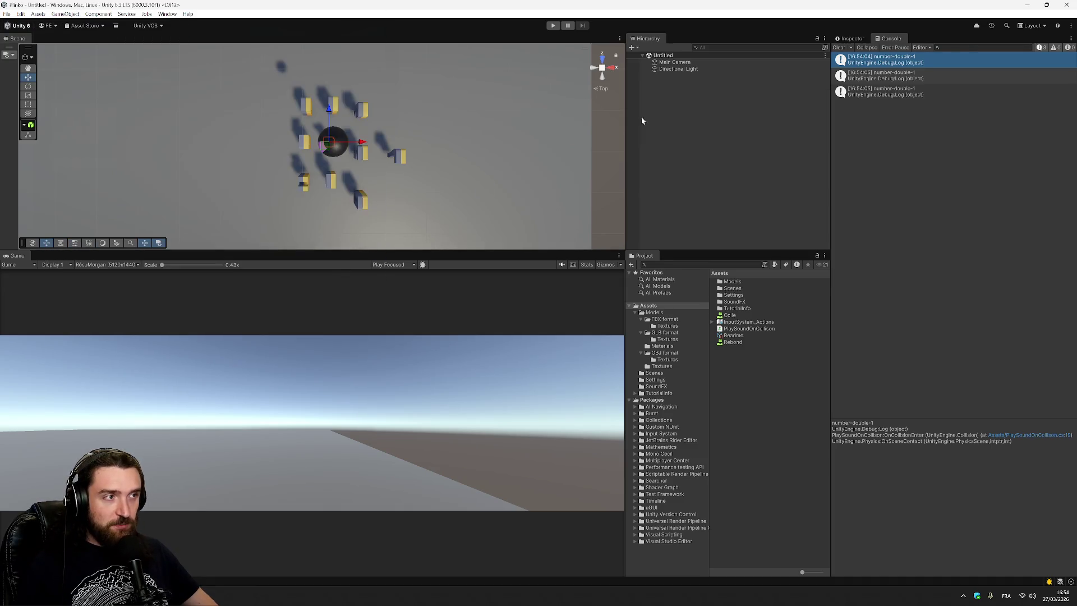
{"action": "right_click", "coordinate": [702, 55]}
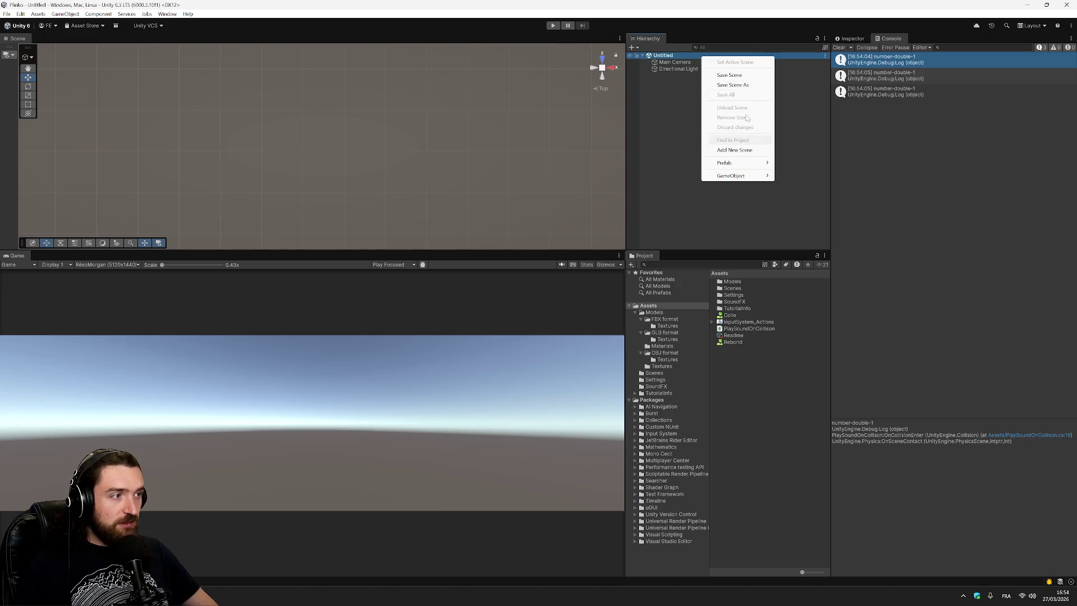
{"action": "left_click", "coordinate": [745, 86]}
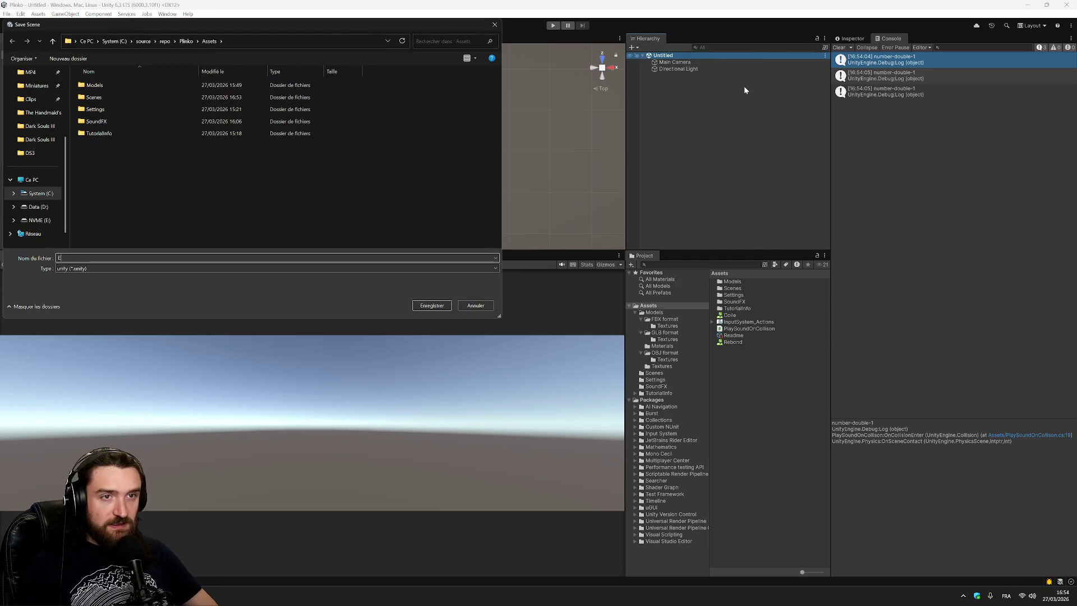
{"action": "double_click", "coordinate": [161, 97]}
{"action": "type", "text": "E"}
{"action": "key", "text": "Tab"}
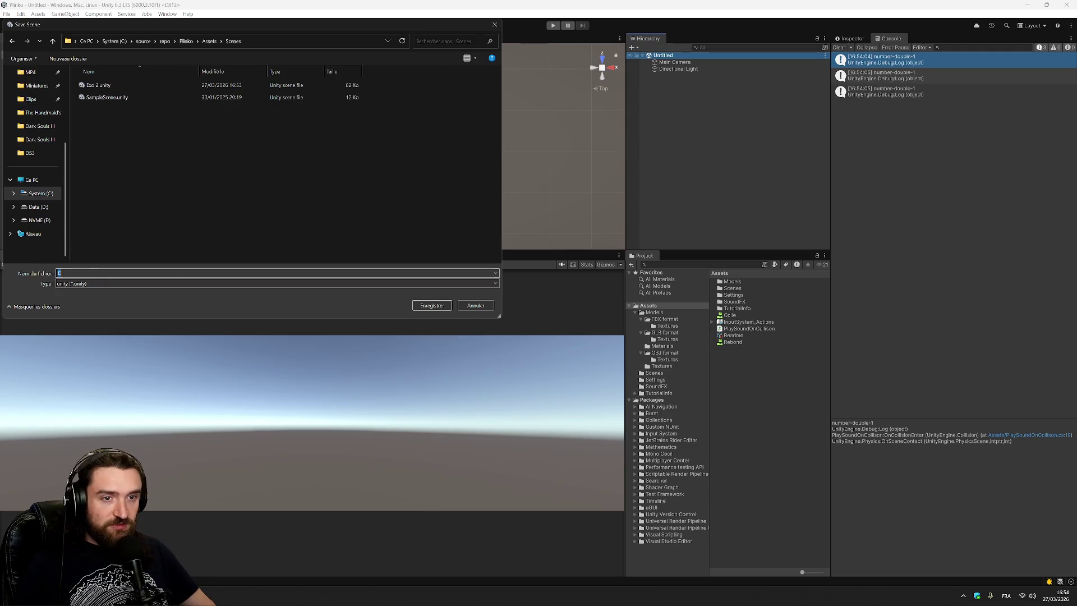
{"action": "type", "text": "xo3"}
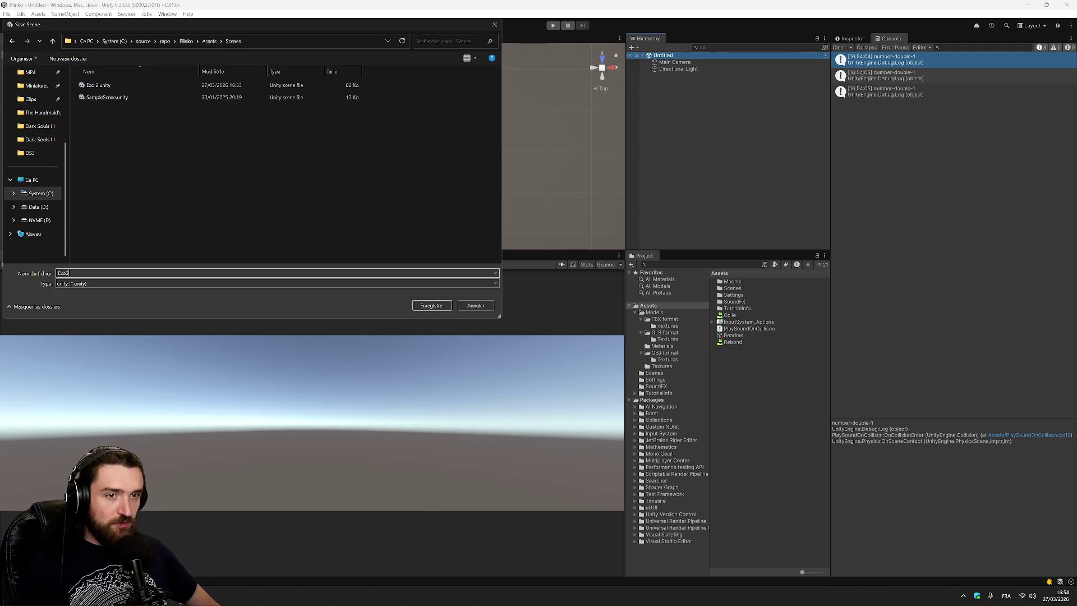
{"action": "key", "text": "Return"}
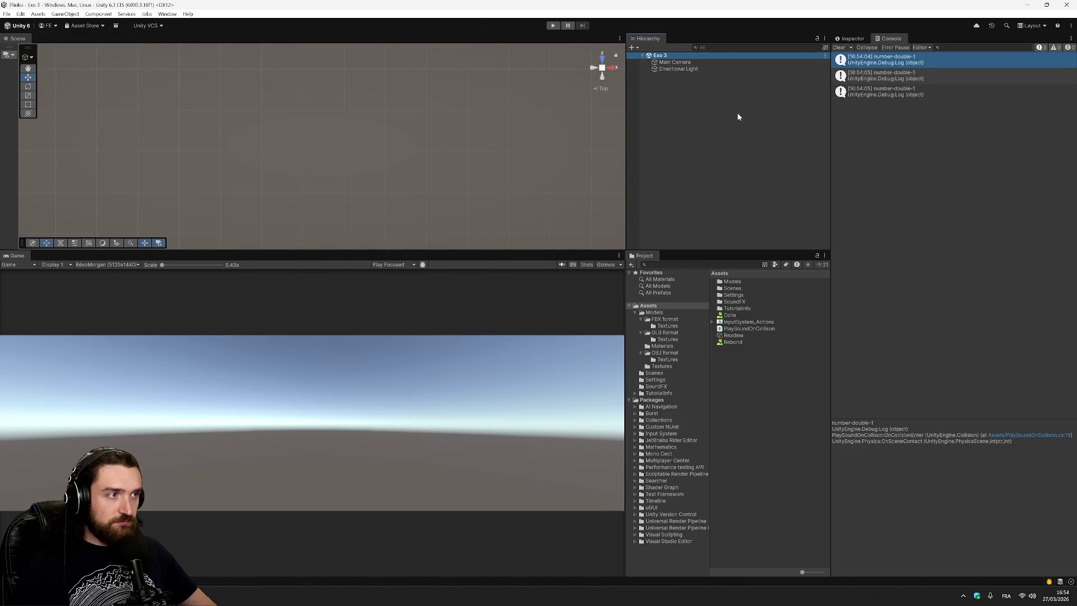
Step: Check the Main Camera and Directional Light from a horizon-level view, then bring up the Notion page
{"action": "left_click", "coordinate": [713, 61]}
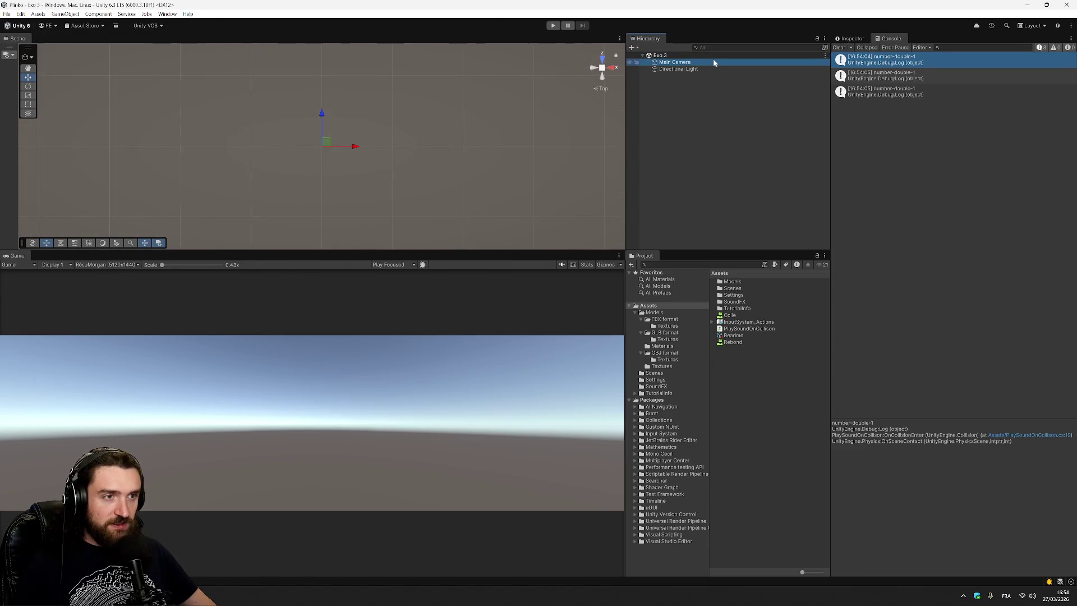
{"action": "left_click", "coordinate": [703, 69]}
{"action": "left_click_drag", "start_coordinate": [601, 71], "coordinate": [602, 81]}
{"action": "left_click", "coordinate": [603, 80]}
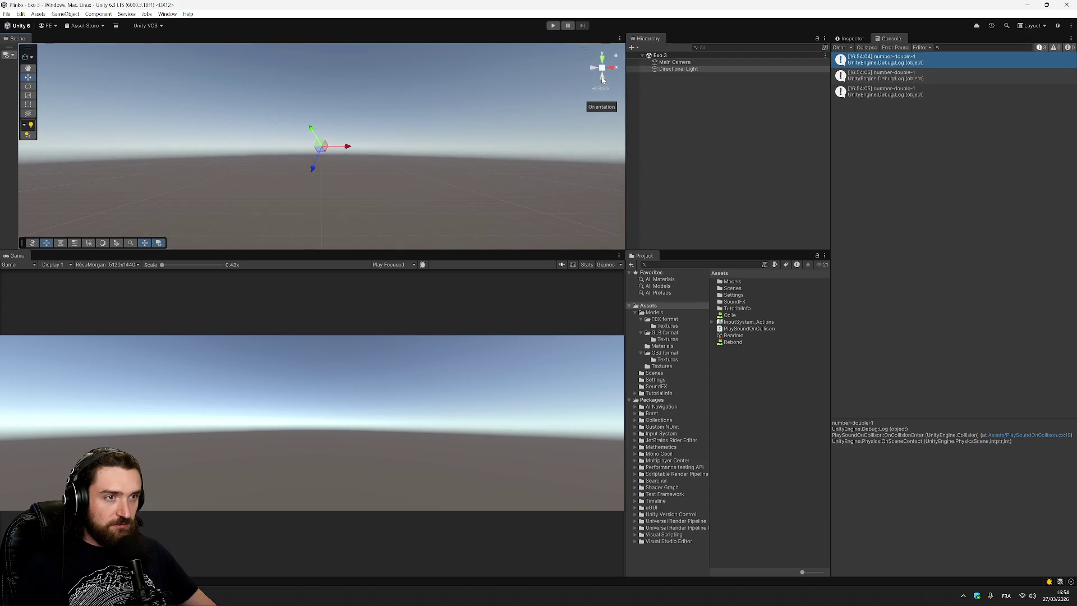
{"action": "left_click", "coordinate": [695, 68]}
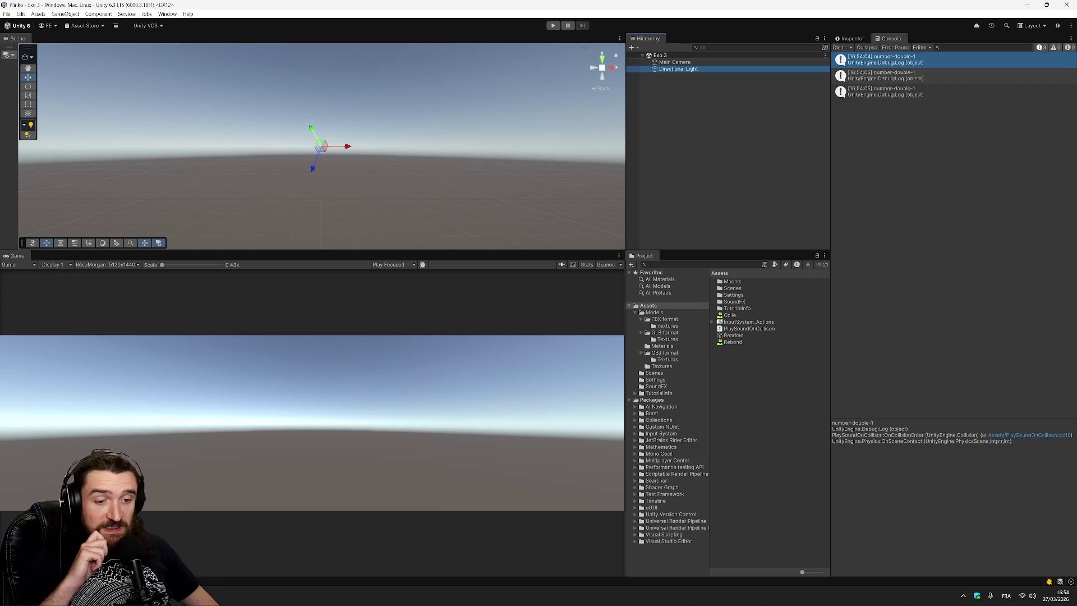
{"action": "left_click", "coordinate": [160, 547]}
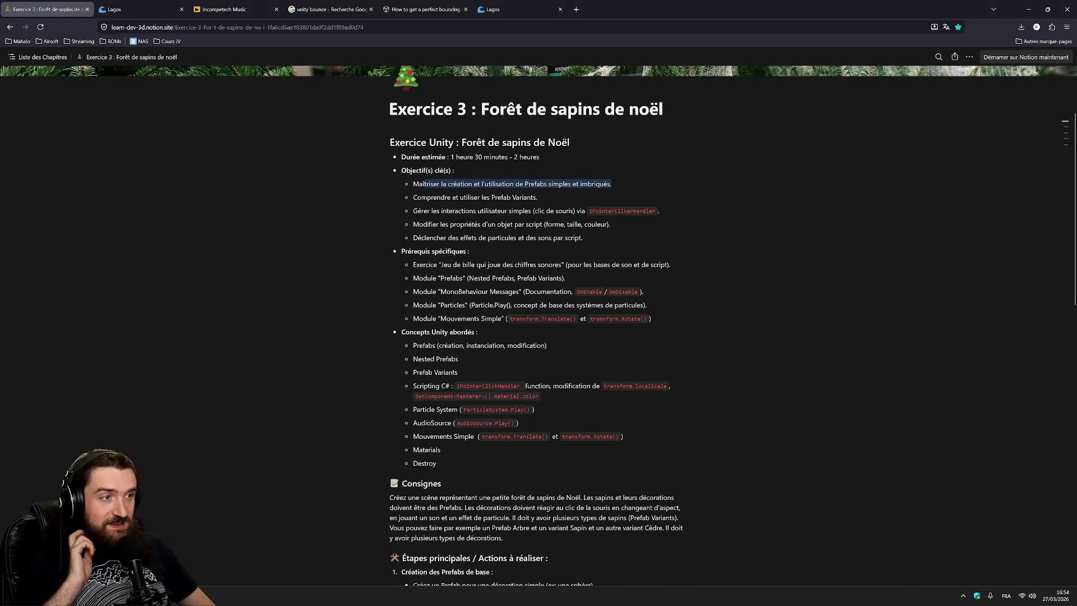
Step: Read the prefab, Prefab Variant and click-interaction objectives plus the marble-game and Prefabs prerequisites, then return to Unity
{"action": "mouse_move", "coordinate": [463, 183]}
{"action": "left_mouse_down"}
{"action": "mouse_move", "coordinate": [539, 197]}
{"action": "mouse_move", "coordinate": [611, 184]}
{"action": "left_mouse_up"}
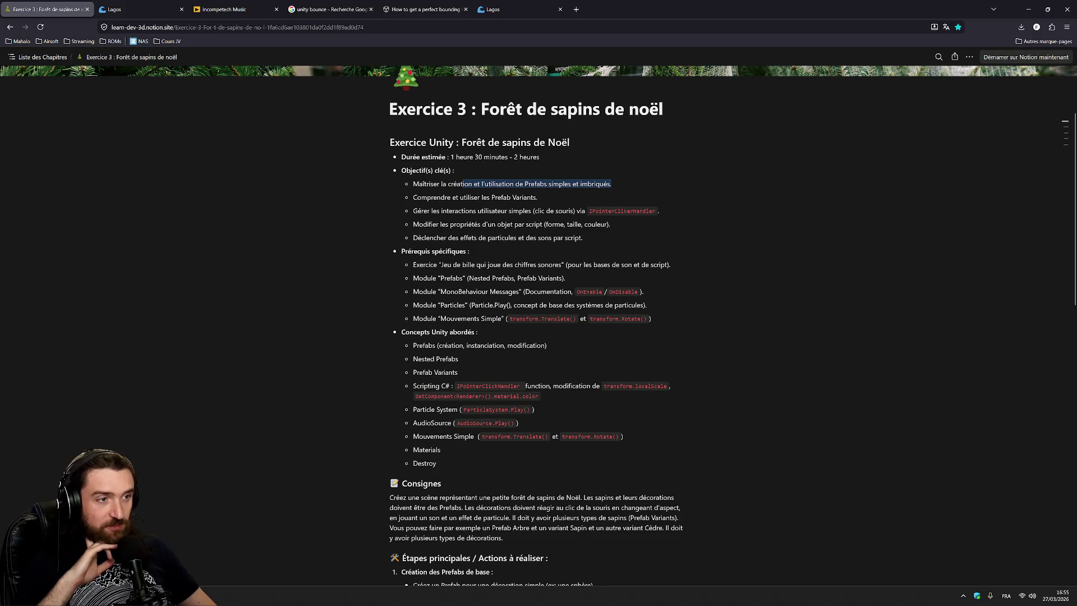
{"action": "left_click_drag", "start_coordinate": [418, 197], "coordinate": [537, 197]}
{"action": "left_click_drag", "start_coordinate": [413, 210], "coordinate": [585, 210]}
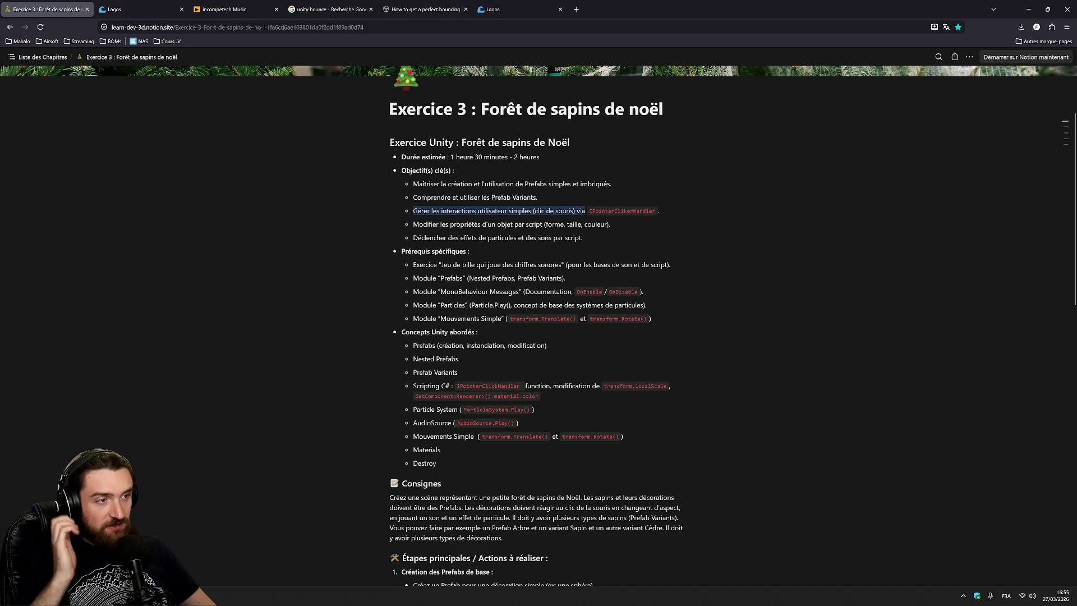
{"action": "double_click", "coordinate": [622, 211]}
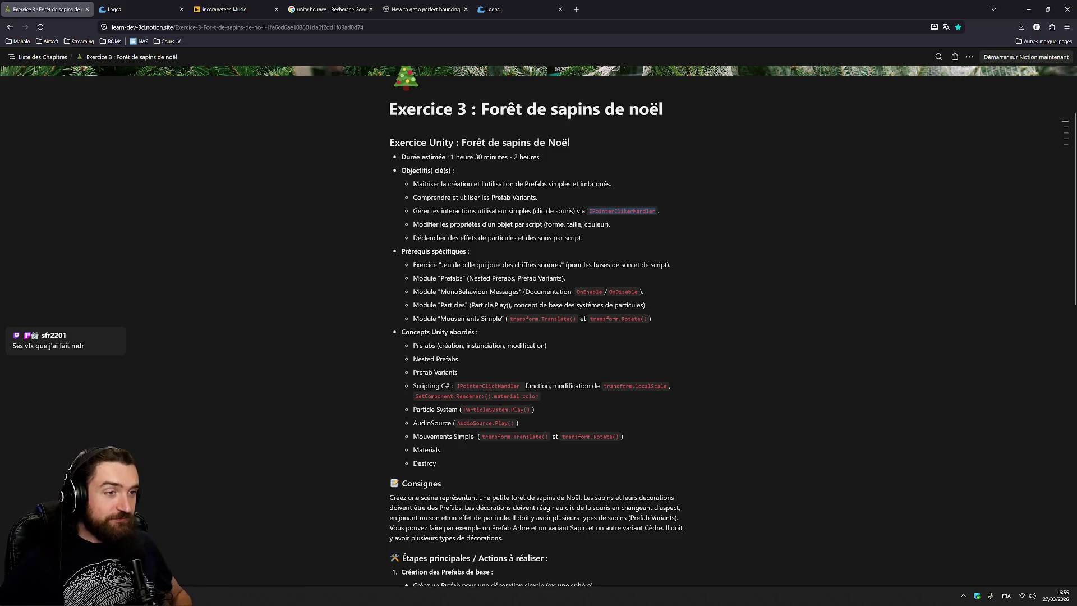
{"action": "left_click_drag", "start_coordinate": [413, 264], "coordinate": [671, 264]}
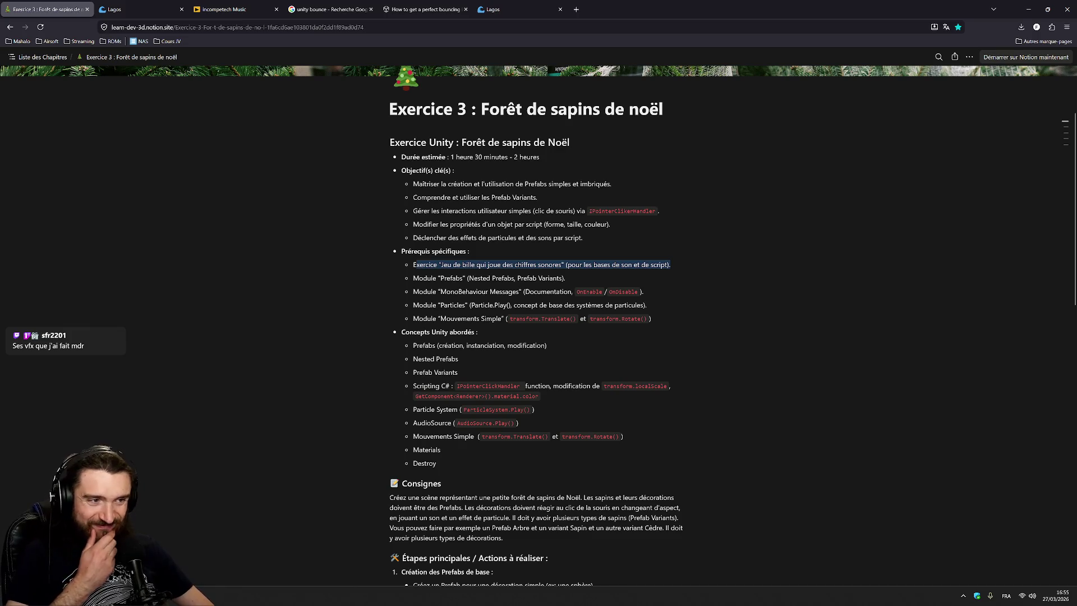
{"action": "left_click_drag", "start_coordinate": [414, 277], "coordinate": [565, 278]}
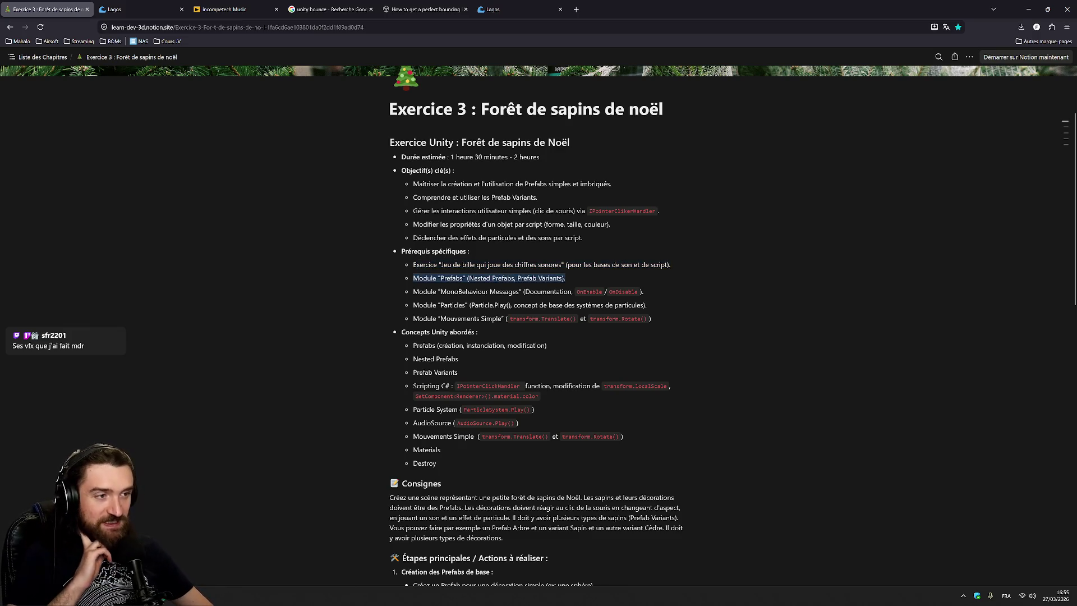
{"action": "key", "text": "alt+Tab"}
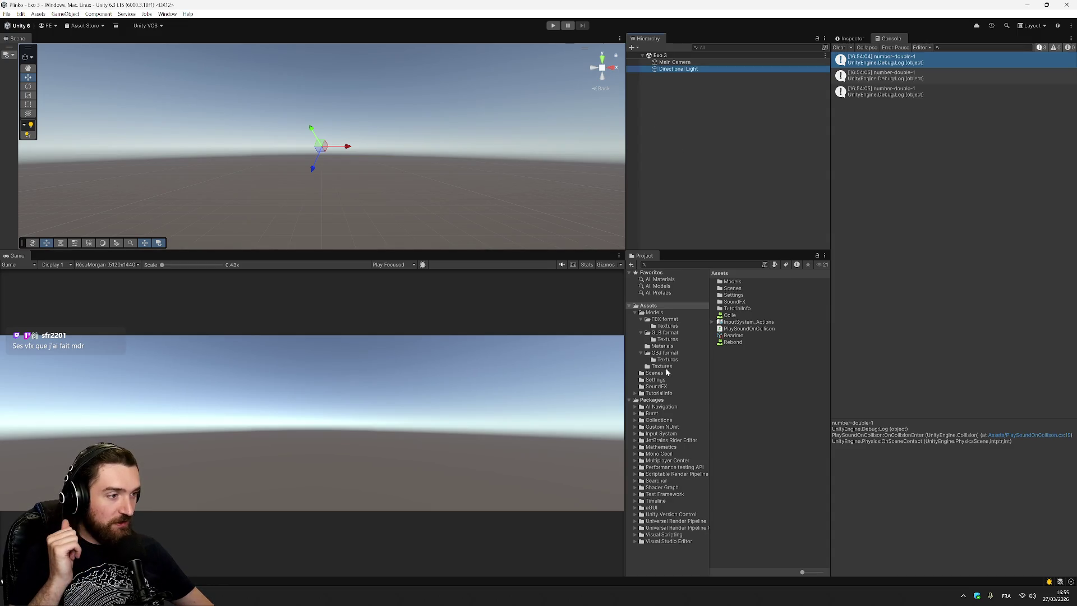
Step: Drag animal-bison from Models/FBX format into the Exo 3 scene and toggle its visibility off and on
{"action": "left_click", "coordinate": [654, 312]}
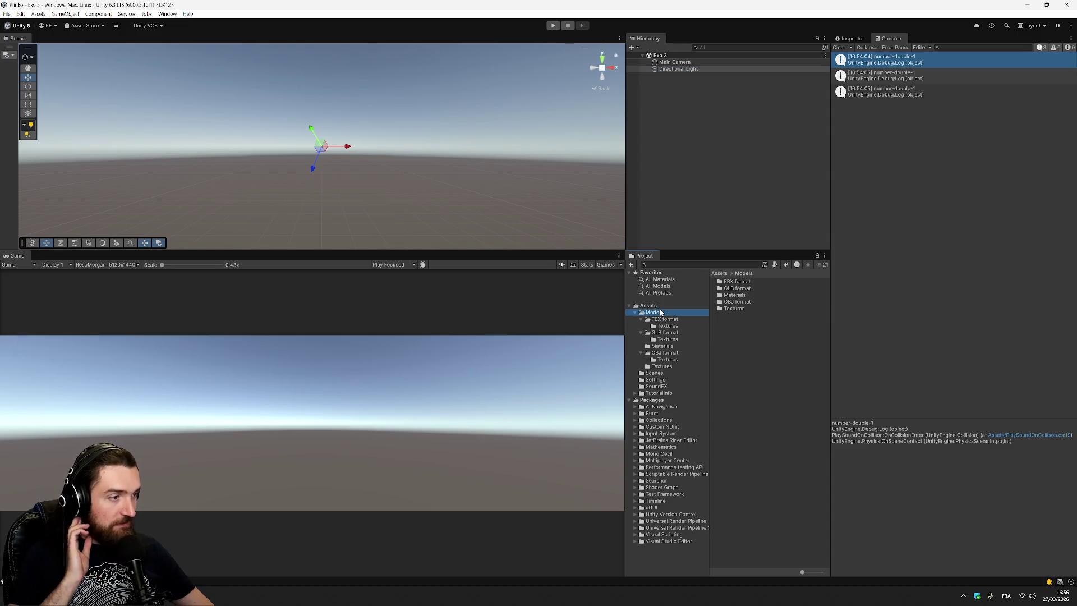
{"action": "double_click", "coordinate": [738, 282]}
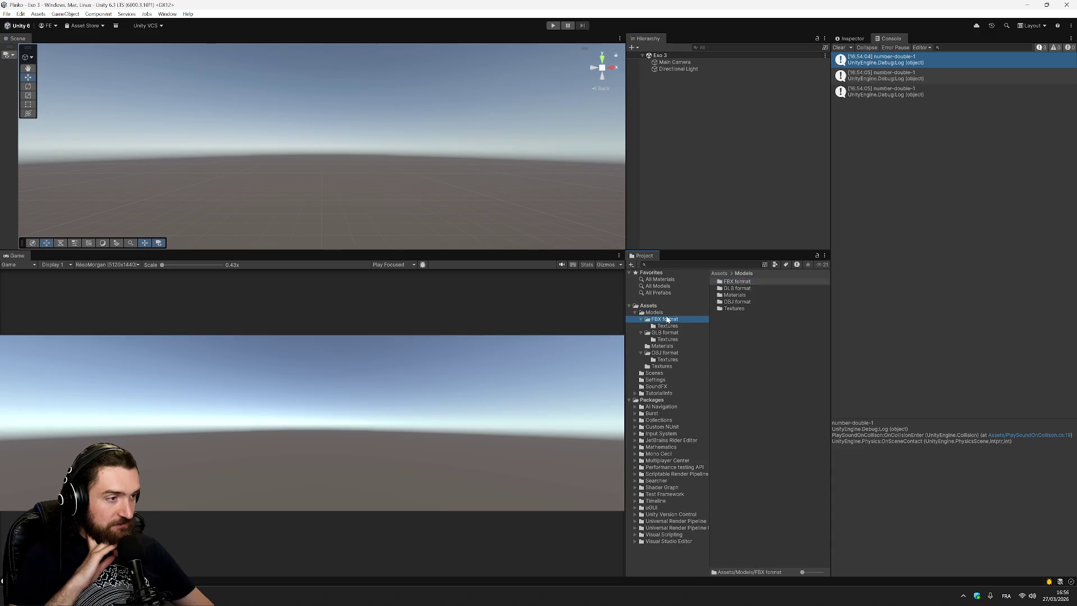
{"action": "left_click_drag", "start_coordinate": [750, 290], "coordinate": [703, 100]}
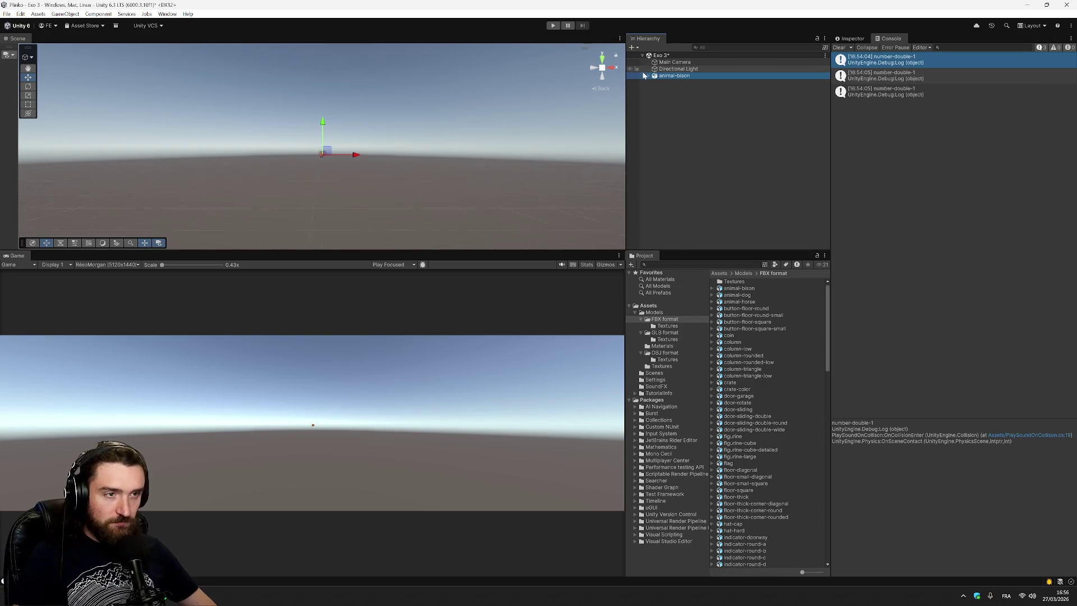
{"action": "key", "text": "h"}
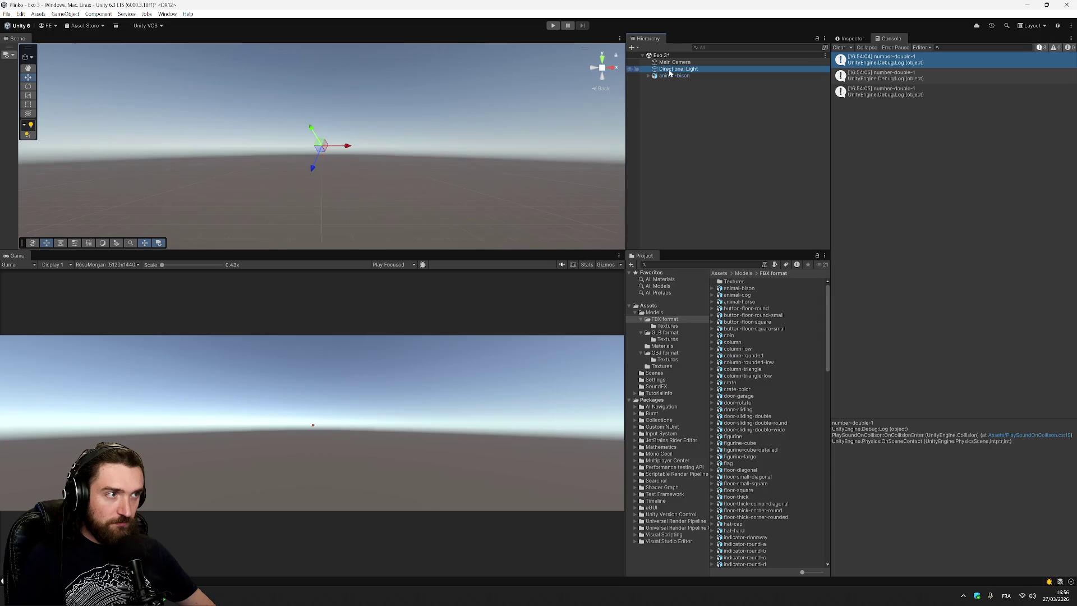
{"action": "key", "text": "h"}
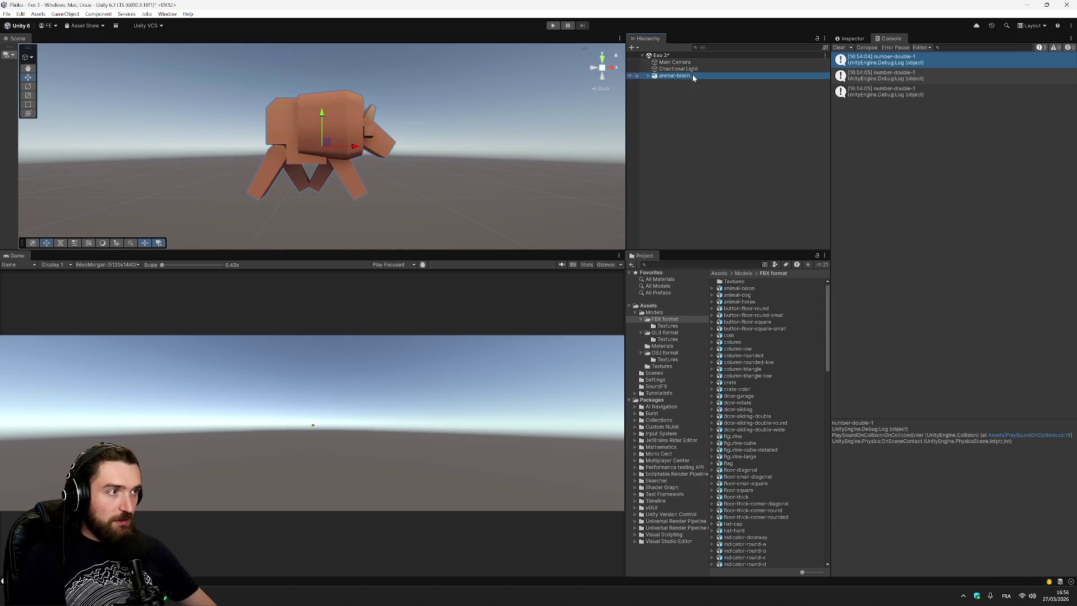
{"action": "right_click", "coordinate": [674, 77]}
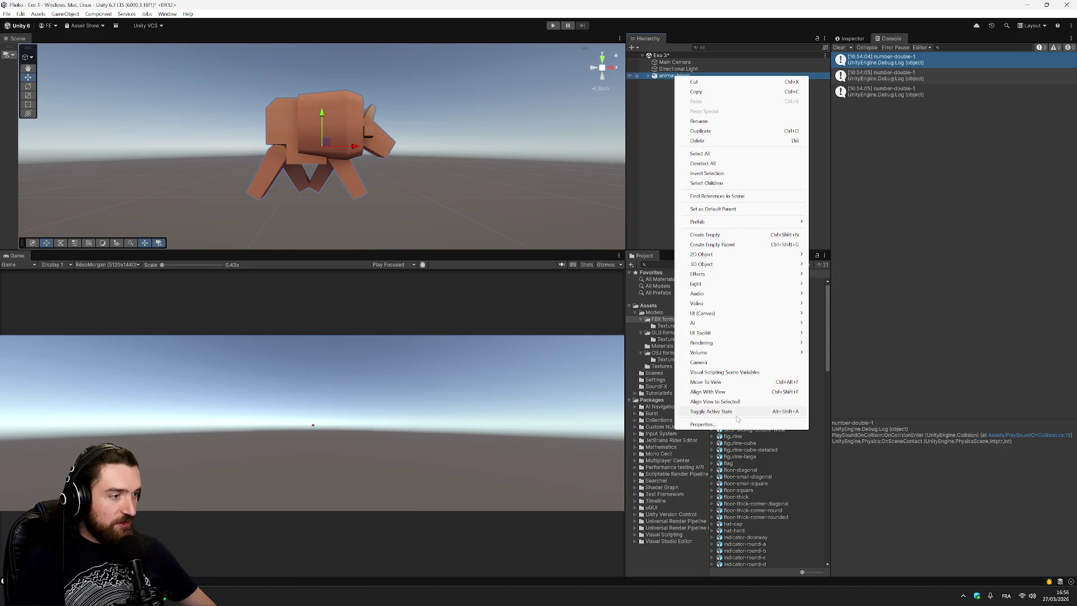
Step: Look over the bison's Prefab options, then drag animal-bison into Assets to create animal-bison.prefab
{"action": "mouse_move", "coordinate": [732, 222]}
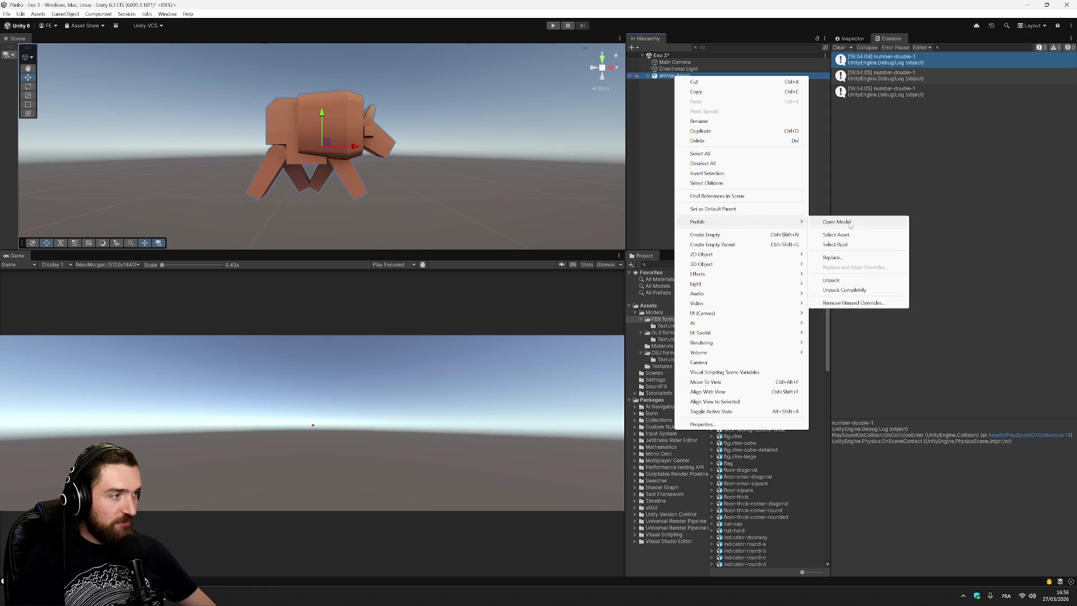
{"action": "left_click", "coordinate": [853, 282]}
{"action": "left_click", "coordinate": [649, 77]}
{"action": "left_click", "coordinate": [648, 76]}
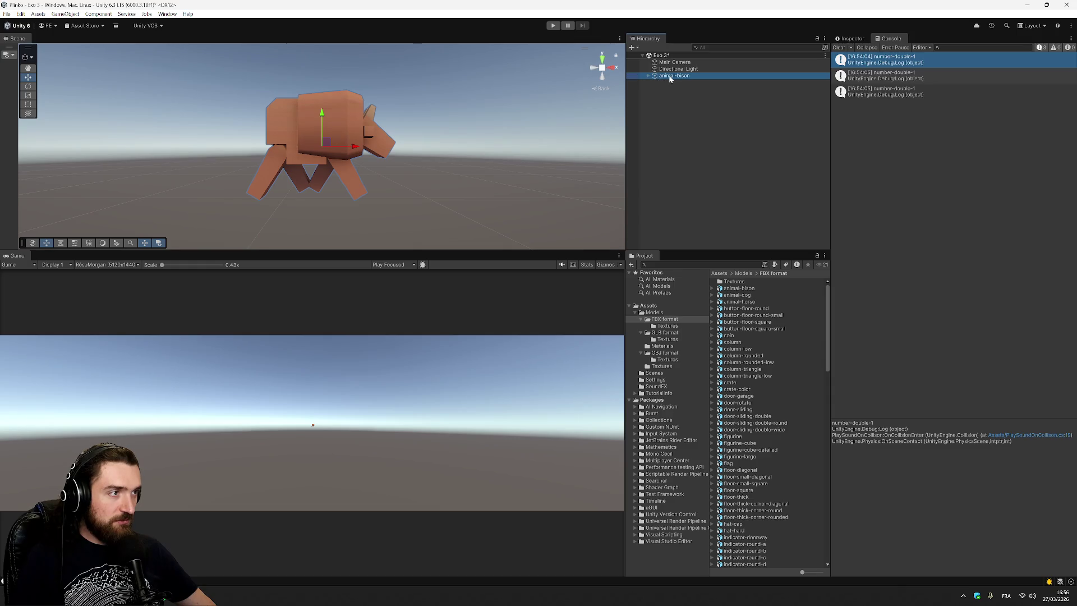
{"action": "left_click", "coordinate": [663, 77], "text": "ctrl"}
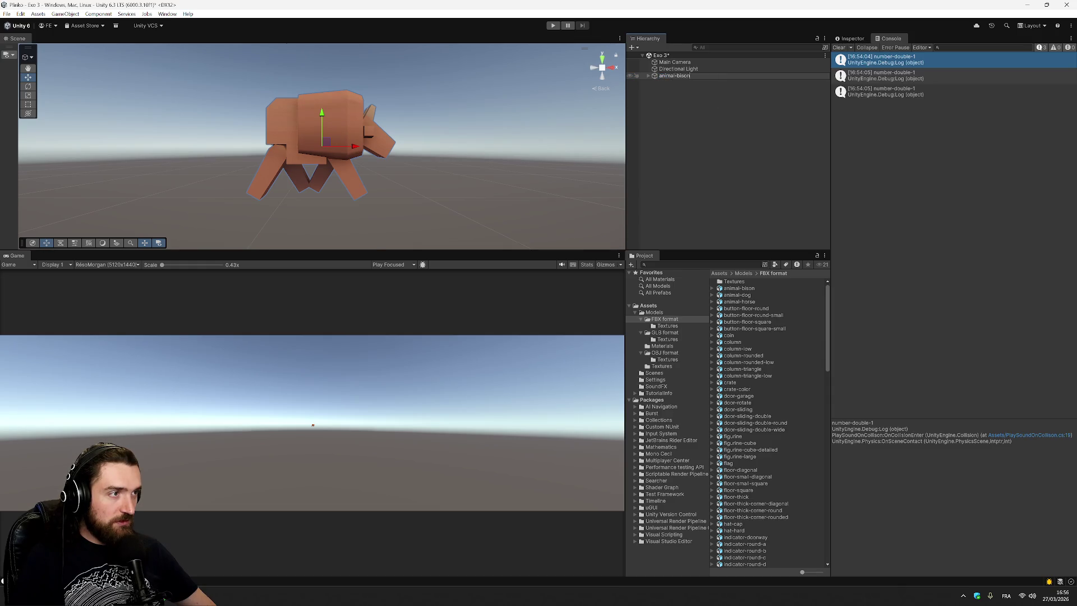
{"action": "left_click", "coordinate": [683, 76]}
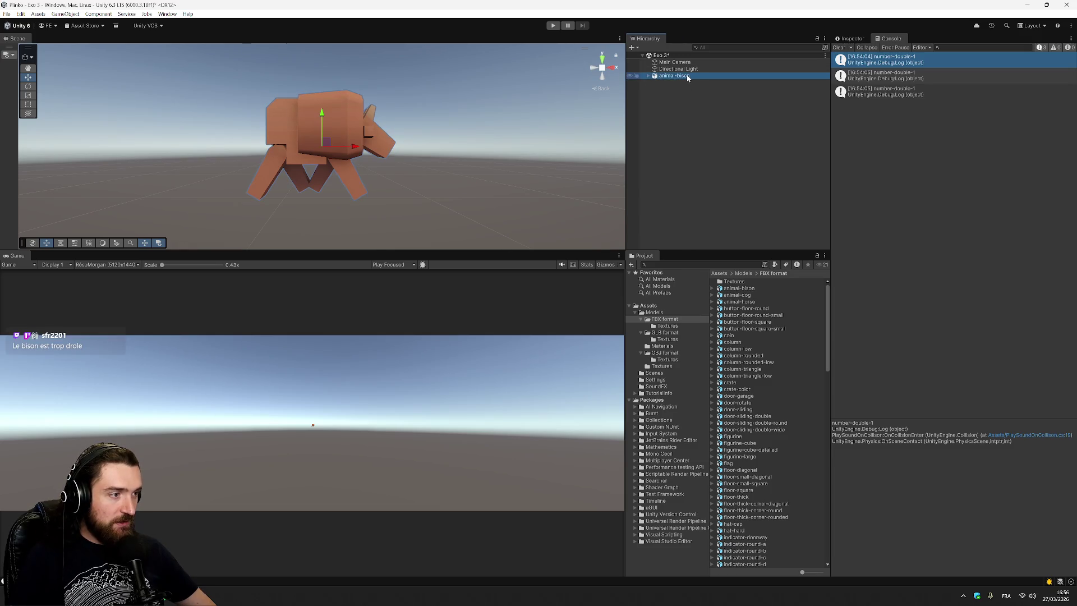
{"action": "left_click", "coordinate": [851, 39]}
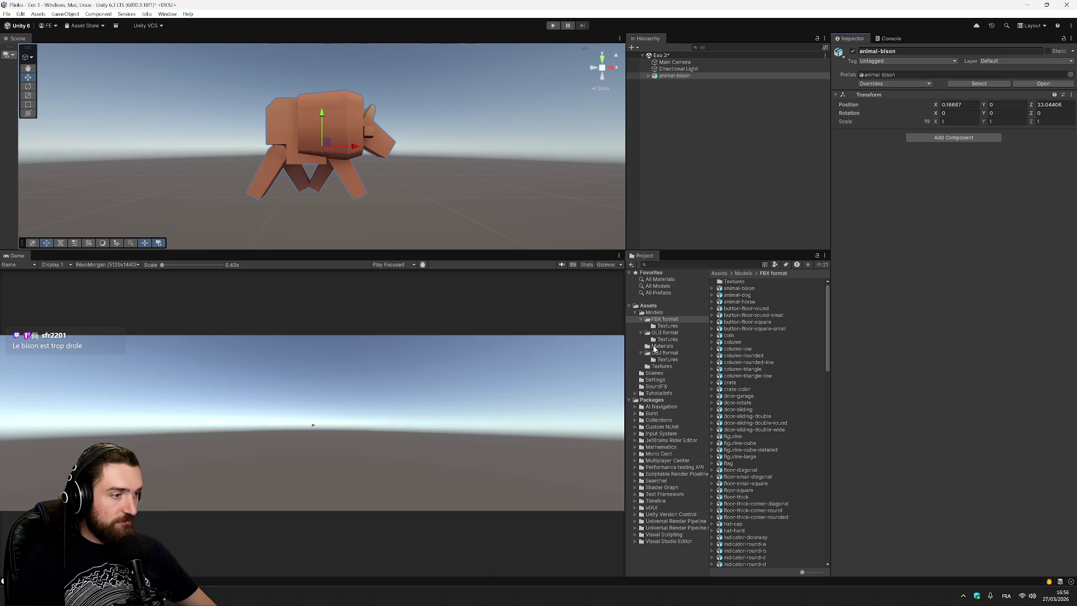
{"action": "left_click_drag", "start_coordinate": [648, 311], "coordinate": [649, 306]}
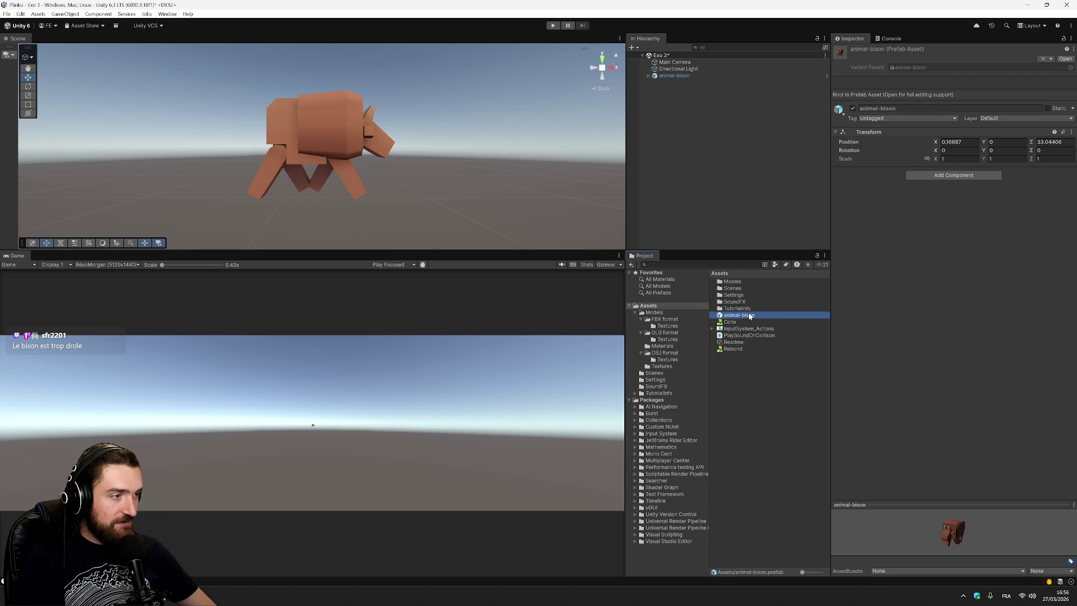
{"action": "left_click", "coordinate": [953, 175]}
{"action": "type", "text": "color"}
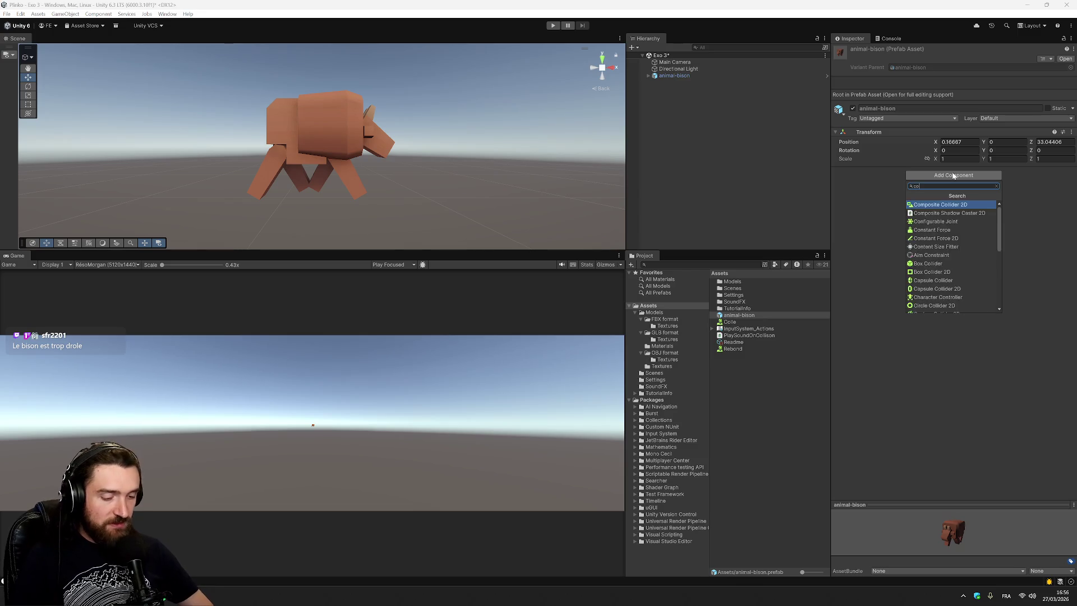
{"action": "key", "text": "BackSpace"}
{"action": "key", "text": "BackSpace"}
{"action": "key", "text": "BackSpace"}
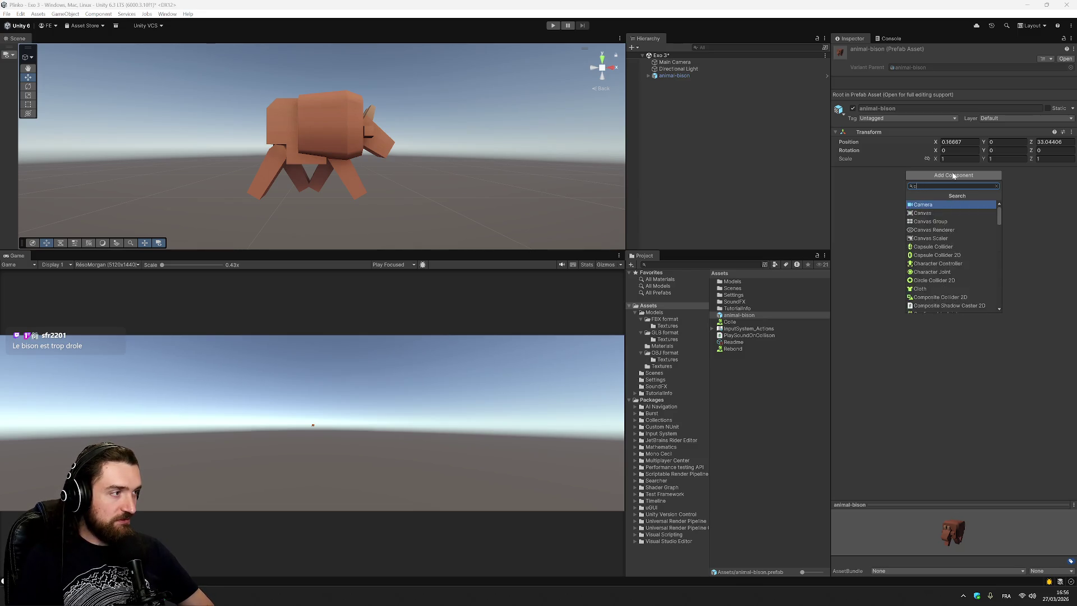
{"action": "key", "text": "Escape"}
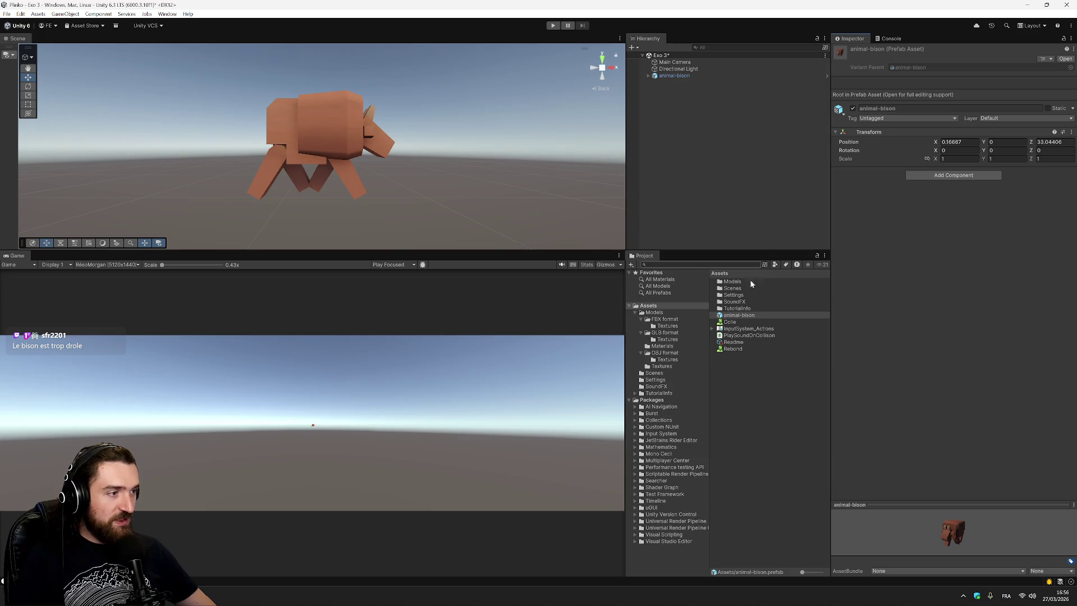
{"action": "right_click", "coordinate": [755, 359]}
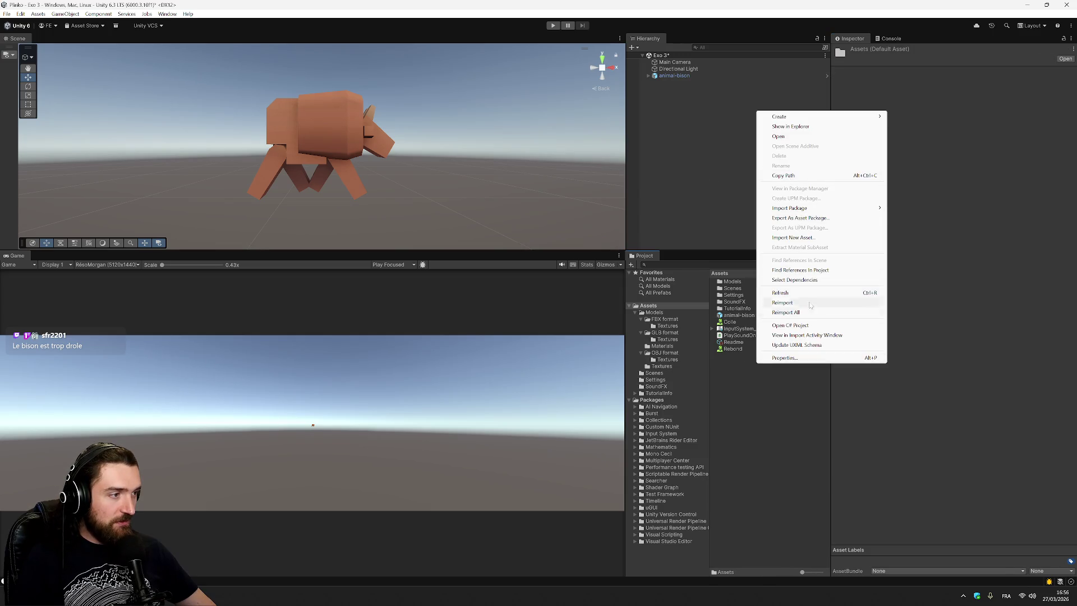
{"action": "mouse_move", "coordinate": [829, 118]}
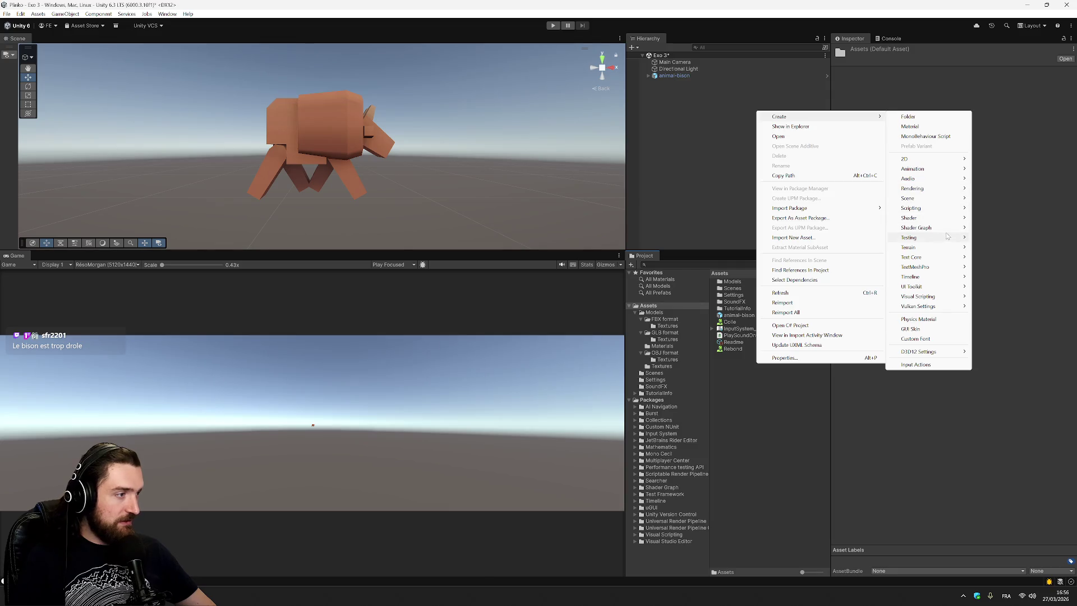
{"action": "mouse_move", "coordinate": [934, 250]}
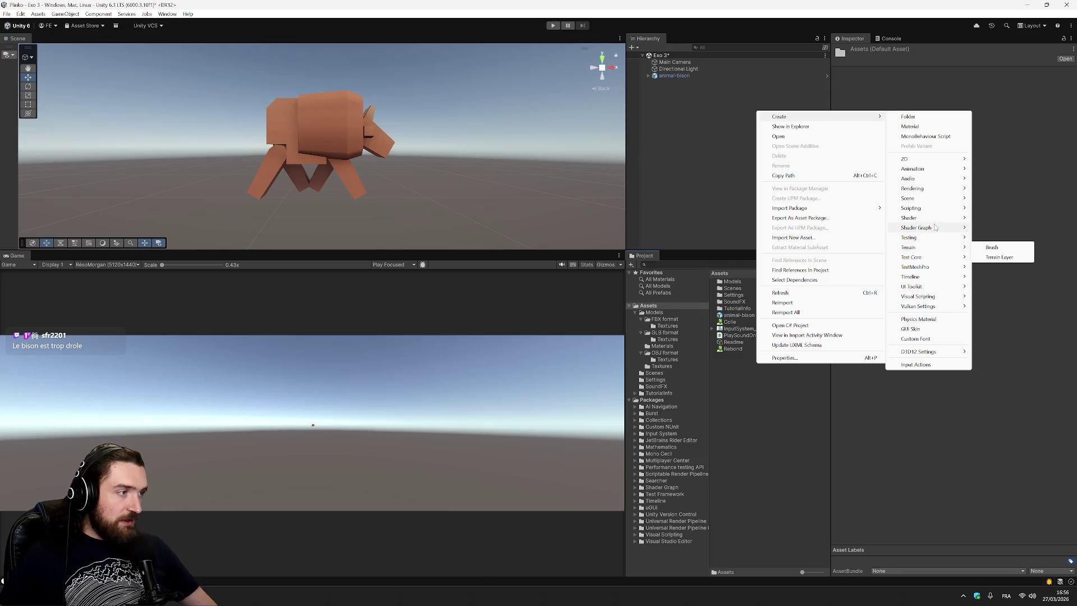
{"action": "mouse_move", "coordinate": [937, 179]}
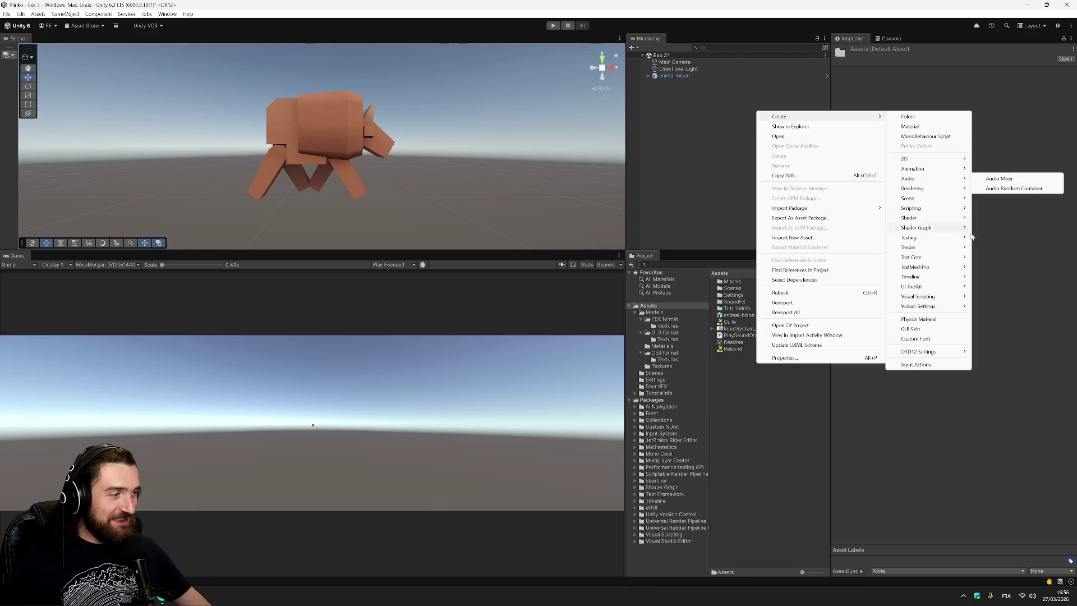
{"action": "left_click", "coordinate": [936, 320]}
{"action": "key", "text": "Return"}
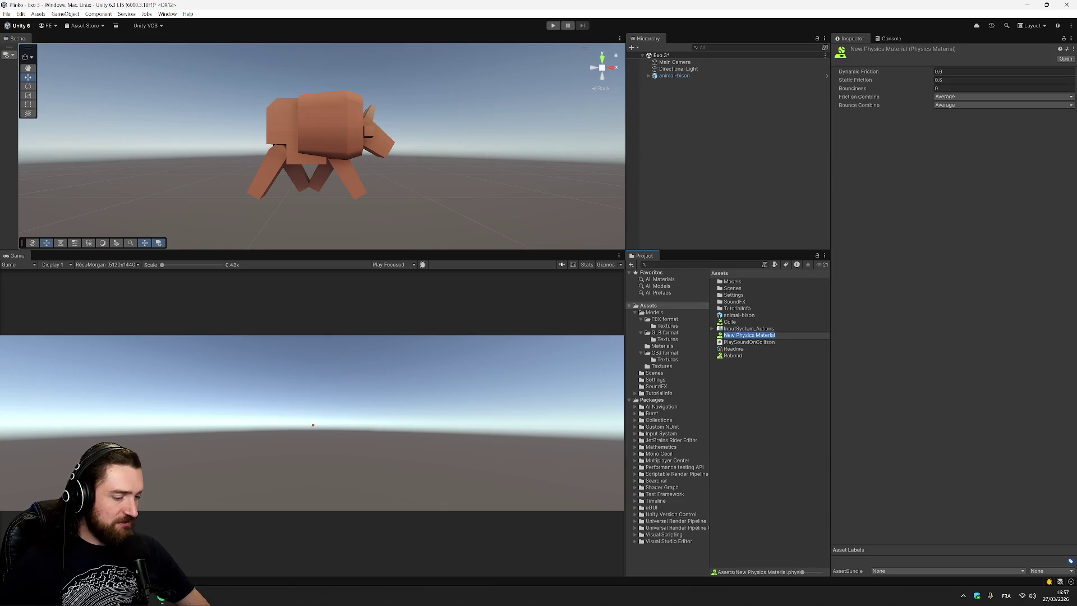
{"action": "key", "text": "Delete"}
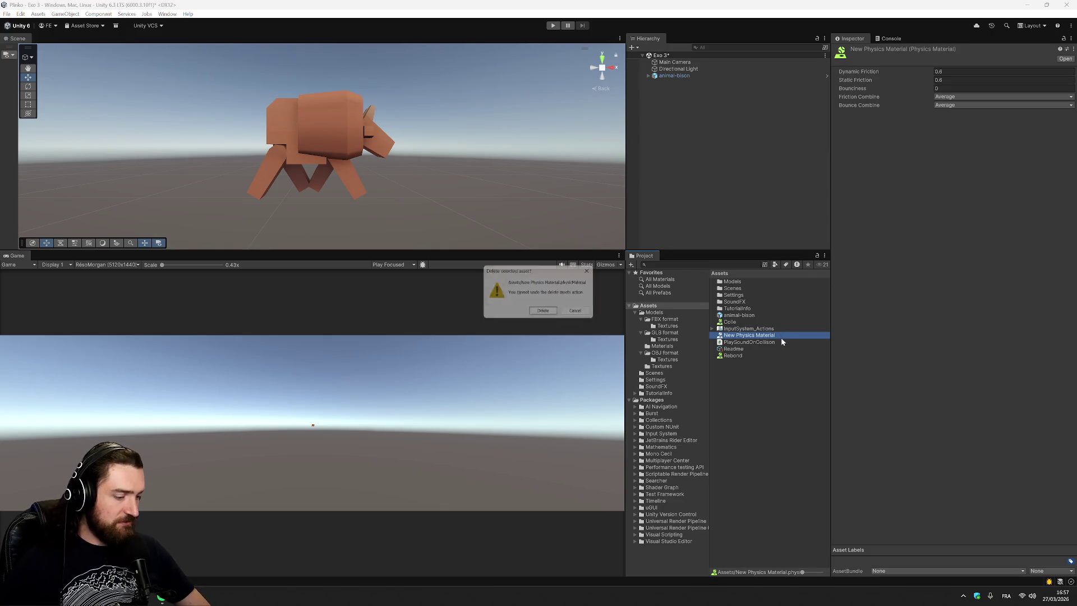
{"action": "key", "text": "Return"}
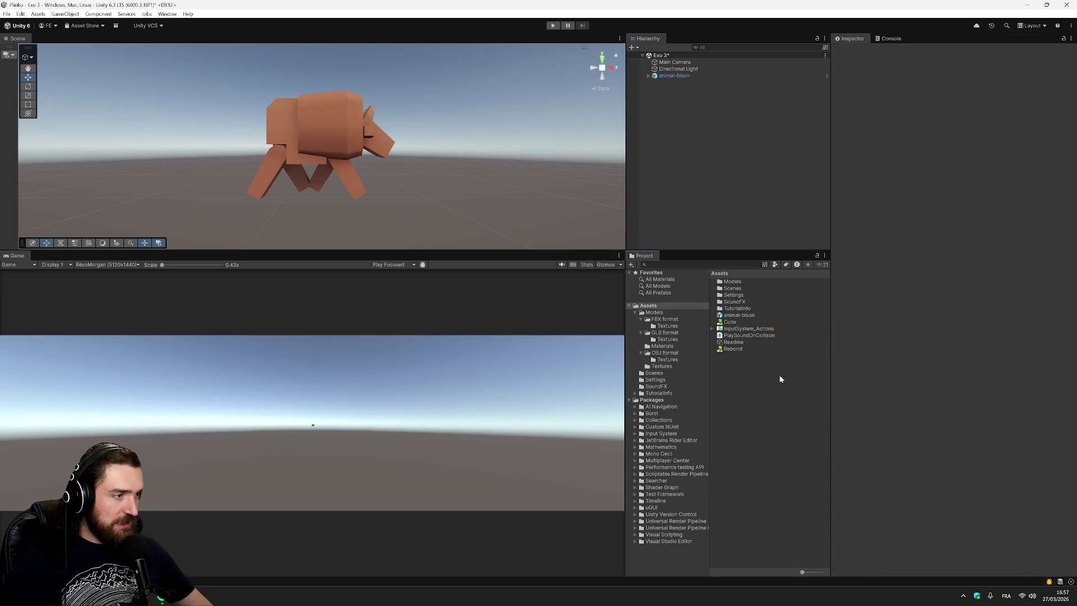
{"action": "right_click", "coordinate": [725, 123]}
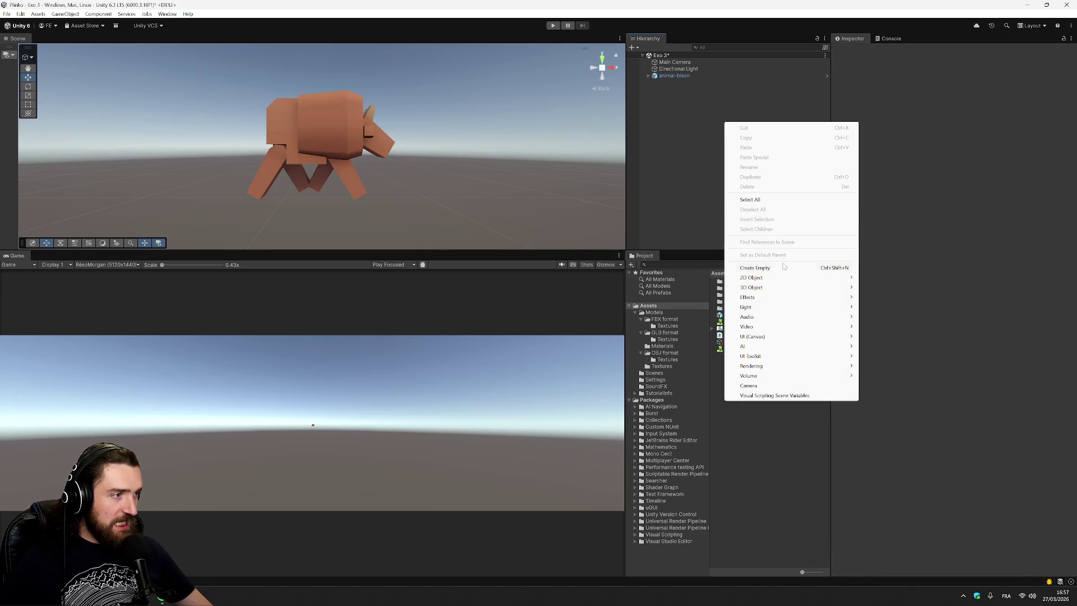
{"action": "mouse_move", "coordinate": [784, 281]}
{"action": "mouse_move", "coordinate": [791, 298]}
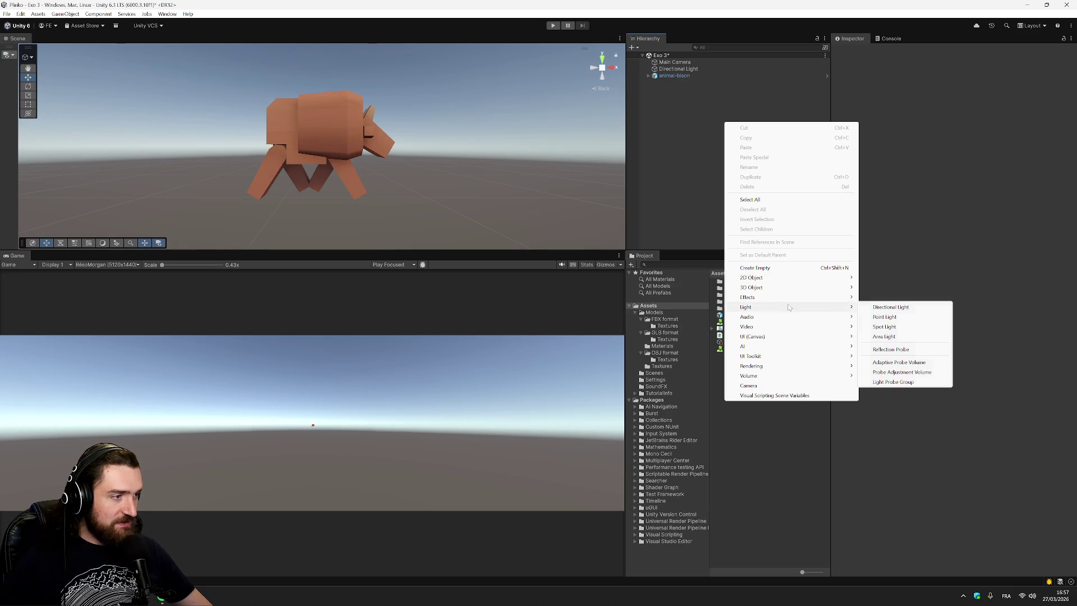
{"action": "mouse_move", "coordinate": [796, 337]}
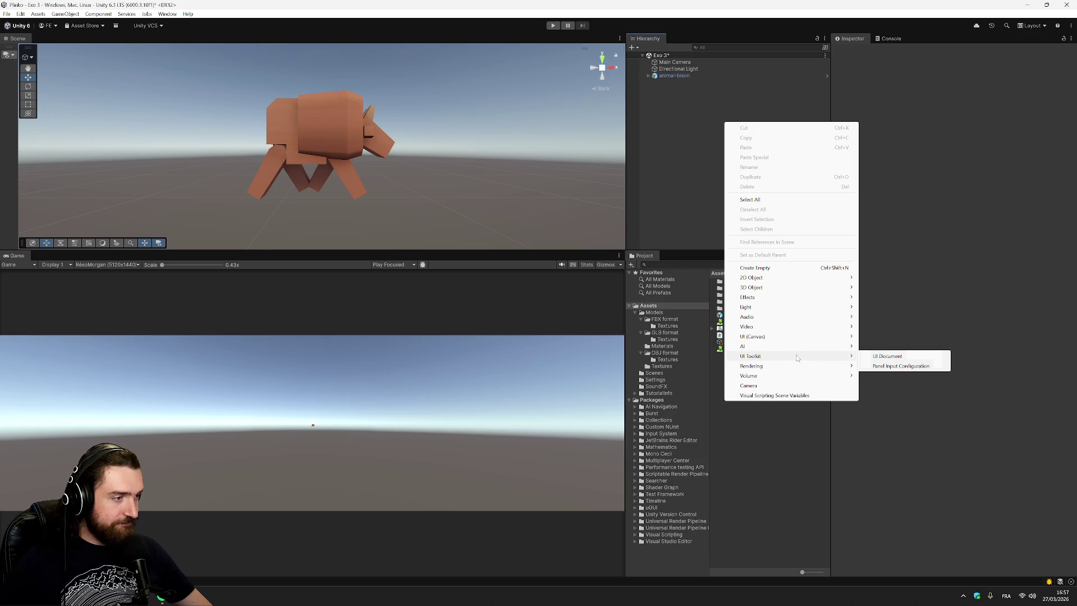
{"action": "mouse_move", "coordinate": [799, 369]}
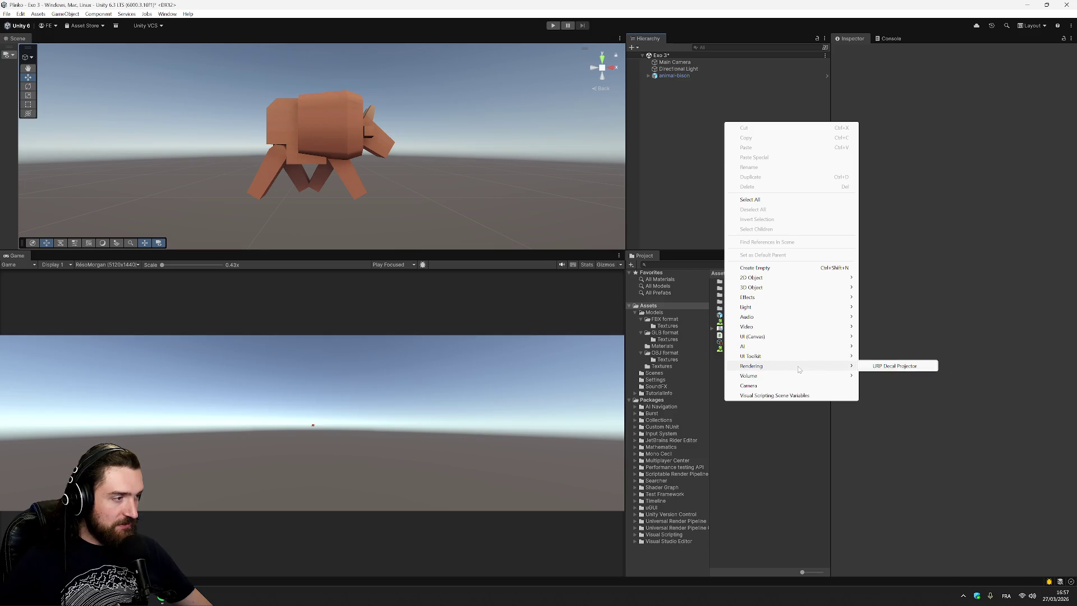
{"action": "left_click", "coordinate": [869, 366]}
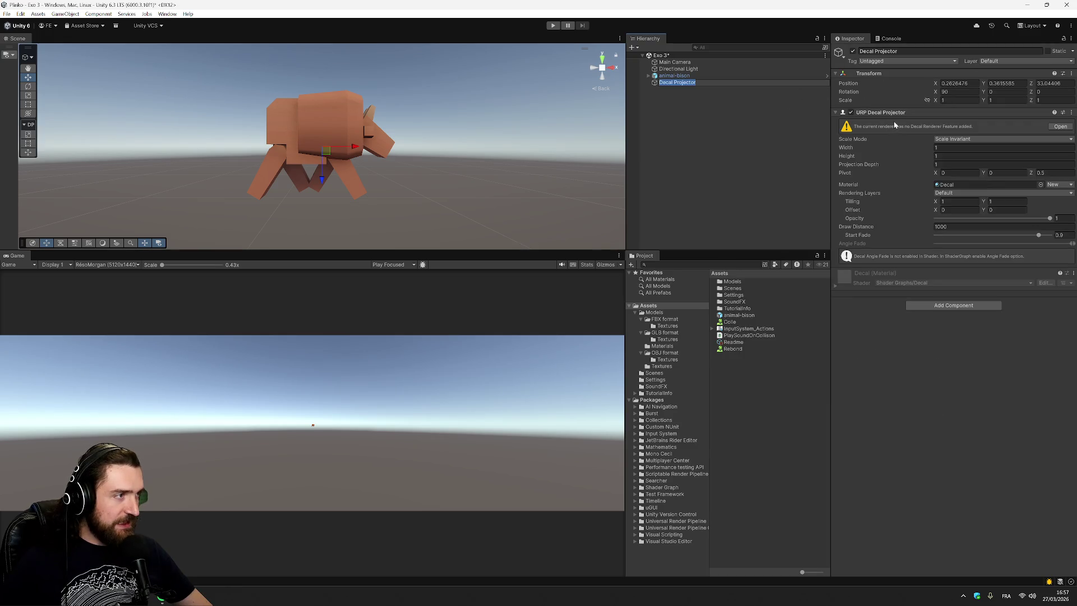
{"action": "left_click", "coordinate": [729, 83]}
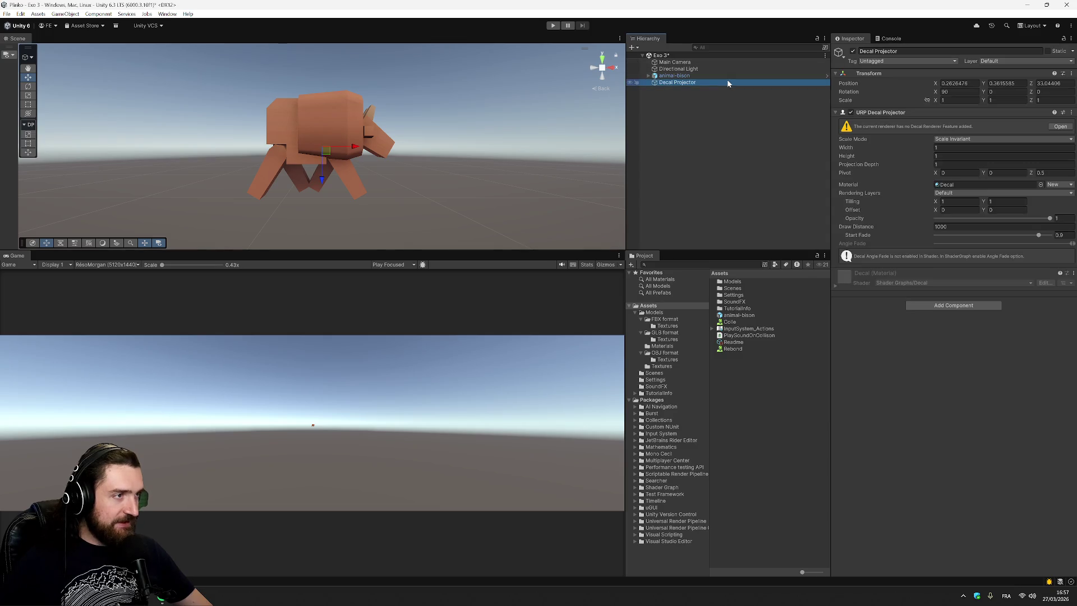
{"action": "key", "text": "Delete"}
{"action": "right_click", "coordinate": [770, 373]}
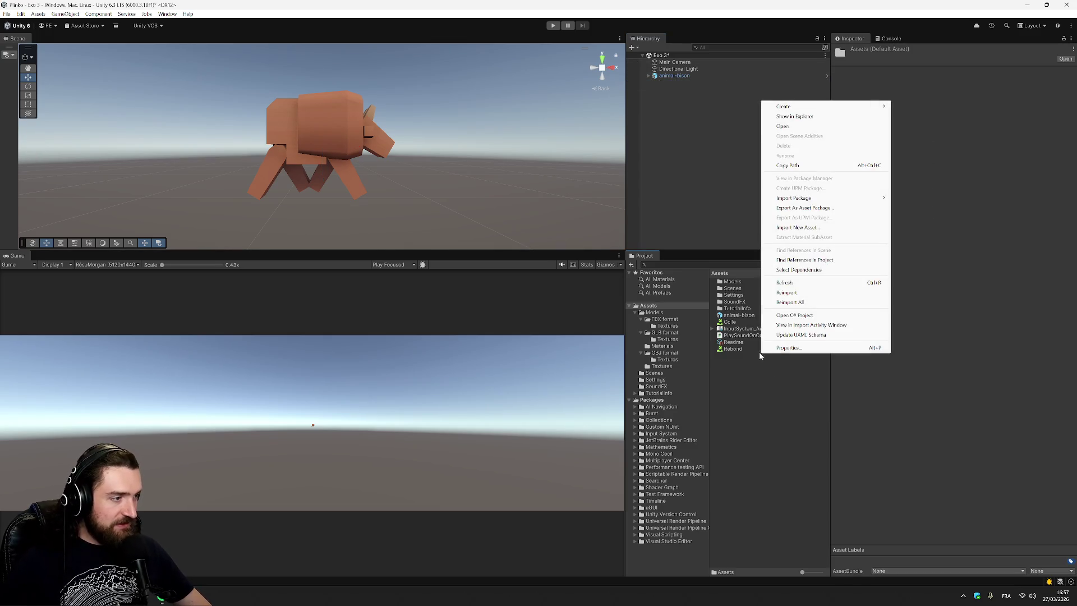
Step: Create a new material asset and name it Rouge
{"action": "mouse_move", "coordinate": [831, 106]}
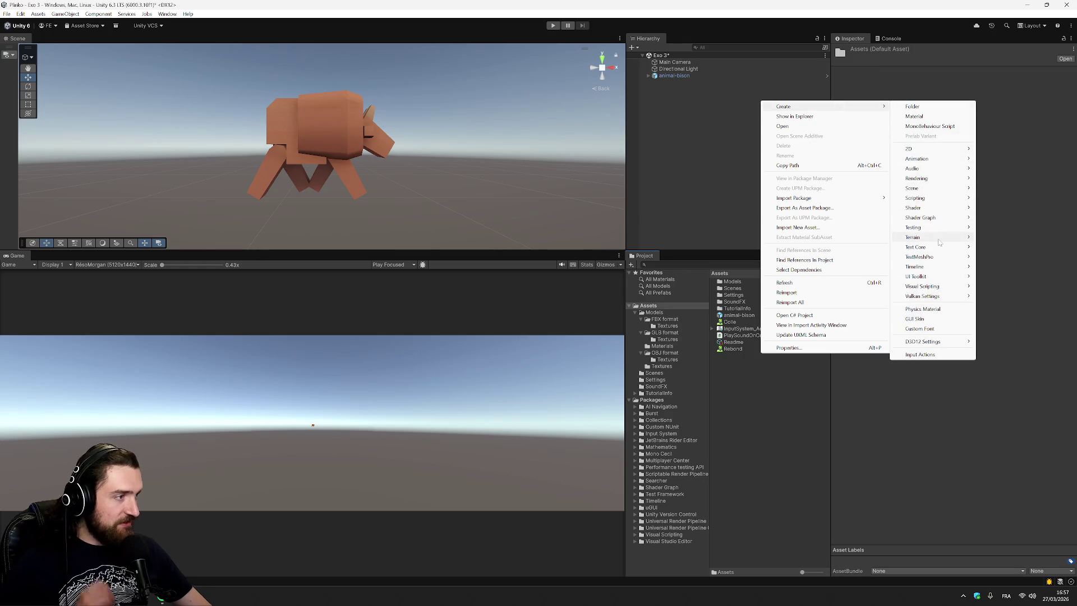
{"action": "mouse_move", "coordinate": [938, 179]}
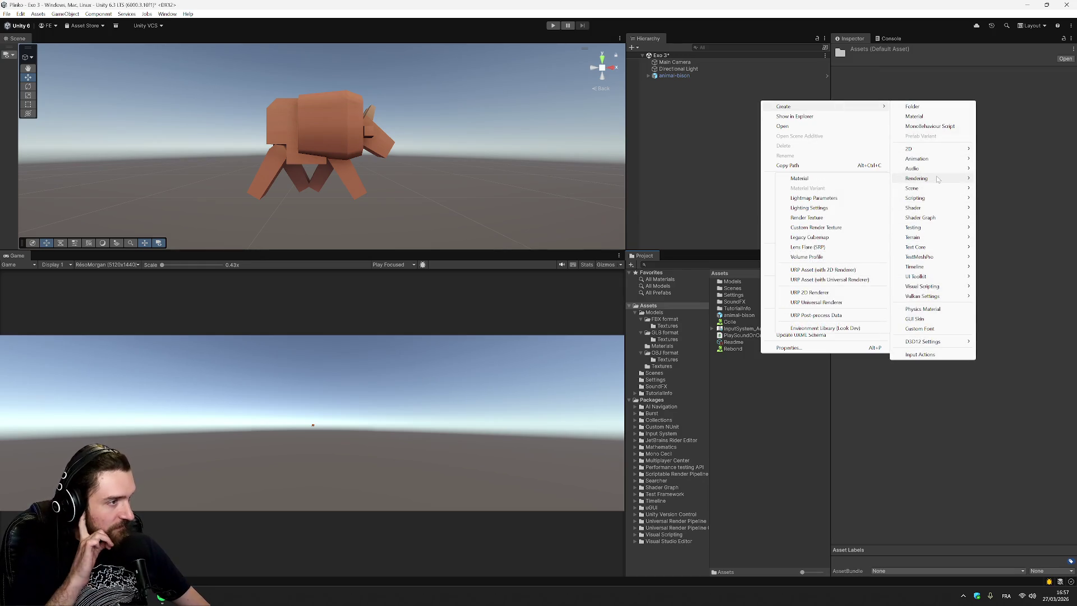
{"action": "left_click", "coordinate": [803, 178]}
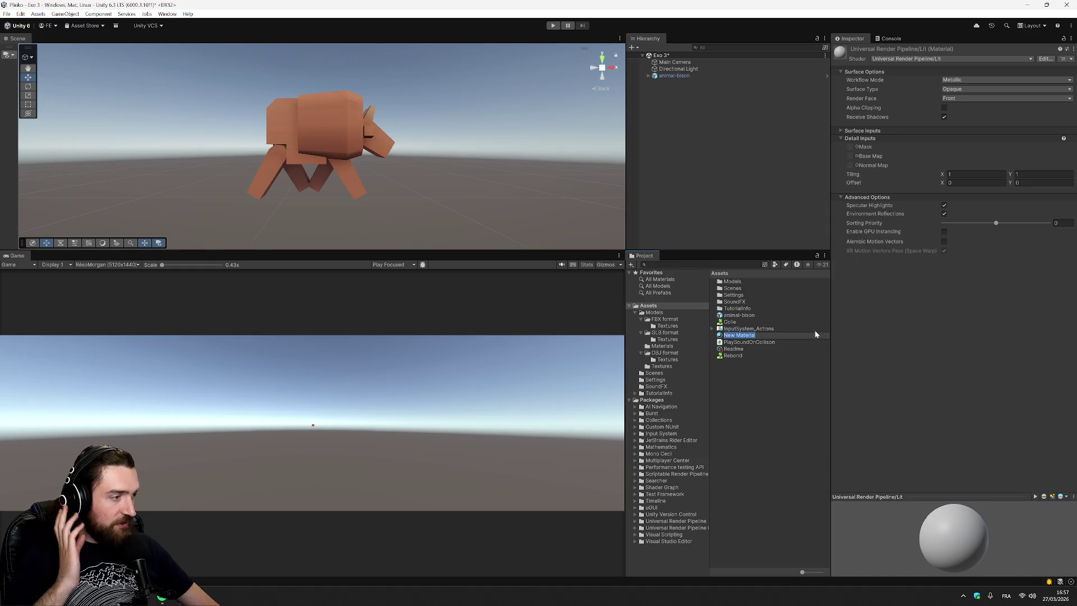
{"action": "double_click", "coordinate": [749, 335]}
{"action": "key", "text": "ctrl+a"}
{"action": "type", "text": "Rouge"}
{"action": "key", "text": "Return"}
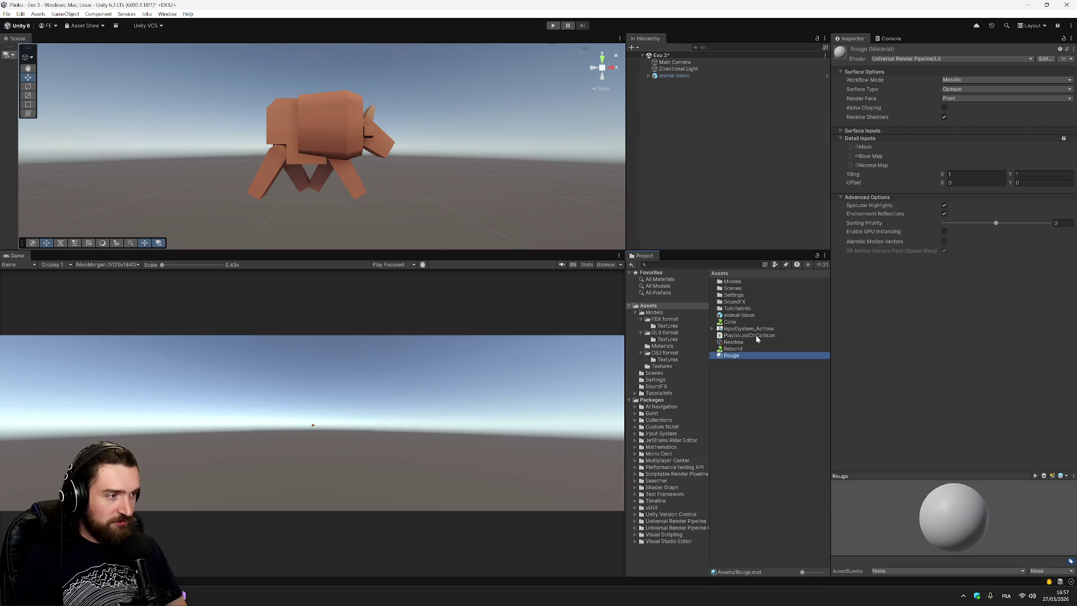
Step: Keep Rouge's workflow mode Metallic, surface type Opaque and render face Front
{"action": "left_click", "coordinate": [960, 82]}
{"action": "left_click", "coordinate": [965, 100]}
{"action": "left_click", "coordinate": [960, 82]}
{"action": "left_click", "coordinate": [965, 100]}
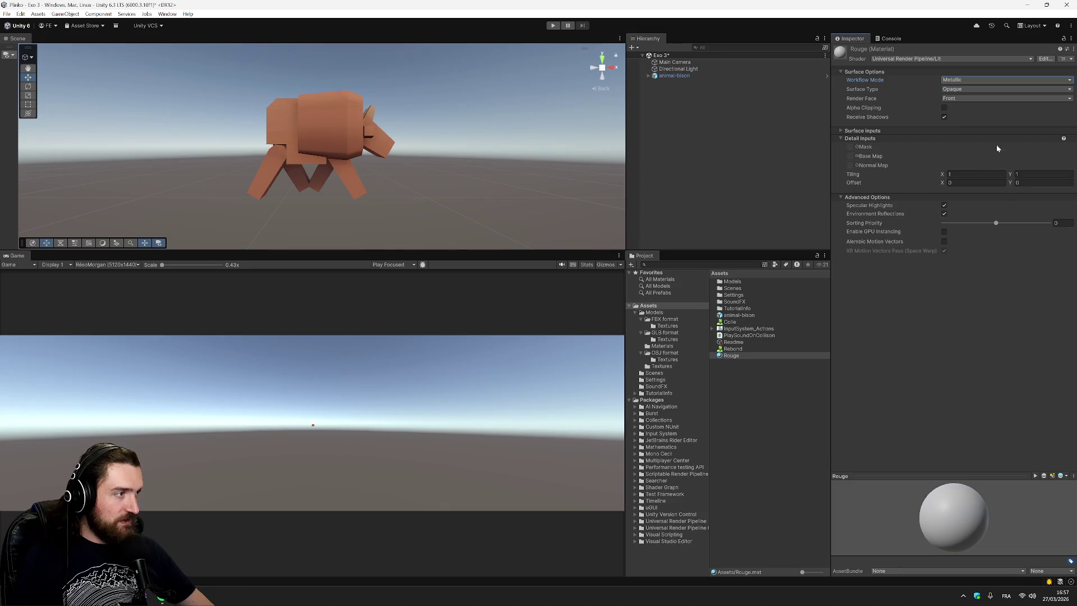
{"action": "left_click", "coordinate": [954, 89]}
{"action": "left_click", "coordinate": [979, 94]}
{"action": "left_click", "coordinate": [1005, 98]}
{"action": "left_click", "coordinate": [1019, 109]}
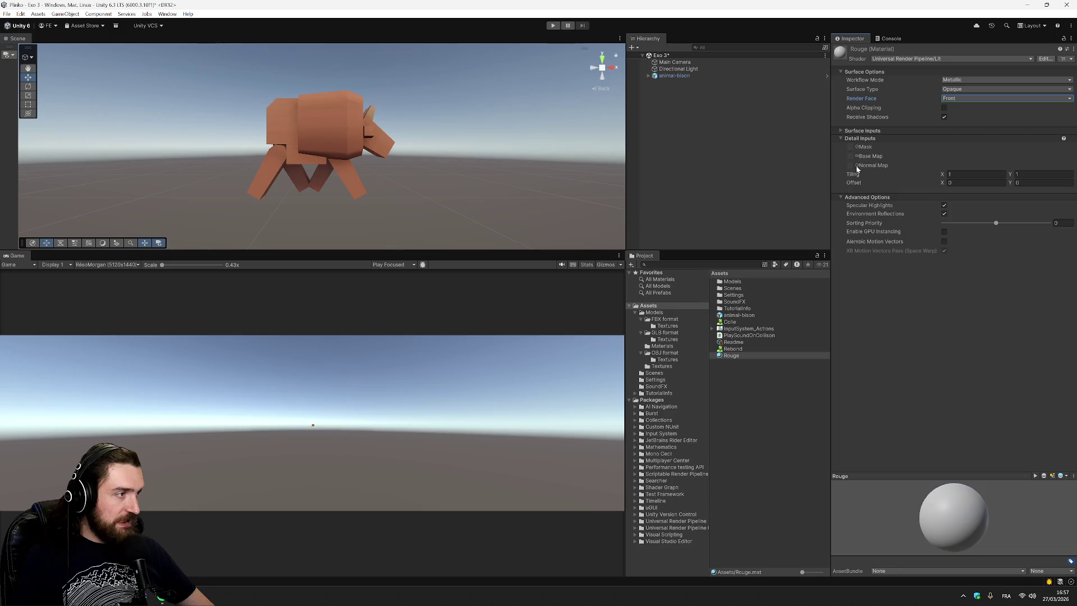
Step: Set Rouge's base colour to pure red FF0000, save the scene, and drag Rouge onto animal-bison
{"action": "left_click", "coordinate": [842, 130]}
{"action": "left_click", "coordinate": [1070, 138]}
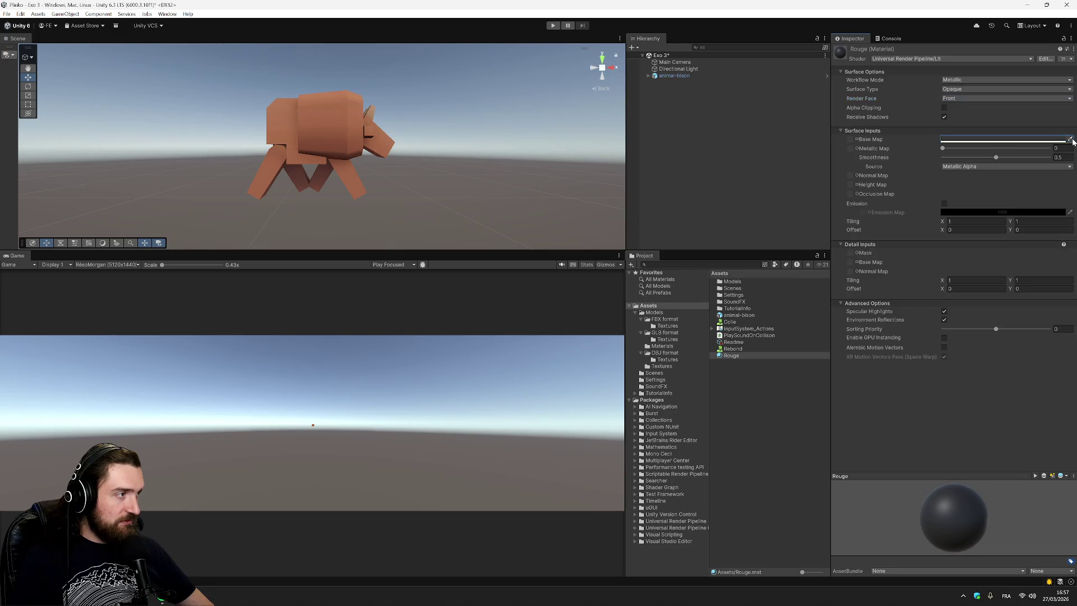
{"action": "left_click", "coordinate": [1024, 140]}
{"action": "left_click", "coordinate": [986, 330]}
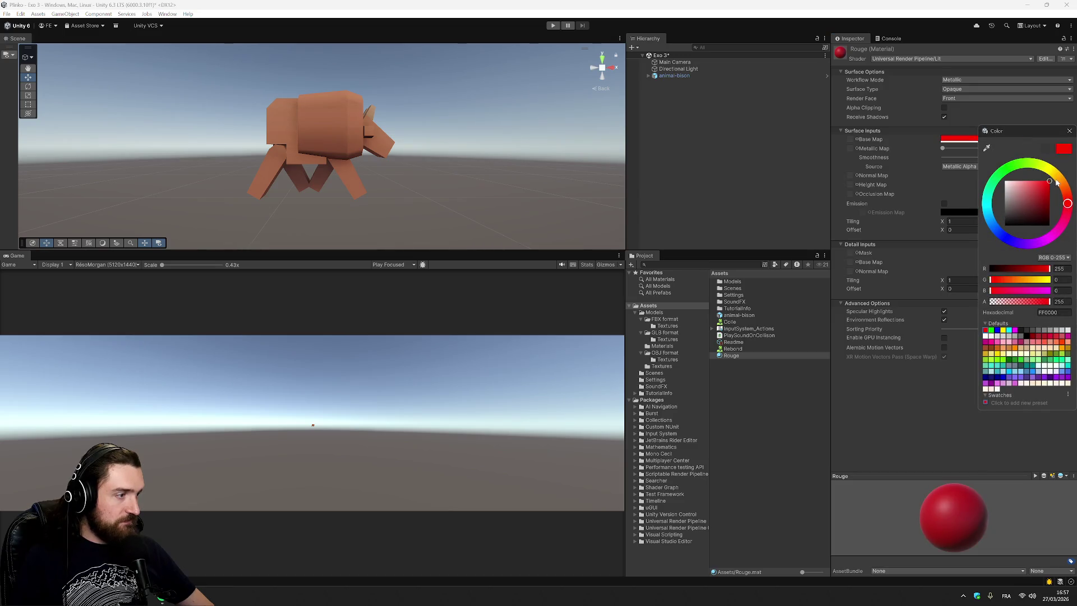
{"action": "left_click", "coordinate": [1070, 131]}
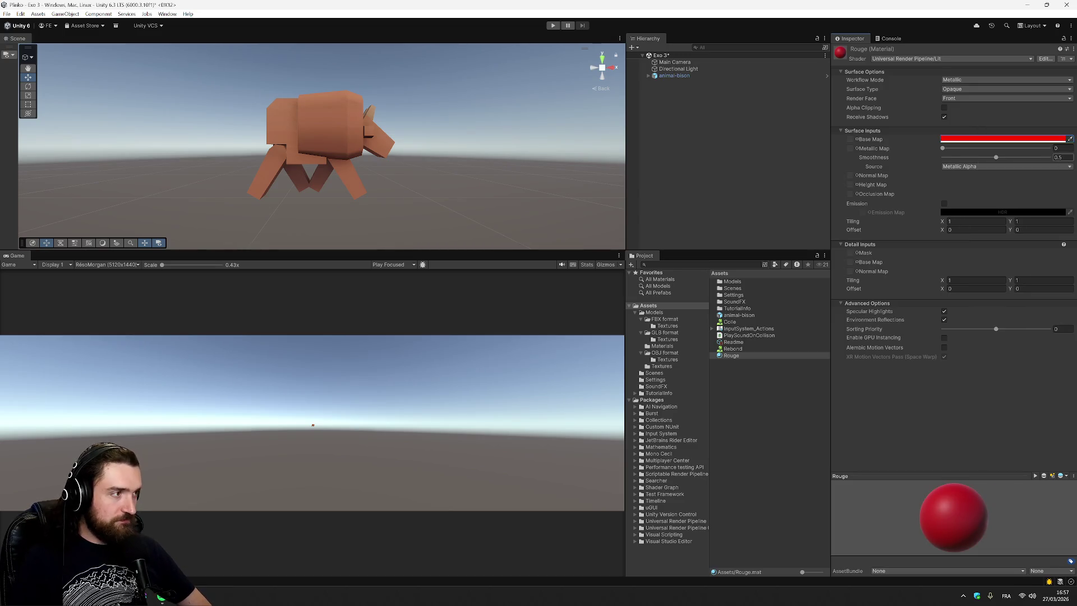
{"action": "key", "text": "ctrl+s"}
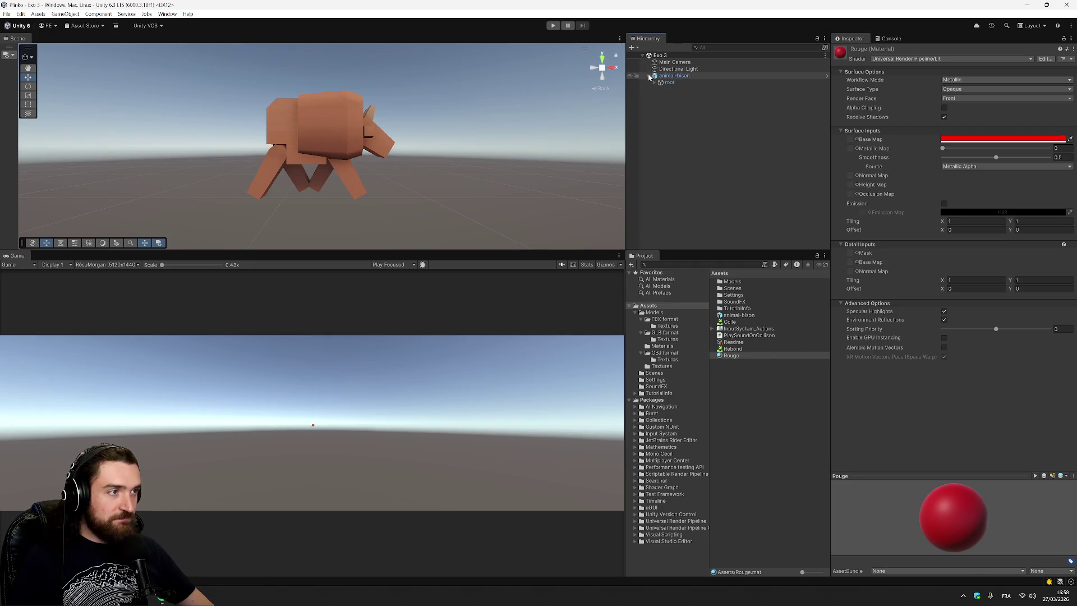
{"action": "left_click_drag", "start_coordinate": [657, 47], "coordinate": [667, 76]}
Step: Duplicate animal-bison and move the original bison right to X 1.381
{"action": "left_click", "coordinate": [679, 77]}
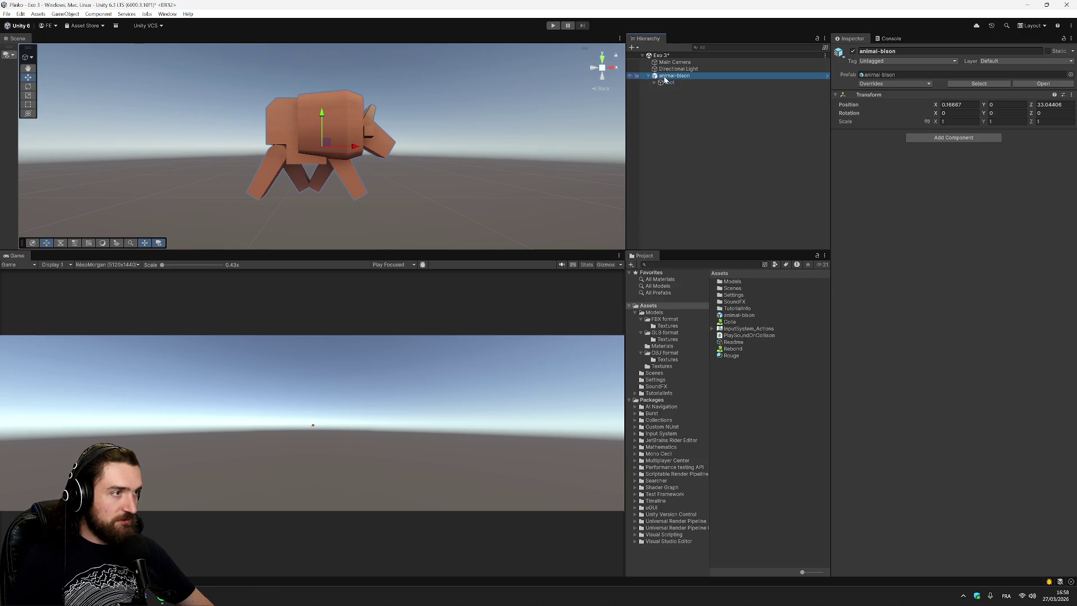
{"action": "right_click", "coordinate": [678, 81]}
{"action": "left_click", "coordinate": [687, 131]}
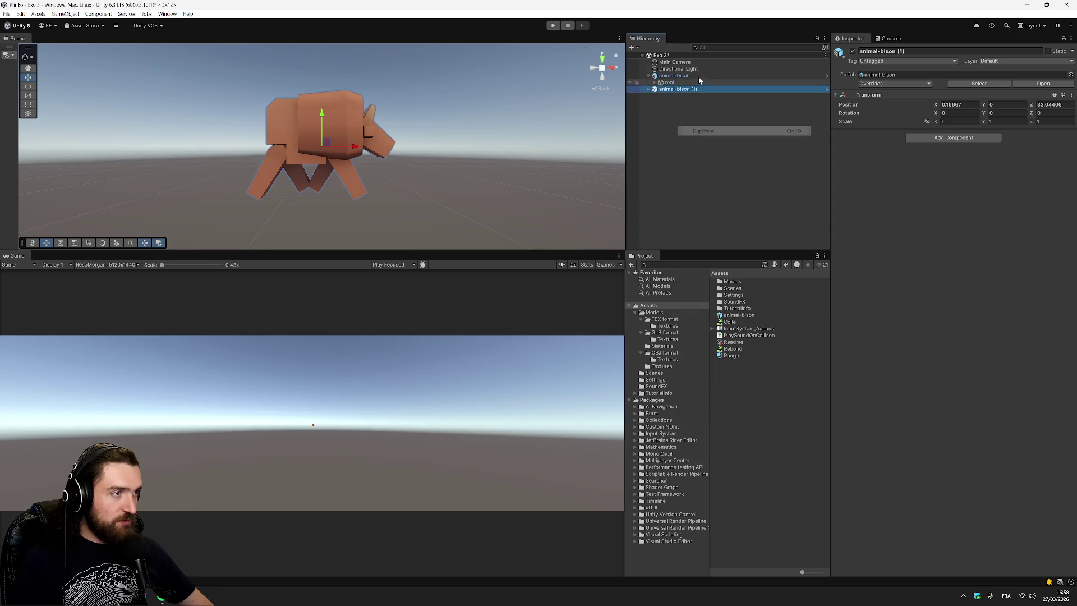
{"action": "left_click", "coordinate": [676, 77]}
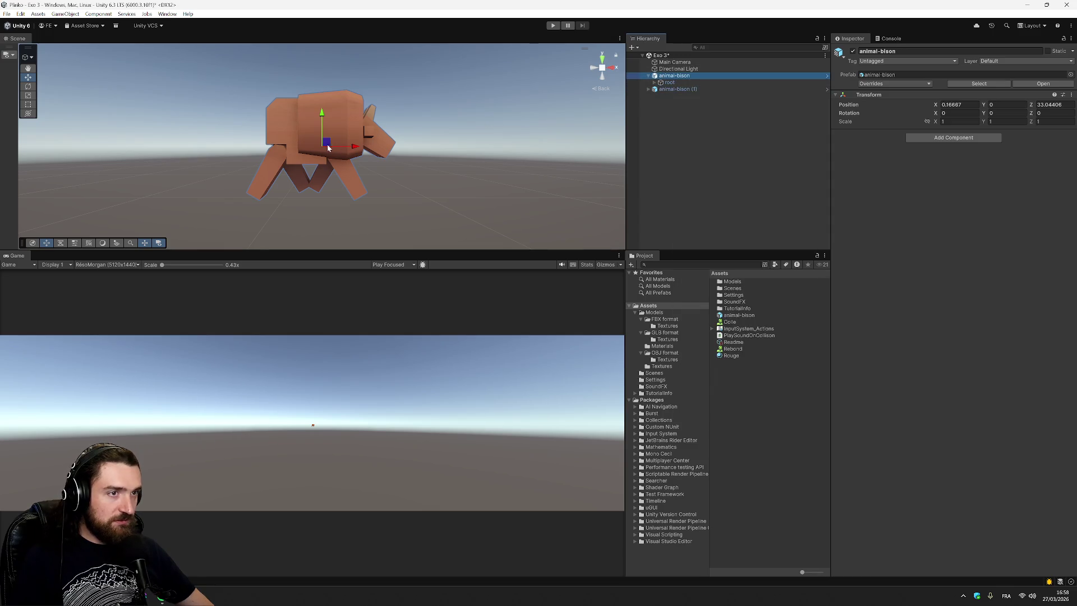
{"action": "left_click_drag", "start_coordinate": [329, 147], "coordinate": [496, 148]}
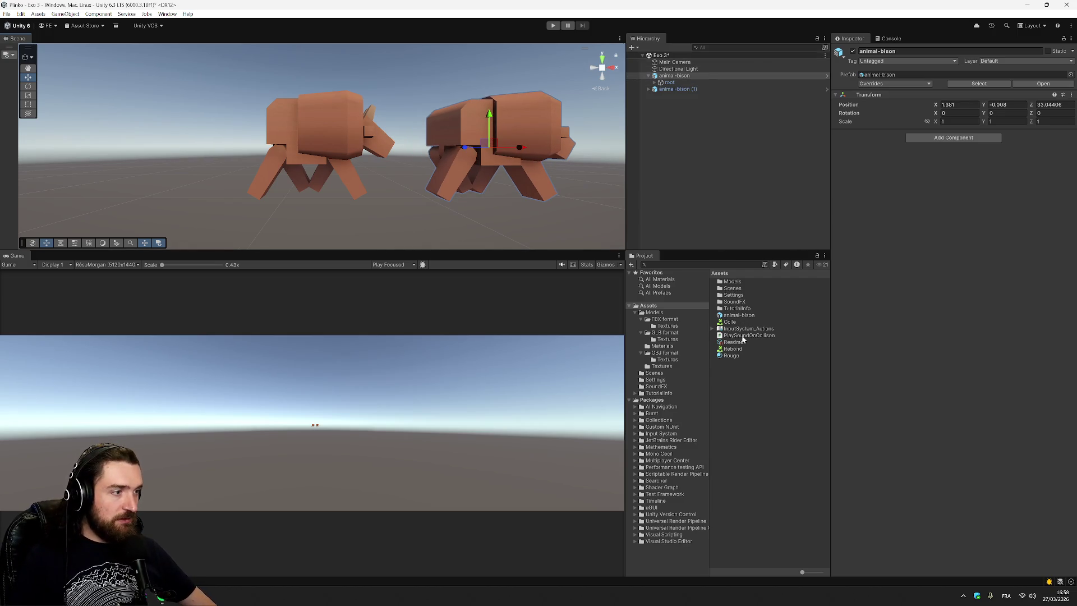
Step: Drag the Rouge material onto animal-bison (1) and select it
{"action": "left_click", "coordinate": [664, 307]}
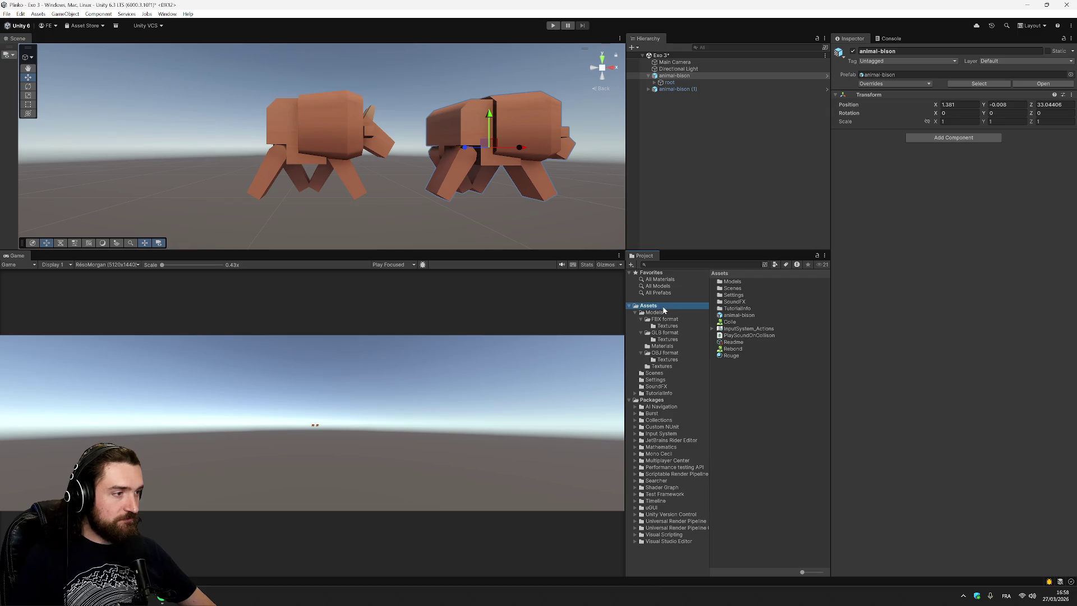
{"action": "mouse_move", "coordinate": [735, 356]}
{"action": "left_mouse_down"}
{"action": "mouse_move", "coordinate": [721, 236]}
{"action": "mouse_move", "coordinate": [672, 91]}
{"action": "left_mouse_up"}
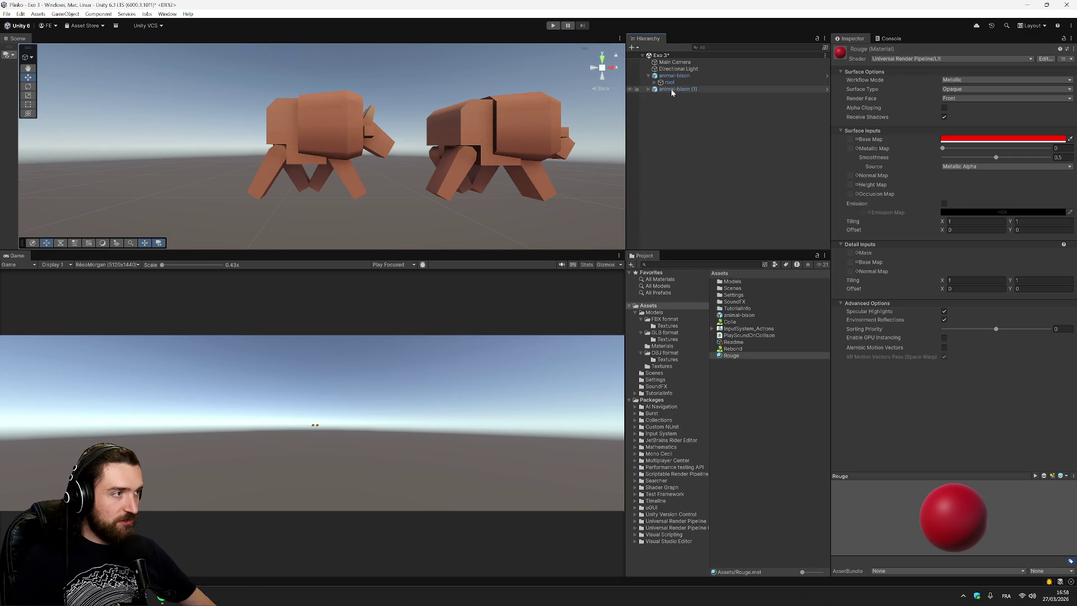
{"action": "left_click", "coordinate": [672, 93]}
{"action": "left_click", "coordinate": [958, 138]}
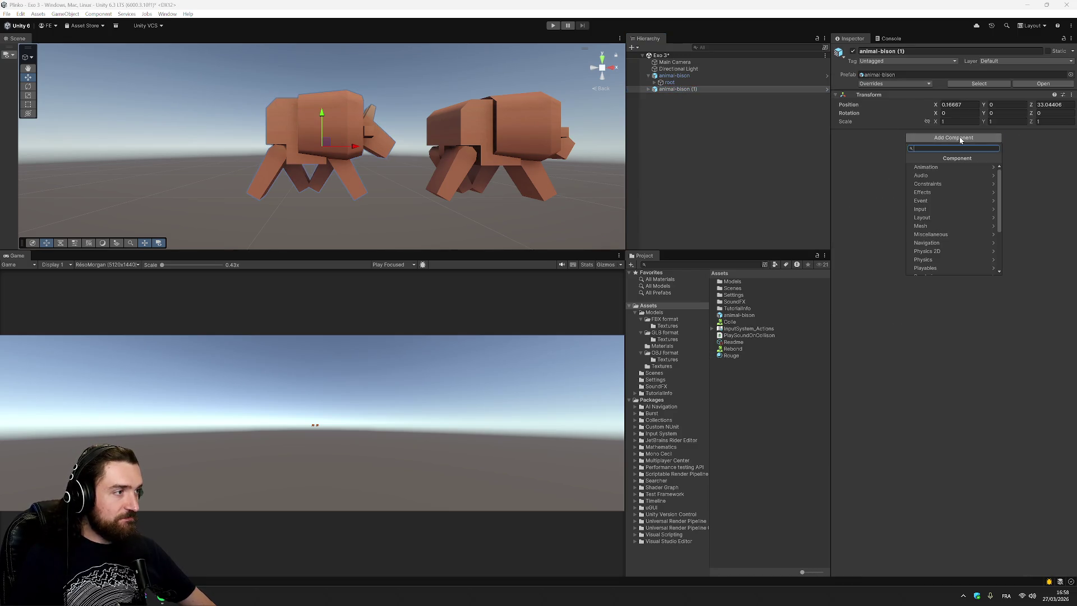
Step: Add a Box Collider to animal-bison (1), leaving its physics material unassigned, then select Rouge
{"action": "type", "text": "mate"}
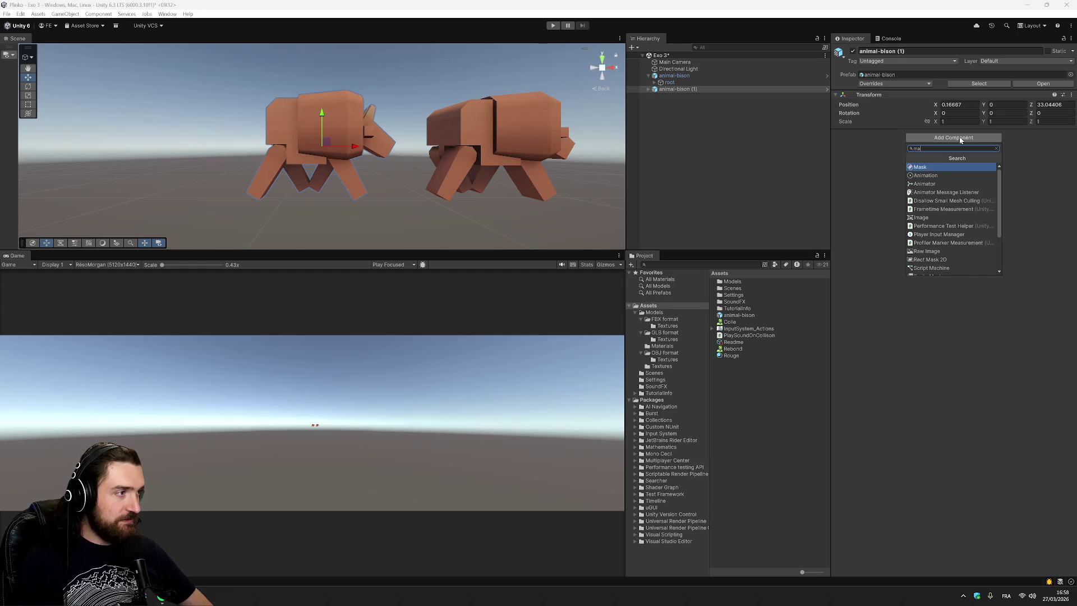
{"action": "key", "text": "BackSpace"}
{"action": "key", "text": "BackSpace"}
{"action": "key", "text": "BackSpace"}
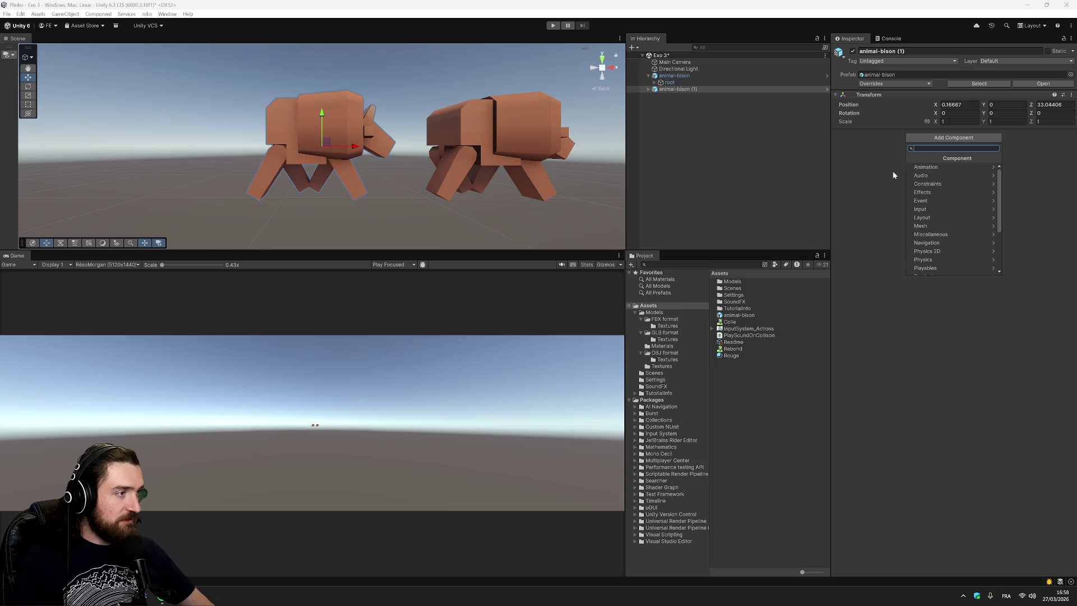
{"action": "type", "text": "coll"}
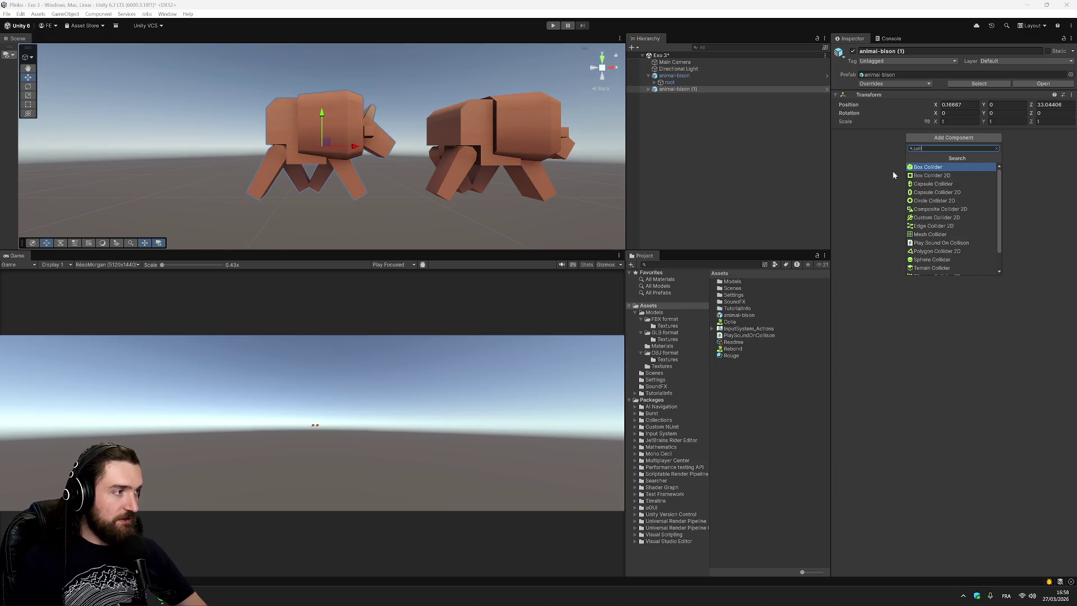
{"action": "key", "text": "Return"}
{"action": "left_click", "coordinate": [1071, 171]}
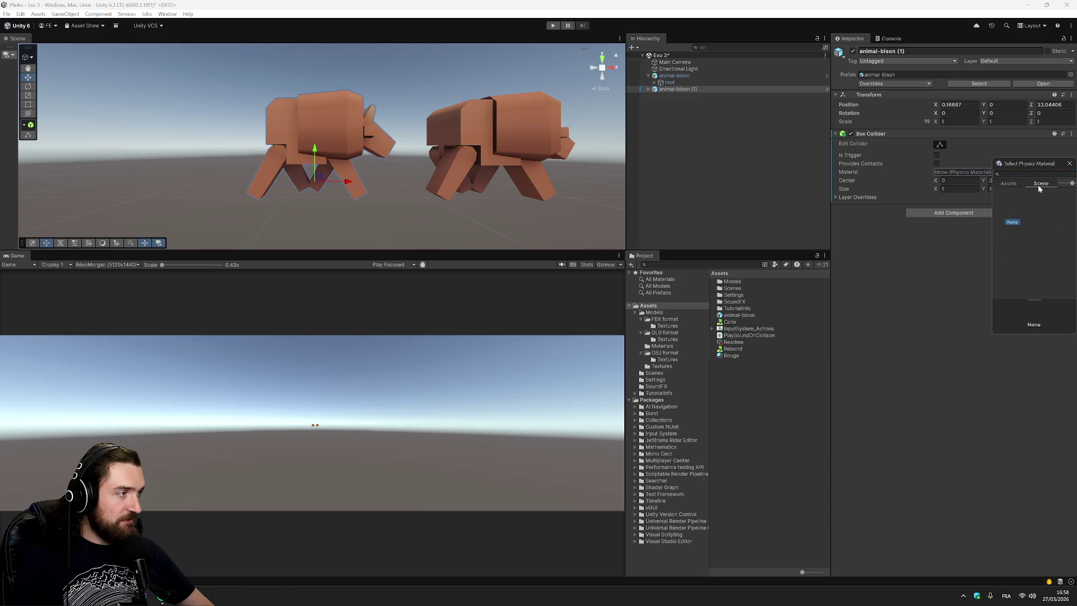
{"action": "key", "text": "Escape"}
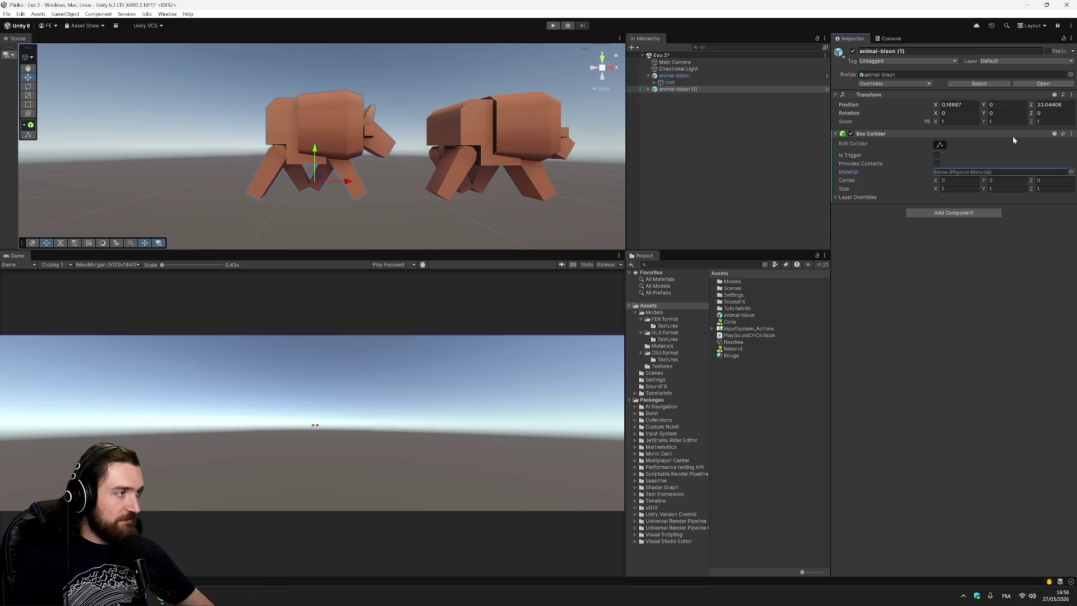
{"action": "left_click", "coordinate": [730, 356]}
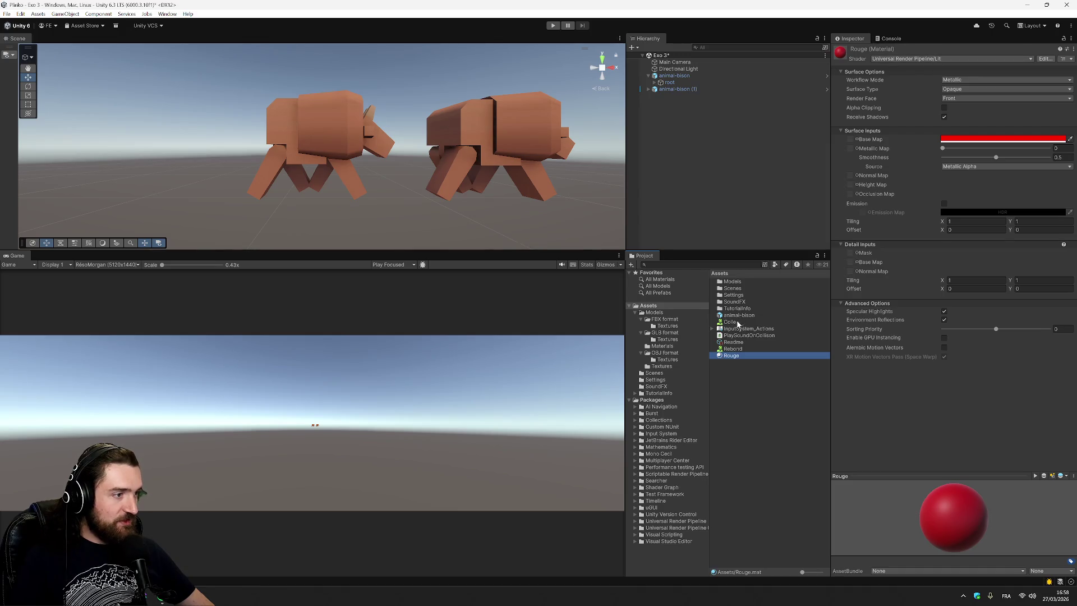
{"action": "left_click", "coordinate": [678, 89]}
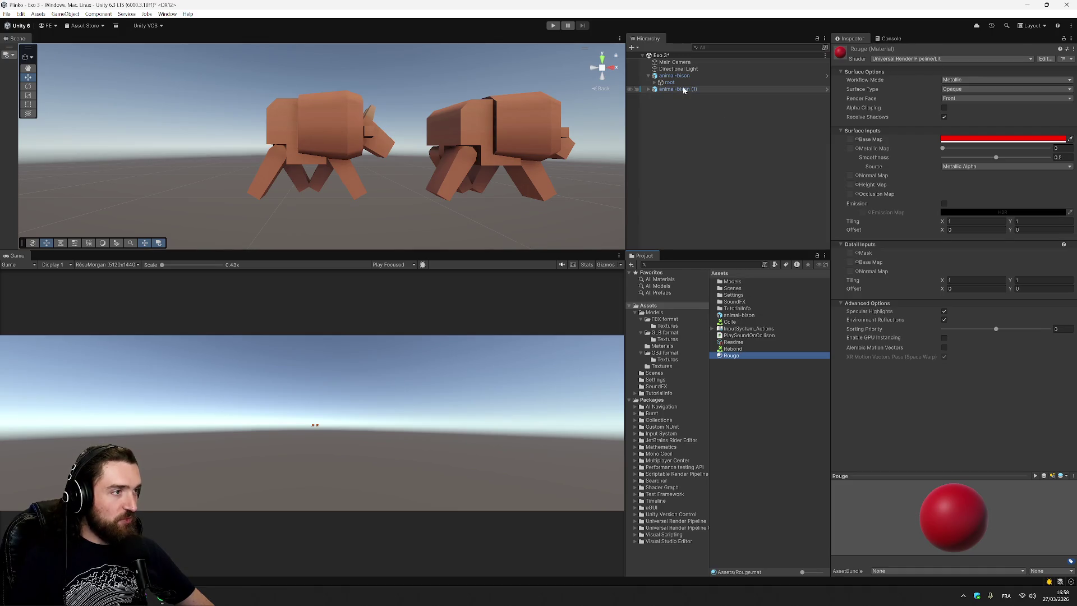
Step: Add a Mesh Renderer to animal-bison (1) and drag Rouge onto it
{"action": "left_click", "coordinate": [931, 213]}
{"action": "type", "text": "rendere"}
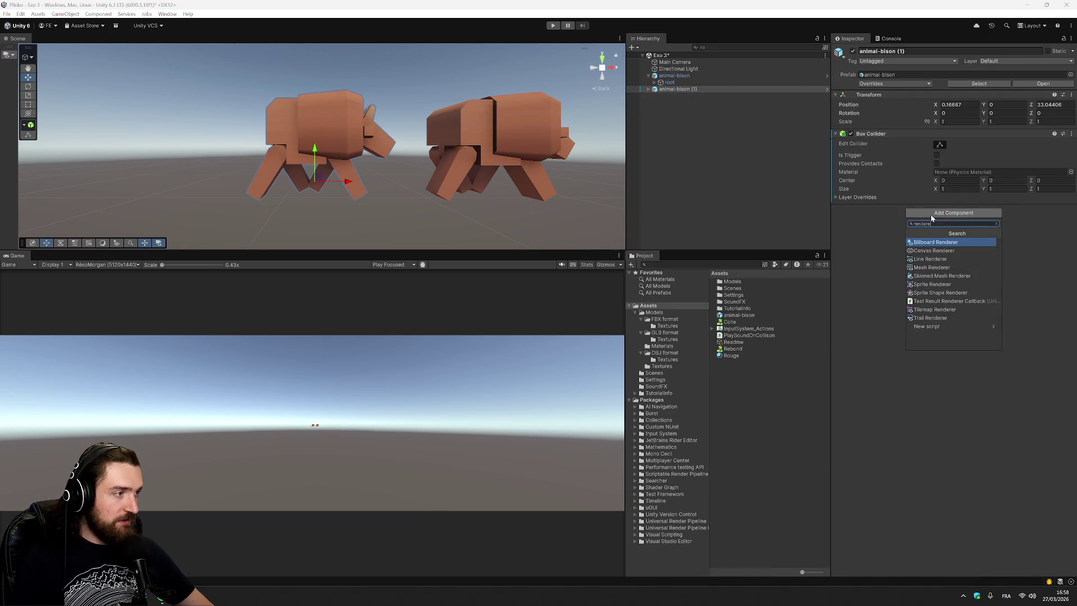
{"action": "key", "text": "Down"}
{"action": "key", "text": "Down"}
{"action": "key", "text": "Down"}
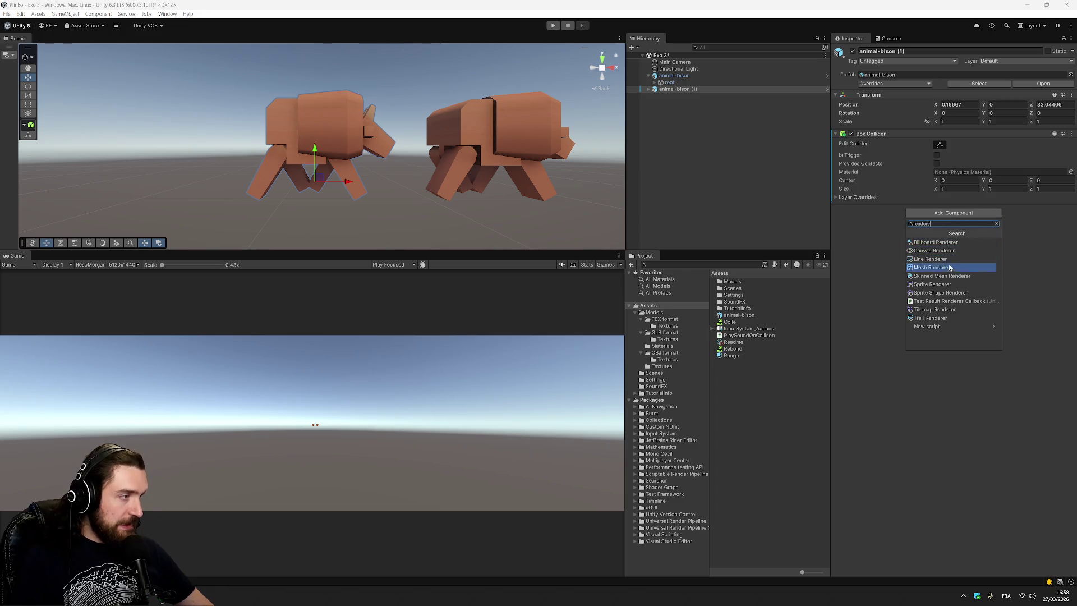
{"action": "key", "text": "Return"}
{"action": "left_click", "coordinate": [836, 209]}
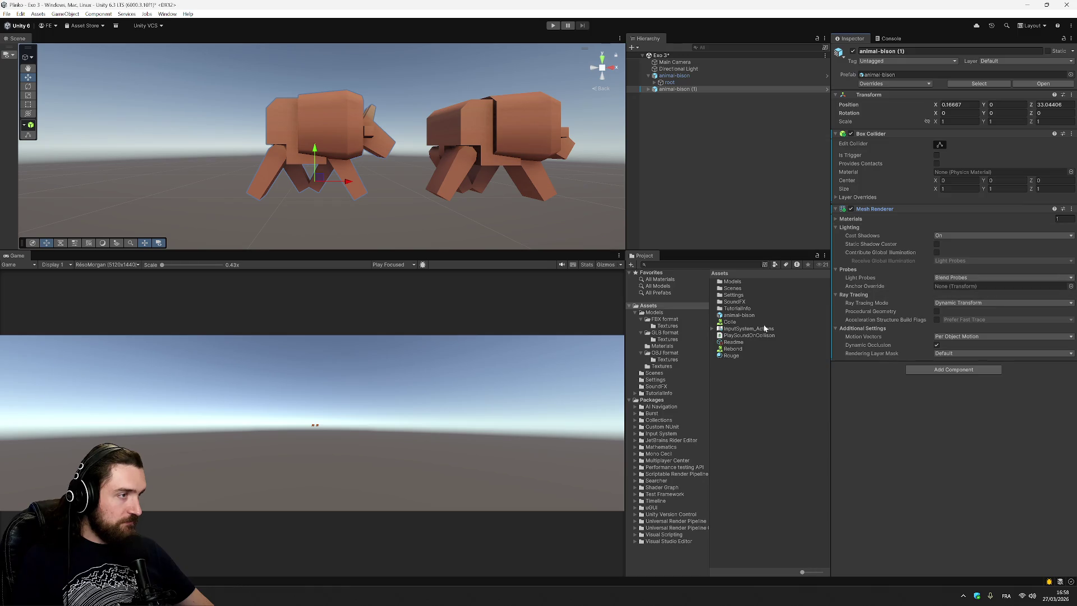
{"action": "left_click_drag", "start_coordinate": [738, 351], "coordinate": [681, 93]}
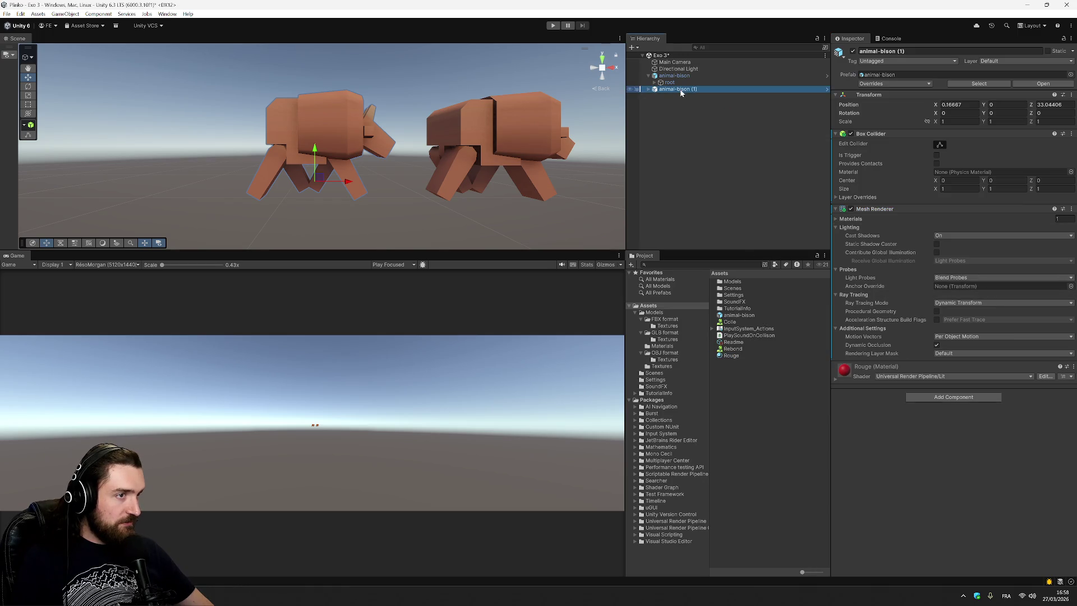
Step: Expand the renderer's Materials list and locate Element 0's Rouge material in the project
{"action": "left_click", "coordinate": [864, 377]}
{"action": "left_click", "coordinate": [864, 372]}
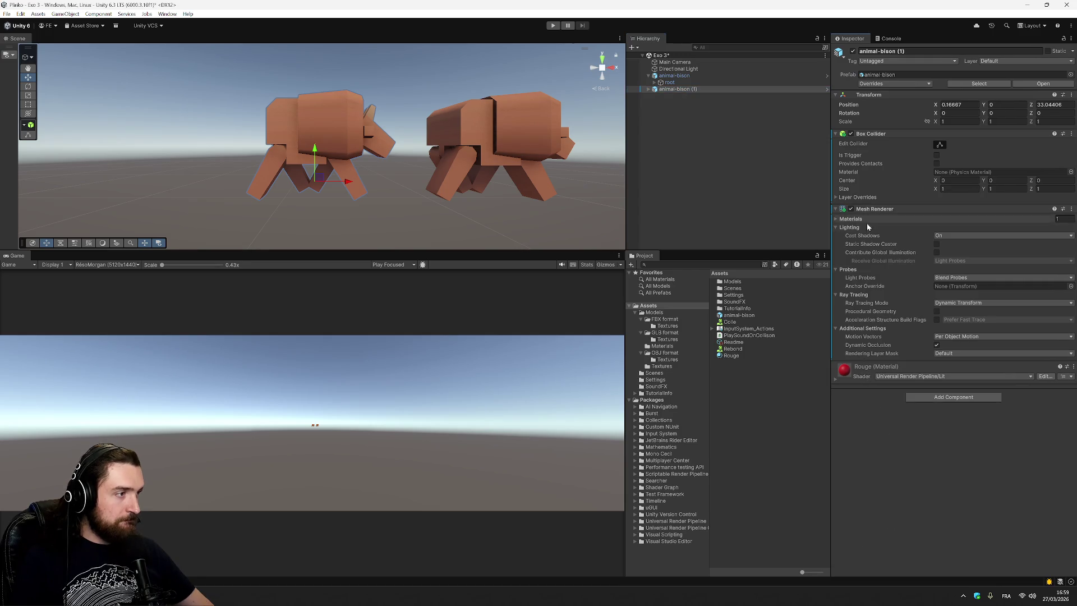
{"action": "left_click", "coordinate": [836, 221]}
{"action": "left_click", "coordinate": [962, 230]}
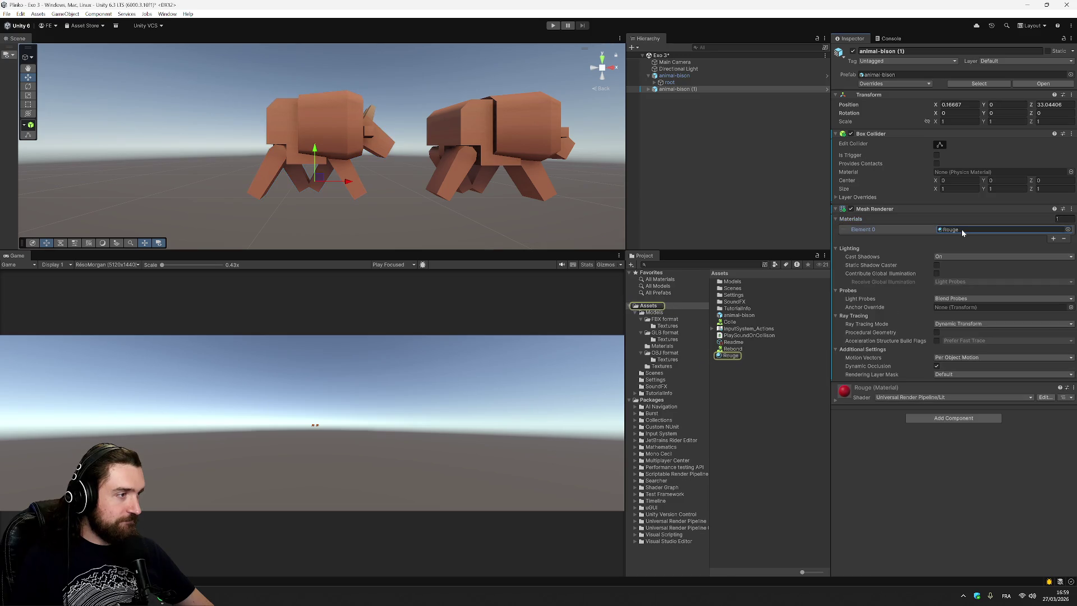
{"action": "left_click", "coordinate": [786, 356]}
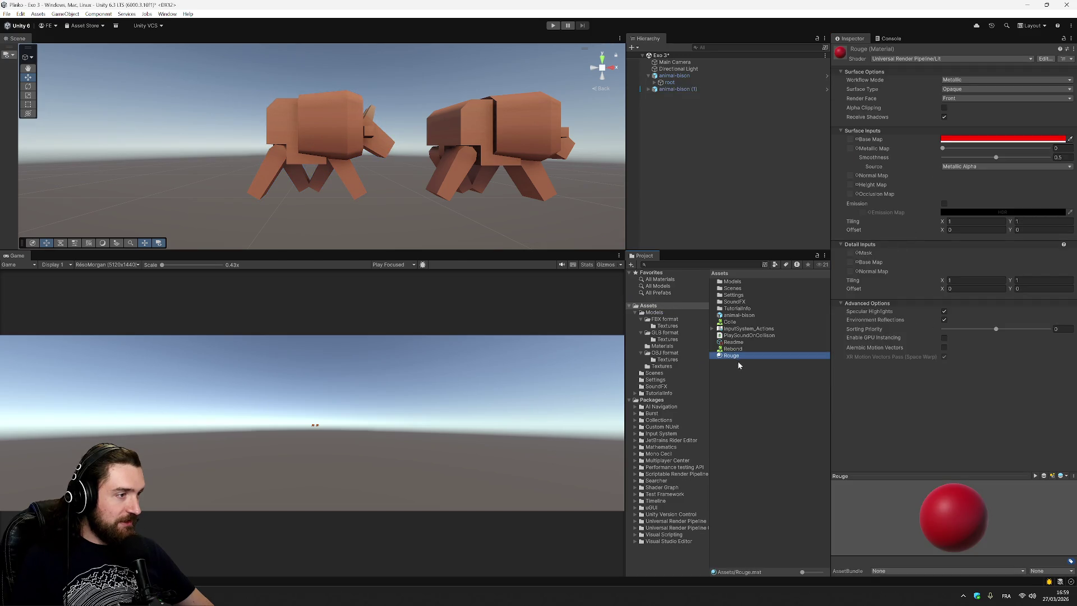
{"action": "key", "text": "F2"}
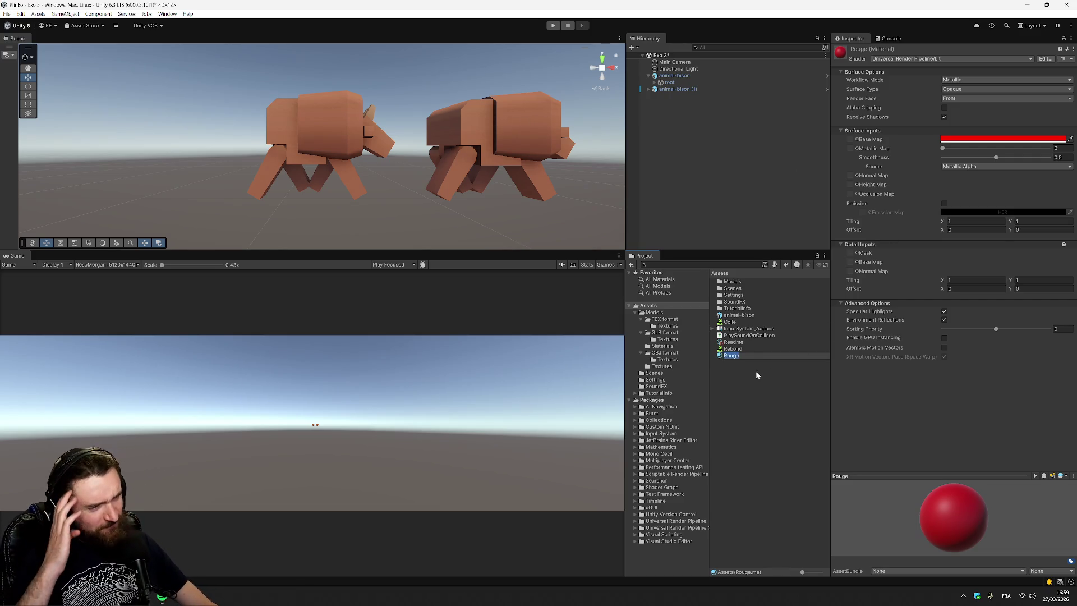
{"action": "left_click", "coordinate": [682, 89]}
Step: Remove the Box Collider component from animal-bison (1)
{"action": "left_click", "coordinate": [685, 79]}
{"action": "left_click", "coordinate": [685, 77]}
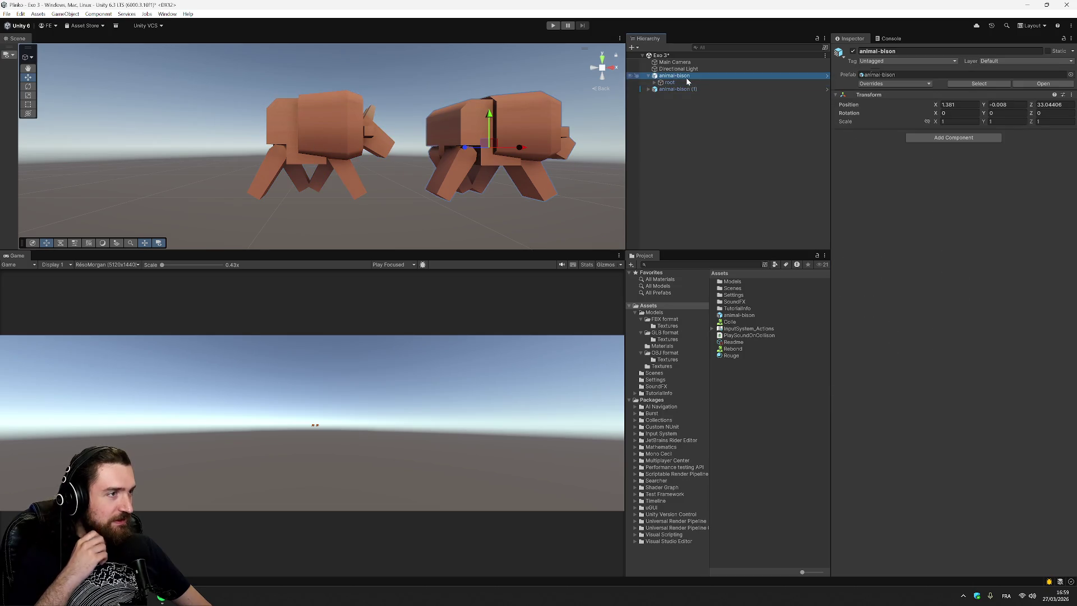
{"action": "left_click", "coordinate": [682, 93]}
{"action": "left_click", "coordinate": [682, 90]}
{"action": "left_click", "coordinate": [1072, 134]}
{"action": "left_click", "coordinate": [1021, 166]}
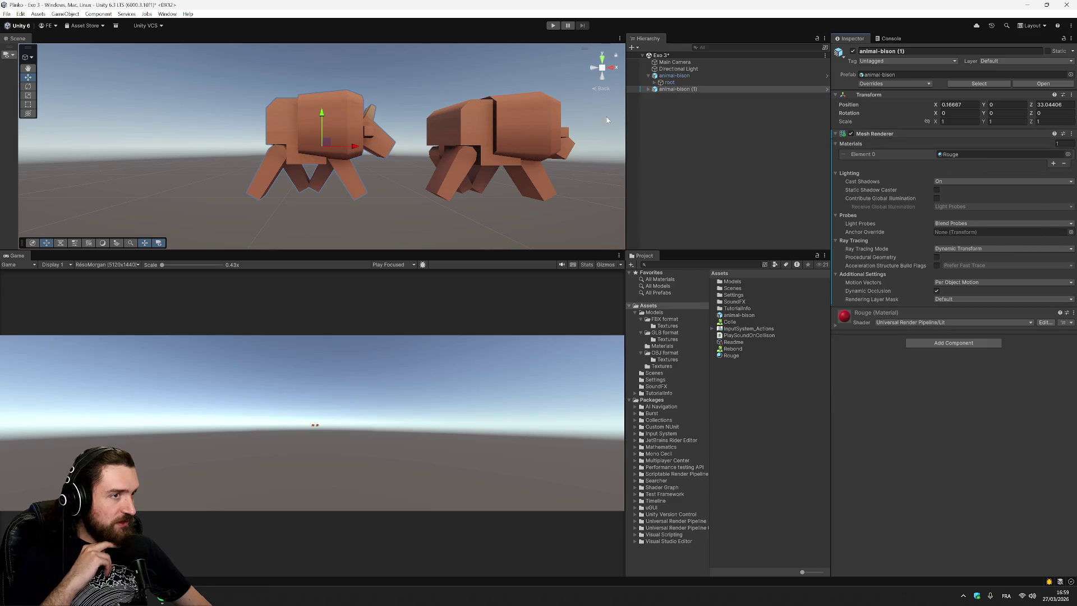
Step: Add a Mesh Renderer to animal-bison with SpatialMappingWireframe as Element 0, then save the scene
{"action": "left_click", "coordinate": [708, 76]}
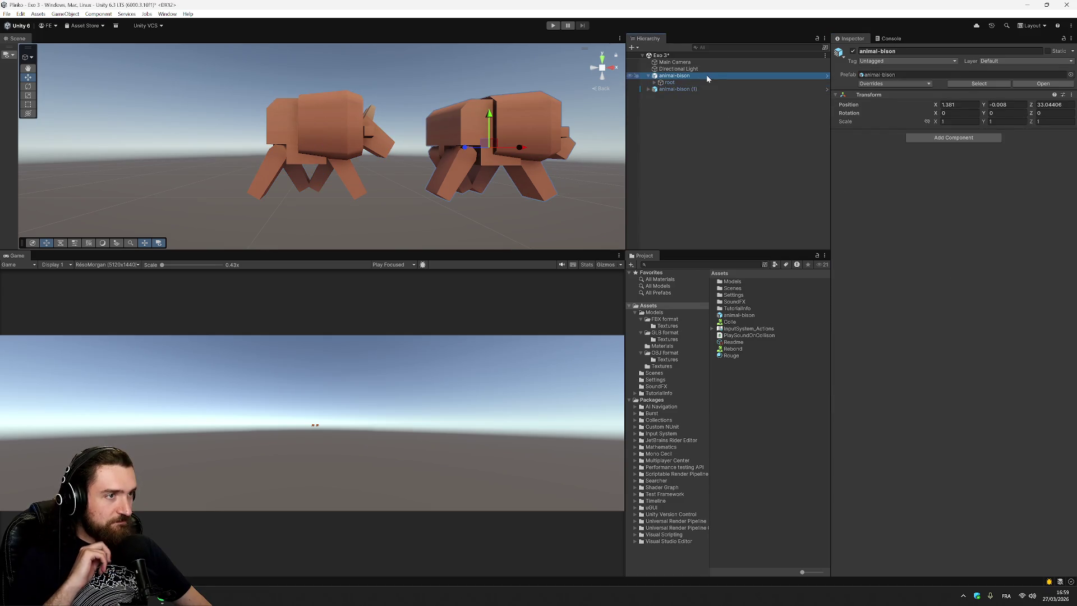
{"action": "left_click", "coordinate": [954, 138]}
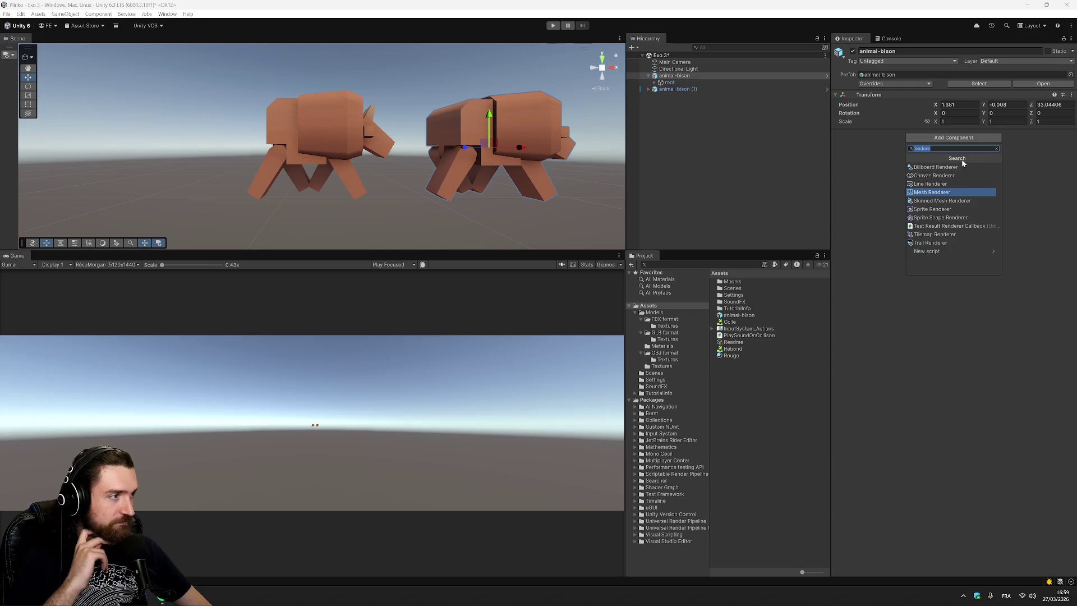
{"action": "left_click", "coordinate": [949, 195]}
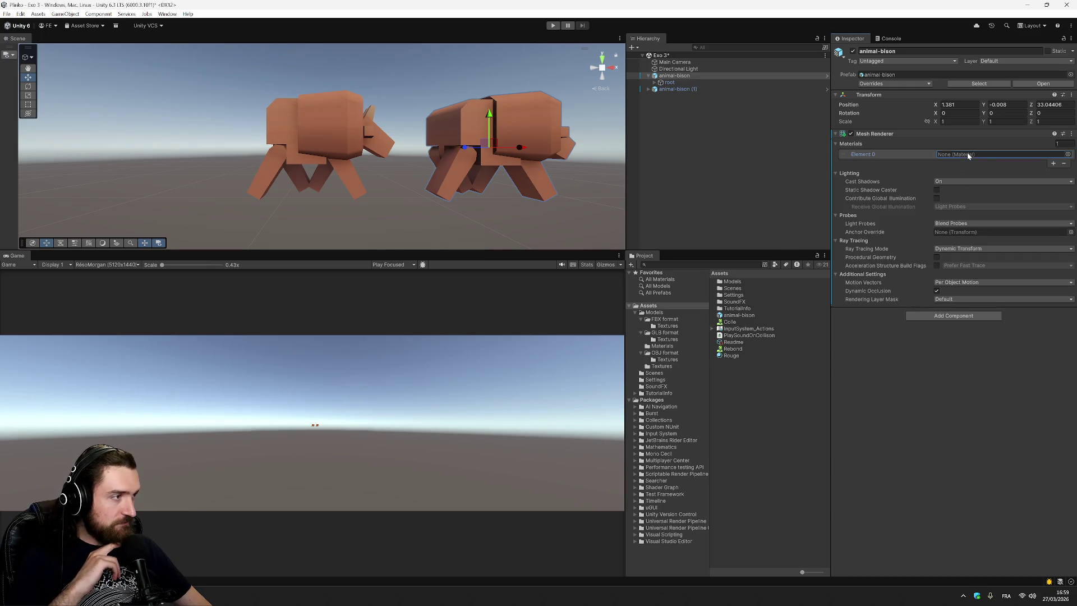
{"action": "left_click", "coordinate": [1067, 154]}
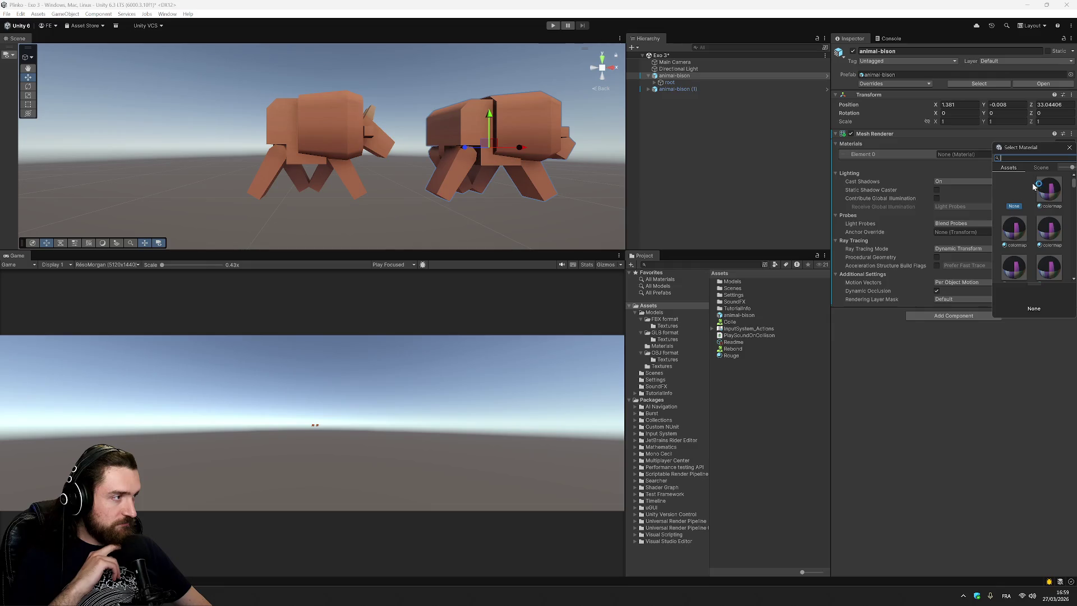
{"action": "left_click_drag", "start_coordinate": [1073, 185], "coordinate": [1074, 272]}
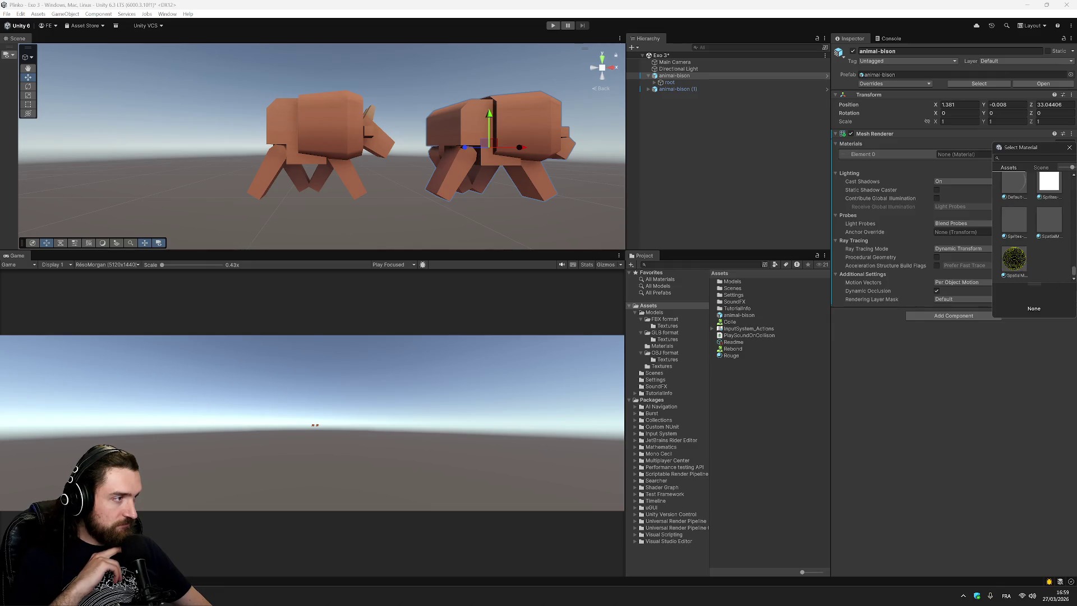
{"action": "left_click", "coordinate": [1016, 260]}
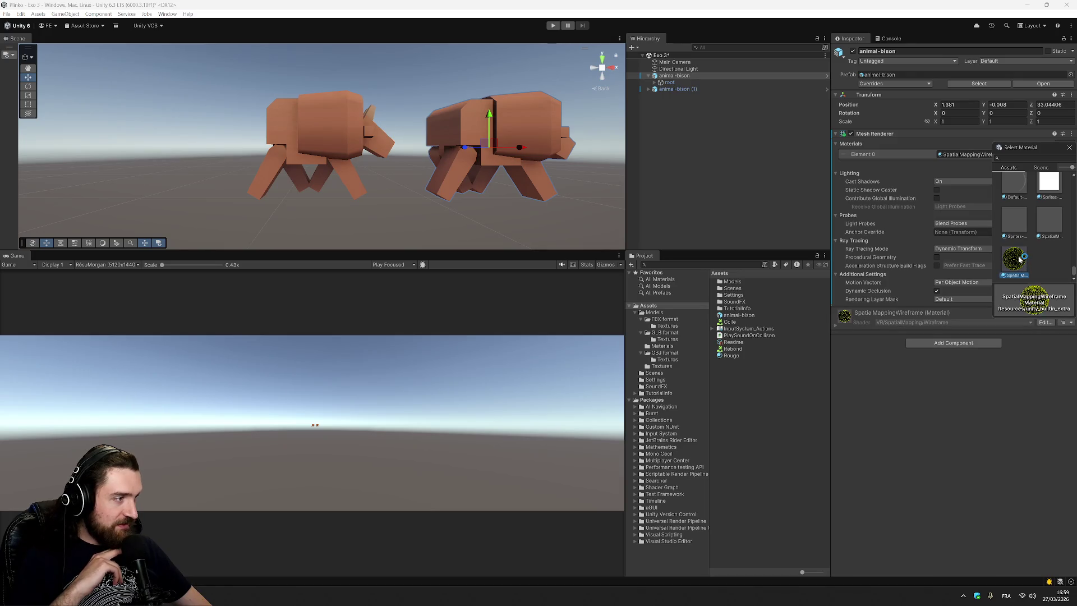
{"action": "double_click", "coordinate": [1017, 259]}
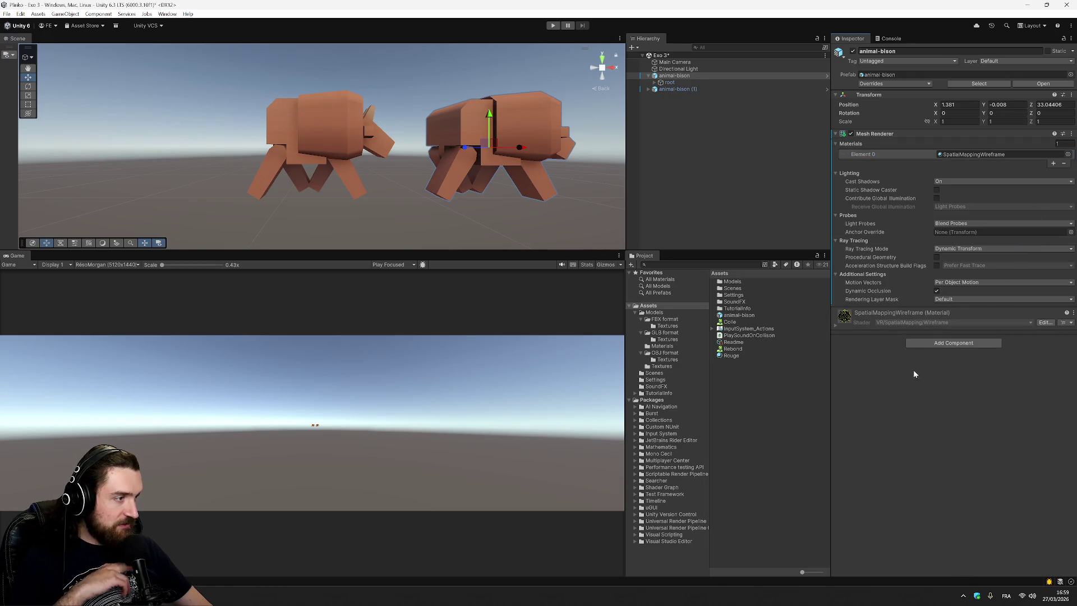
{"action": "left_click", "coordinate": [836, 326]}
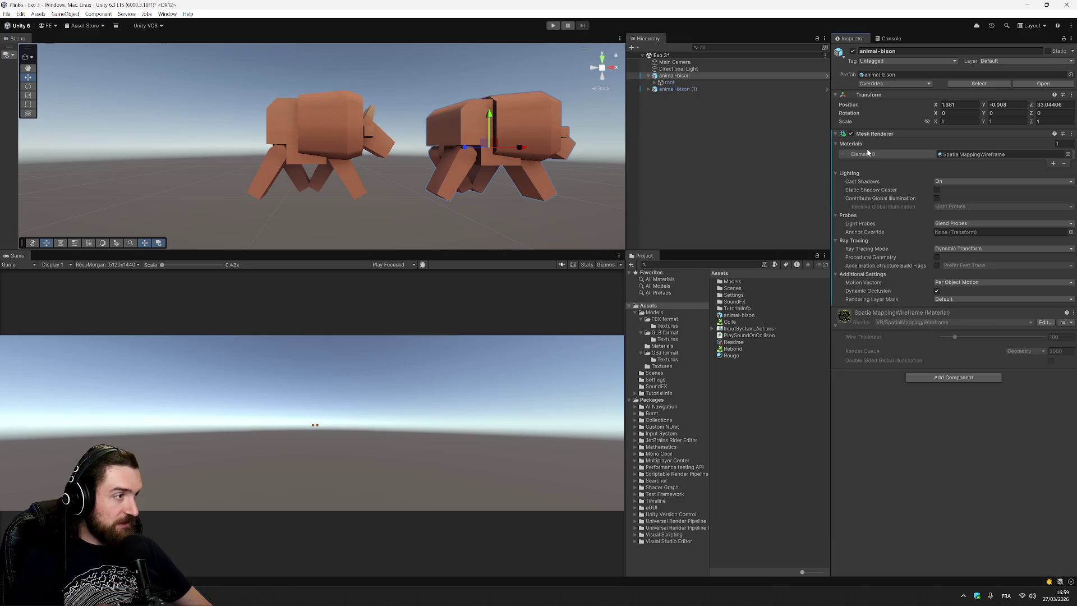
{"action": "left_click", "coordinate": [729, 143]}
{"action": "key", "text": "ctrl+s"}
Step: Expand animal-bison's root to show its body parts and frame it in the scene
{"action": "left_click", "coordinate": [654, 82]}
{"action": "left_click", "coordinate": [669, 90]}
{"action": "left_click", "coordinate": [661, 89]}
{"action": "double_click", "coordinate": [669, 77]}
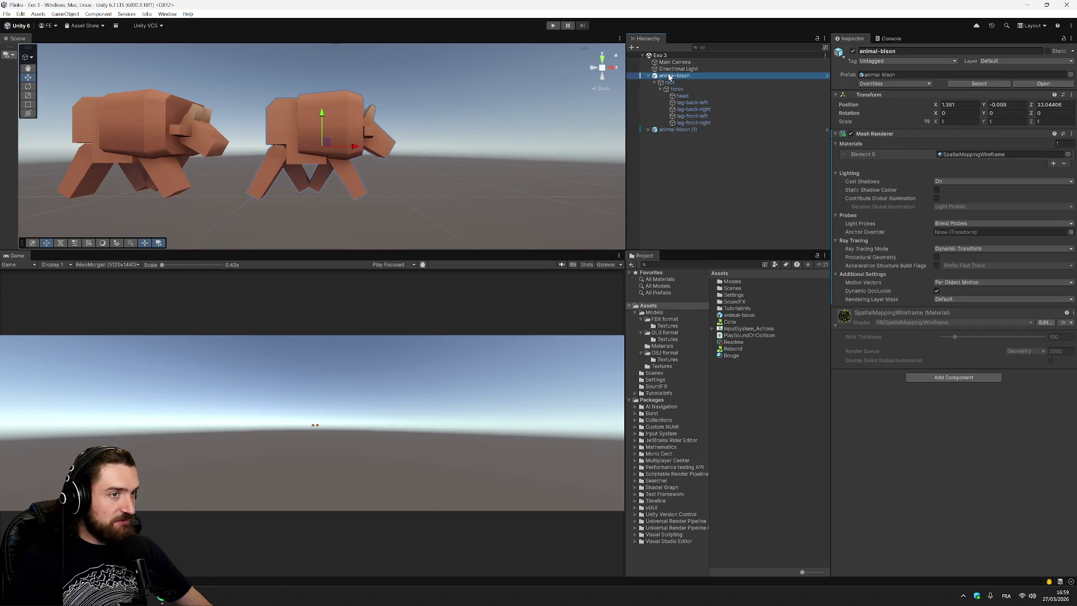
Step: Expand animal-bison (1) down through root and torso and select its head
{"action": "left_click", "coordinate": [669, 77]}
{"action": "double_click", "coordinate": [670, 130]}
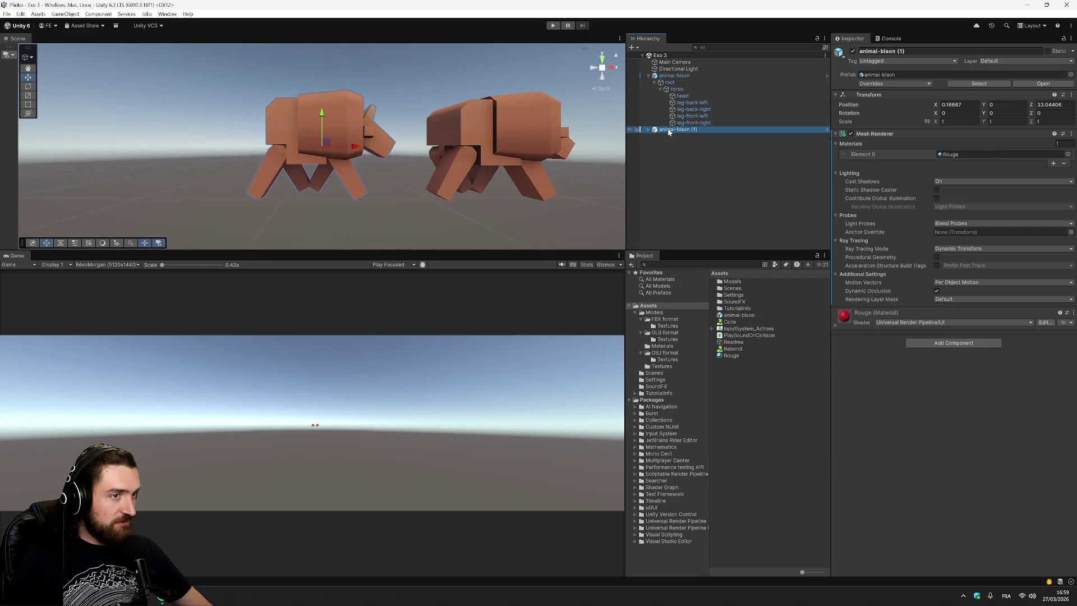
{"action": "left_click", "coordinate": [650, 130]}
{"action": "left_click", "coordinate": [662, 143]}
{"action": "left_click", "coordinate": [660, 144]}
{"action": "key", "text": "Down"}
{"action": "key", "text": "Down"}
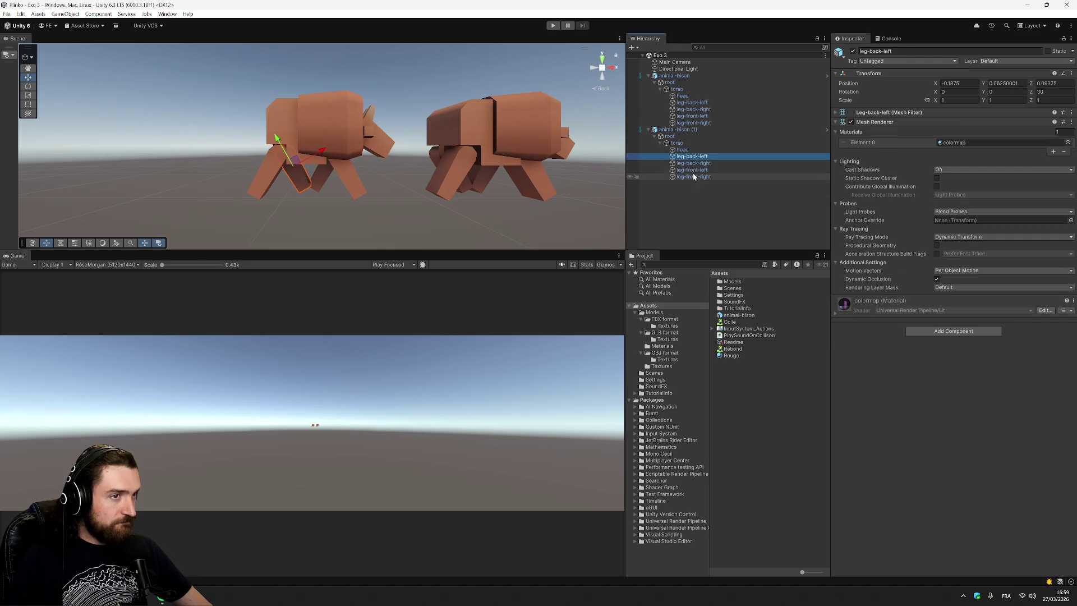
{"action": "left_click", "coordinate": [689, 144]}
{"action": "left_click", "coordinate": [692, 136]}
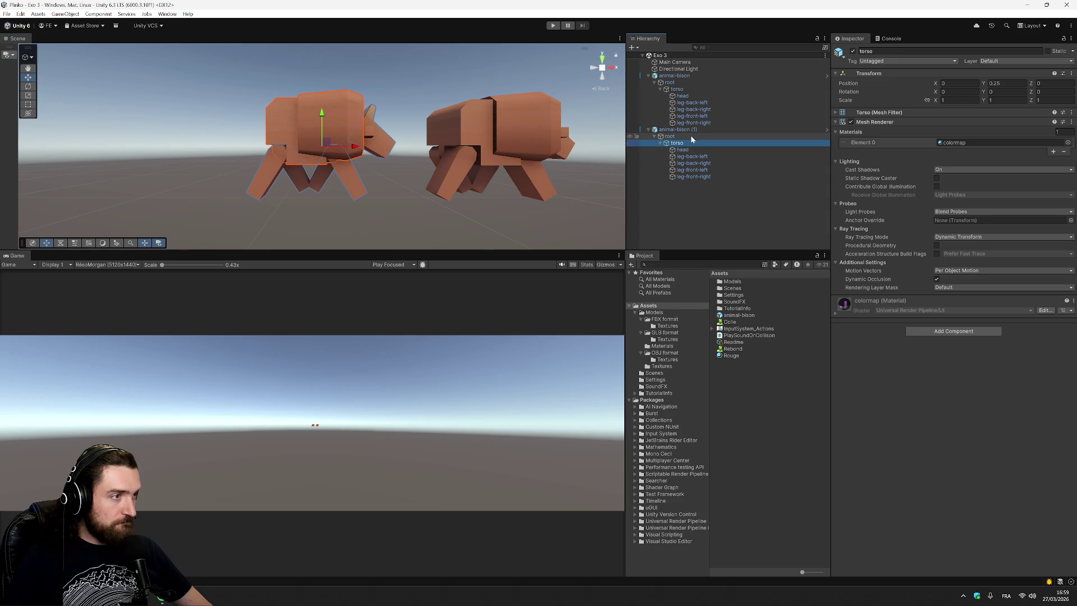
{"action": "left_click", "coordinate": [702, 177]}
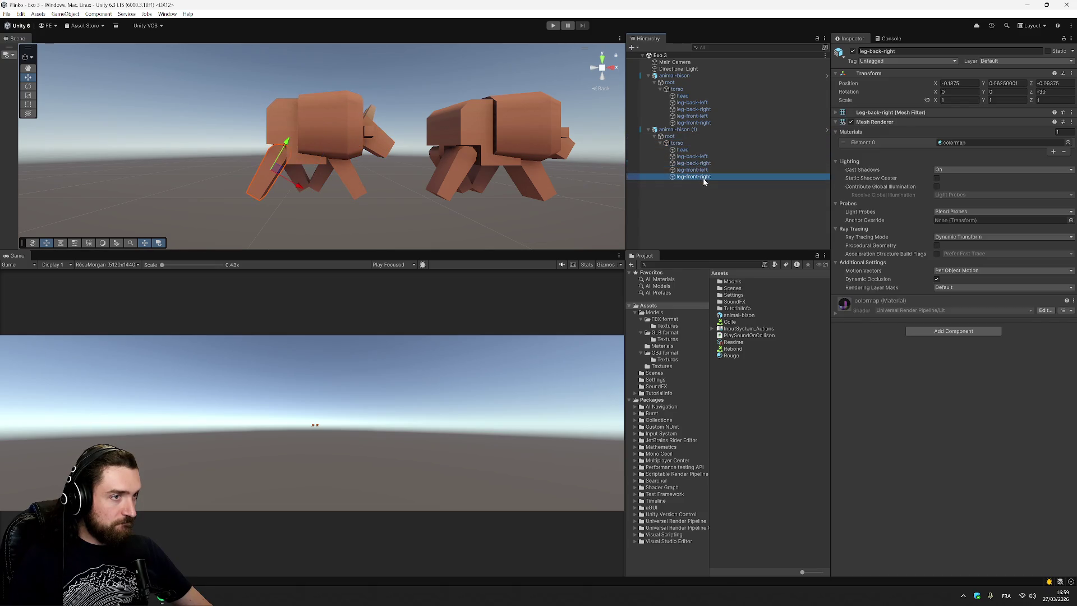
{"action": "left_click", "coordinate": [693, 141]}
{"action": "left_click", "coordinate": [696, 150]}
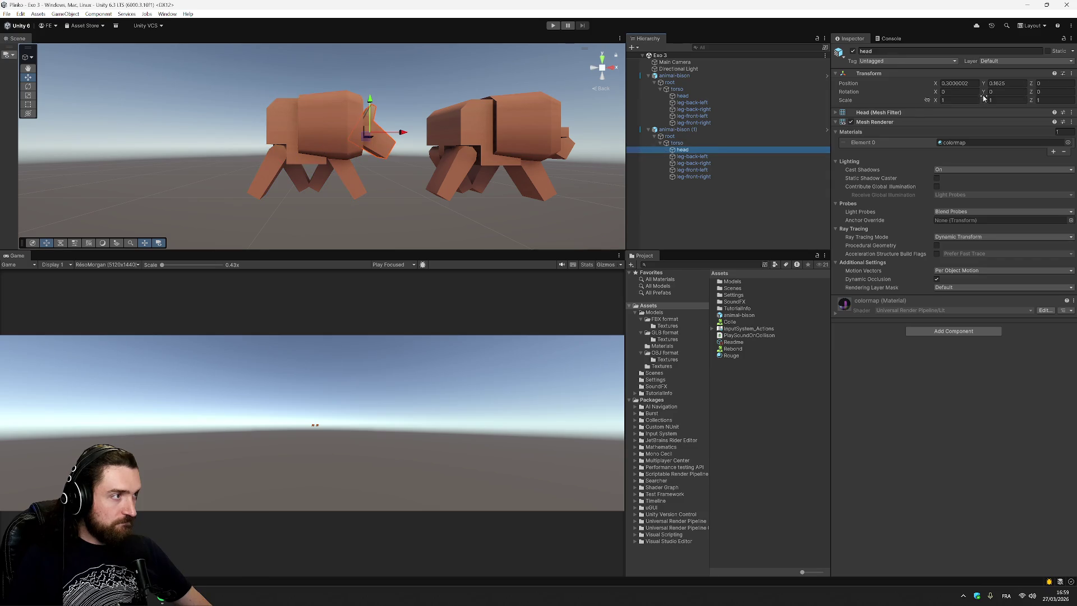
Step: Replace the head's colormap material with SpatialMappingWireframe
{"action": "left_click", "coordinate": [967, 142]}
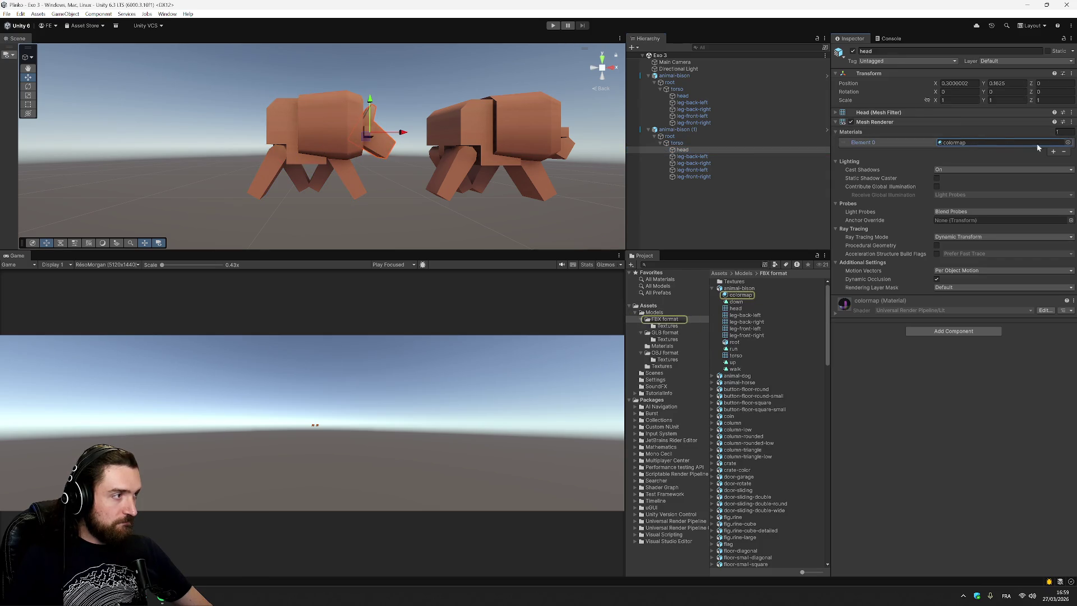
{"action": "left_click", "coordinate": [1068, 143]}
{"action": "scroll", "coordinate": [1032, 213], "scroll_direction": "down", "scroll_amount": 10}
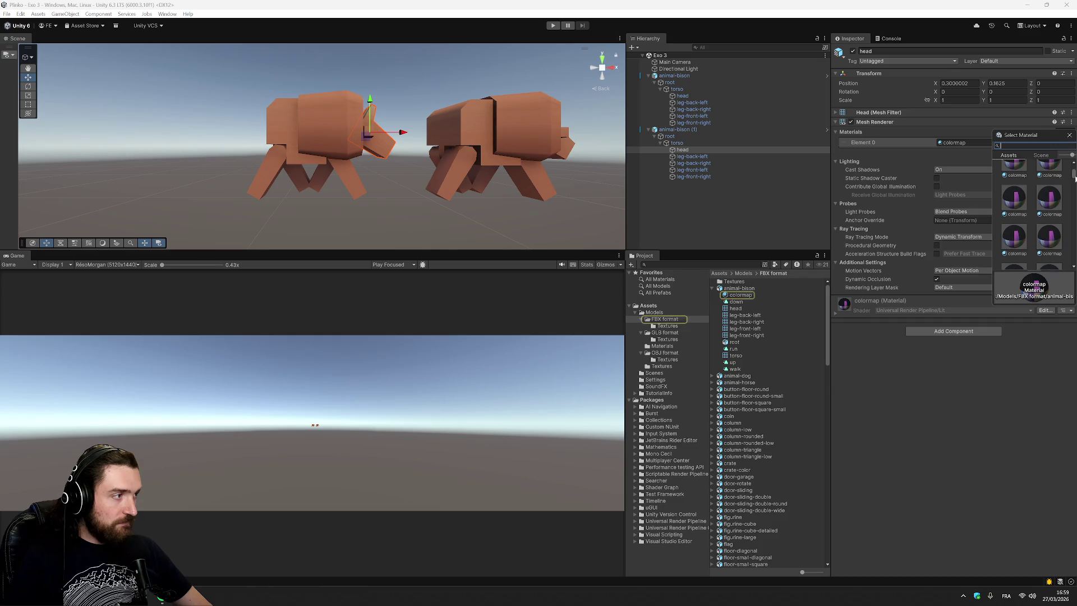
{"action": "left_click", "coordinate": [1016, 253]}
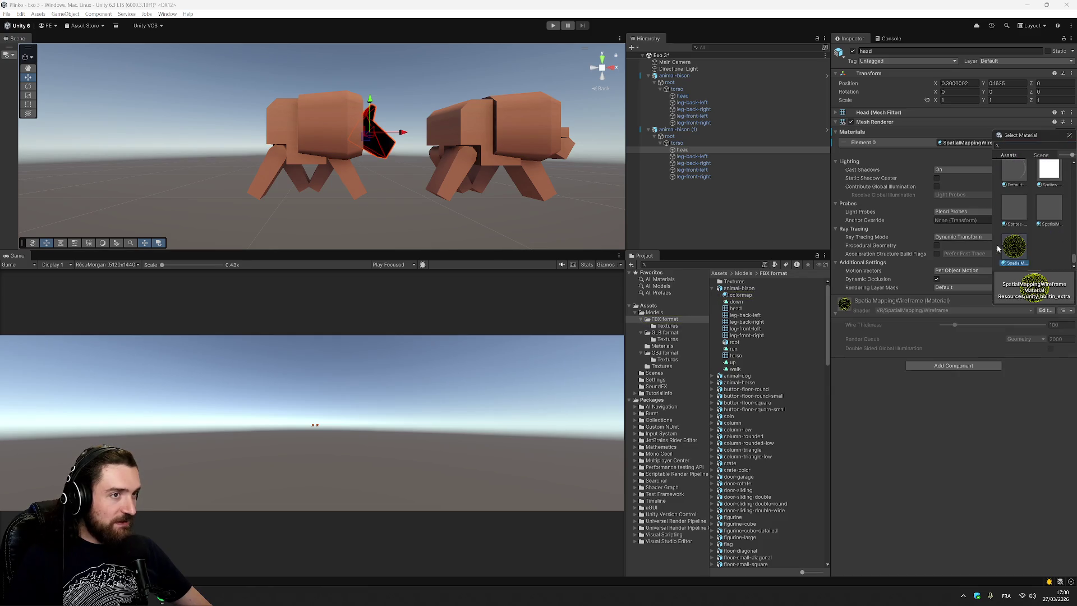
{"action": "left_click", "coordinate": [970, 396]}
Step: Orbit the view to check the green wireframe head beside both bison, then switch to Notion
{"action": "mouse_move", "coordinate": [469, 136]}
{"action": "left_mouse_down"}
{"action": "mouse_move", "coordinate": [368, 190]}
{"action": "mouse_move", "coordinate": [442, 194]}
{"action": "mouse_move", "coordinate": [344, 192]}
{"action": "mouse_move", "coordinate": [376, 175]}
{"action": "left_mouse_up"}
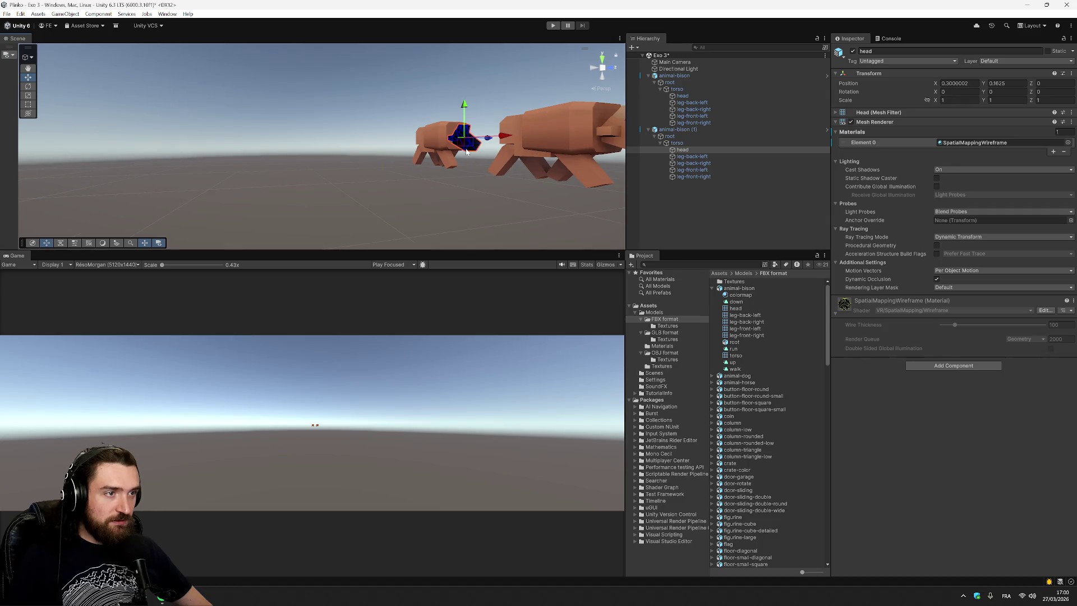
{"action": "key", "text": "f"}
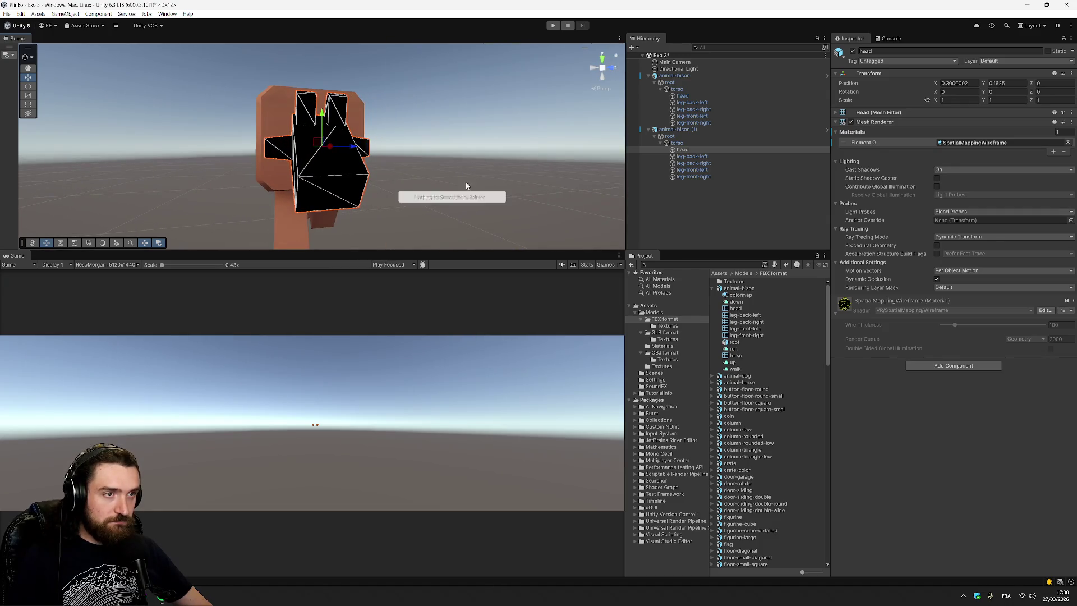
{"action": "right_click", "coordinate": [458, 163]}
{"action": "key", "text": "Escape"}
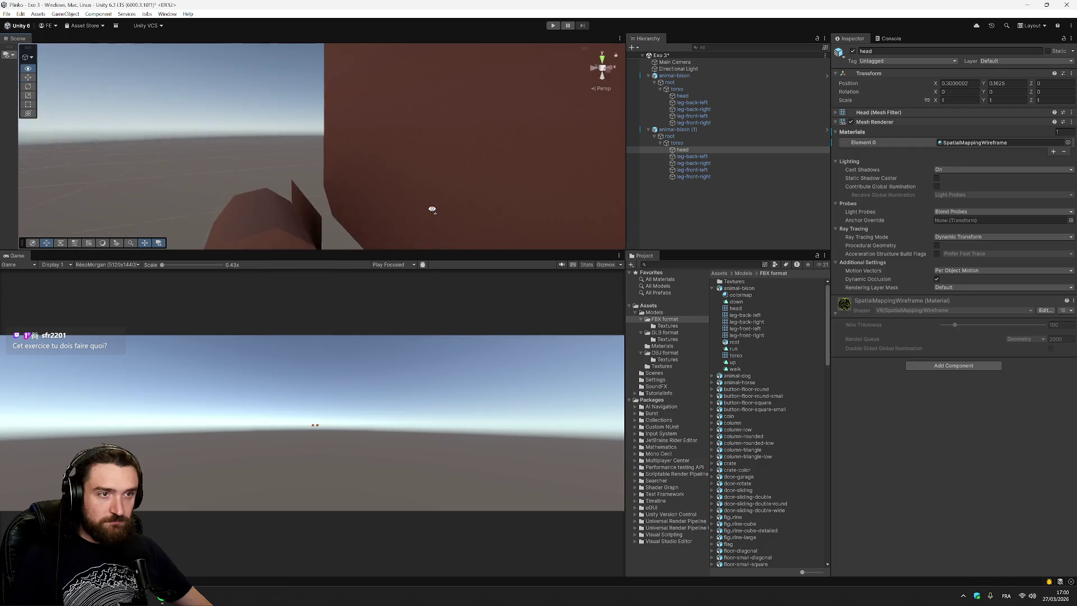
{"action": "mouse_move", "coordinate": [193, 195]}
{"action": "left_mouse_down"}
{"action": "mouse_move", "coordinate": [294, 315]}
{"action": "mouse_move", "coordinate": [281, 207]}
{"action": "mouse_move", "coordinate": [429, 203]}
{"action": "left_mouse_up"}
{"action": "left_click", "coordinate": [429, 203]}
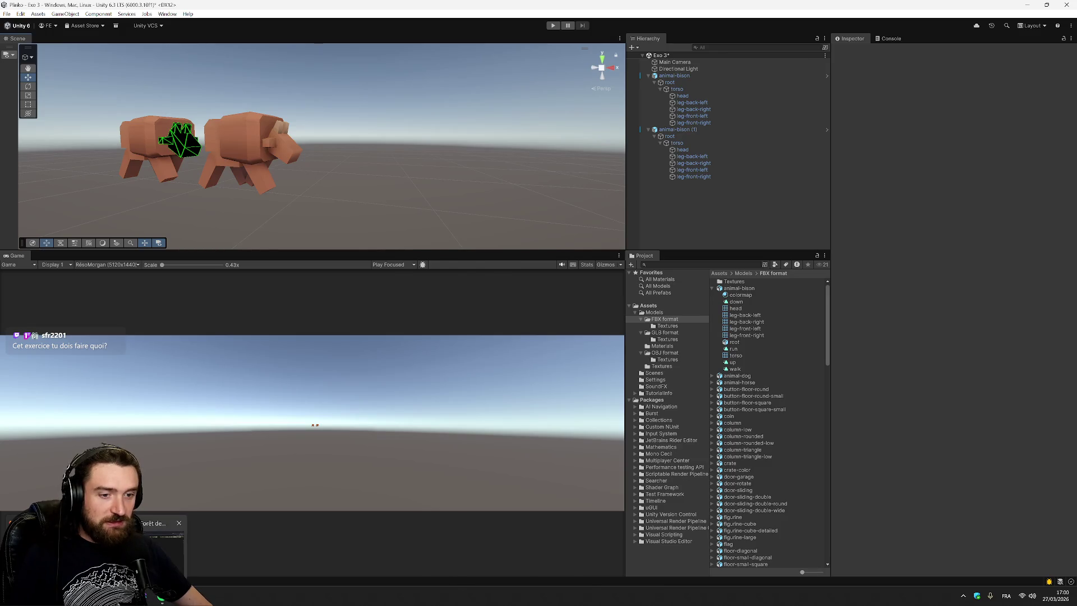
{"action": "key", "text": "alt+Tab"}
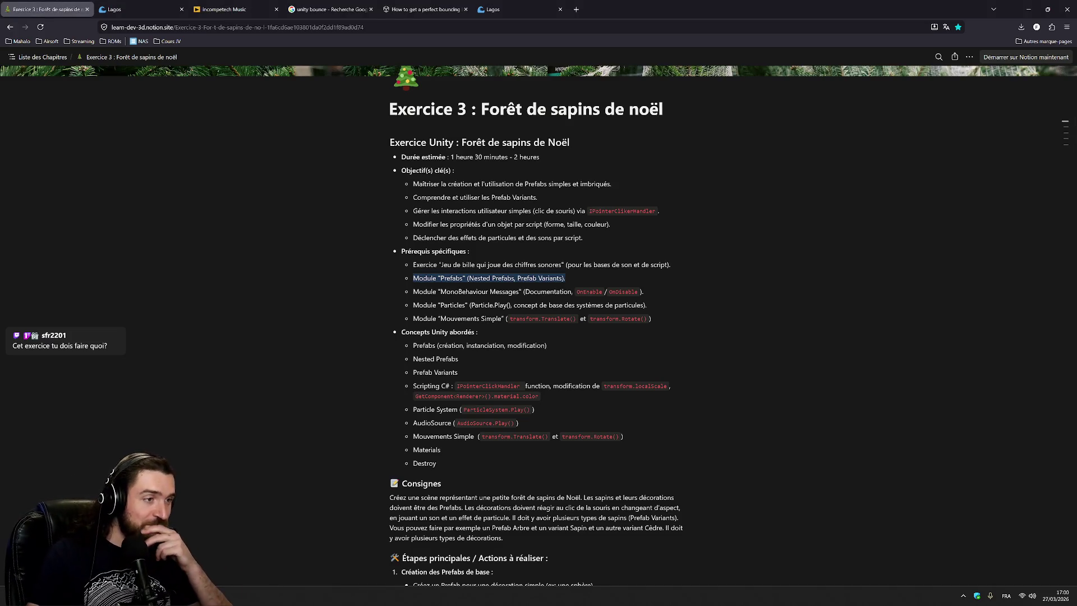
{"action": "left_click_drag", "start_coordinate": [466, 291], "coordinate": [621, 291]}
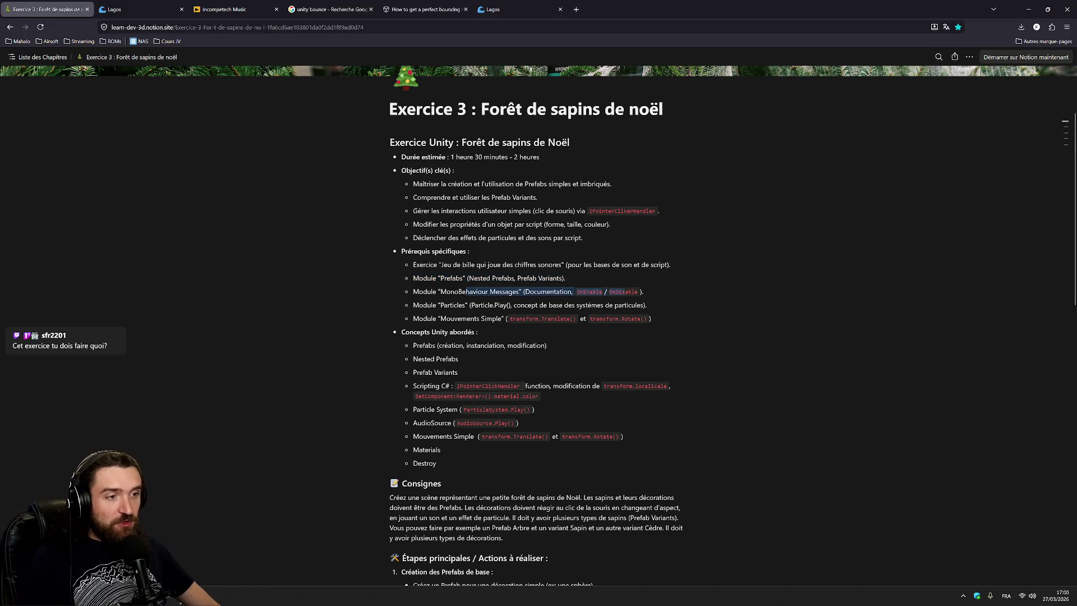
{"action": "left_click", "coordinate": [623, 292]}
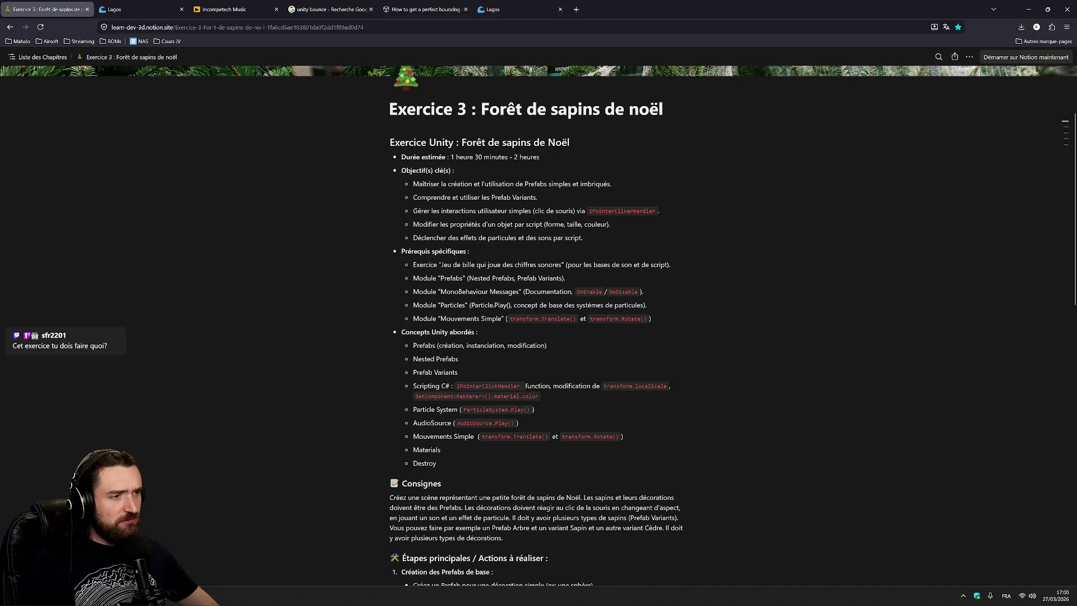
{"action": "double_click", "coordinate": [548, 291]}
{"action": "mouse_move", "coordinate": [413, 305]}
{"action": "left_mouse_down"}
{"action": "mouse_move", "coordinate": [647, 306]}
{"action": "mouse_move", "coordinate": [393, 108]}
{"action": "left_mouse_up"}
{"action": "scroll", "coordinate": [533, 337], "scroll_direction": "down", "scroll_amount": 5}
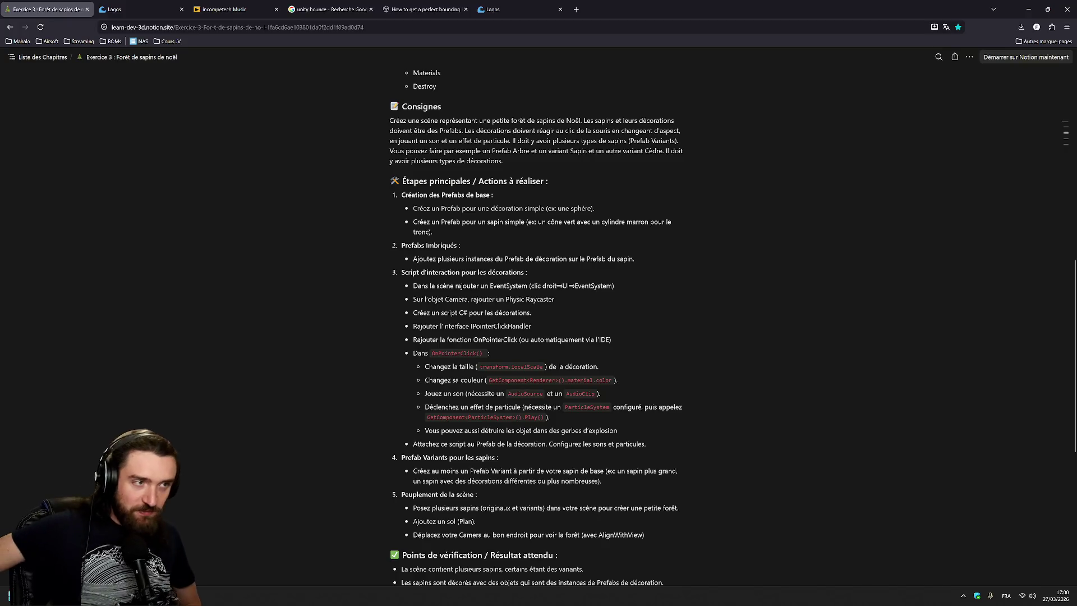
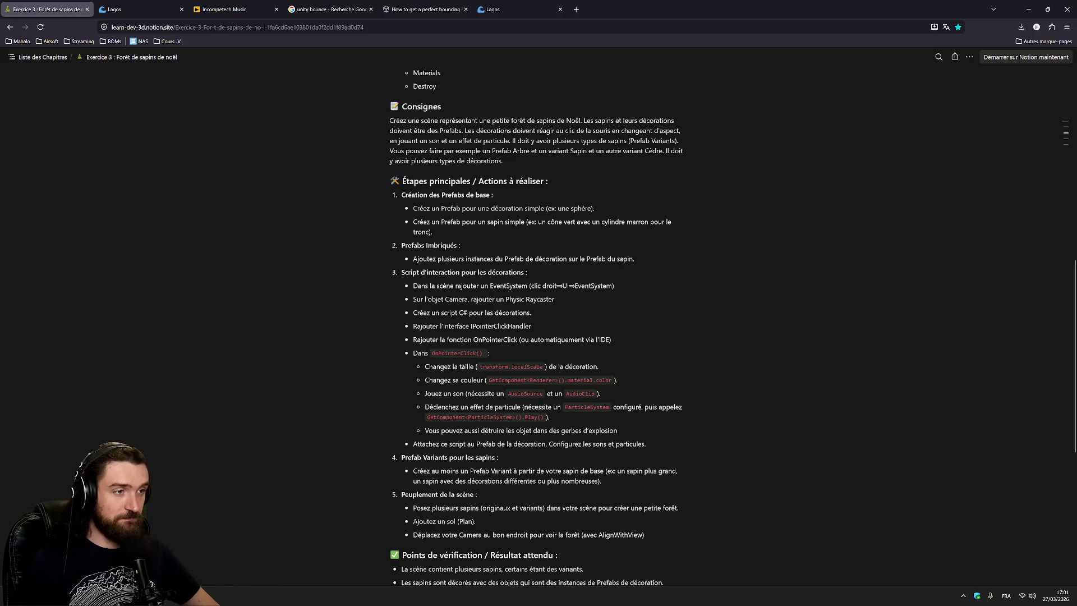
Step: Highlight the sphere decoration and simple tree prefab steps in Notion, then return to Unity
{"action": "left_click_drag", "start_coordinate": [430, 208], "coordinate": [594, 208]}
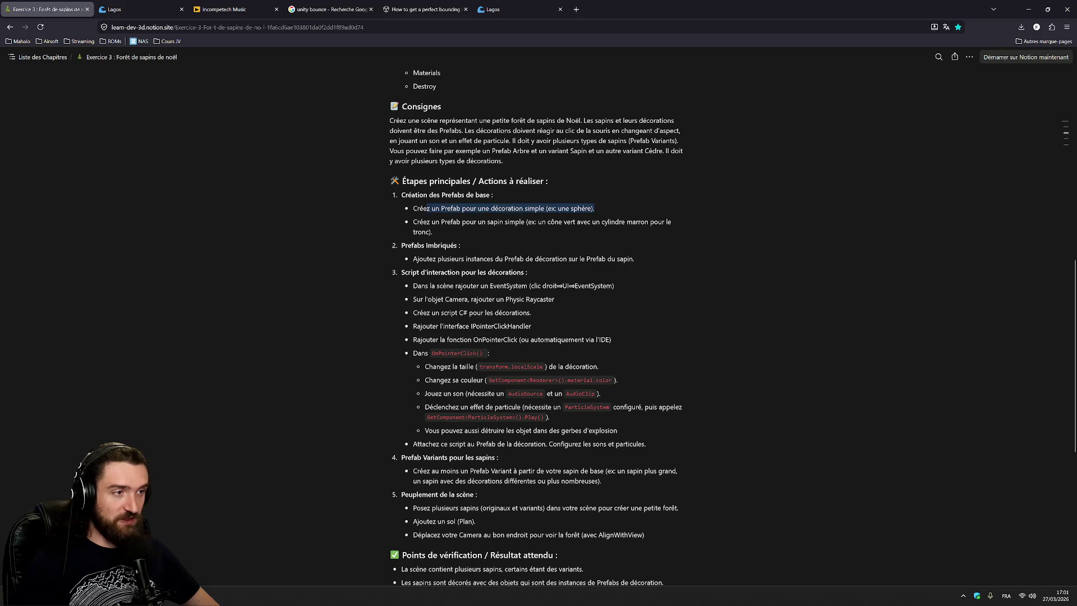
{"action": "left_click_drag", "start_coordinate": [413, 221], "coordinate": [433, 232]}
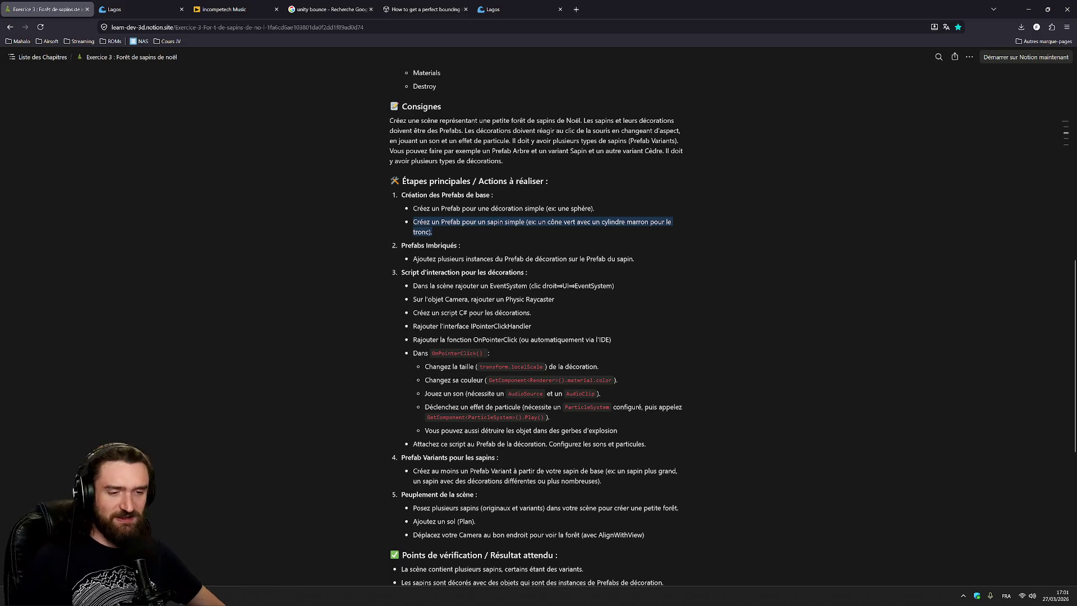
{"action": "key", "text": "alt+Tab"}
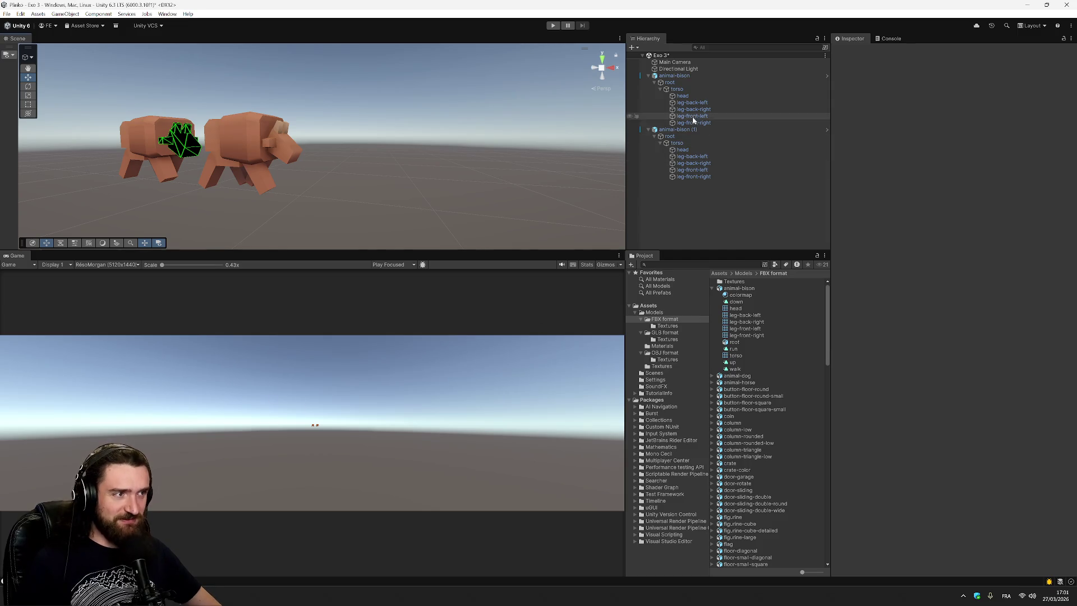
Step: Delete both animal-bison models from the Hierarchy
{"action": "left_click", "coordinate": [674, 77]}
{"action": "key", "text": "Delete"}
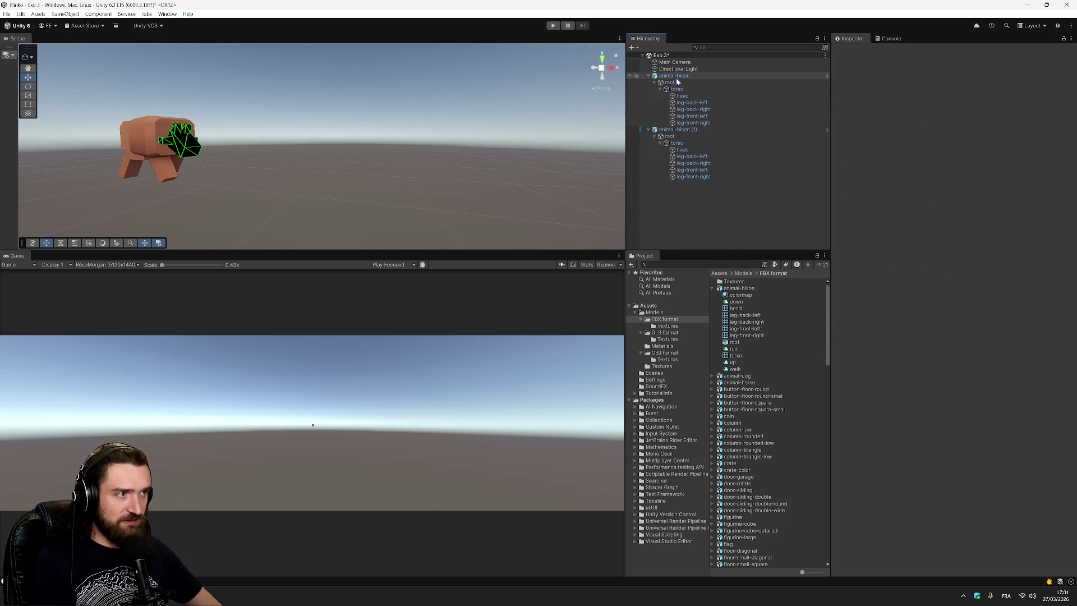
{"action": "left_click", "coordinate": [675, 77]}
{"action": "key", "text": "Delete"}
{"action": "left_click", "coordinate": [676, 62]}
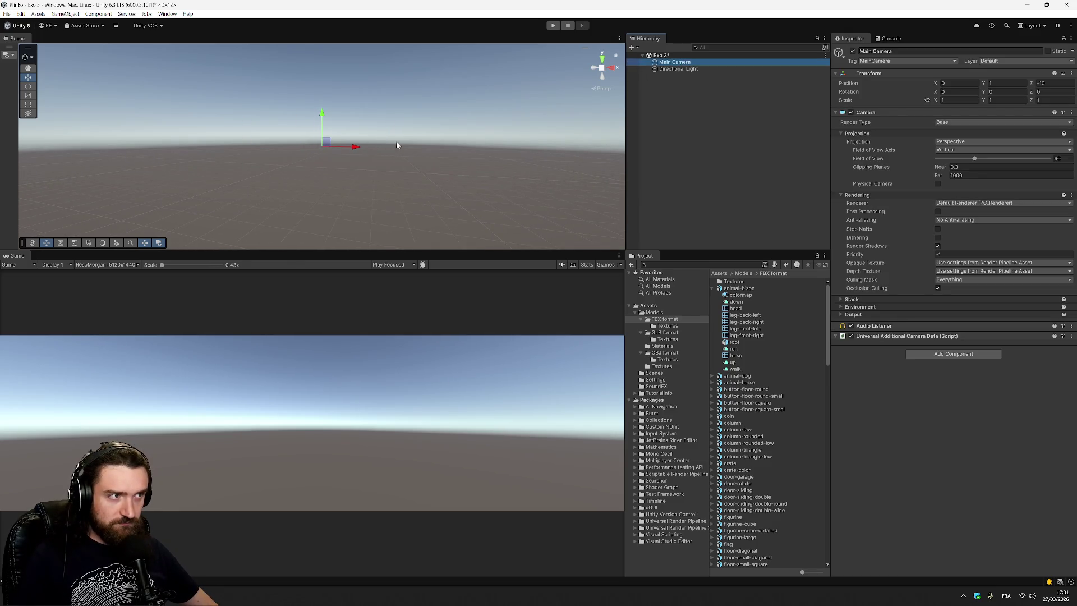
Step: Add a 3D Cylinder object to the Exo 3 scene
{"action": "left_click_drag", "start_coordinate": [499, 135], "coordinate": [445, 206]}
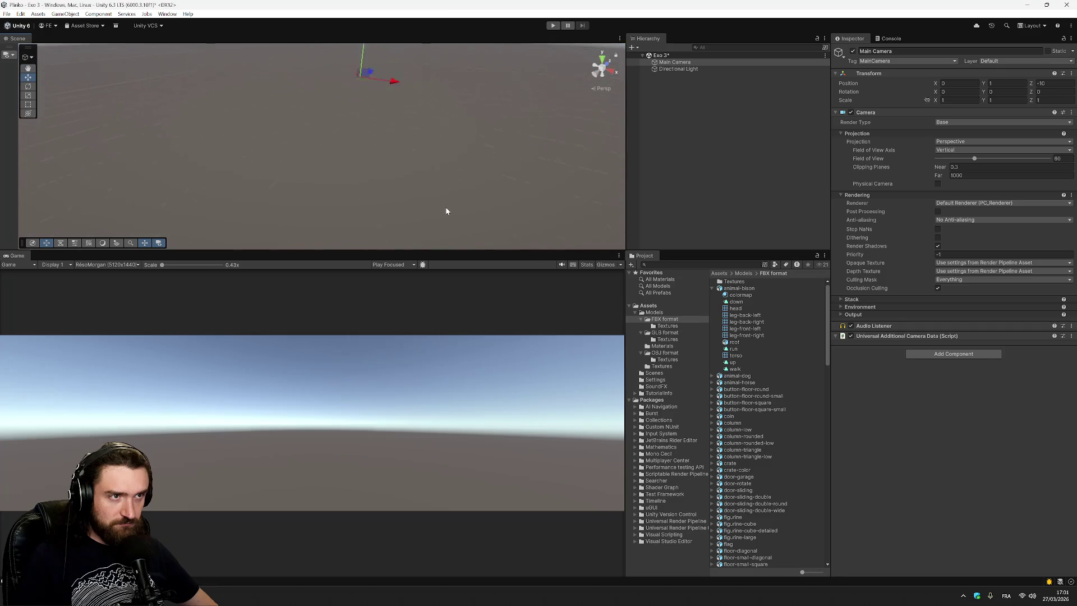
{"action": "right_click", "coordinate": [682, 81]}
{"action": "mouse_move", "coordinate": [788, 250]}
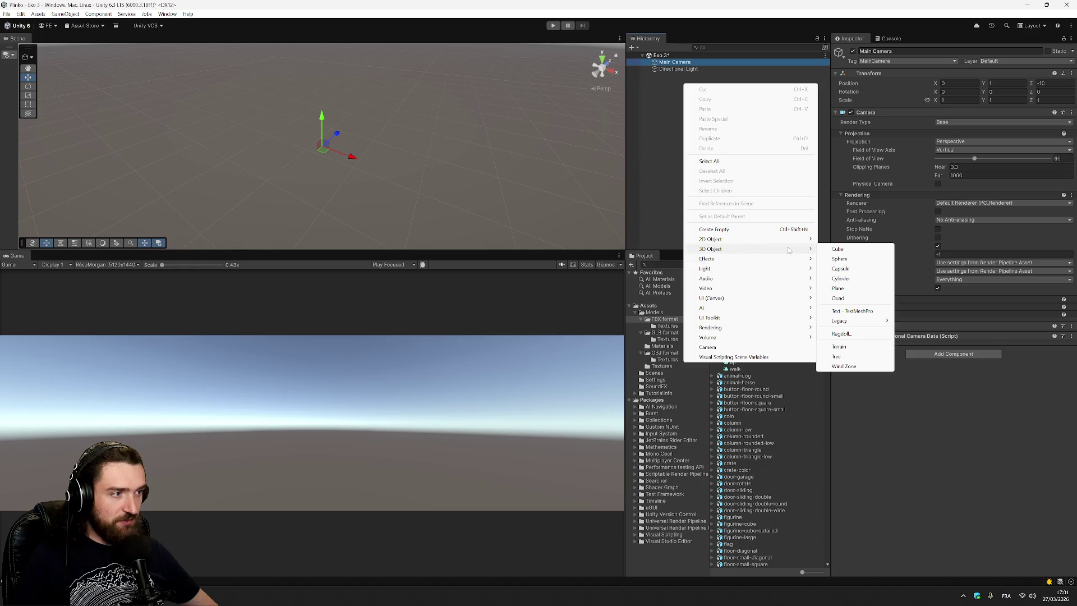
{"action": "left_click", "coordinate": [857, 282]}
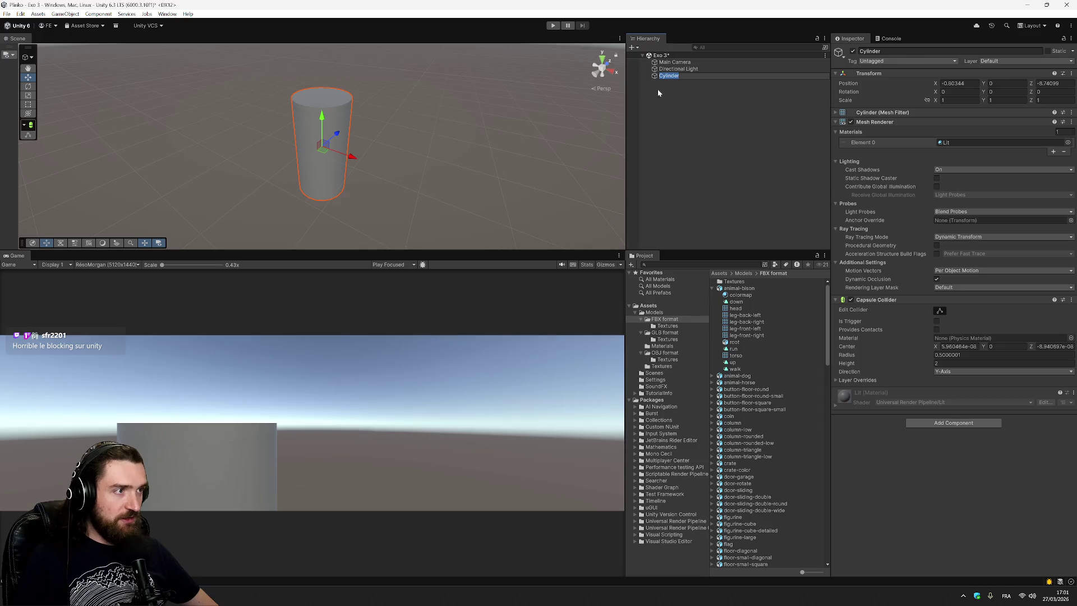
Step: Name the cylinder 'Tronc', then add a trial Capsule and delete it
{"action": "type", "text": "Tro"}
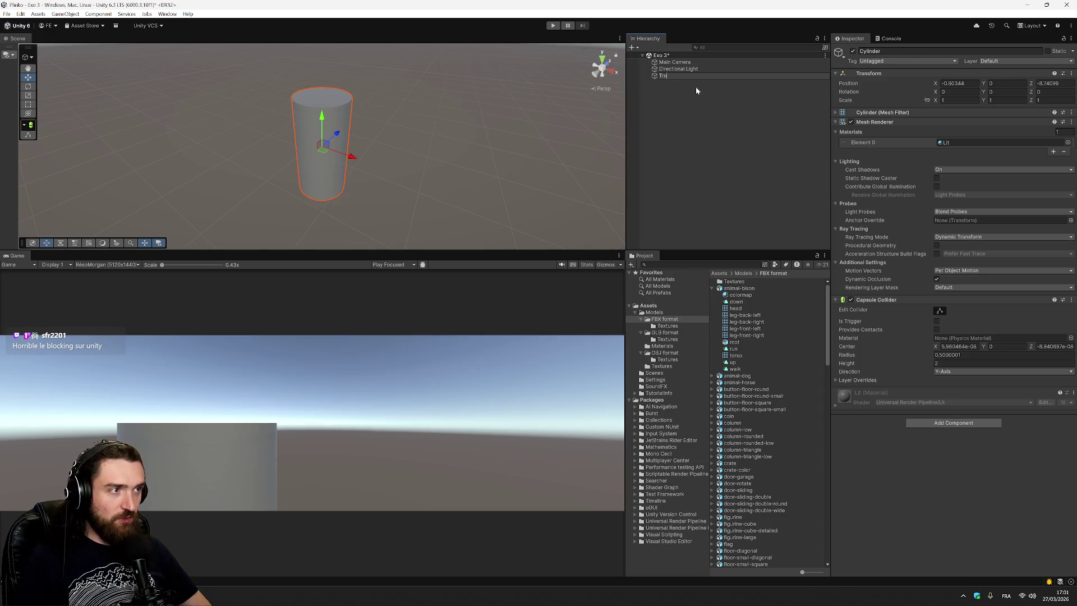
{"action": "type", "text": "nc"}
{"action": "key", "text": "Return"}
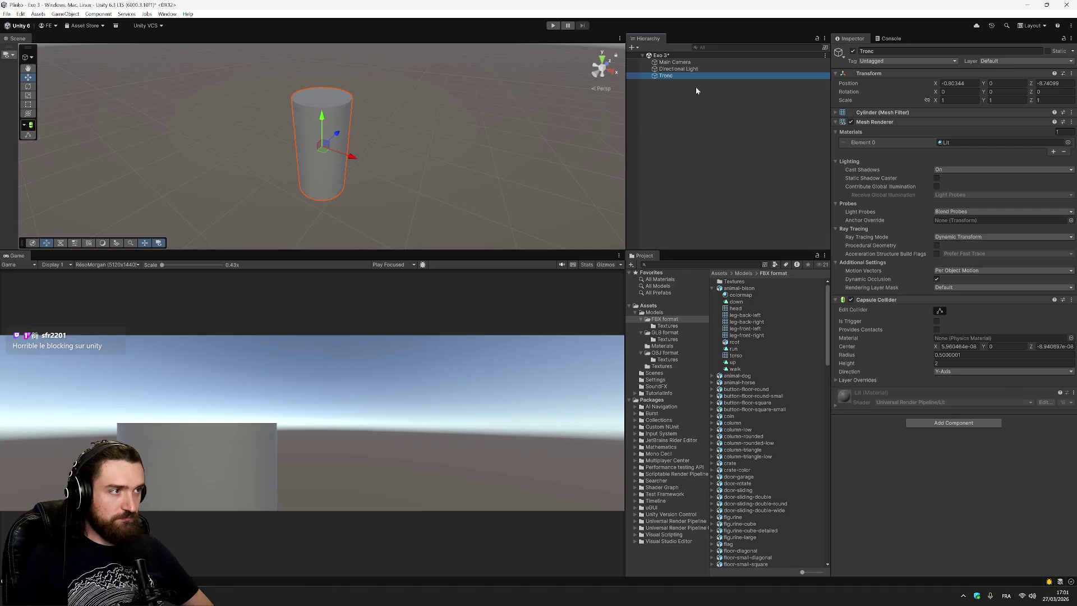
{"action": "right_click", "coordinate": [692, 85]}
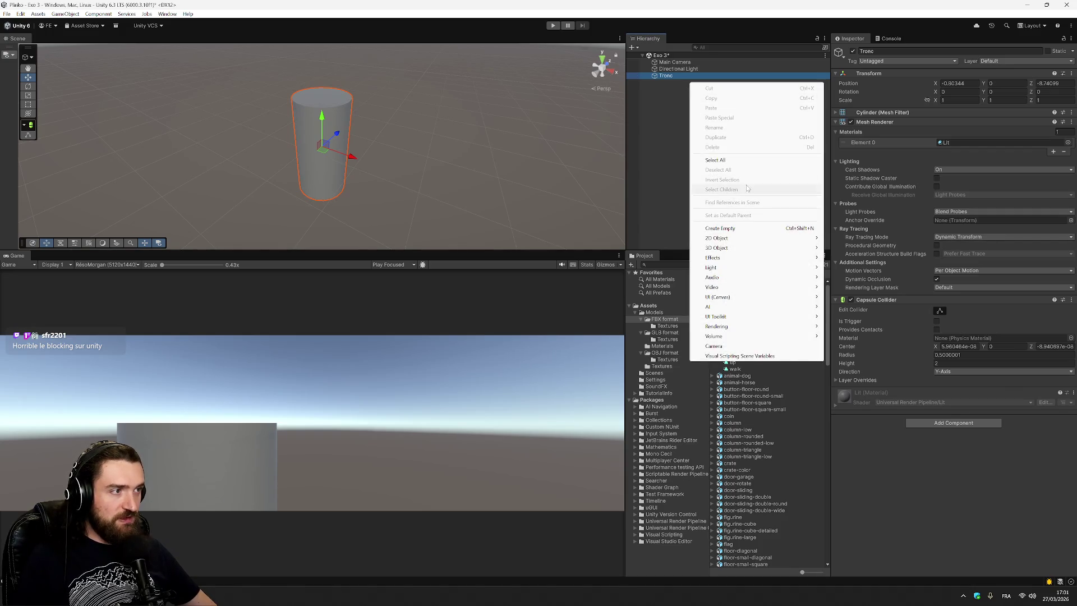
{"action": "mouse_move", "coordinate": [737, 248]}
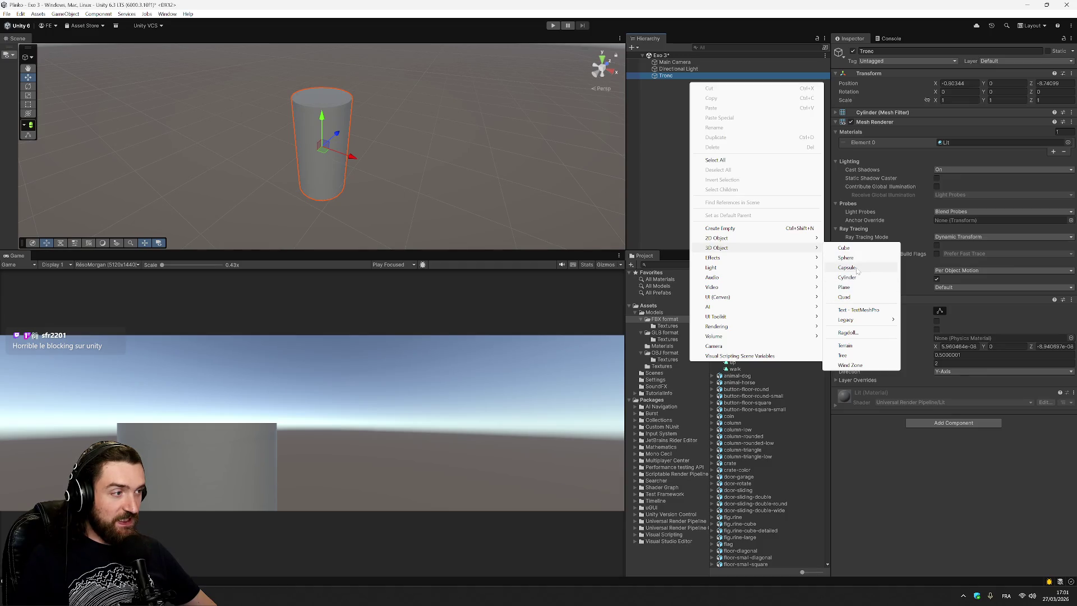
{"action": "left_click", "coordinate": [847, 267]}
{"action": "left_click", "coordinate": [719, 157]}
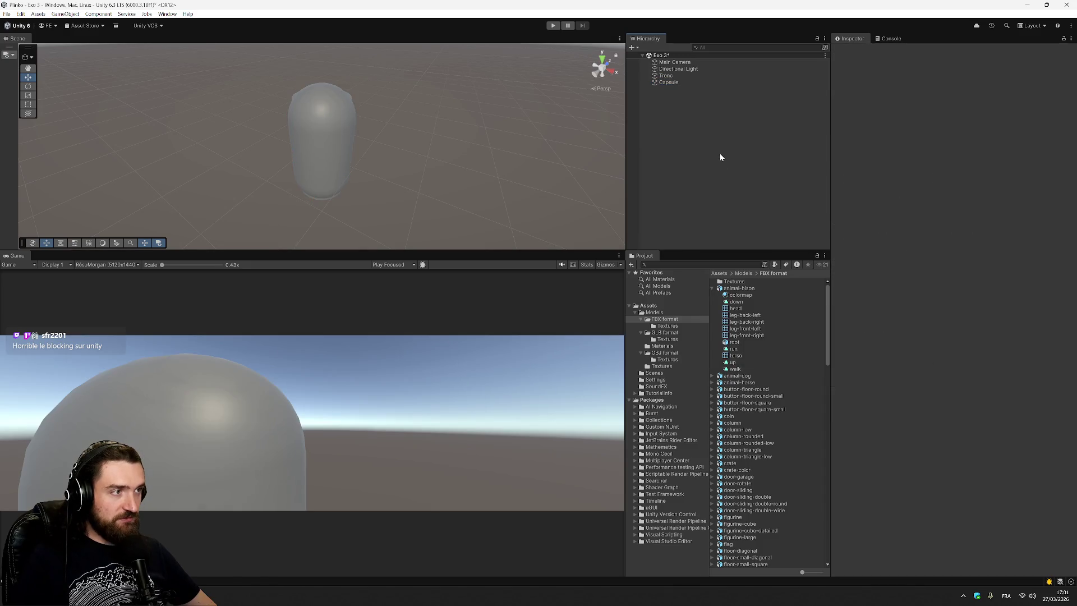
{"action": "left_click", "coordinate": [680, 83]}
{"action": "key", "text": "Delete"}
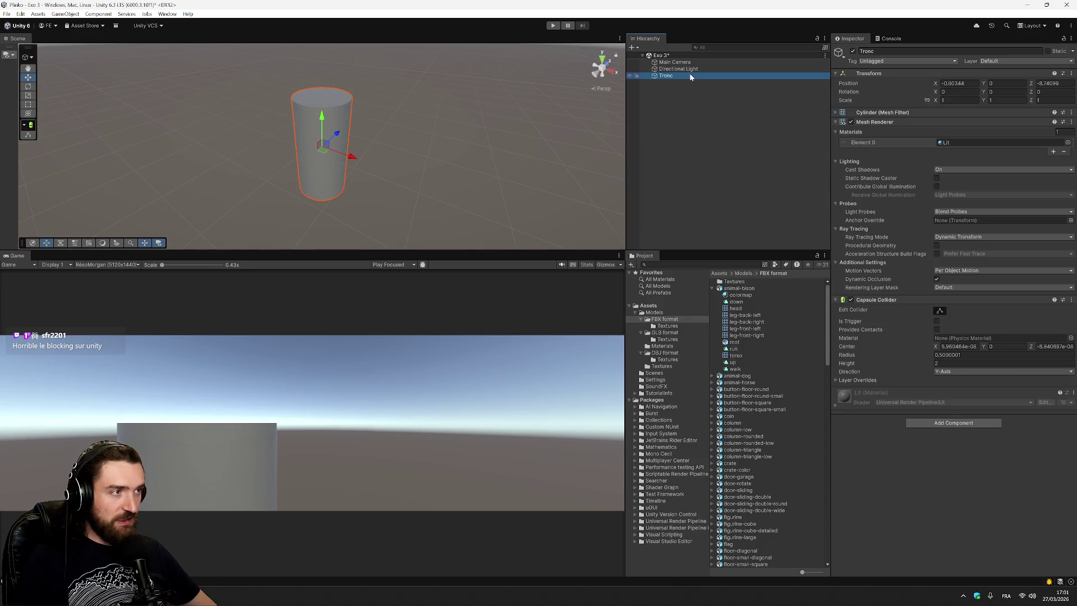
Step: Add a child cylinder under Tronc, move it to the top level and rename it 'Feuille'
{"action": "right_click", "coordinate": [691, 75]}
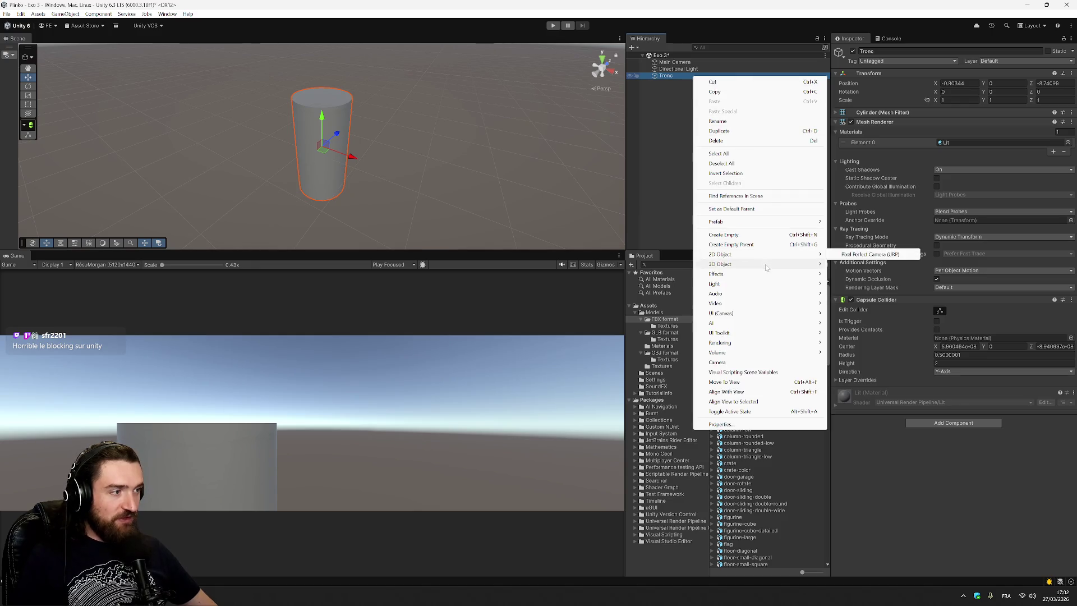
{"action": "mouse_move", "coordinate": [766, 268]}
{"action": "left_click", "coordinate": [867, 296]}
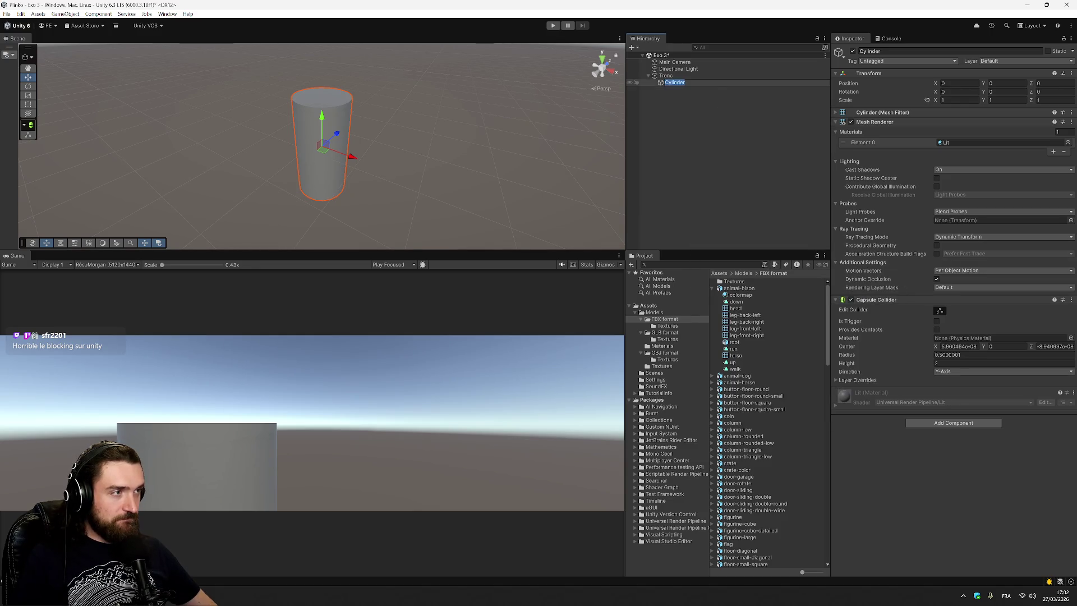
{"action": "left_click", "coordinate": [743, 98]}
{"action": "left_click", "coordinate": [693, 82]}
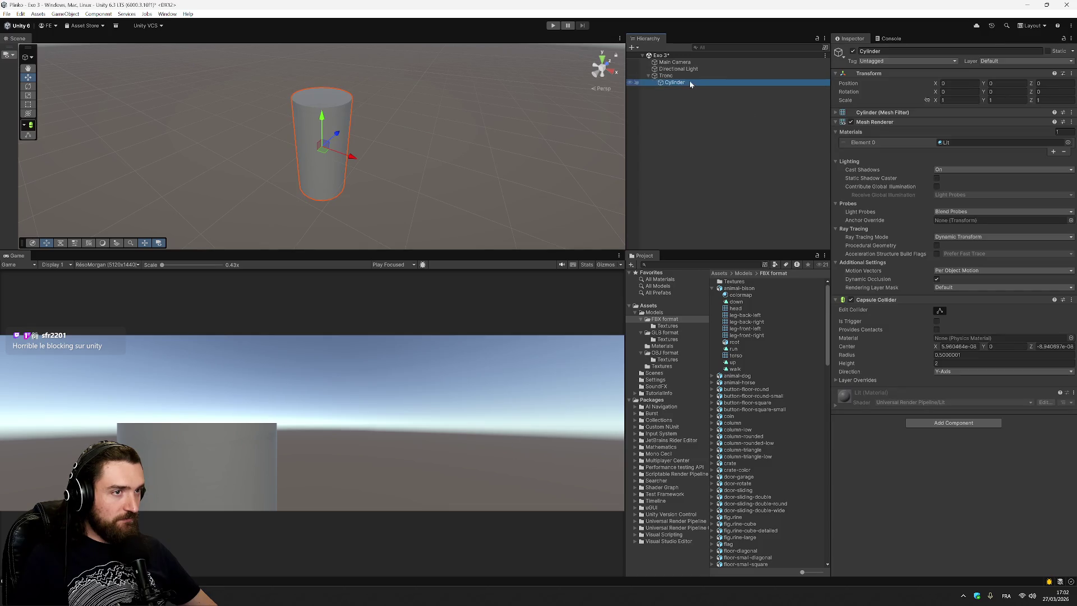
{"action": "left_click_drag", "start_coordinate": [676, 105], "coordinate": [676, 104]}
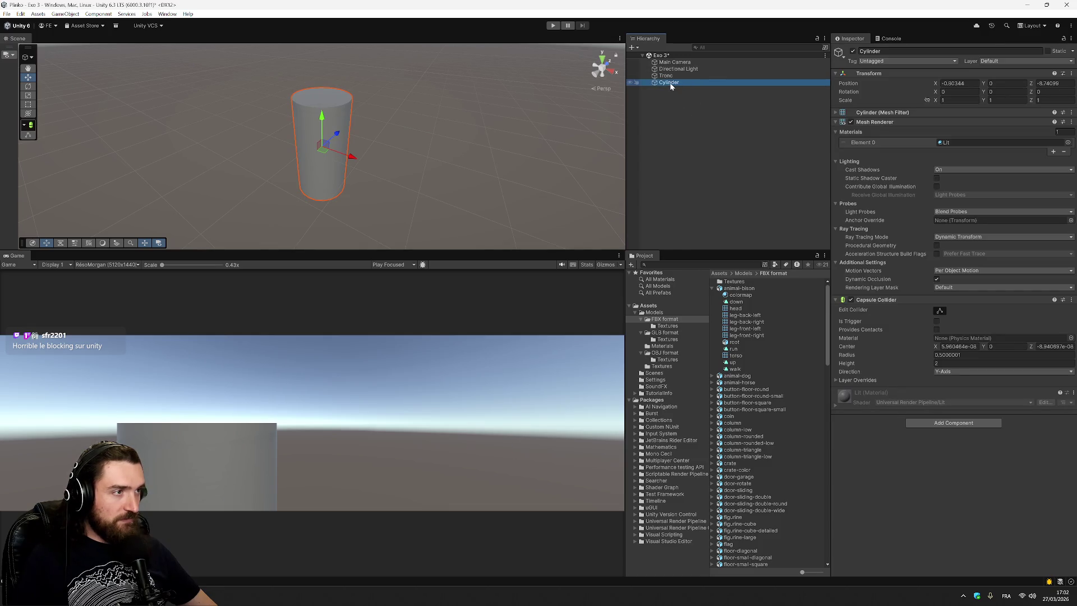
{"action": "key", "text": "f"}
{"action": "right_click", "coordinate": [671, 82]}
{"action": "left_click", "coordinate": [688, 138]}
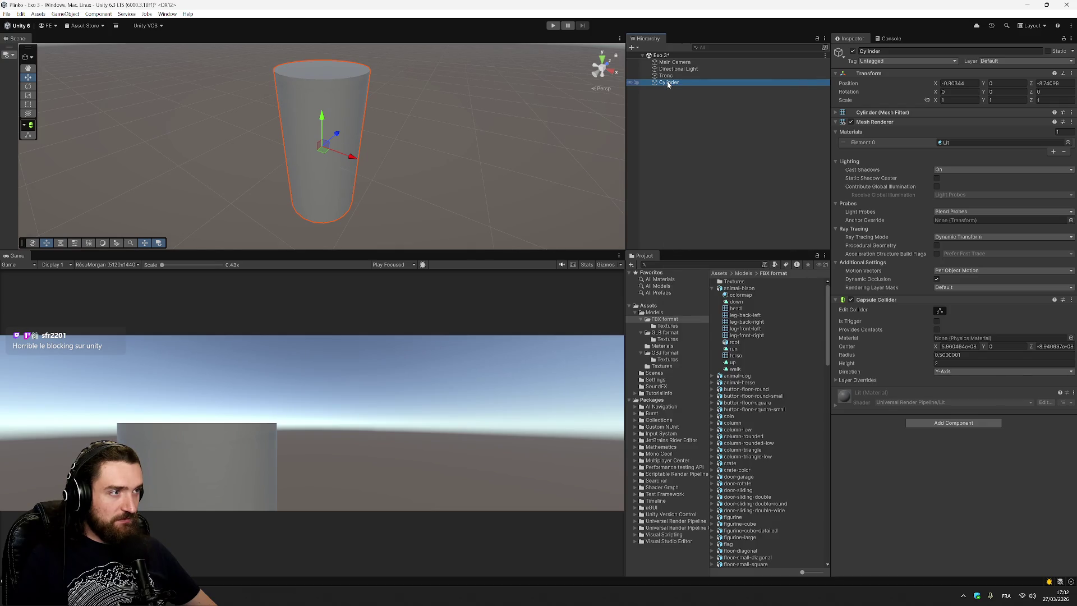
{"action": "type", "text": "Feuille"}
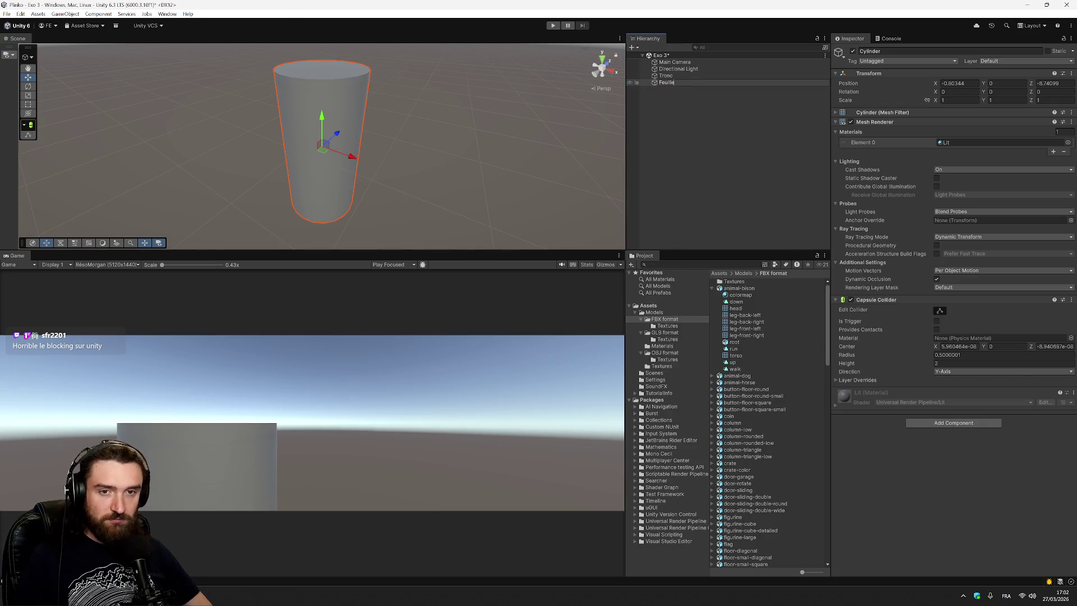
{"action": "key", "text": "Return"}
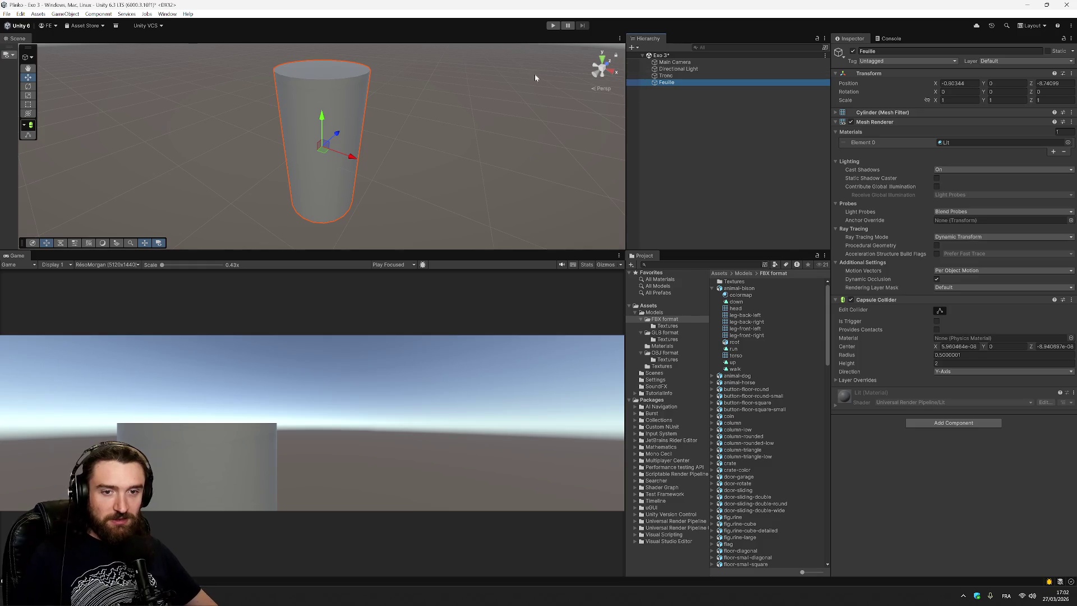
{"action": "left_click", "coordinate": [685, 77]}
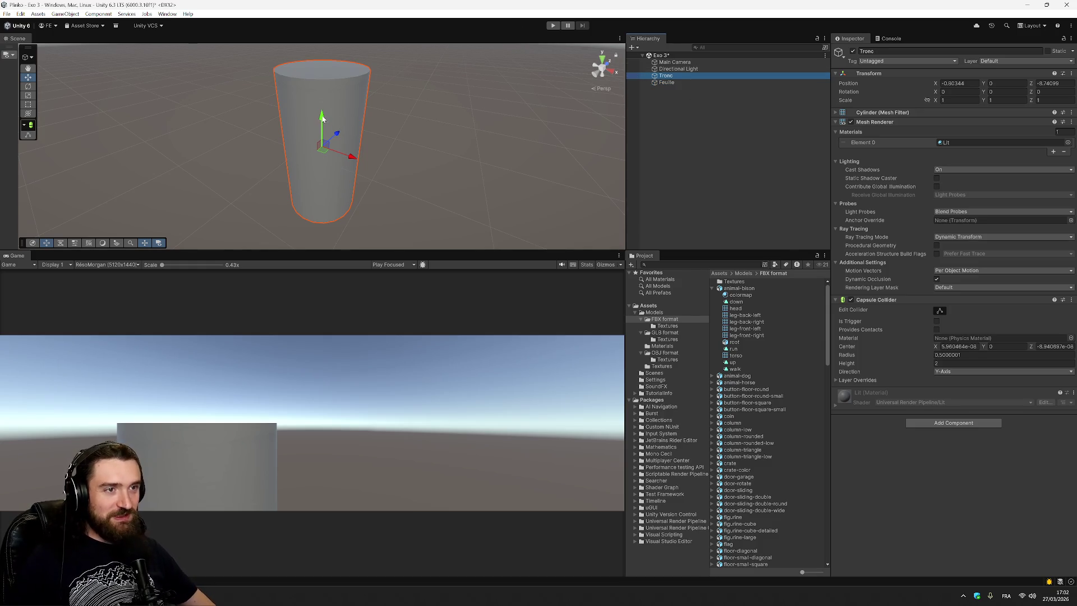
Step: Enter new X, Y and Z scale values for Tronc in the Transform
{"action": "left_click", "coordinate": [959, 83]}
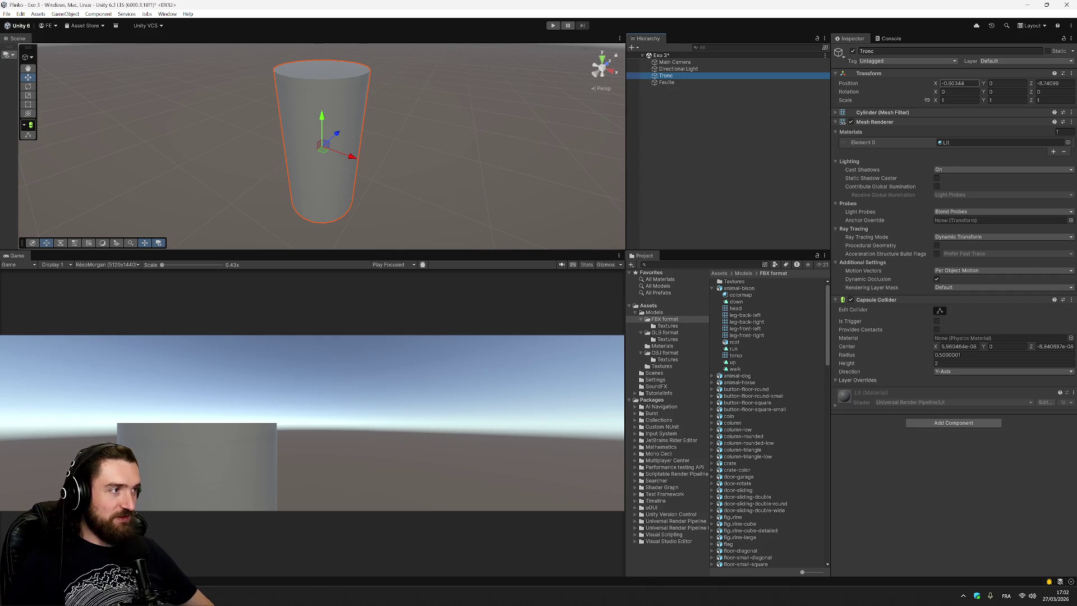
{"action": "left_click", "coordinate": [960, 100]}
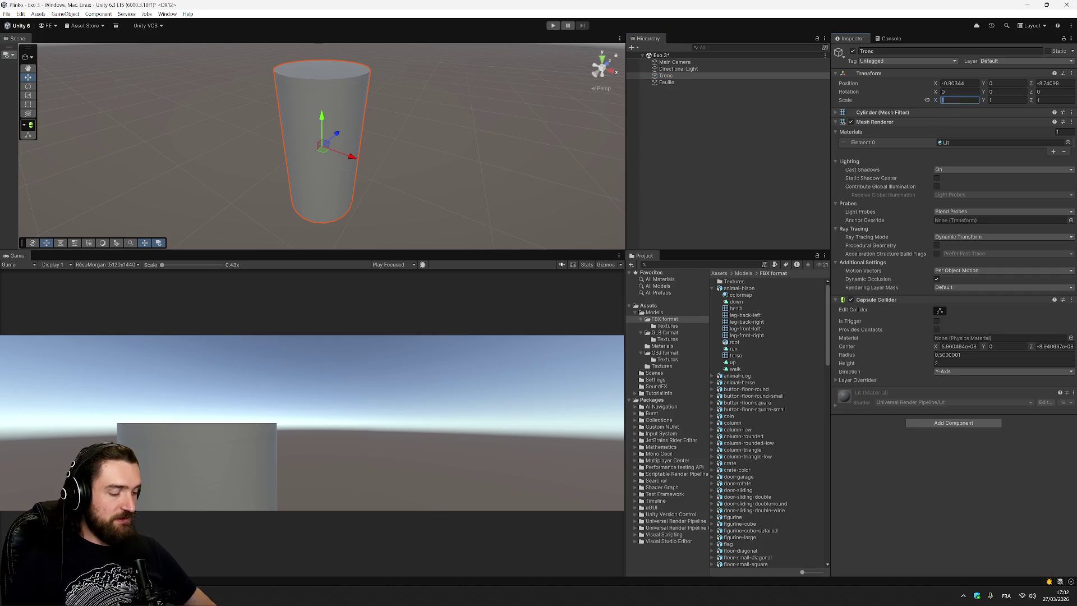
{"action": "type", "text": "0."}
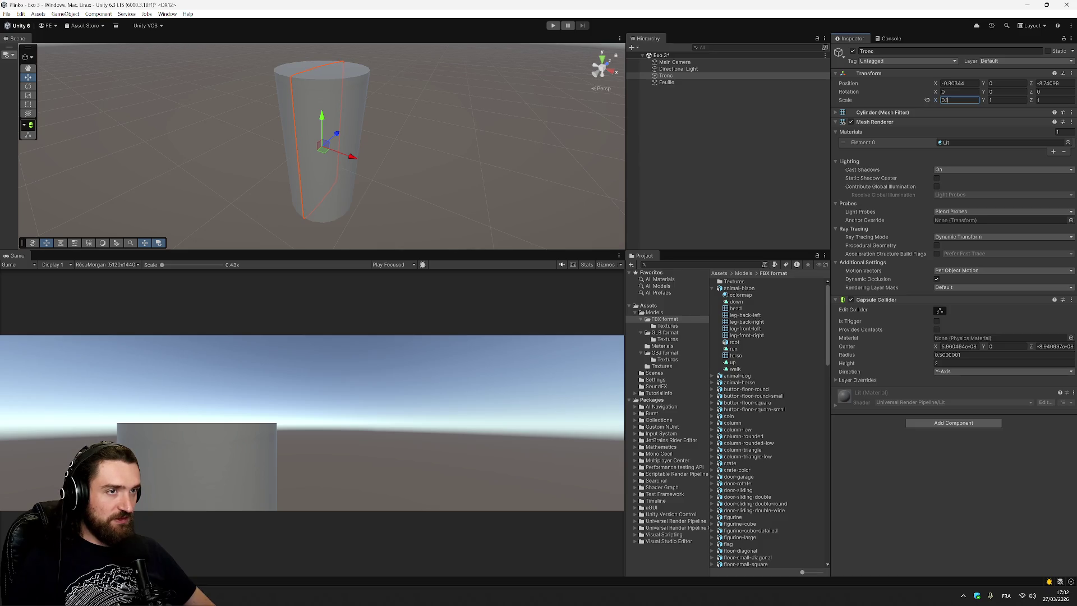
{"action": "left_click", "coordinate": [992, 100]}
{"action": "type", "text": "0.1"}
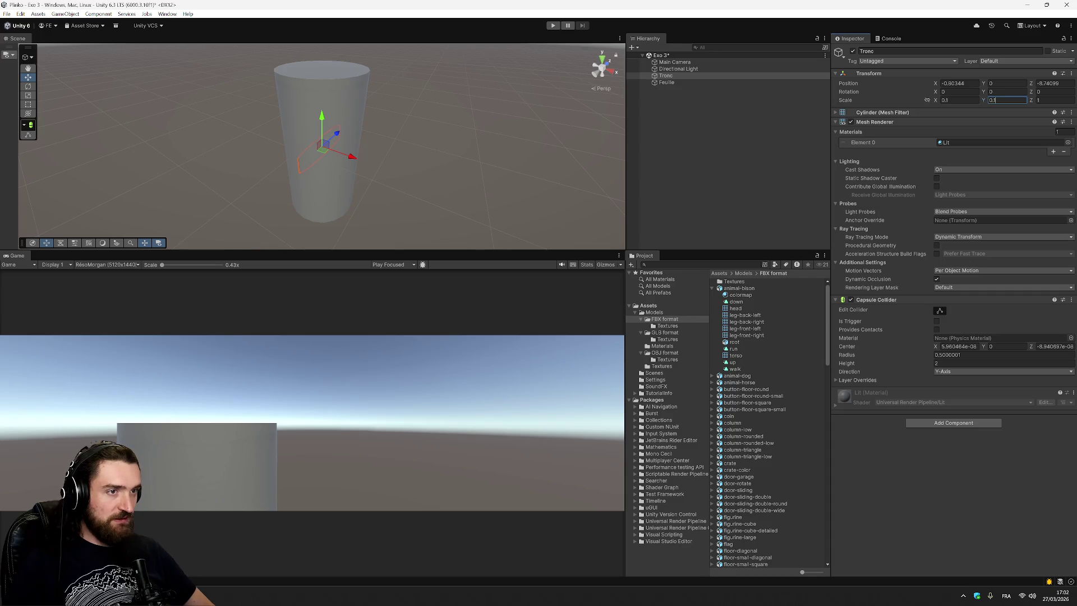
{"action": "left_click", "coordinate": [1063, 100]}
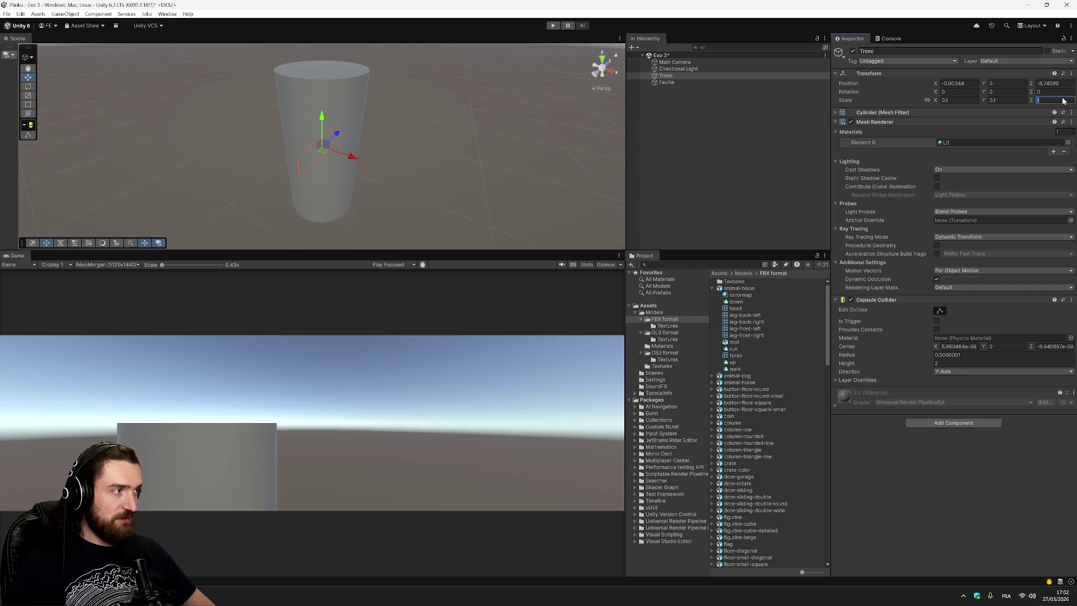
{"action": "type", "text": "5"}
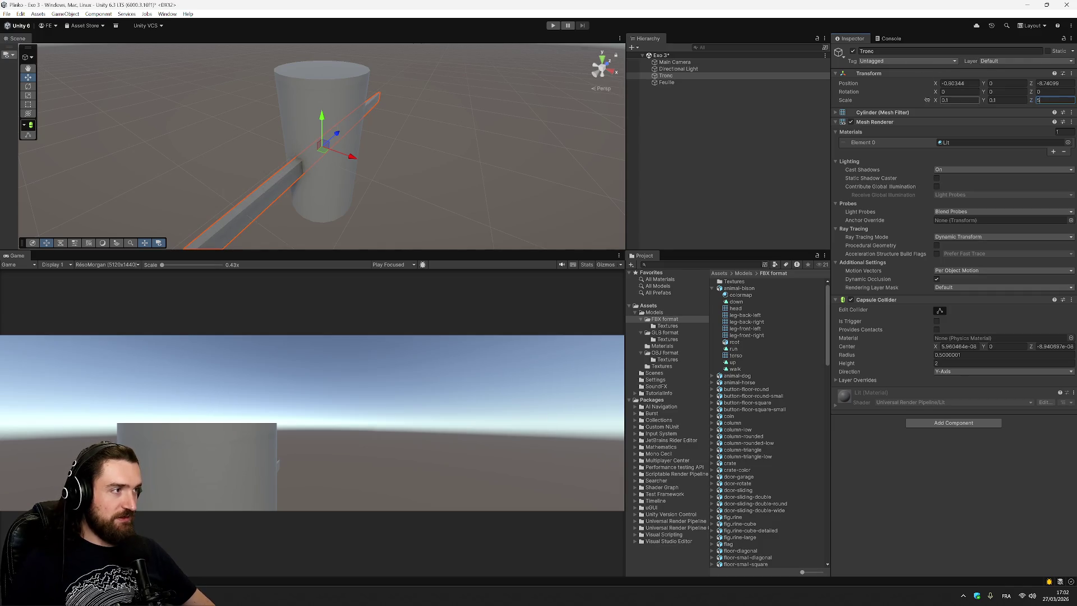
{"action": "left_click", "coordinate": [951, 100]}
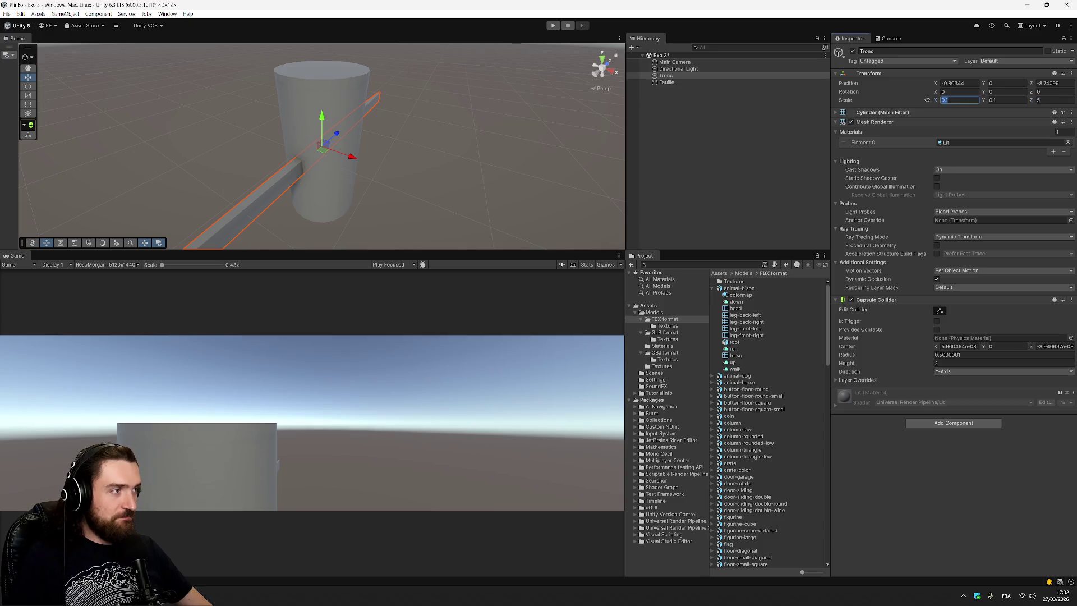
{"action": "type", "text": "1"}
{"action": "left_click", "coordinate": [1007, 100]}
{"action": "type", "text": "1"}
{"action": "left_click", "coordinate": [1055, 100]}
{"action": "type", "text": "1"}
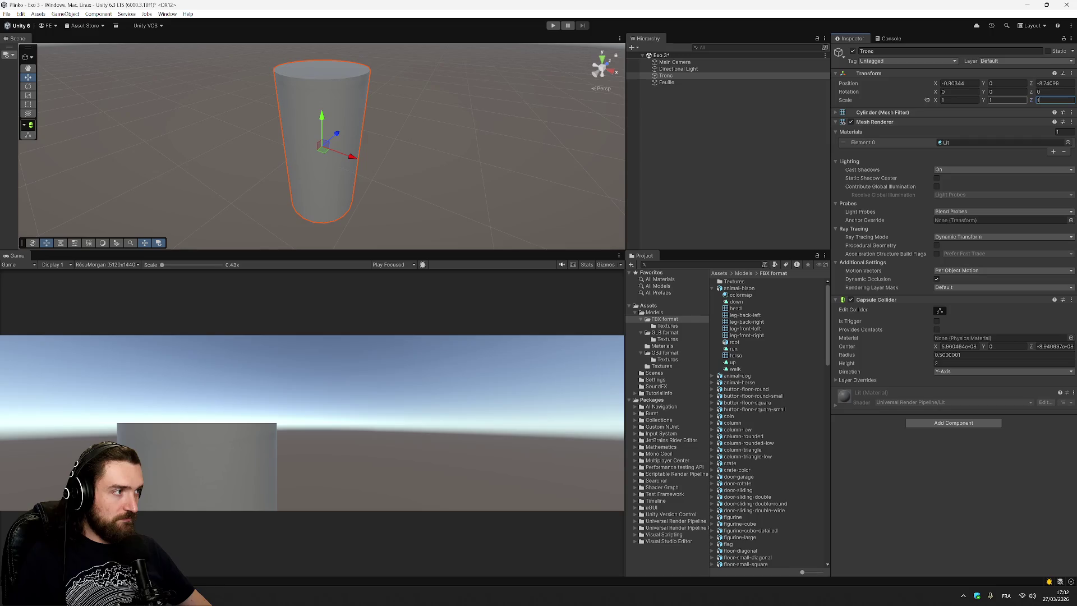
{"action": "type", "text": "2"}
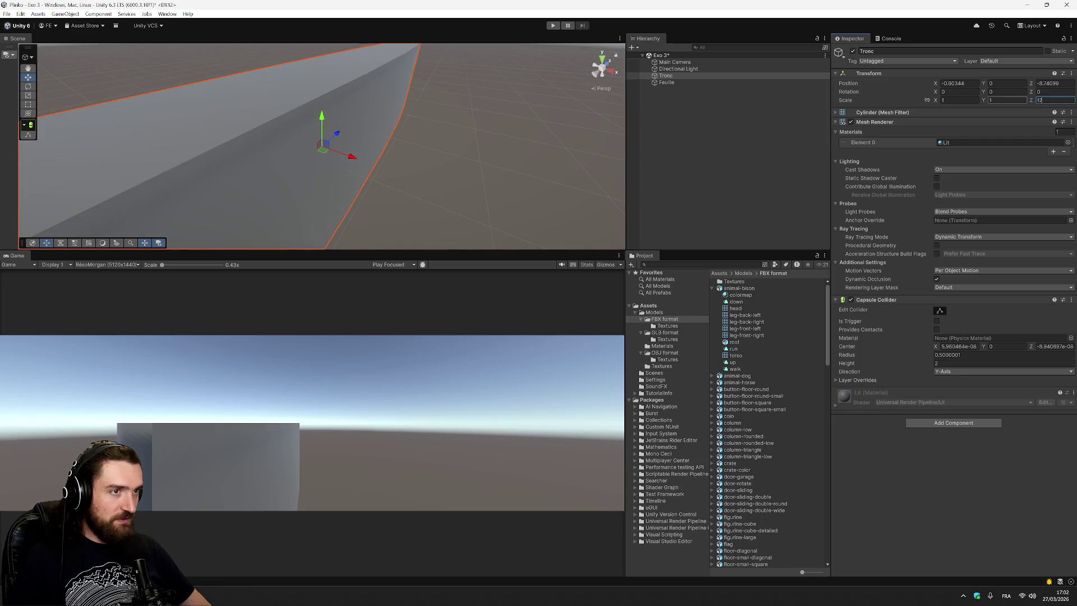
Step: Correct Tronc's scale so X, Y and Z are all 0.1
{"action": "key", "text": "BackSpace"}
{"action": "key", "text": "BackSpace"}
{"action": "type", "text": "5"}
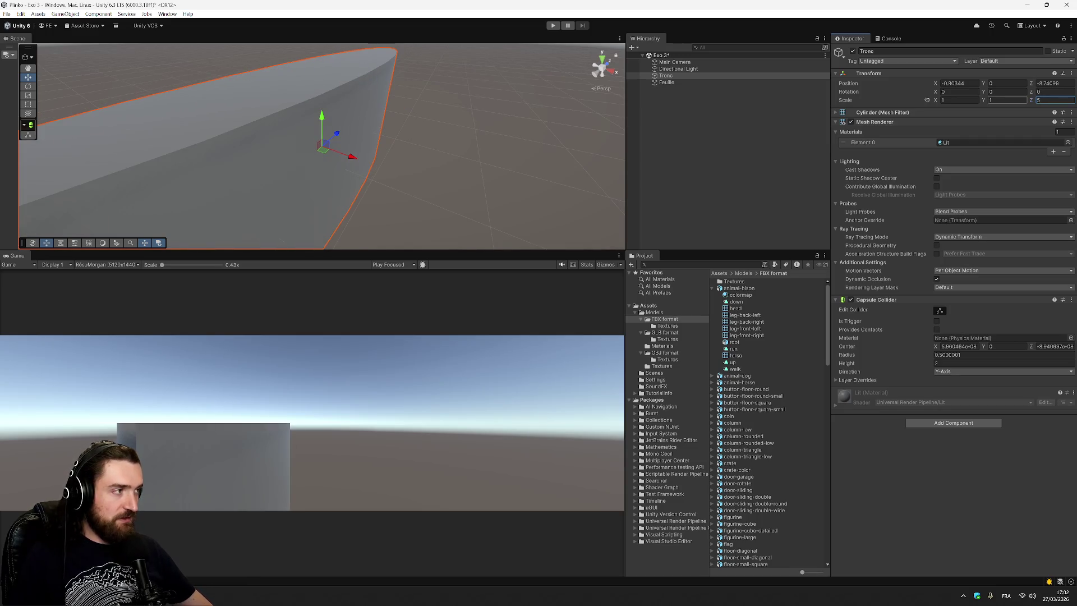
{"action": "key", "text": "BackSpace"}
{"action": "type", "text": "0.1"}
{"action": "left_click", "coordinate": [1007, 100]}
{"action": "type", "text": "0.1"}
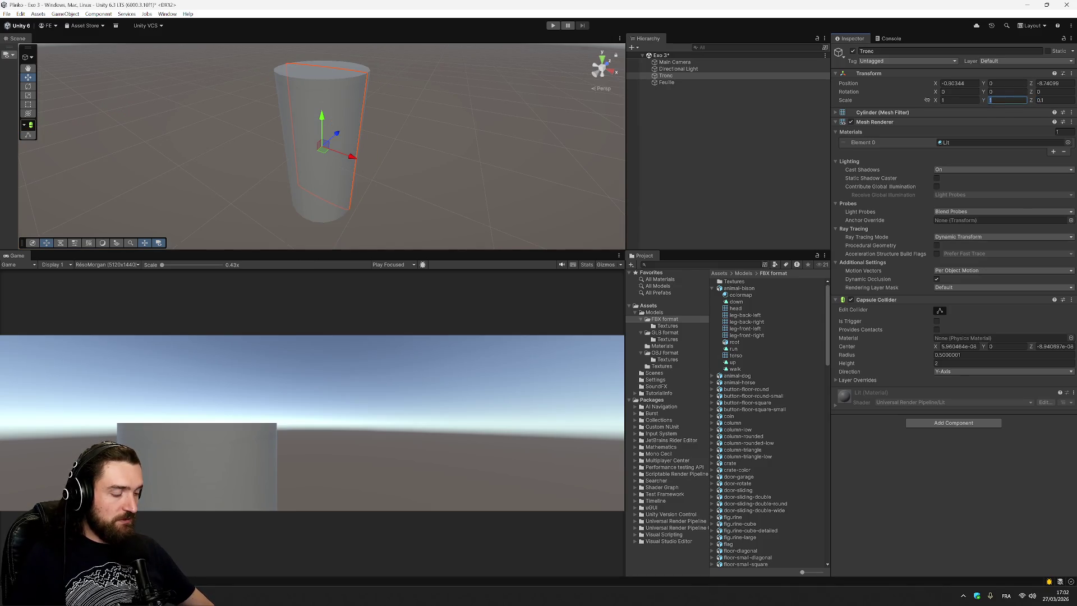
{"action": "key", "text": "shift+Tab"}
{"action": "type", "text": "0.1"}
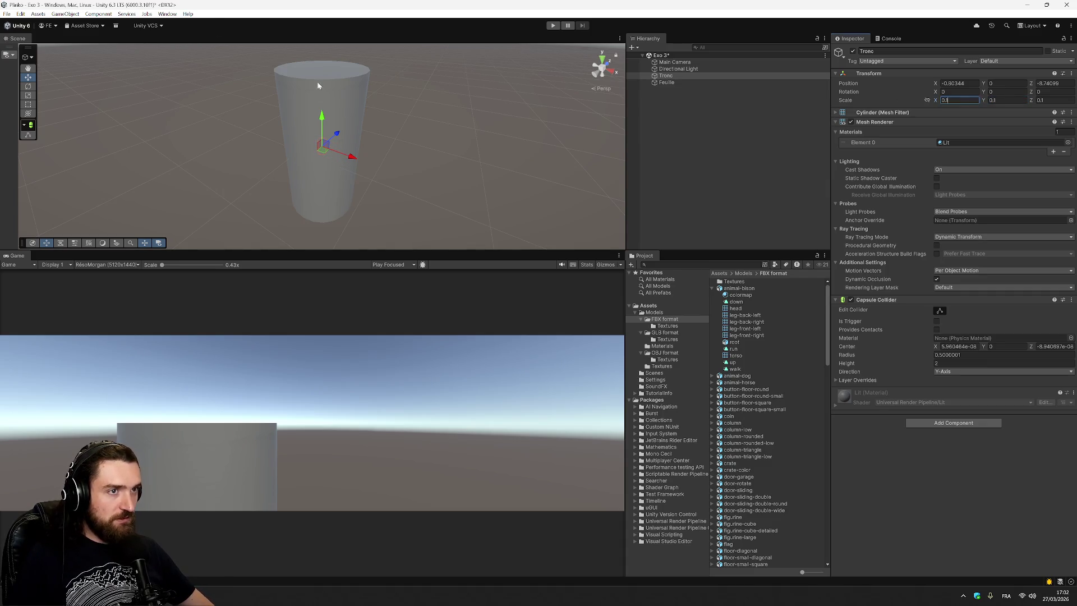
Step: Move the Feuille cylinder to the right and recheck the Notion instructions
{"action": "left_click", "coordinate": [696, 82]}
{"action": "mouse_move", "coordinate": [326, 146]}
{"action": "left_mouse_down"}
{"action": "mouse_move", "coordinate": [483, 156]}
{"action": "mouse_move", "coordinate": [462, 147]}
{"action": "left_mouse_up"}
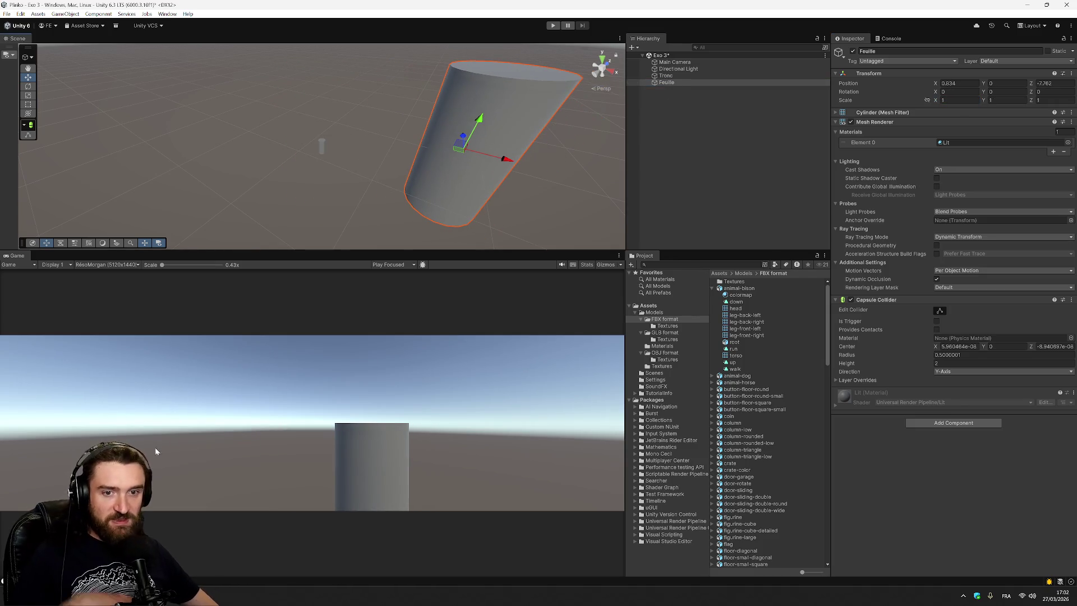
{"action": "mouse_move", "coordinate": [96, 595]}
{"action": "left_click", "coordinate": [113, 541]}
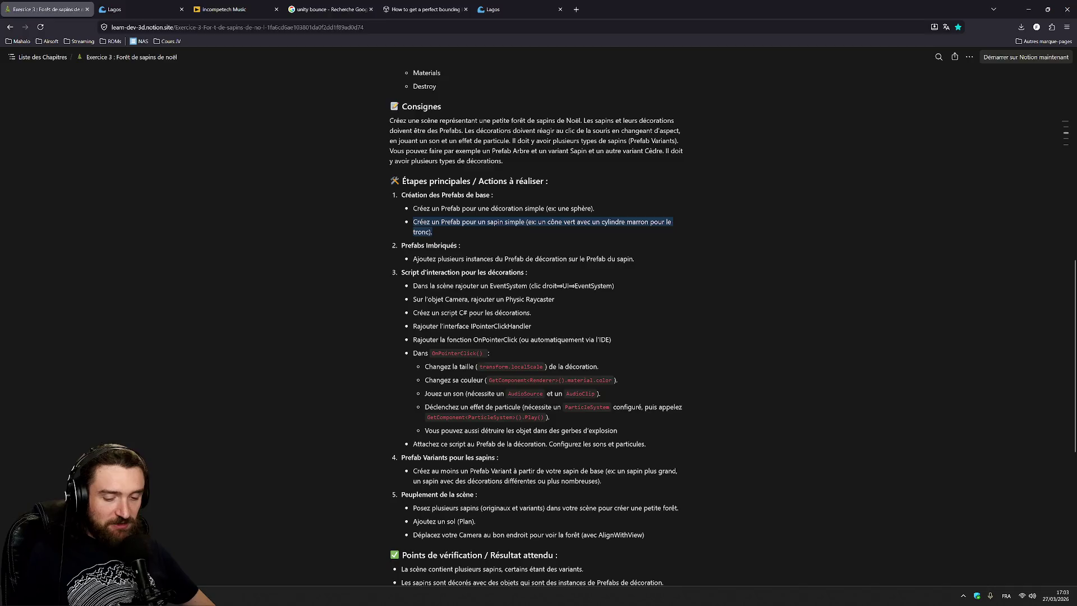
{"action": "key", "text": "alt+Tab"}
{"action": "left_click", "coordinate": [675, 75]}
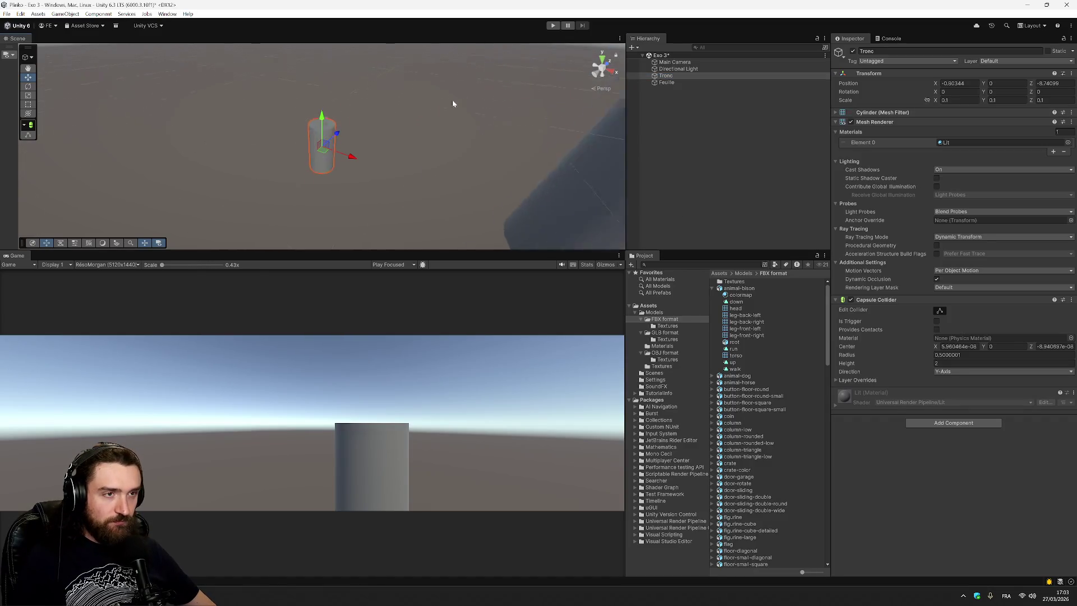
Step: Resize the Tronc cylinder with the Scale tool gizmo in the Scene view
{"action": "left_click", "coordinate": [338, 99]}
{"action": "scroll", "coordinate": [338, 99], "scroll_direction": "down", "scroll_amount": 3}
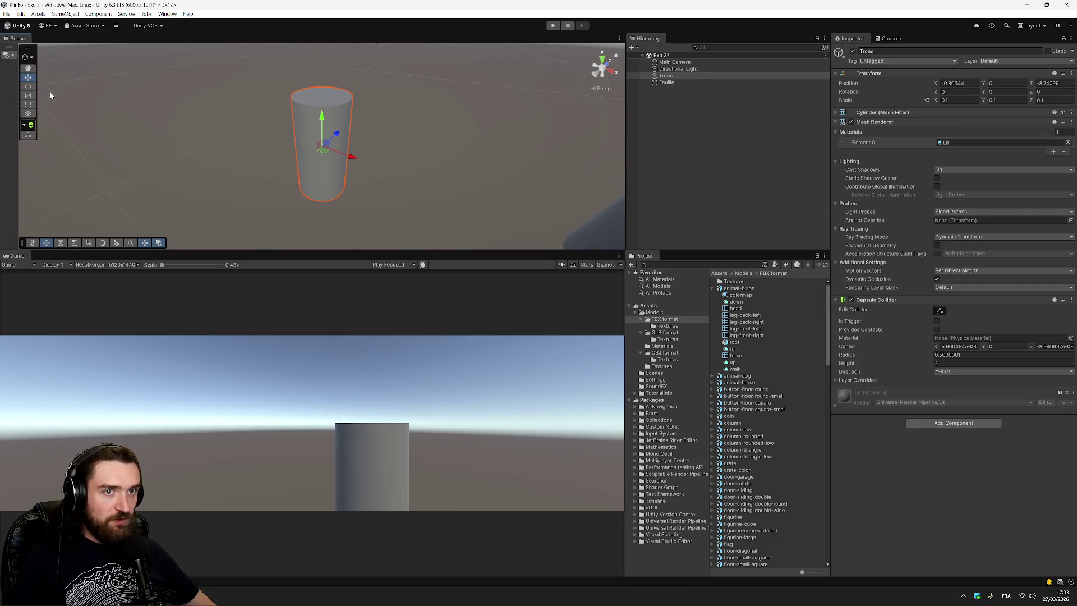
{"action": "left_click", "coordinate": [30, 98]}
{"action": "left_click_drag", "start_coordinate": [321, 115], "coordinate": [322, 116]}
{"action": "mouse_move", "coordinate": [354, 160]}
{"action": "left_mouse_down"}
{"action": "mouse_move", "coordinate": [333, 139]}
{"action": "mouse_move", "coordinate": [447, 137]}
{"action": "left_mouse_up"}
Step: Set Tronc's Transform scale to 0.5, 1, 0.5
{"action": "left_click", "coordinate": [960, 100]}
{"action": "type", "text": "0.5"}
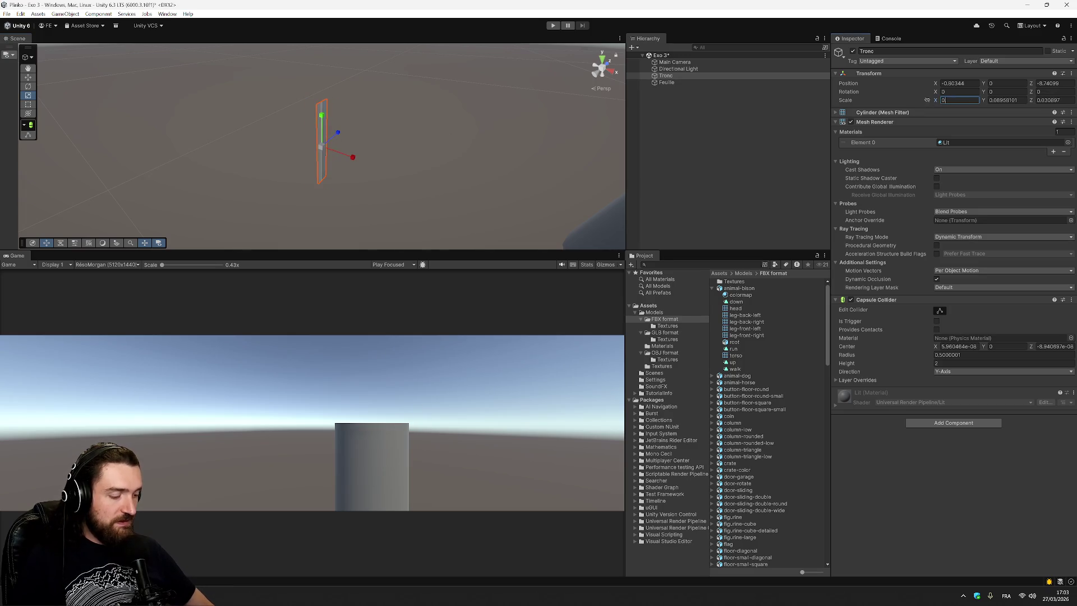
{"action": "key", "text": "Tab"}
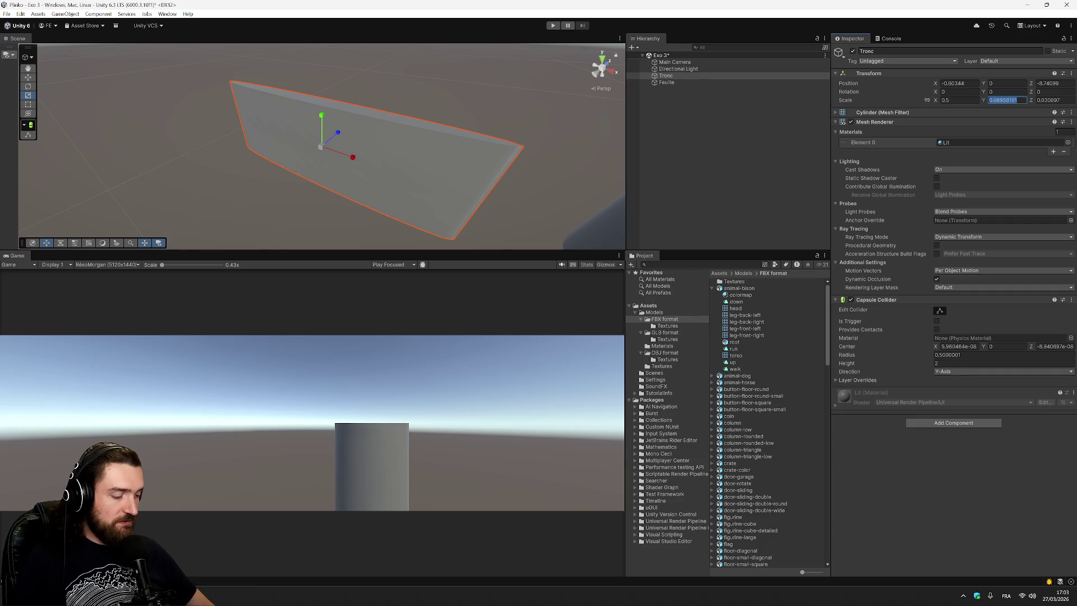
{"action": "type", "text": "2"}
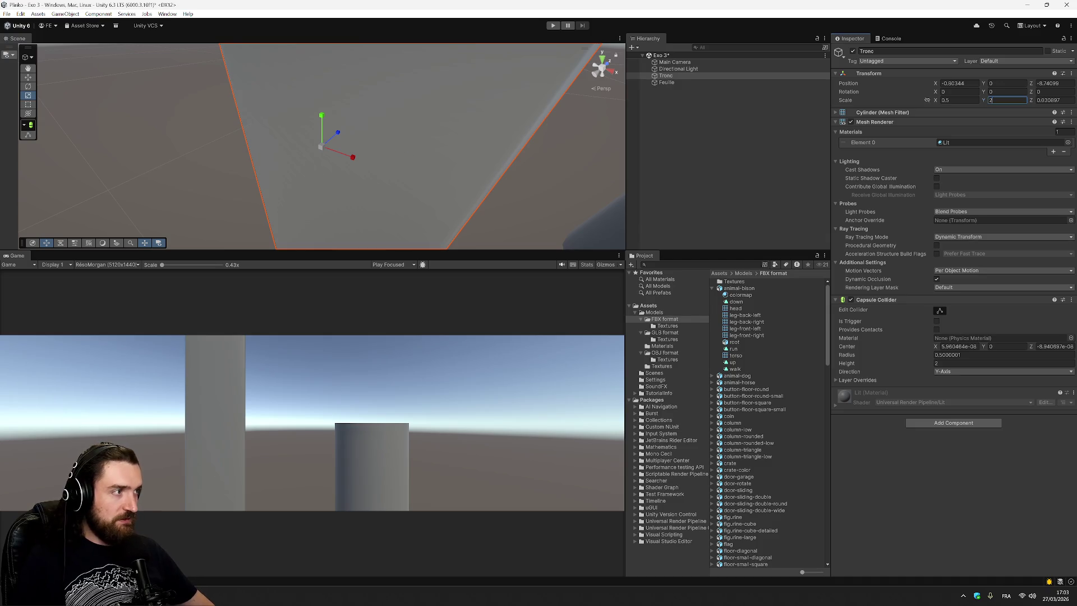
{"action": "key", "text": "BackSpace"}
{"action": "type", "text": "1"}
{"action": "key", "text": "Tab"}
{"action": "type", "text": "0.5"}
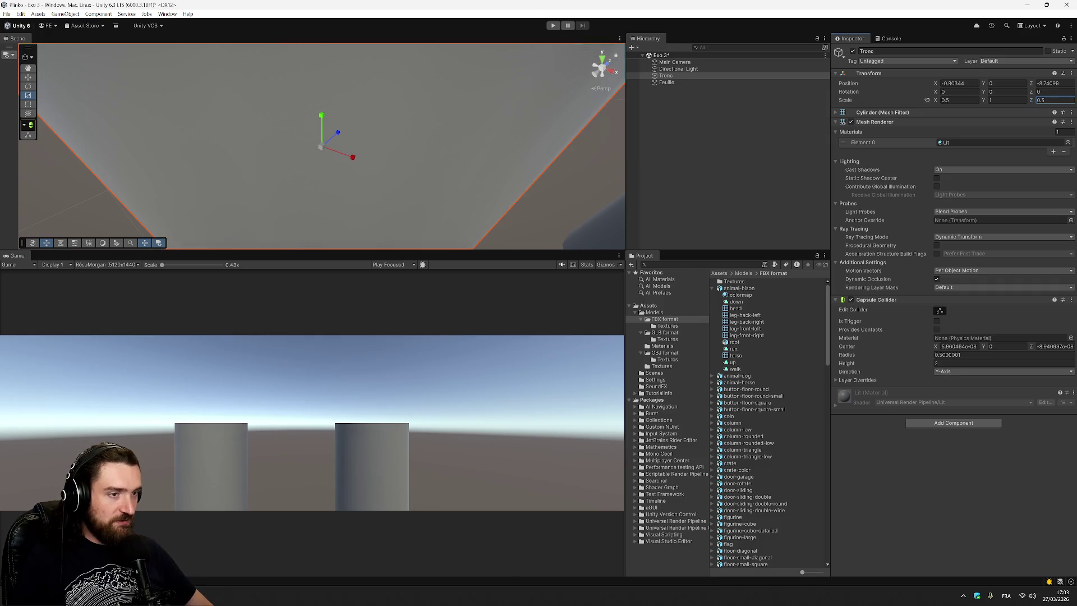
{"action": "scroll", "coordinate": [436, 132], "scroll_direction": "down", "scroll_amount": 5}
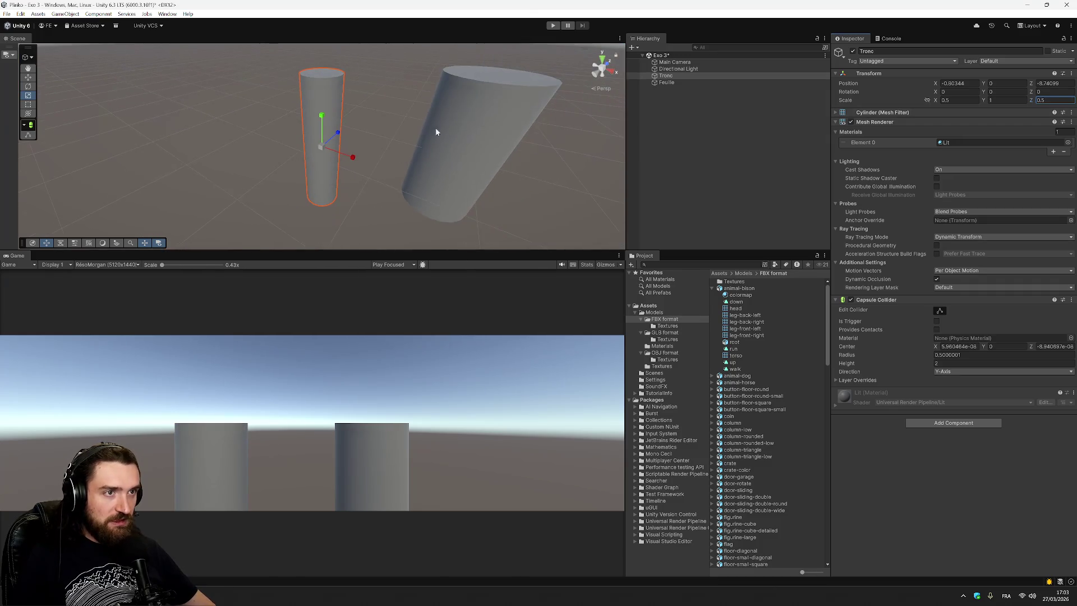
{"action": "left_click", "coordinate": [481, 111]}
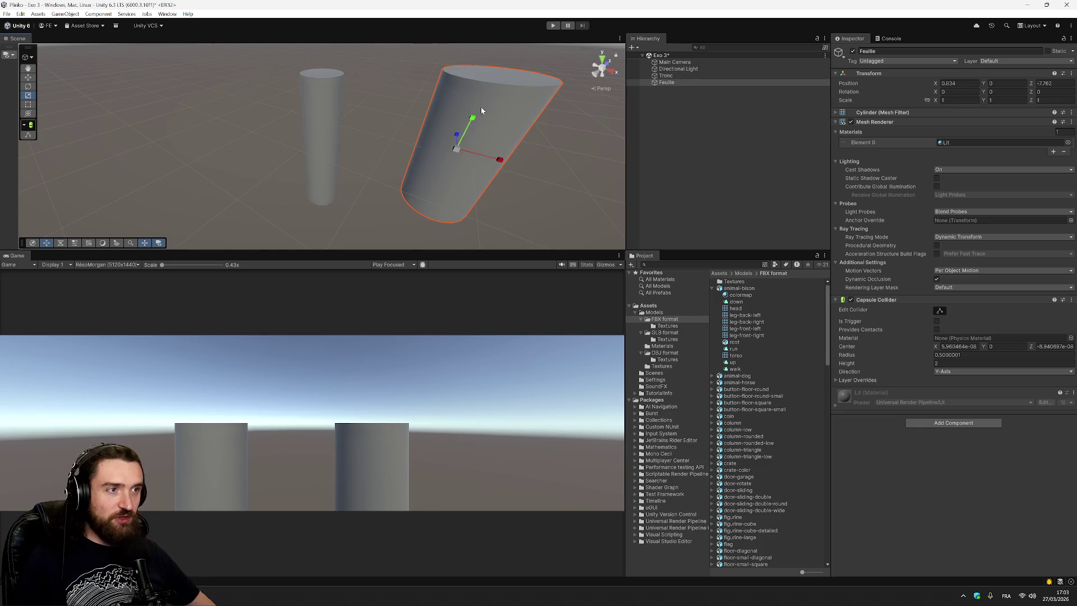
Step: Create a new material named 'Marron' in the Assets folder
{"action": "left_click", "coordinate": [325, 111]}
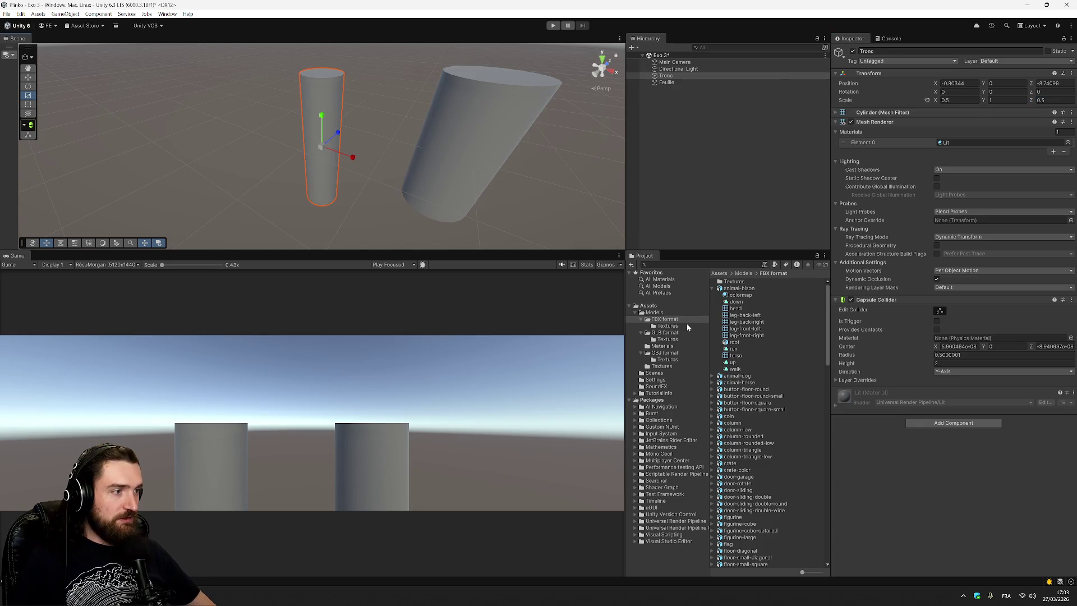
{"action": "left_click", "coordinate": [649, 305]}
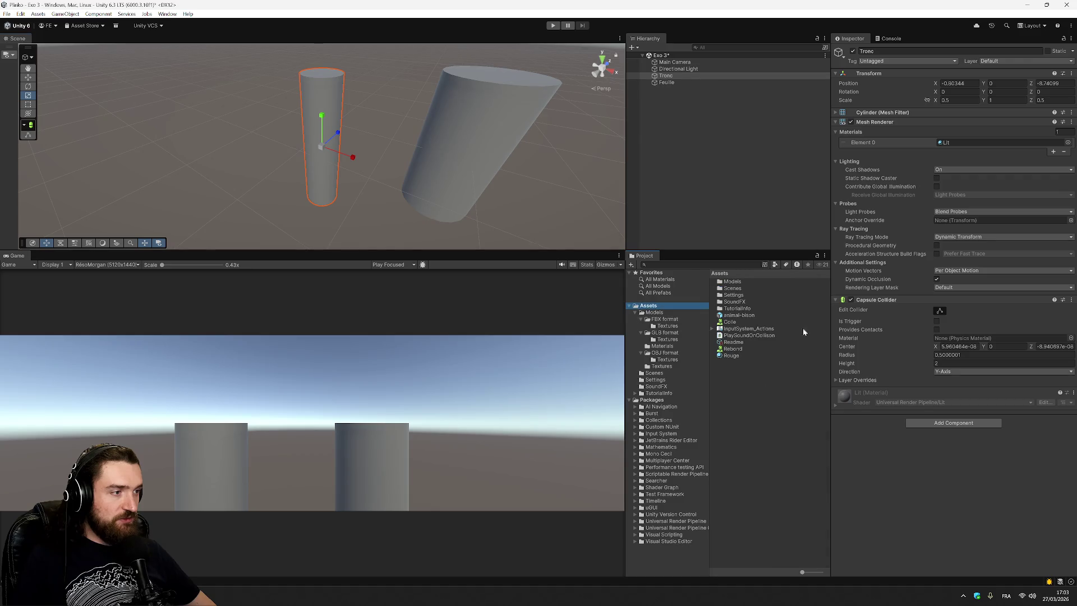
{"action": "right_click", "coordinate": [739, 355]}
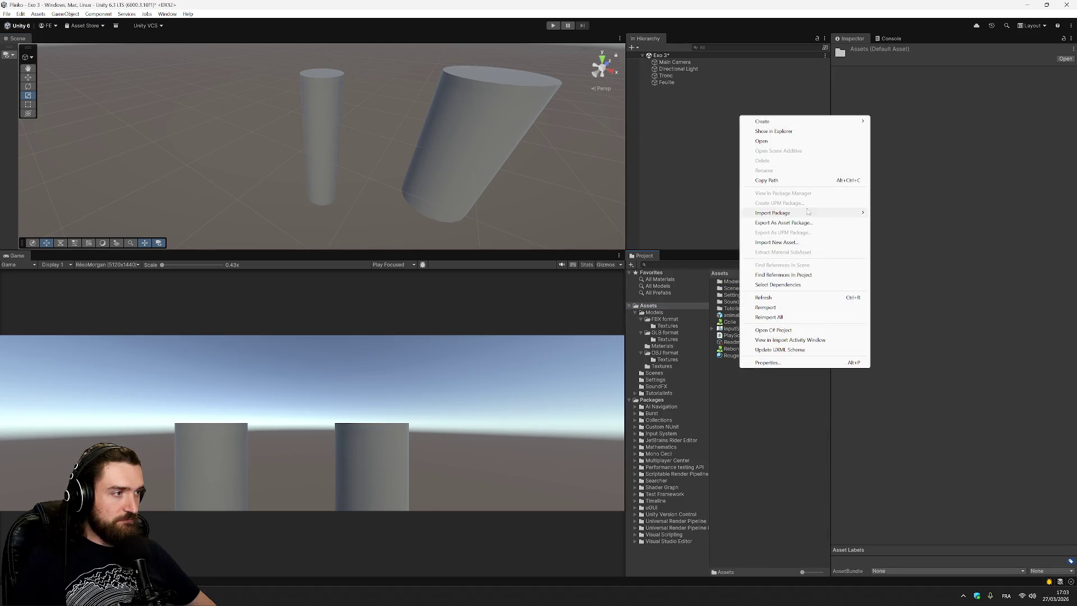
{"action": "mouse_move", "coordinate": [841, 121]}
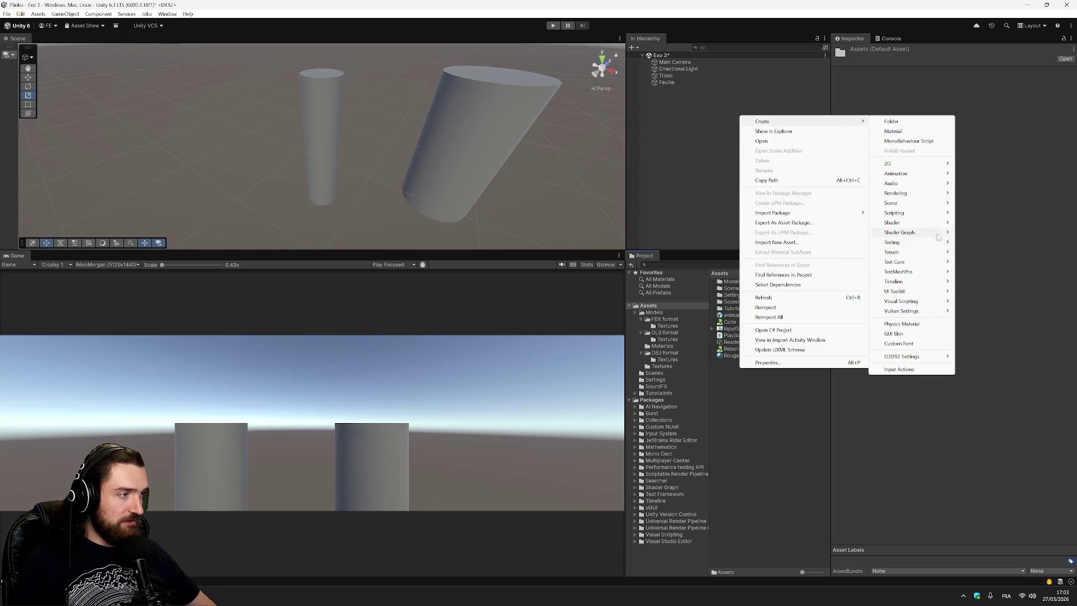
{"action": "mouse_move", "coordinate": [938, 193]}
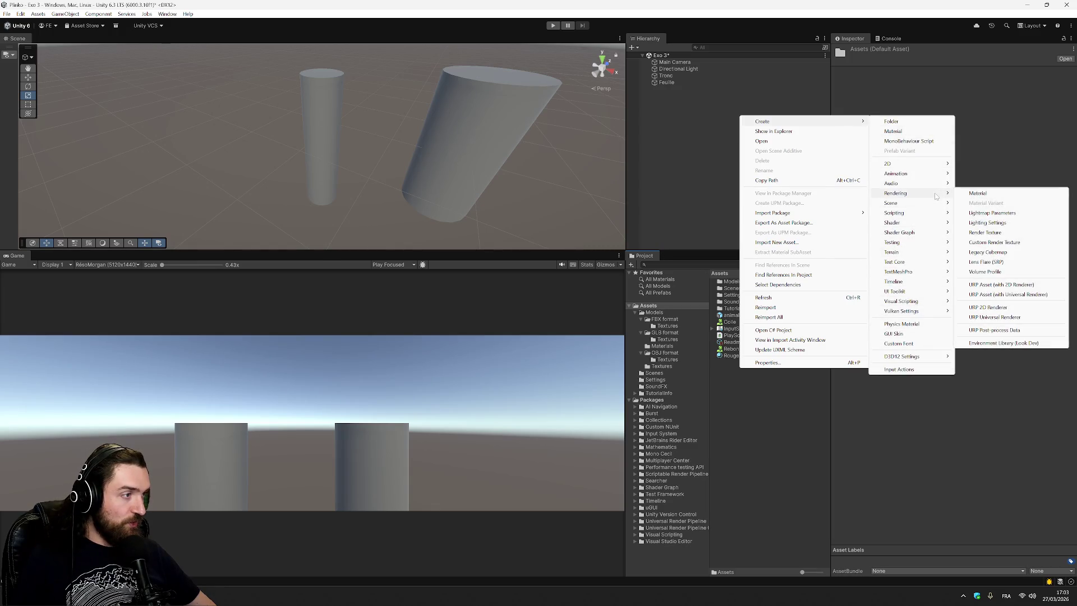
{"action": "left_click", "coordinate": [999, 194]}
{"action": "type", "text": "Marron"}
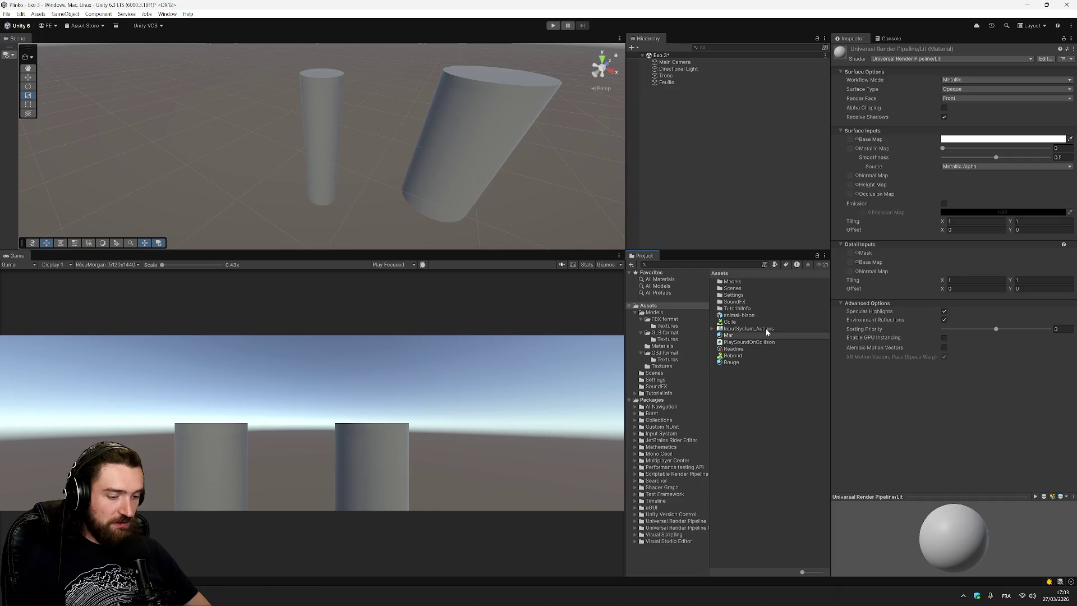
{"action": "key", "text": "Return"}
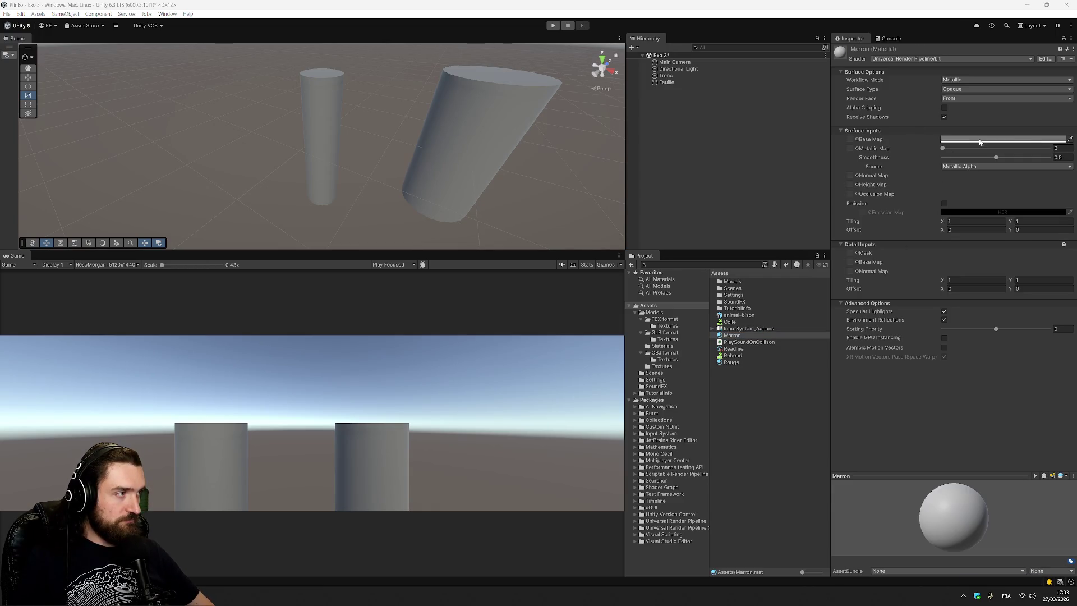
Step: Set the Marron material's base colour to dark brown
{"action": "left_click", "coordinate": [1041, 141]}
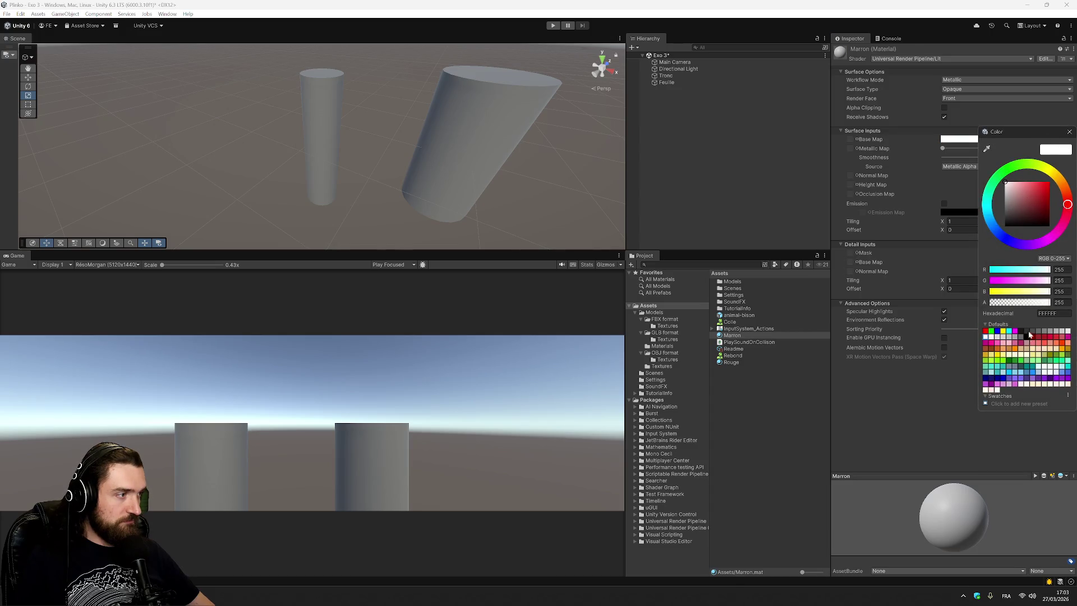
{"action": "mouse_move", "coordinate": [1010, 193]}
{"action": "left_mouse_down"}
{"action": "mouse_move", "coordinate": [1072, 189]}
{"action": "mouse_move", "coordinate": [1074, 199]}
{"action": "mouse_move", "coordinate": [1068, 180]}
{"action": "mouse_move", "coordinate": [1039, 207]}
{"action": "left_mouse_up"}
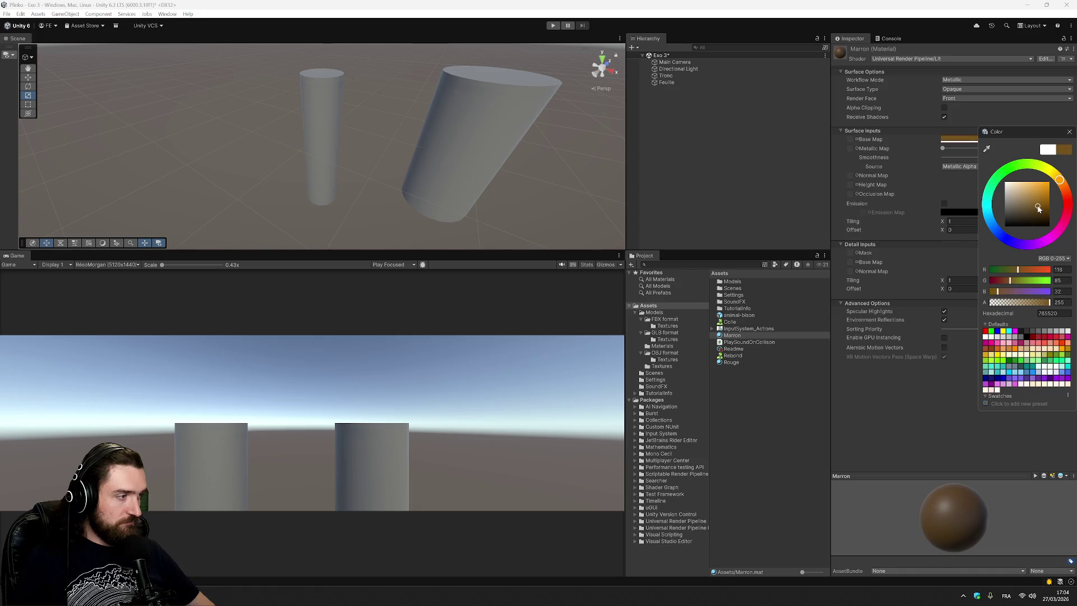
{"action": "left_click", "coordinate": [777, 397]}
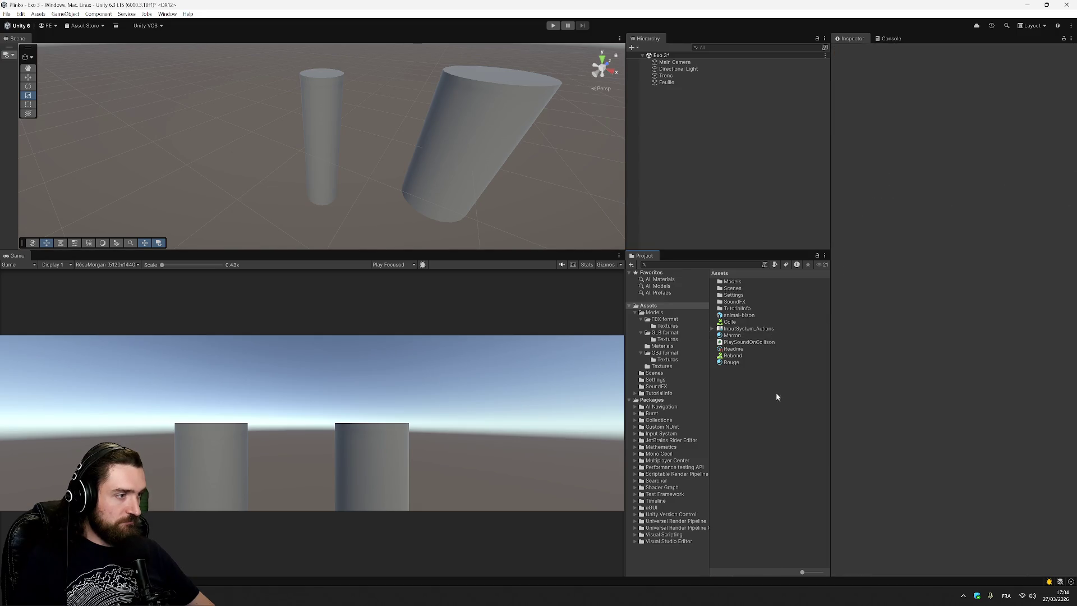
Step: Apply the Marron material to Tronc and rename it 'Marron foncé'
{"action": "mouse_move", "coordinate": [755, 336]}
{"action": "left_mouse_down"}
{"action": "mouse_move", "coordinate": [685, 106]}
{"action": "mouse_move", "coordinate": [666, 77]}
{"action": "left_mouse_up"}
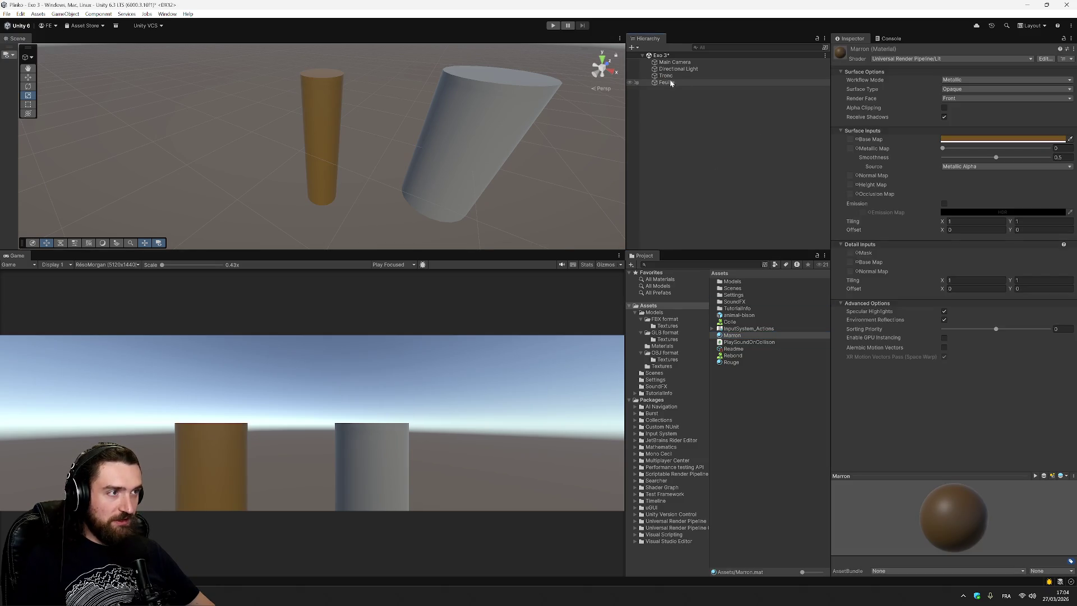
{"action": "left_click", "coordinate": [739, 337]}
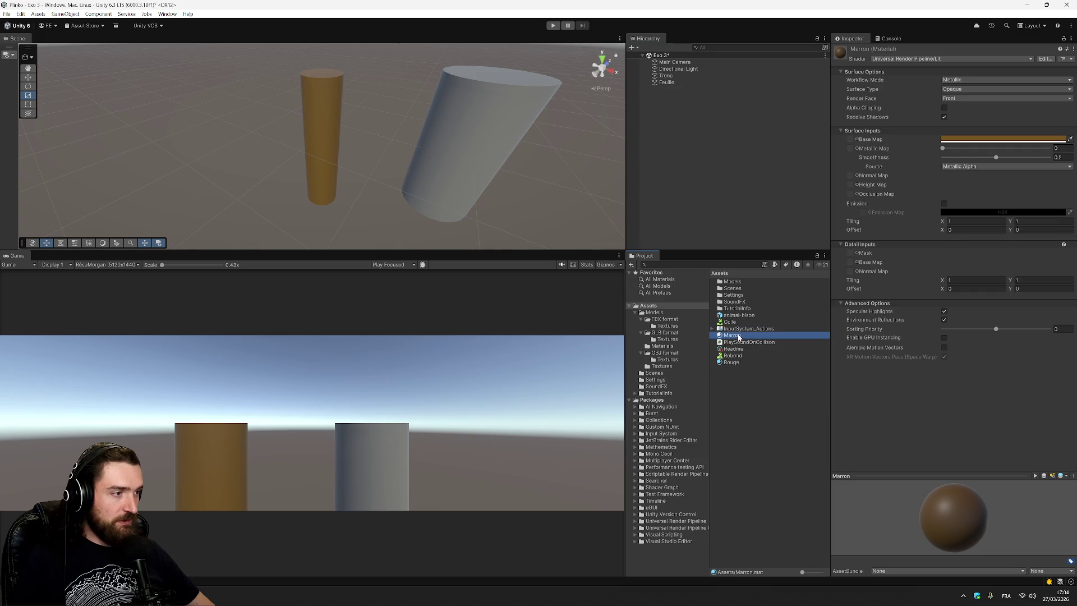
{"action": "type", "text": " foncé"}
{"action": "key", "text": "Return"}
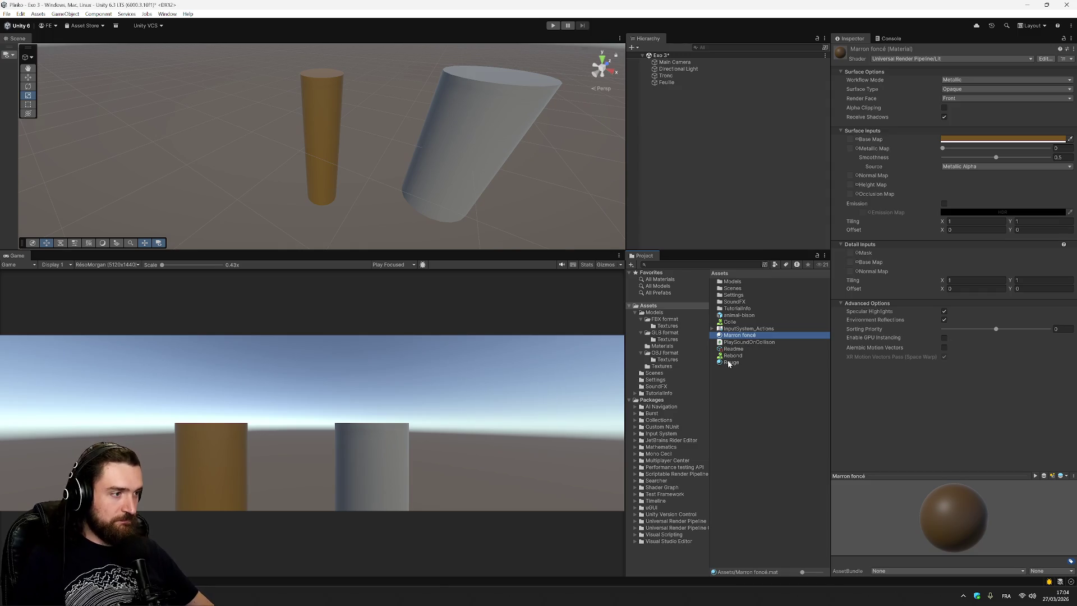
{"action": "right_click", "coordinate": [762, 407]}
Step: Create a new material in Assets named 'Vert foncé'
{"action": "mouse_move", "coordinate": [808, 162]}
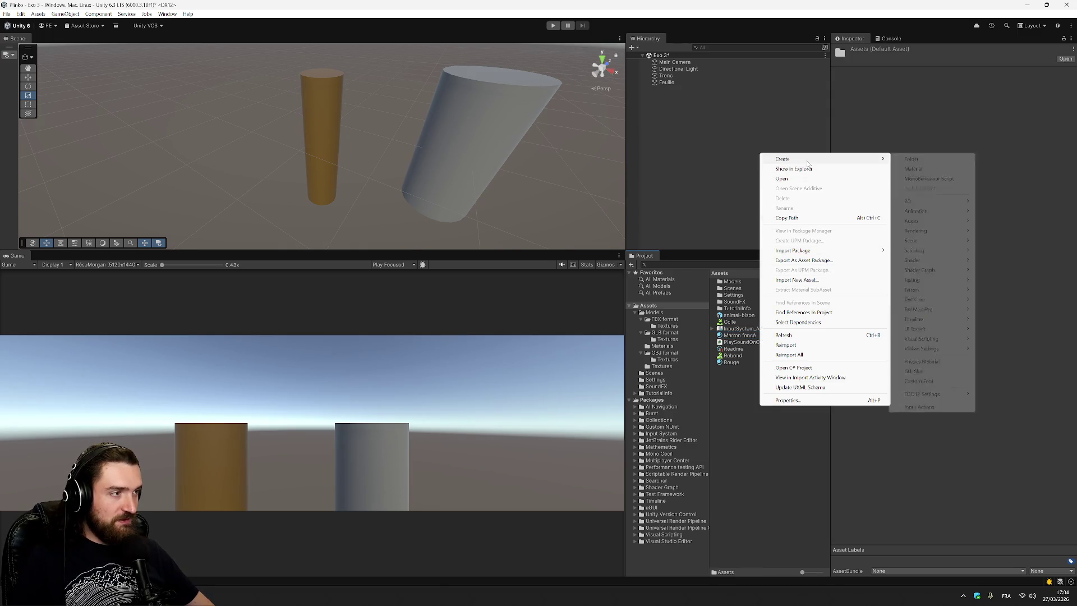
{"action": "mouse_move", "coordinate": [943, 223]}
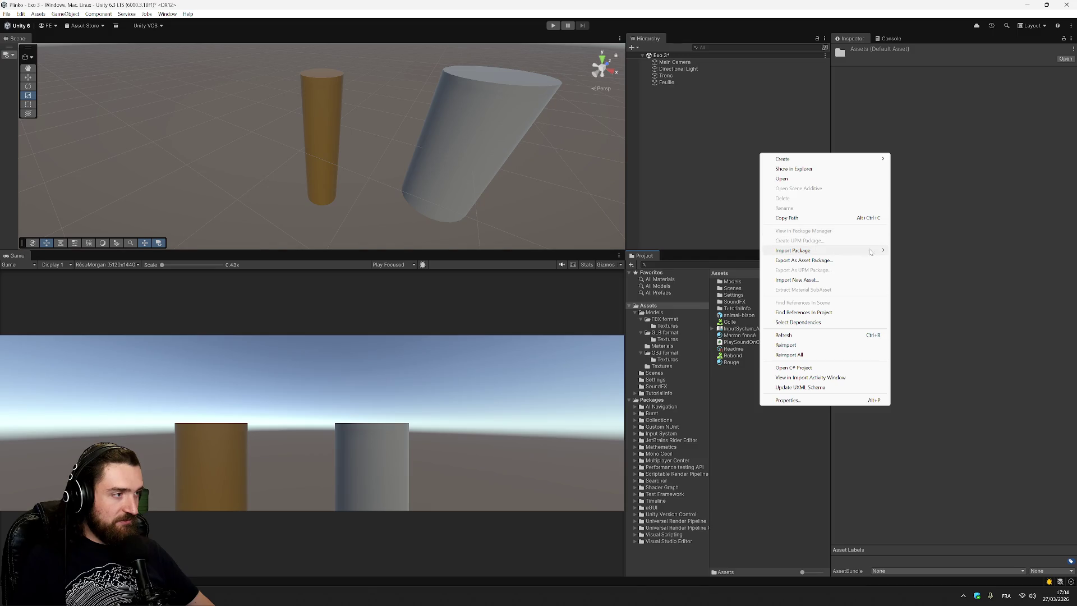
{"action": "mouse_move", "coordinate": [833, 160]}
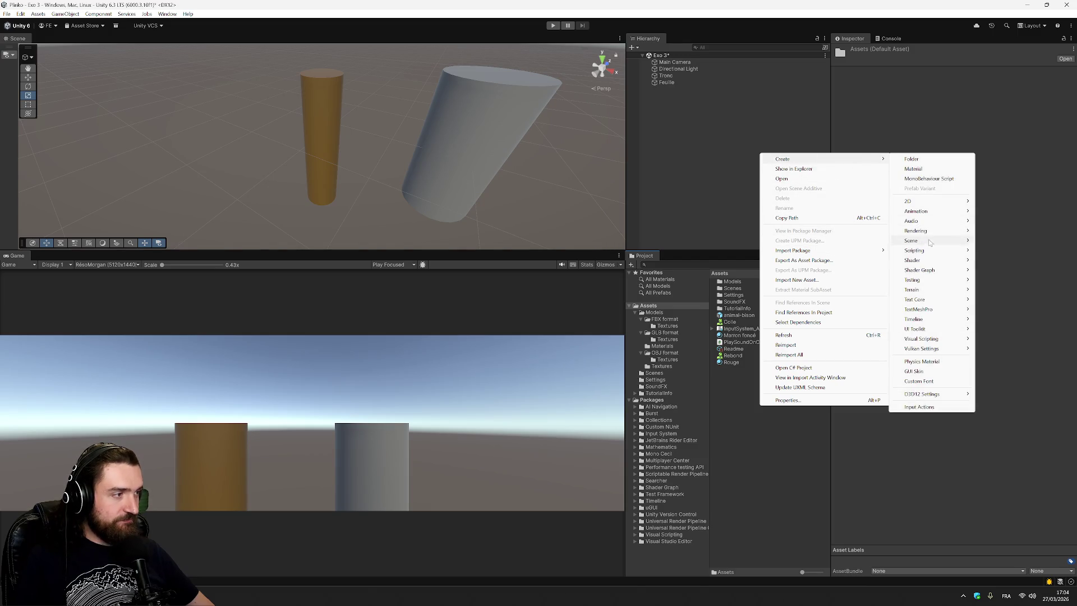
{"action": "mouse_move", "coordinate": [923, 231]}
{"action": "left_click", "coordinate": [840, 234]}
{"action": "type", "text": "Vert foncé"}
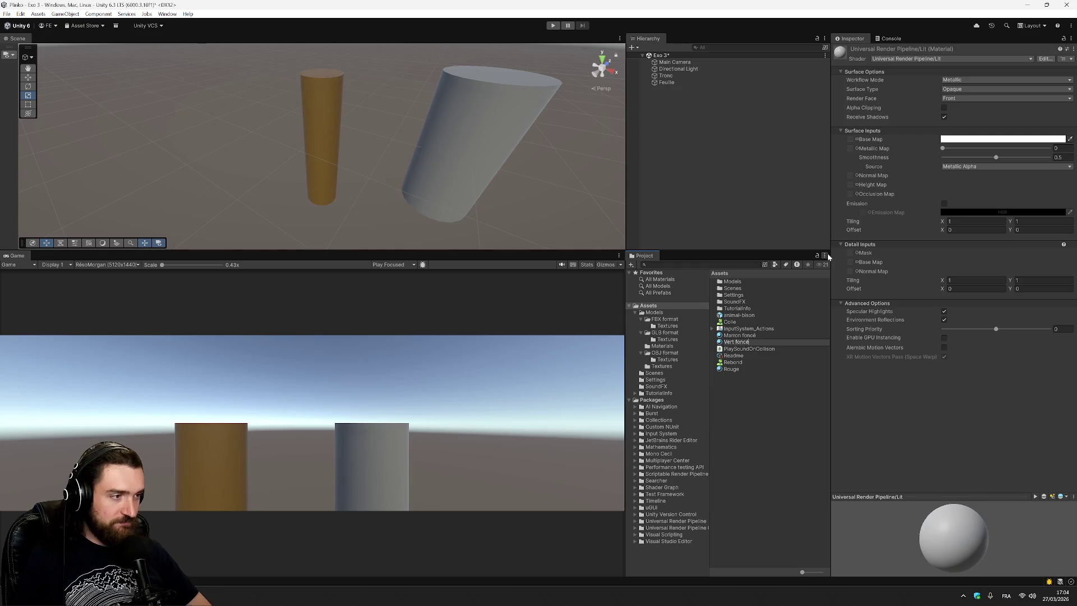
{"action": "key", "text": "Return"}
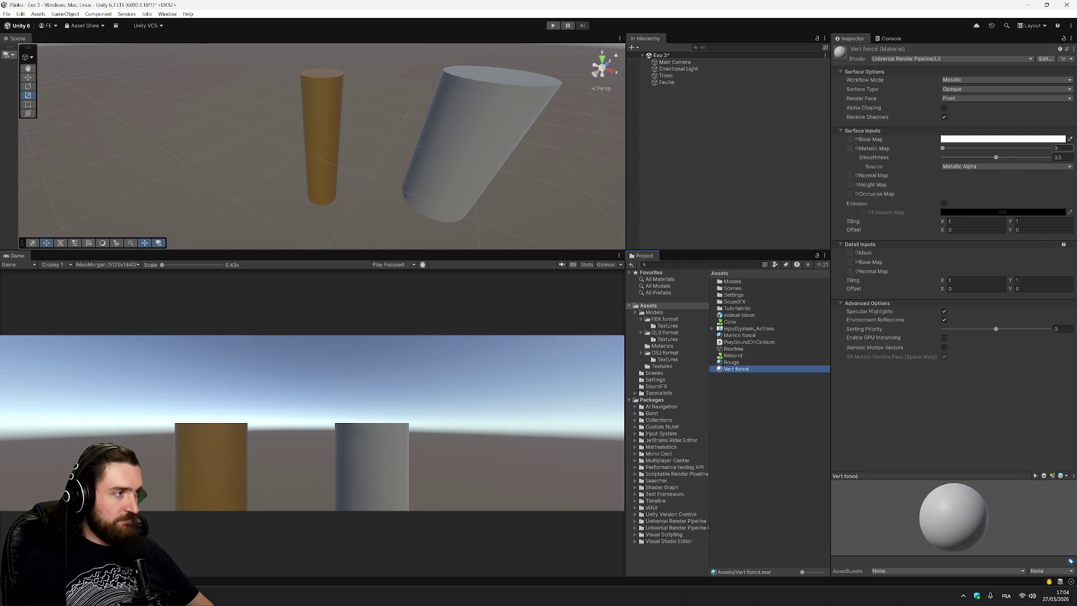
Step: Give Vert foncé the dark green base colour 1E4D10 and apply it to Feuille
{"action": "left_click", "coordinate": [1027, 140]}
{"action": "left_click", "coordinate": [1008, 175]}
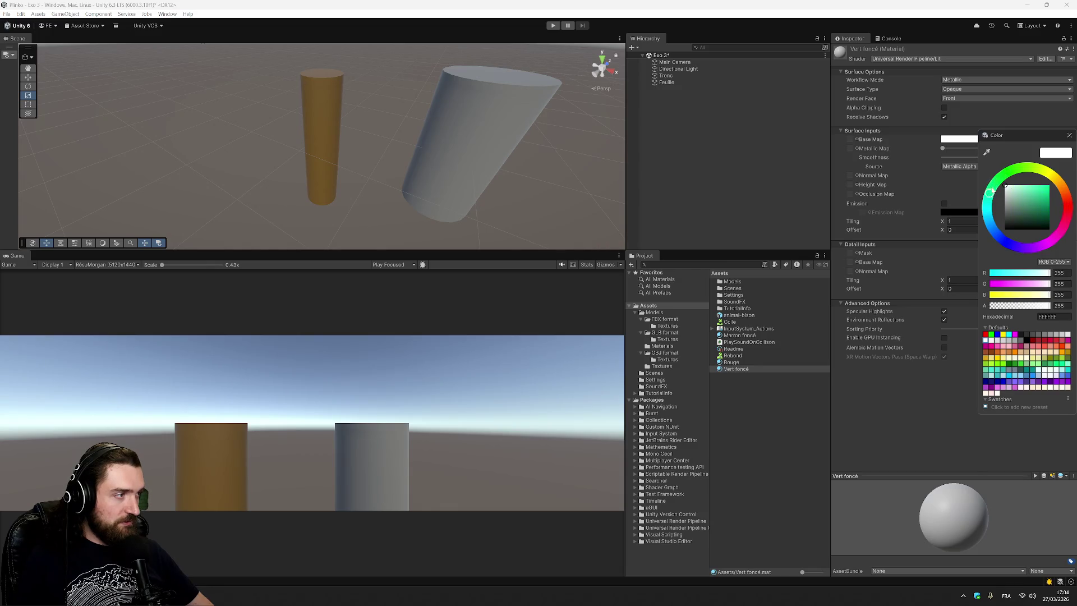
{"action": "left_click_drag", "start_coordinate": [1009, 192], "coordinate": [1042, 220]}
{"action": "key", "text": "Return"}
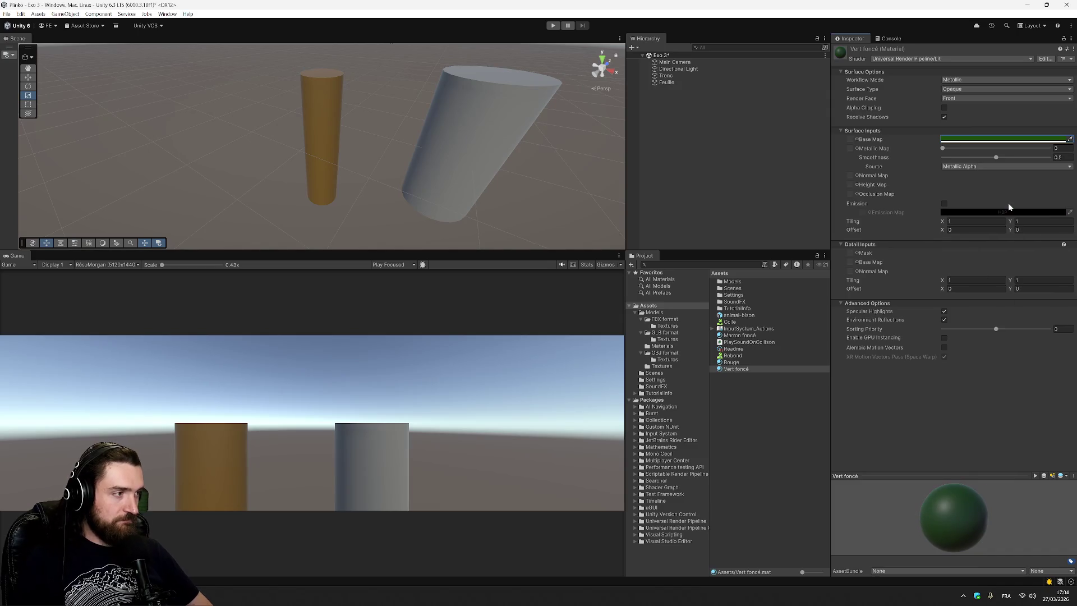
{"action": "left_click_drag", "start_coordinate": [736, 368], "coordinate": [673, 84]}
{"action": "left_click", "coordinate": [775, 85]}
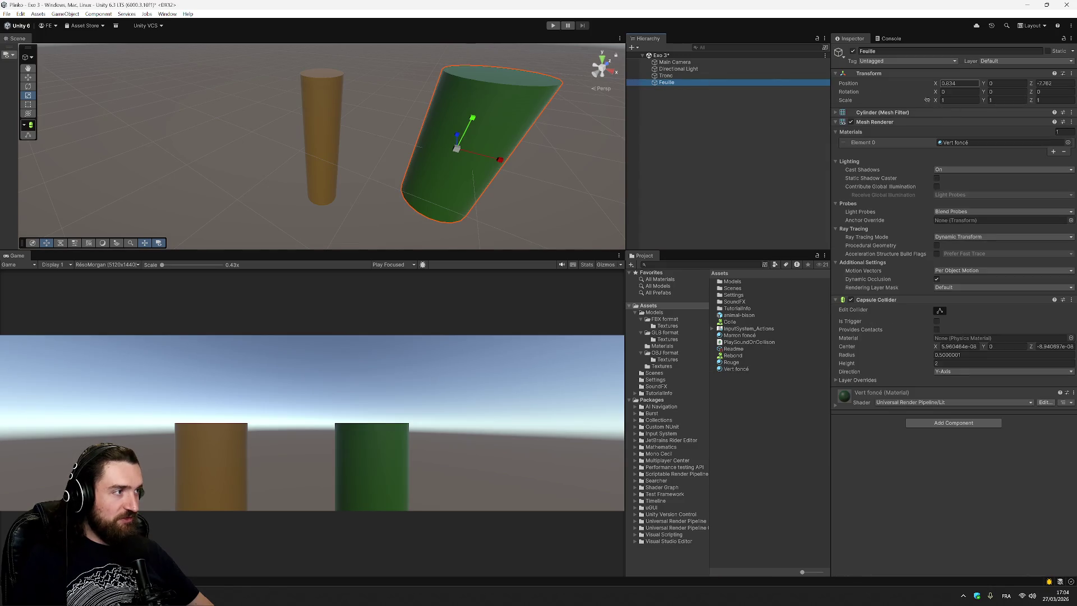
{"action": "left_click", "coordinate": [836, 113]}
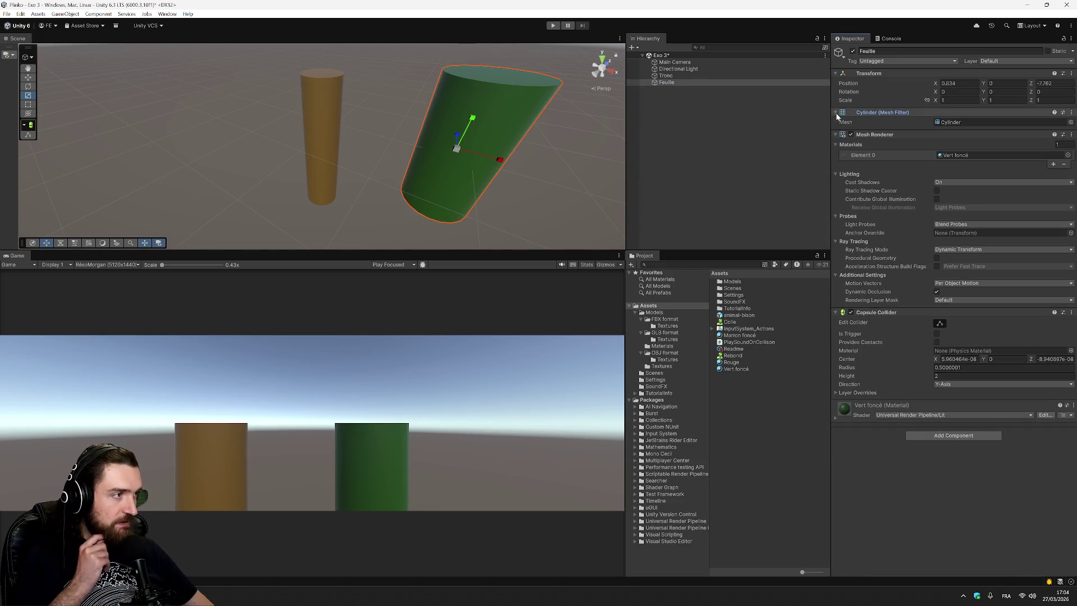
Step: Search Feuille's mesh picker for 'conic' and browse the meshes, keeping Cylinder
{"action": "left_click", "coordinate": [1072, 123]}
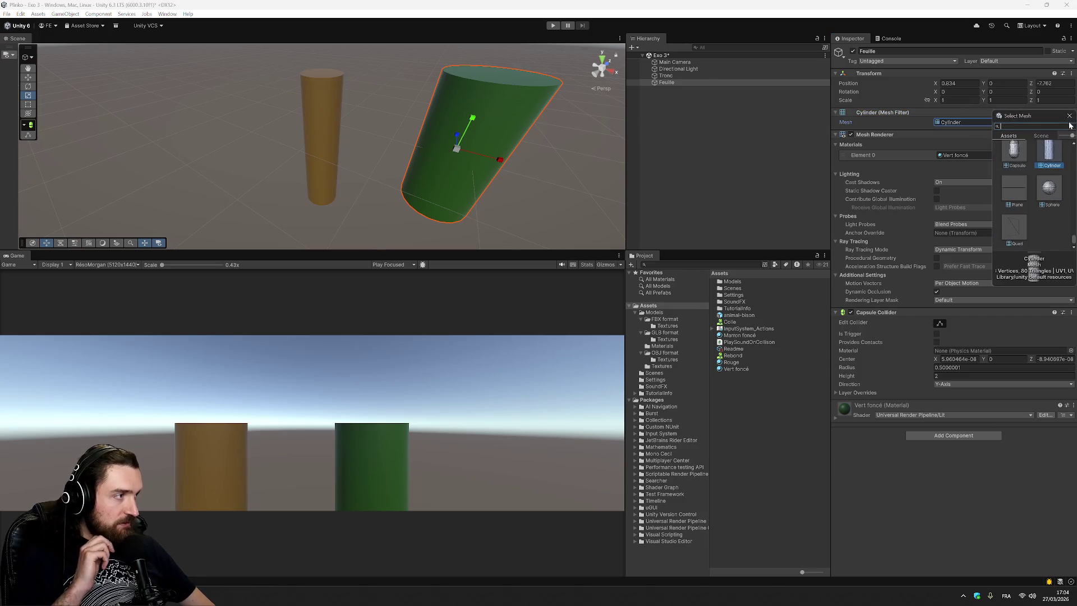
{"action": "scroll", "coordinate": [1051, 198], "scroll_direction": "up", "scroll_amount": 5}
{"action": "scroll", "coordinate": [1072, 216], "scroll_direction": "up", "scroll_amount": 3}
{"action": "scroll", "coordinate": [1066, 205], "scroll_direction": "up", "scroll_amount": 5}
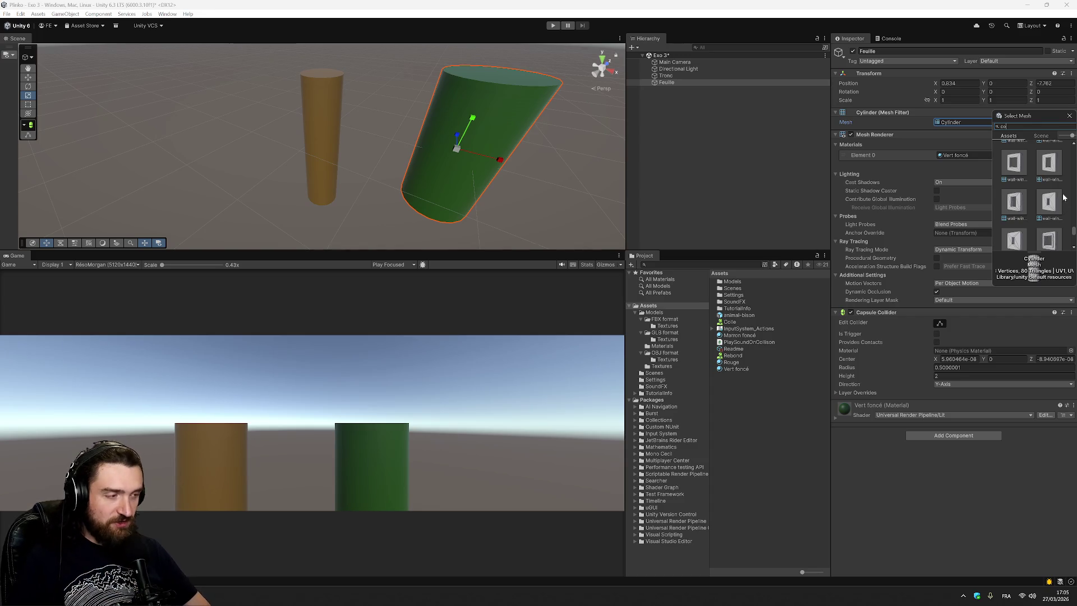
{"action": "type", "text": "n"}
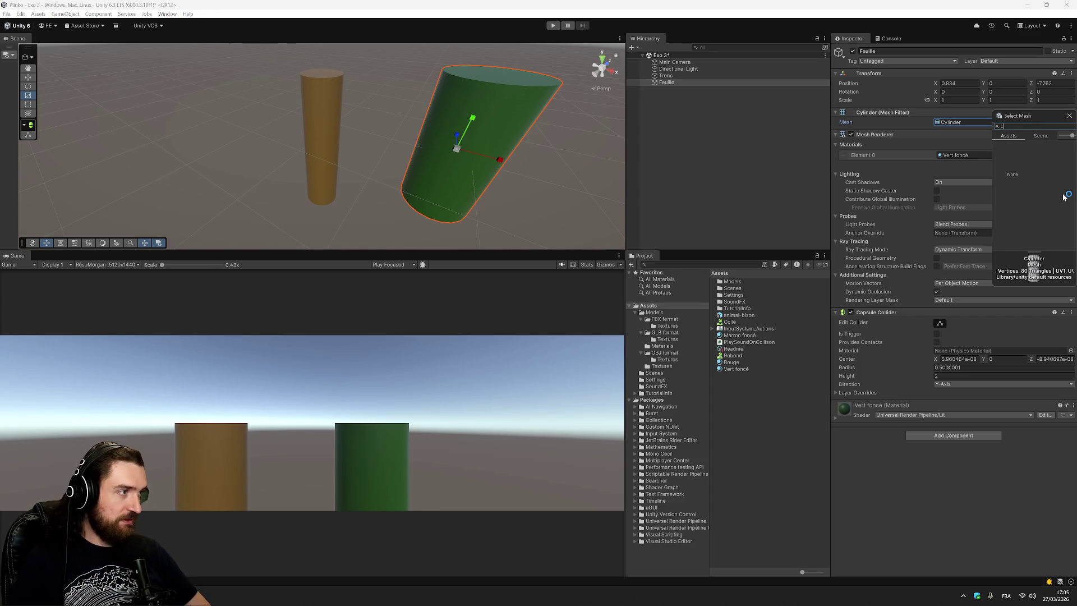
{"action": "key", "text": "BackSpace"}
{"action": "scroll", "coordinate": [1067, 182], "scroll_direction": "down", "scroll_amount": 1}
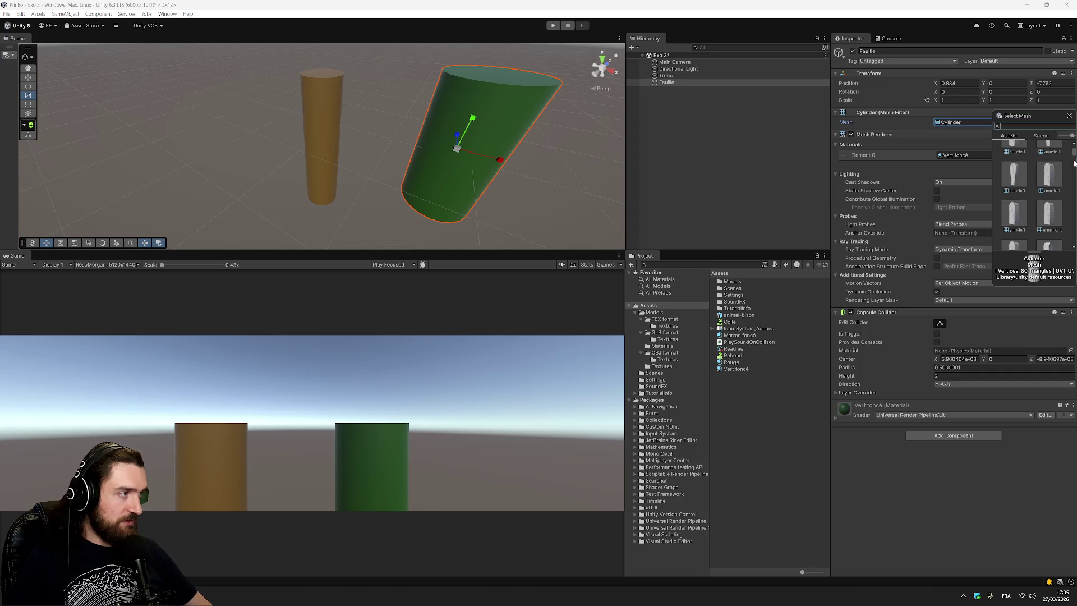
{"action": "type", "text": "conic"}
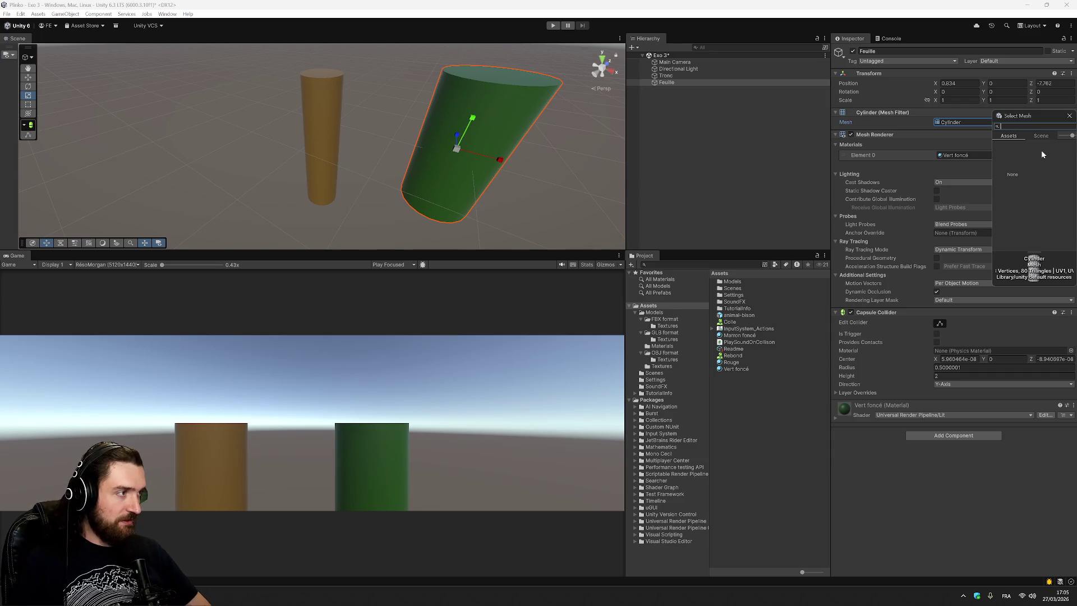
{"action": "key", "text": "BackSpace"}
{"action": "key", "text": "BackSpace"}
{"action": "left_click_drag", "start_coordinate": [1075, 152], "coordinate": [1074, 240]}
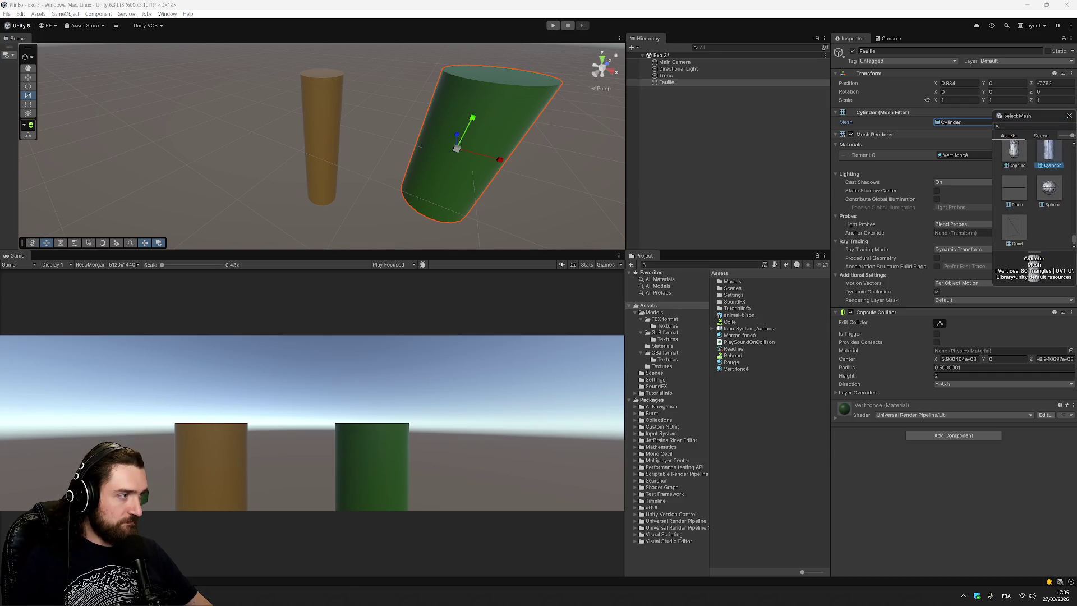
{"action": "scroll", "coordinate": [1032, 197], "scroll_direction": "up", "scroll_amount": 5}
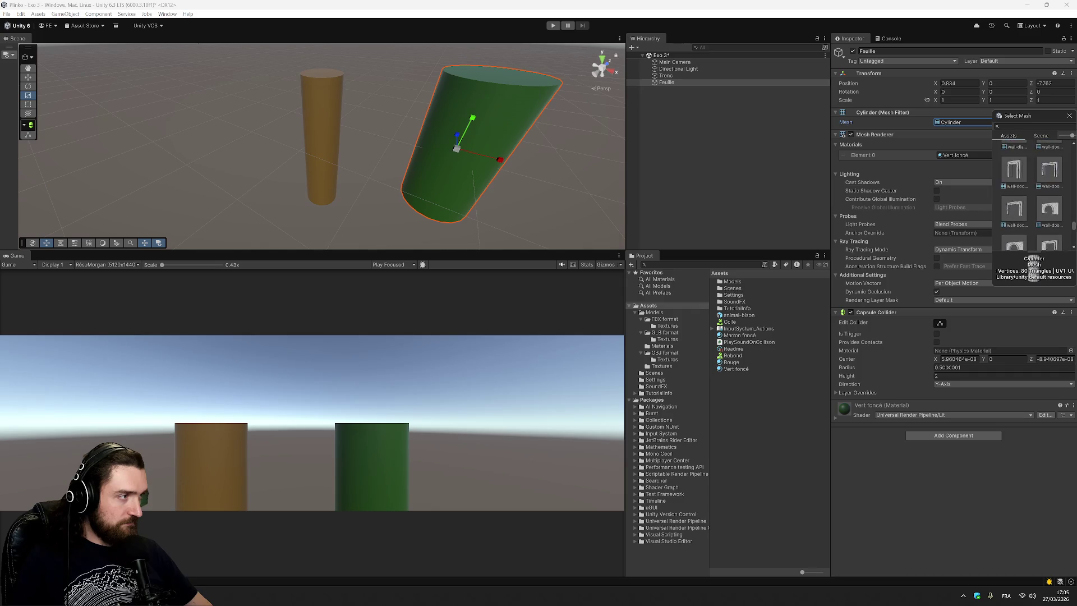
{"action": "scroll", "coordinate": [1032, 197], "scroll_direction": "up", "scroll_amount": 4}
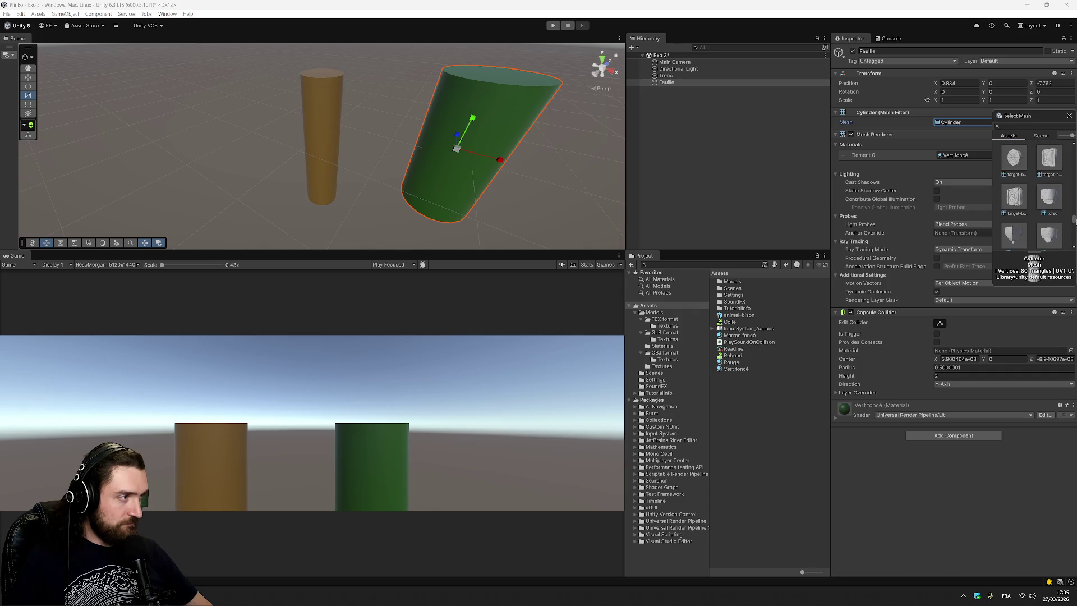
{"action": "scroll", "coordinate": [1034, 272], "scroll_direction": "up", "scroll_amount": 5}
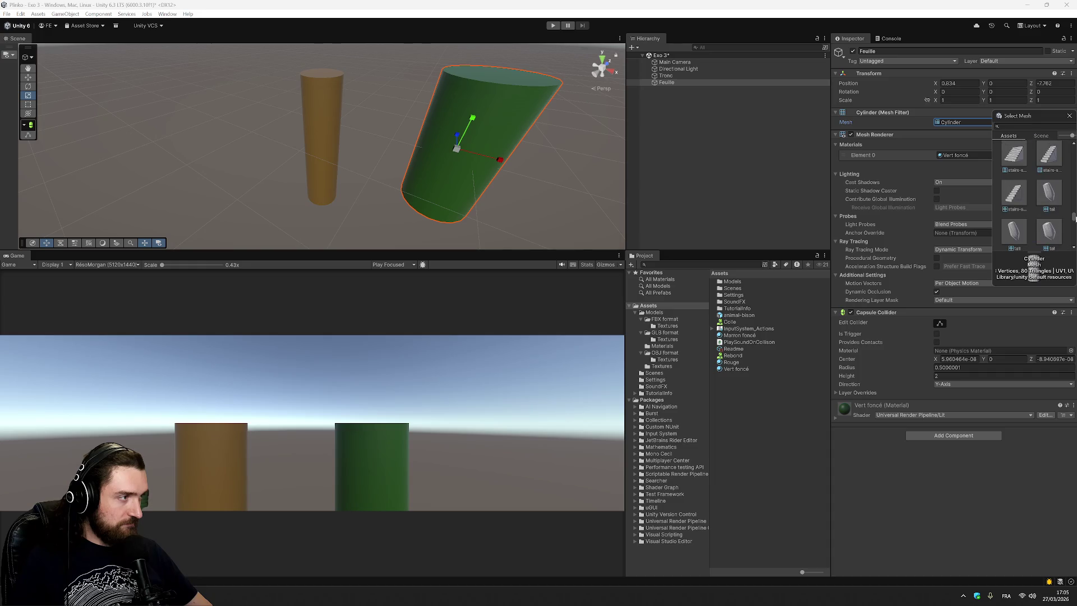
{"action": "scroll", "coordinate": [1033, 274], "scroll_direction": "up", "scroll_amount": 3}
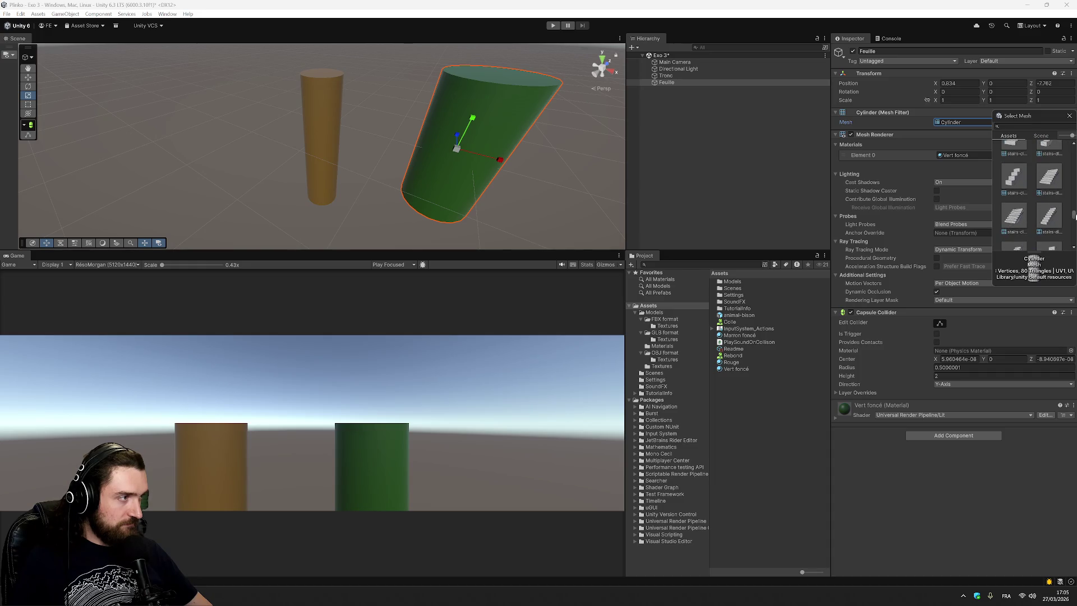
{"action": "left_click", "coordinate": [752, 101]}
Step: Add a trial Quad to the scene, resize it, then delete it
{"action": "right_click", "coordinate": [744, 97]}
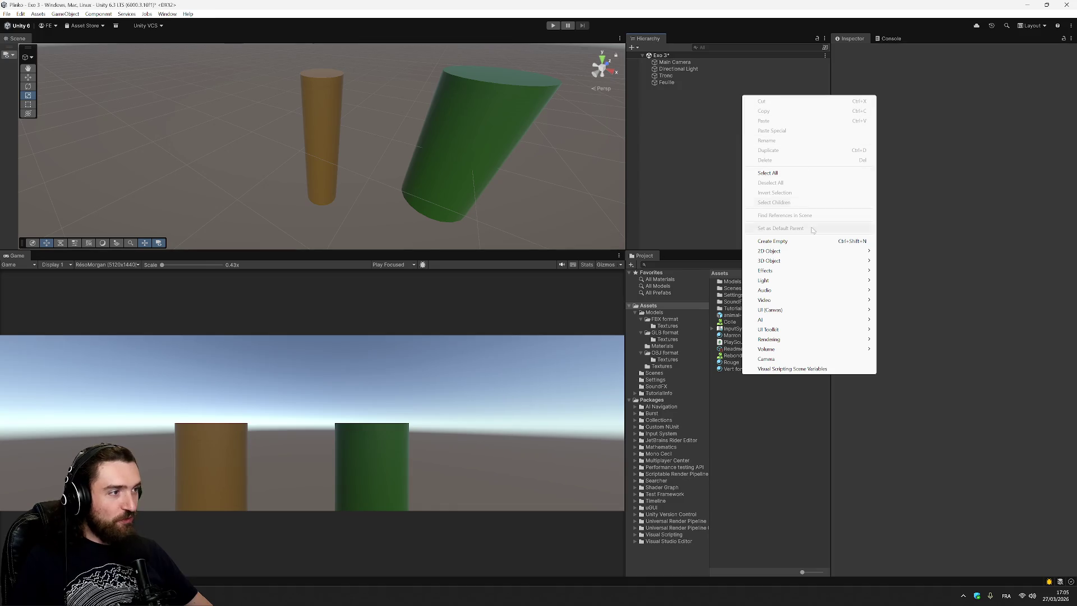
{"action": "mouse_move", "coordinate": [820, 263]}
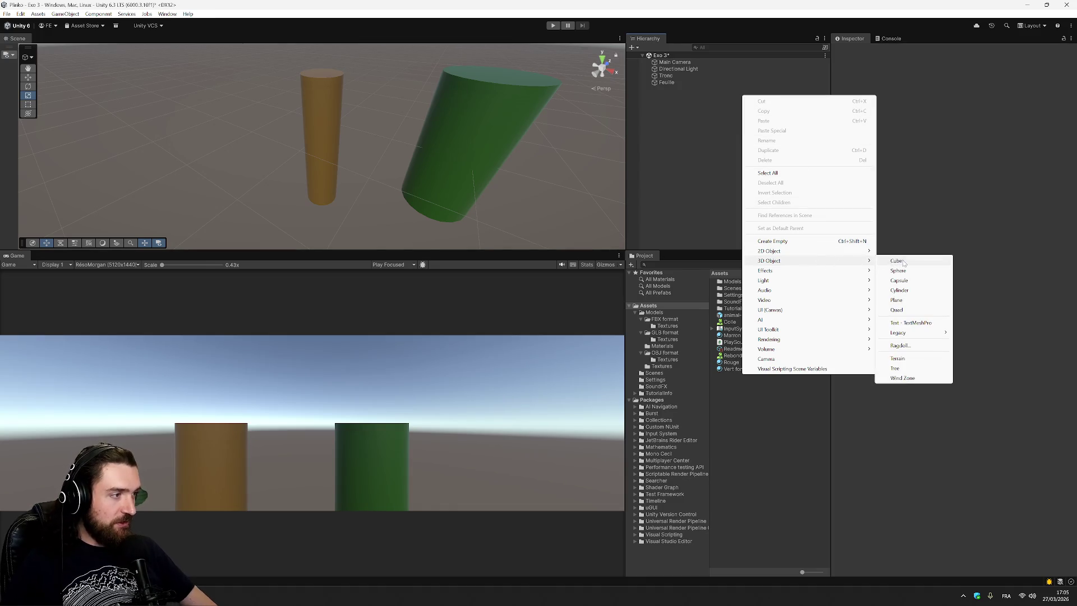
{"action": "left_click", "coordinate": [896, 310]}
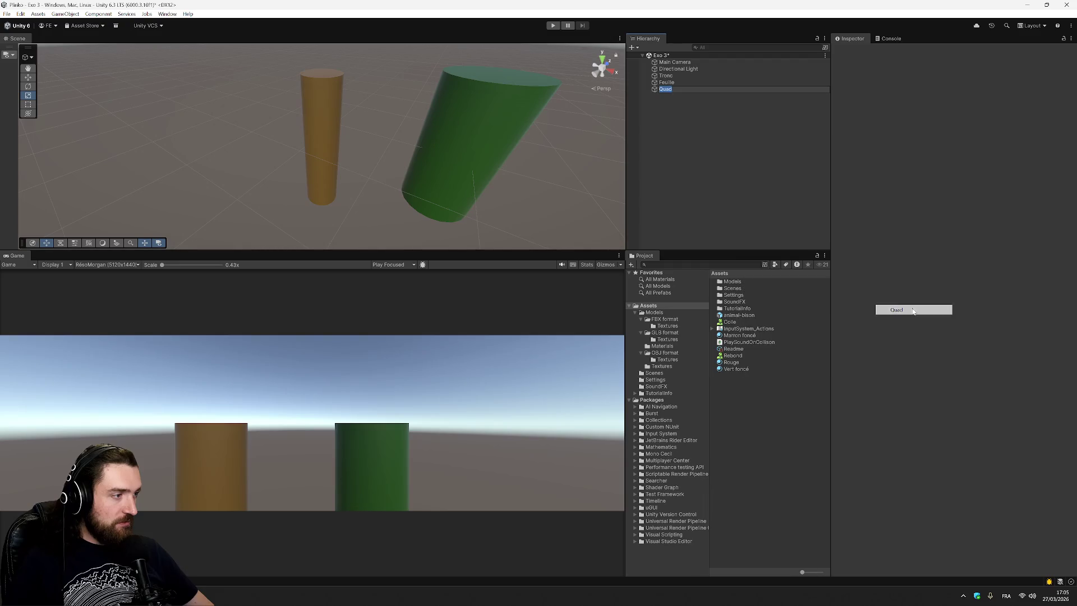
{"action": "mouse_move", "coordinate": [317, 146]}
{"action": "left_mouse_down"}
{"action": "mouse_move", "coordinate": [383, 150]}
{"action": "mouse_move", "coordinate": [379, 116]}
{"action": "mouse_move", "coordinate": [301, 143]}
{"action": "mouse_move", "coordinate": [387, 140]}
{"action": "left_mouse_up"}
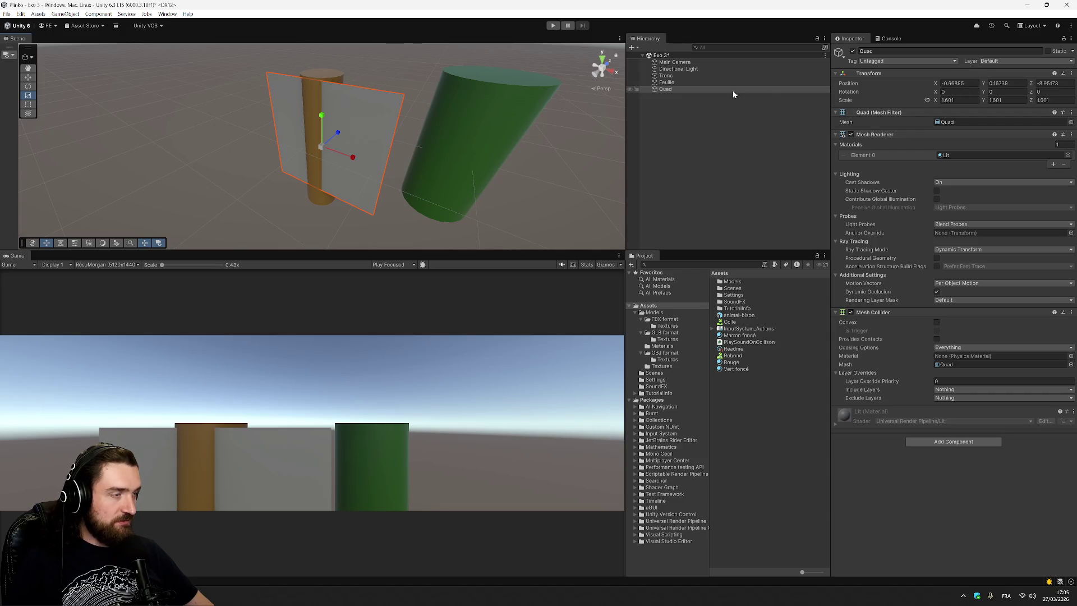
{"action": "key", "text": "Delete"}
{"action": "right_click", "coordinate": [752, 119]}
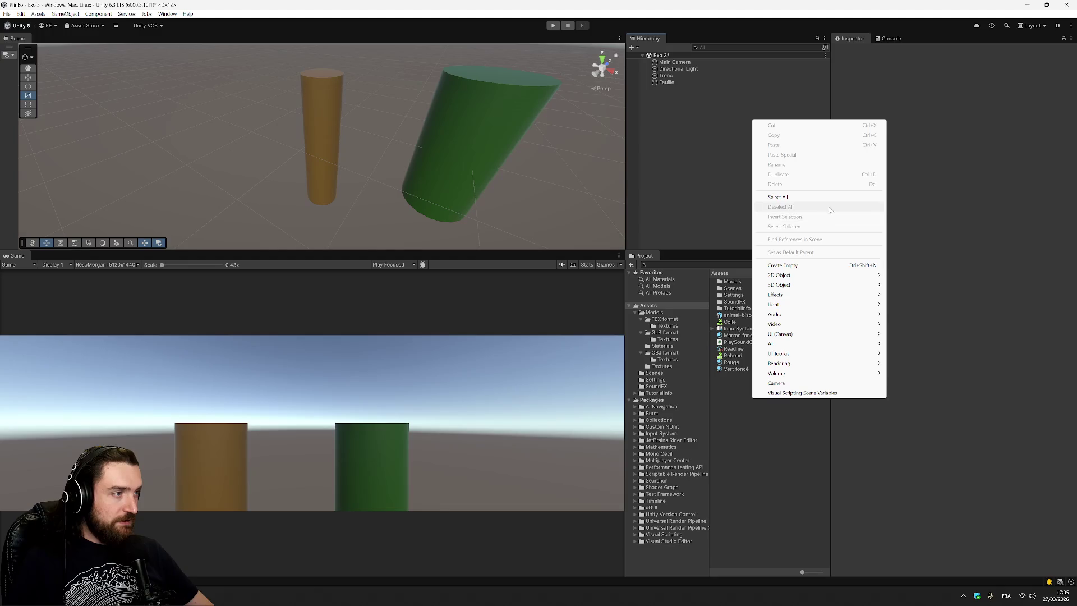
{"action": "mouse_move", "coordinate": [832, 285]}
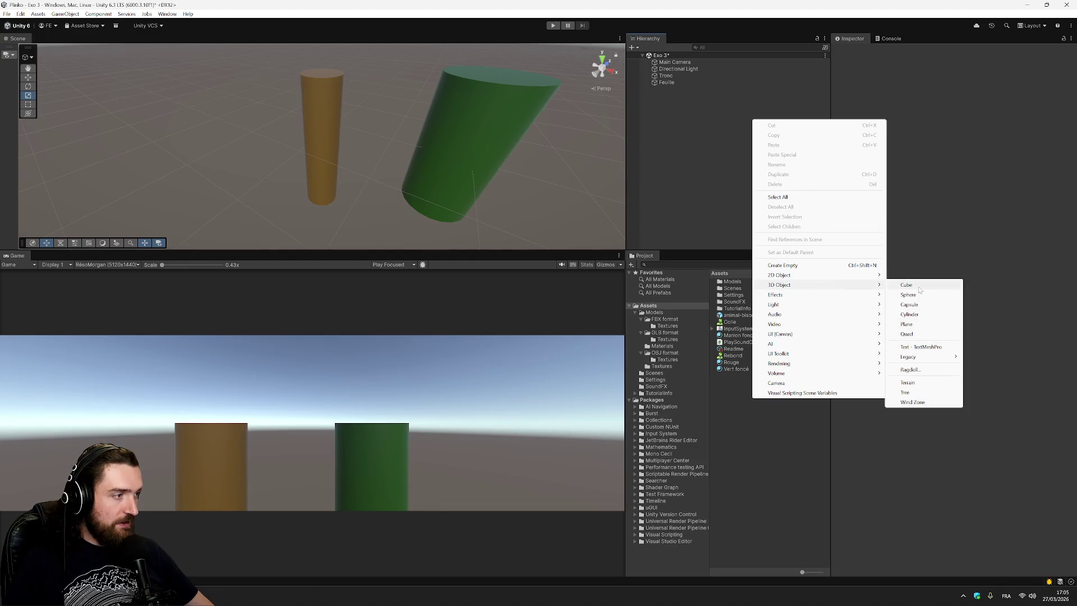
Step: Add a grey cube and tilt it onto a corner with the Rotate tool
{"action": "left_click", "coordinate": [919, 288]}
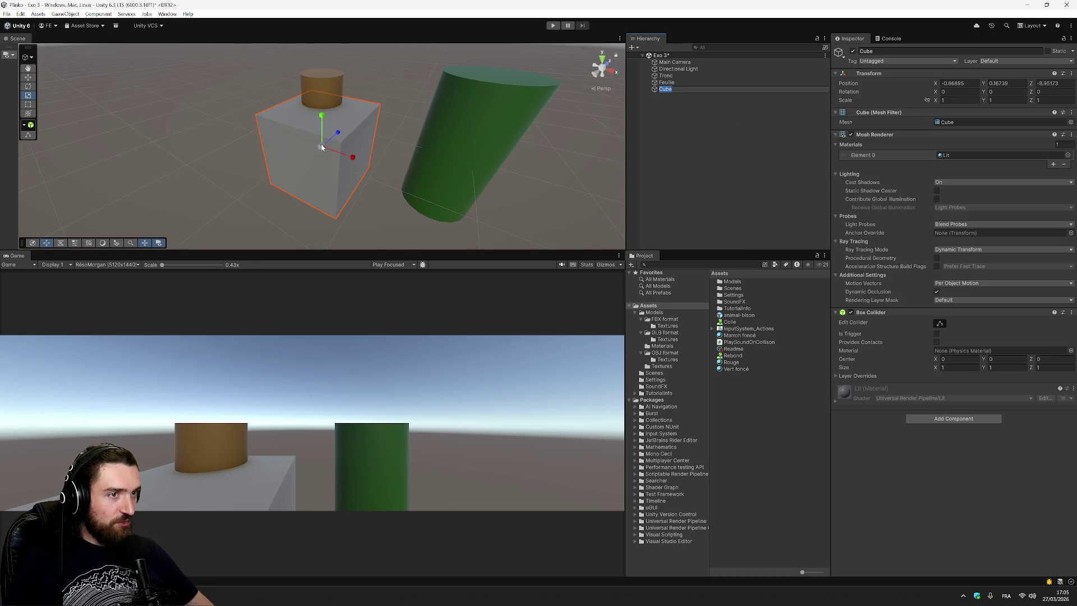
{"action": "left_click", "coordinate": [27, 86]}
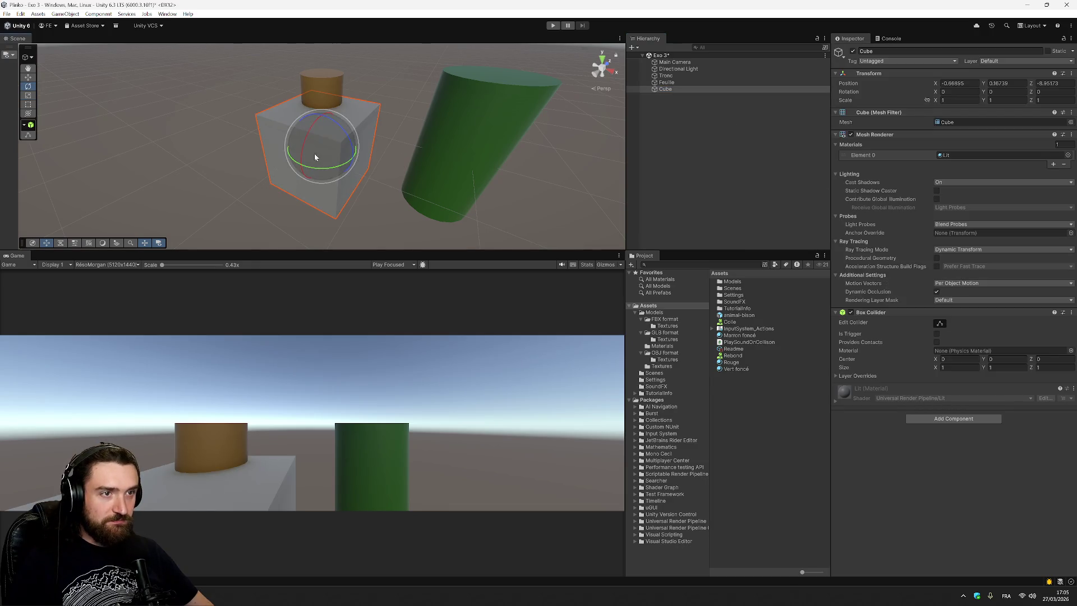
{"action": "mouse_move", "coordinate": [349, 156]}
{"action": "left_mouse_down"}
{"action": "mouse_move", "coordinate": [344, 130]}
{"action": "mouse_move", "coordinate": [359, 139]}
{"action": "mouse_move", "coordinate": [349, 124]}
{"action": "left_mouse_up"}
{"action": "left_click_drag", "start_coordinate": [314, 177], "coordinate": [369, 179]}
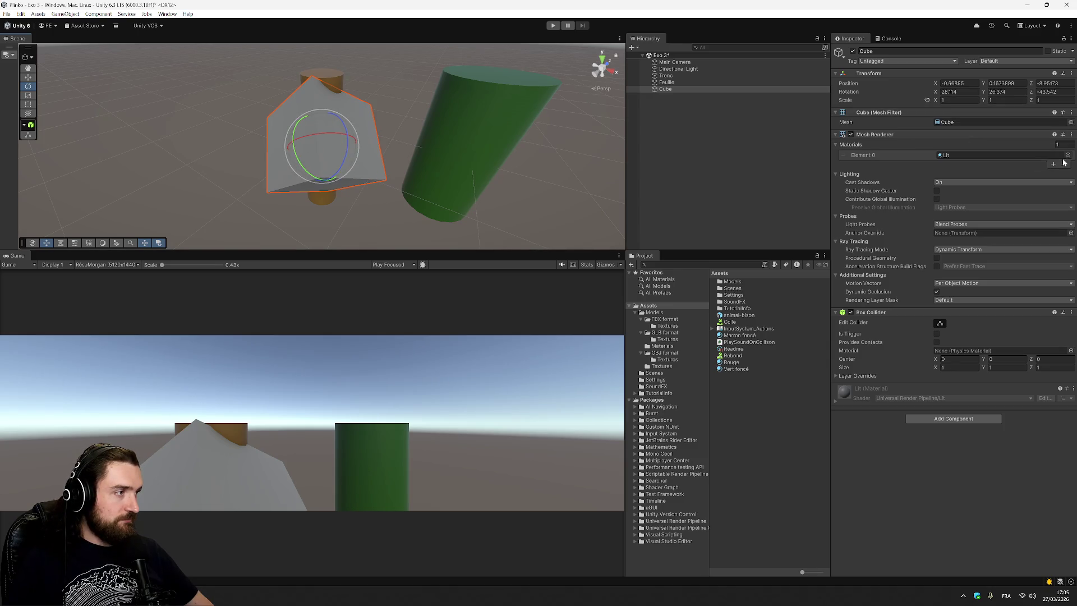
Step: Raise the tilted cube up onto the top of the Tronc trunk
{"action": "left_click", "coordinate": [28, 77]}
{"action": "mouse_move", "coordinate": [411, 115]}
{"action": "left_mouse_down"}
{"action": "mouse_move", "coordinate": [340, 66]}
{"action": "mouse_move", "coordinate": [346, 74]}
{"action": "left_mouse_up"}
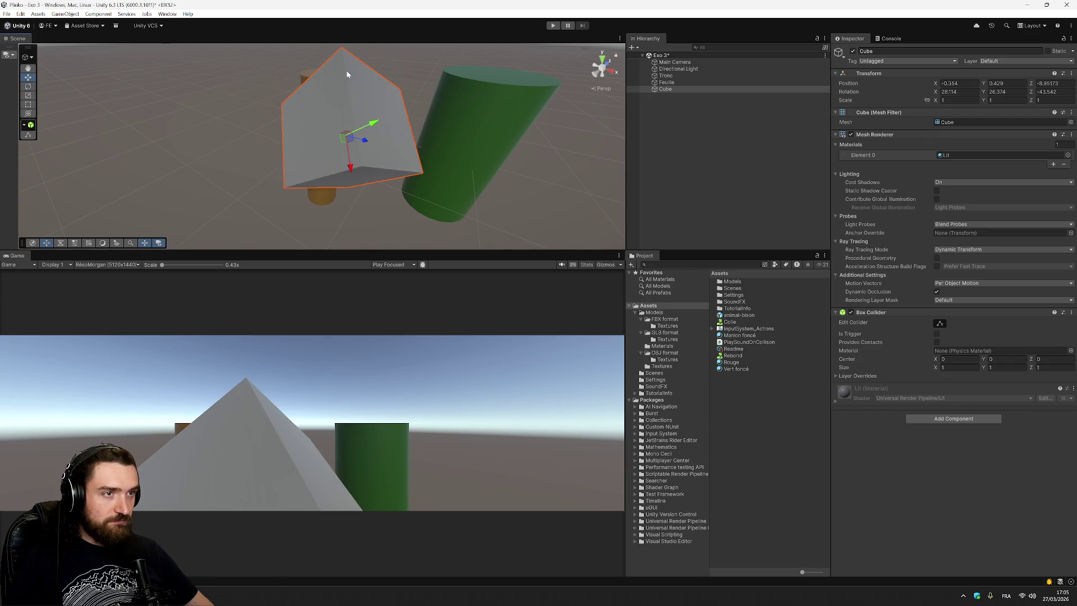
{"action": "scroll", "coordinate": [332, 135], "scroll_direction": "down", "scroll_amount": 2}
{"action": "mouse_move", "coordinate": [321, 156]}
{"action": "left_mouse_down"}
{"action": "mouse_move", "coordinate": [301, 75]}
{"action": "mouse_move", "coordinate": [303, 100]}
{"action": "left_mouse_up"}
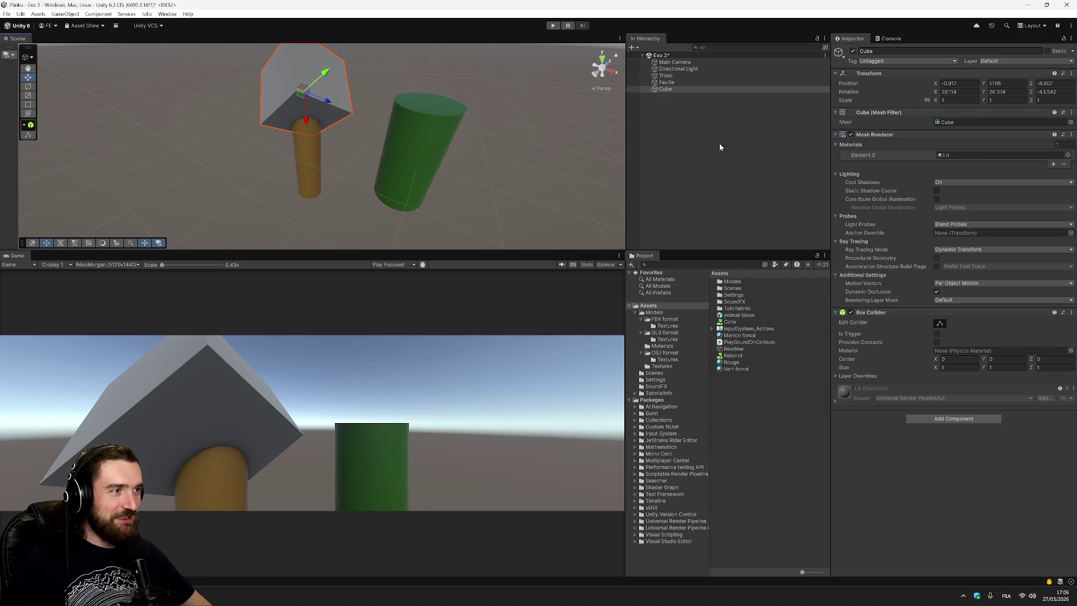
{"action": "left_click", "coordinate": [679, 82]}
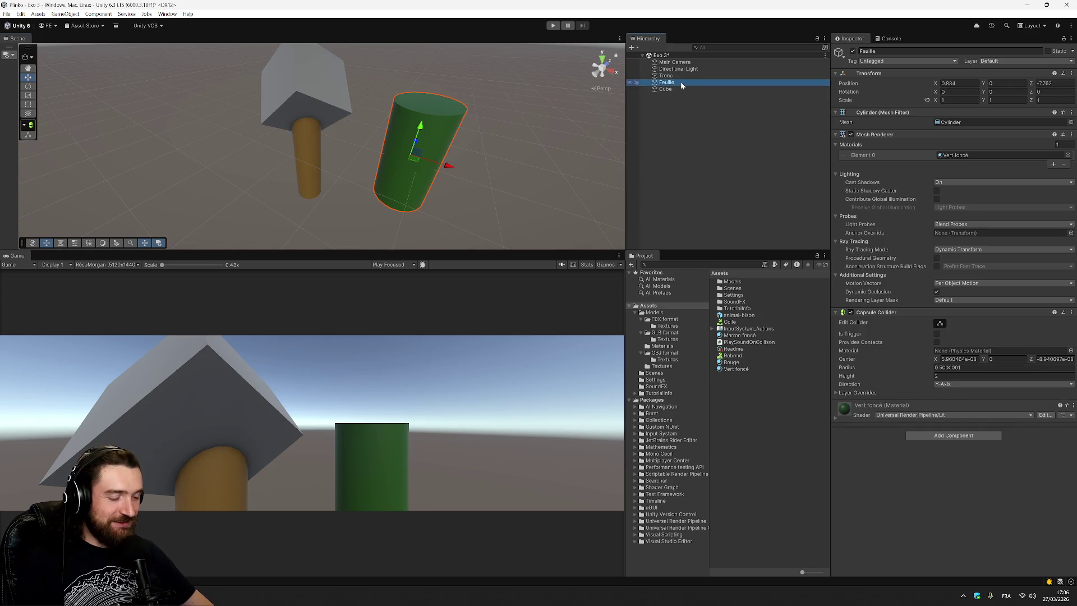
Step: Delete the Feuille cylinder and give the cube the Vert foncé material
{"action": "key", "text": "Delete"}
{"action": "left_click", "coordinate": [681, 82]}
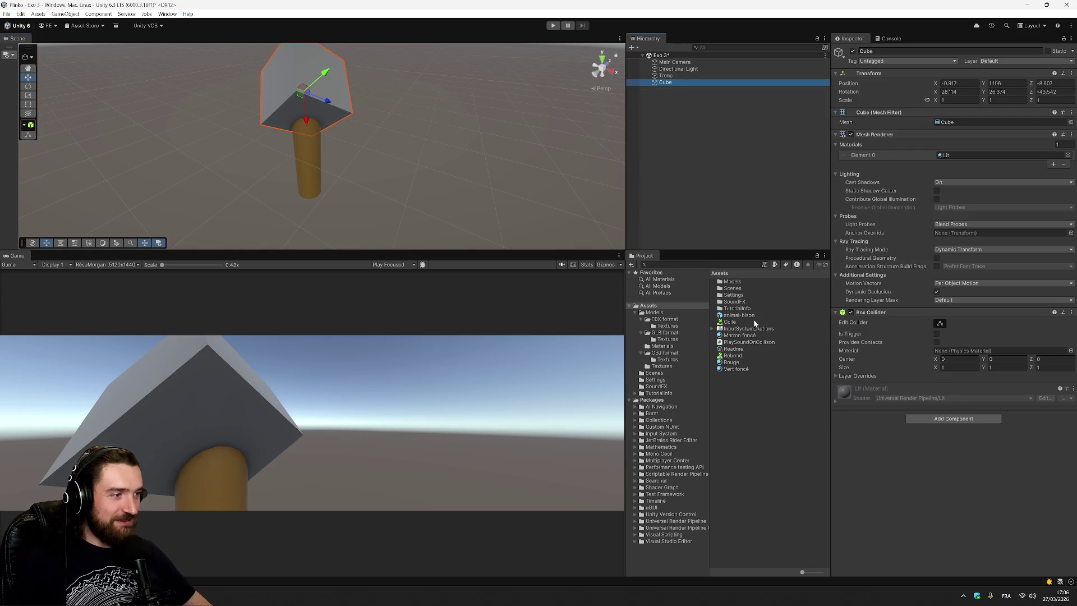
{"action": "left_click_drag", "start_coordinate": [738, 374], "coordinate": [674, 83]}
{"action": "left_click", "coordinate": [675, 119]}
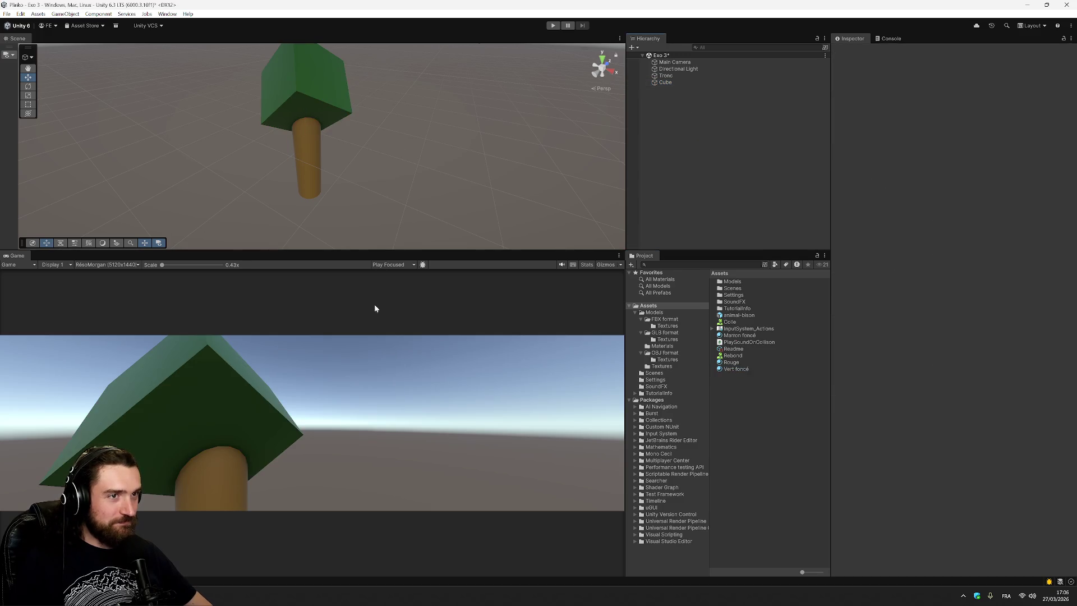
Step: Lower the cube onto the Tronc trunk, then view the tree from the back
{"action": "left_click", "coordinate": [312, 126]}
{"action": "key", "text": "f"}
{"action": "scroll", "coordinate": [292, 196], "scroll_direction": "down", "scroll_amount": 4}
{"action": "mouse_move", "coordinate": [292, 196]}
{"action": "left_mouse_down"}
{"action": "mouse_move", "coordinate": [414, 197]}
{"action": "mouse_move", "coordinate": [383, 182]}
{"action": "left_mouse_up"}
{"action": "left_click", "coordinate": [673, 82]}
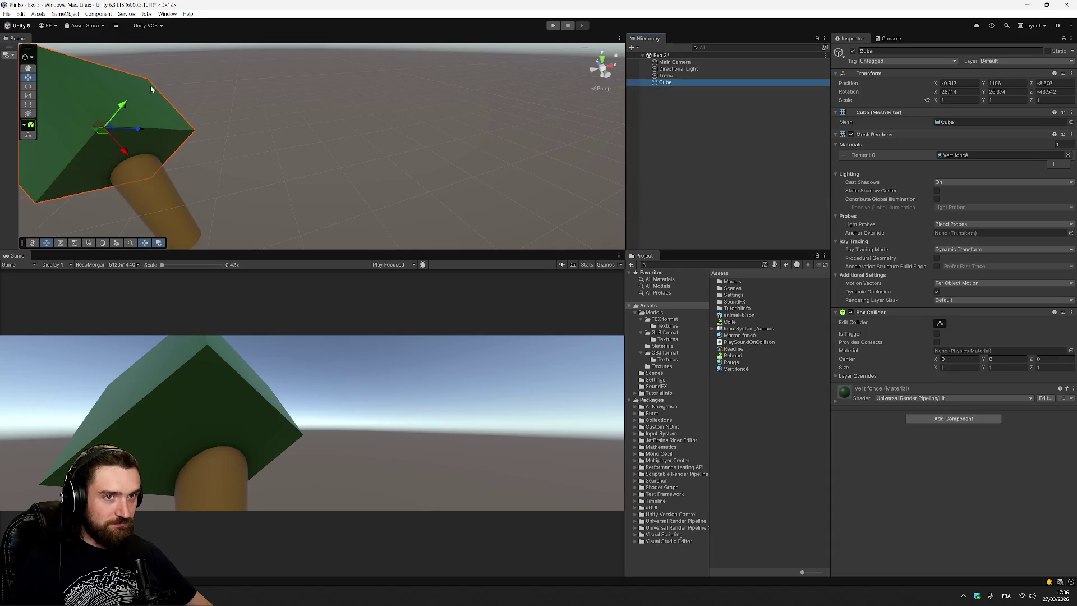
{"action": "mouse_move", "coordinate": [104, 132]}
{"action": "left_mouse_down"}
{"action": "mouse_move", "coordinate": [130, 138]}
{"action": "mouse_move", "coordinate": [130, 155]}
{"action": "mouse_move", "coordinate": [128, 145]}
{"action": "left_mouse_up"}
{"action": "key", "text": "f"}
{"action": "mouse_move", "coordinate": [217, 144]}
{"action": "left_mouse_down"}
{"action": "mouse_move", "coordinate": [385, 169]}
{"action": "mouse_move", "coordinate": [510, 168]}
{"action": "mouse_move", "coordinate": [587, 79]}
{"action": "mouse_move", "coordinate": [298, 99]}
{"action": "mouse_move", "coordinate": [245, 133]}
{"action": "mouse_move", "coordinate": [288, 159]}
{"action": "mouse_move", "coordinate": [270, 143]}
{"action": "left_mouse_up"}
{"action": "left_click", "coordinate": [602, 58]}
{"action": "left_click", "coordinate": [603, 63]}
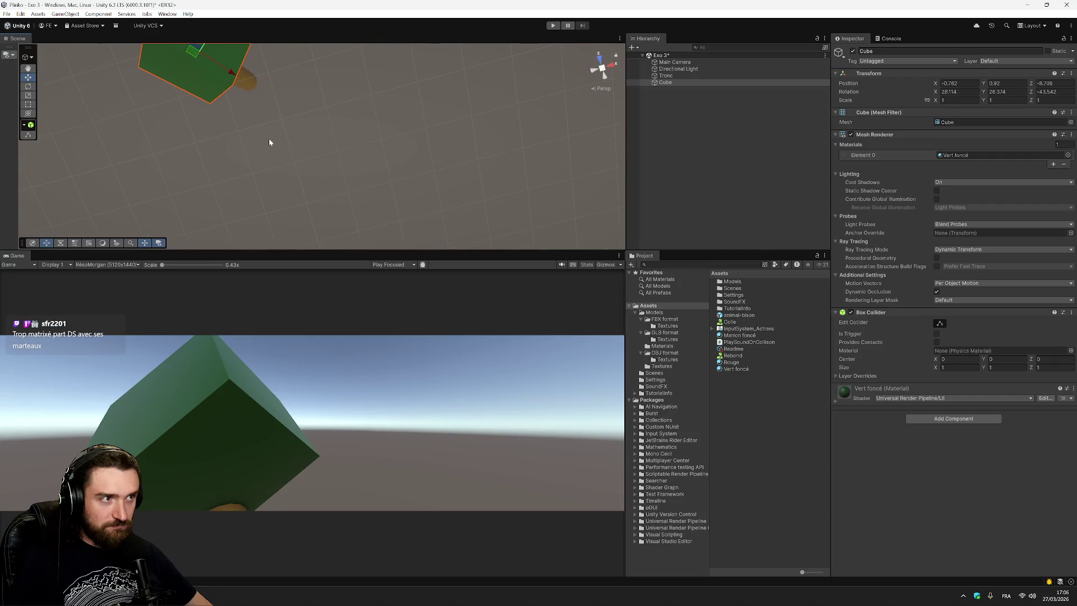
Step: Centre the cube over the trunk using the Top and Back views
{"action": "left_click", "coordinate": [629, 37]}
{"action": "key", "text": "f"}
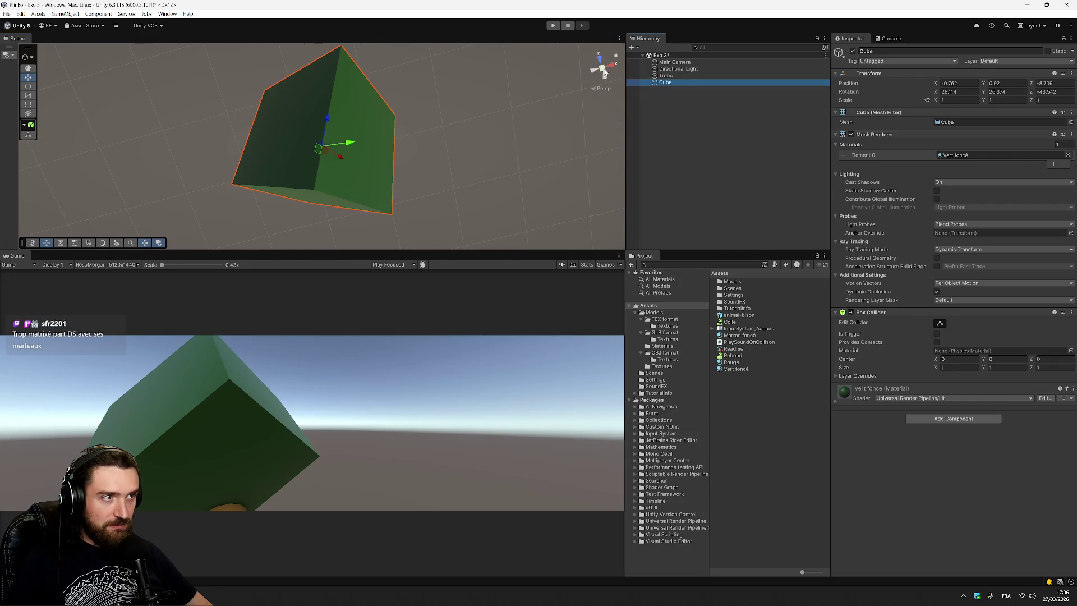
{"action": "left_click", "coordinate": [605, 73]}
{"action": "left_click", "coordinate": [602, 61]}
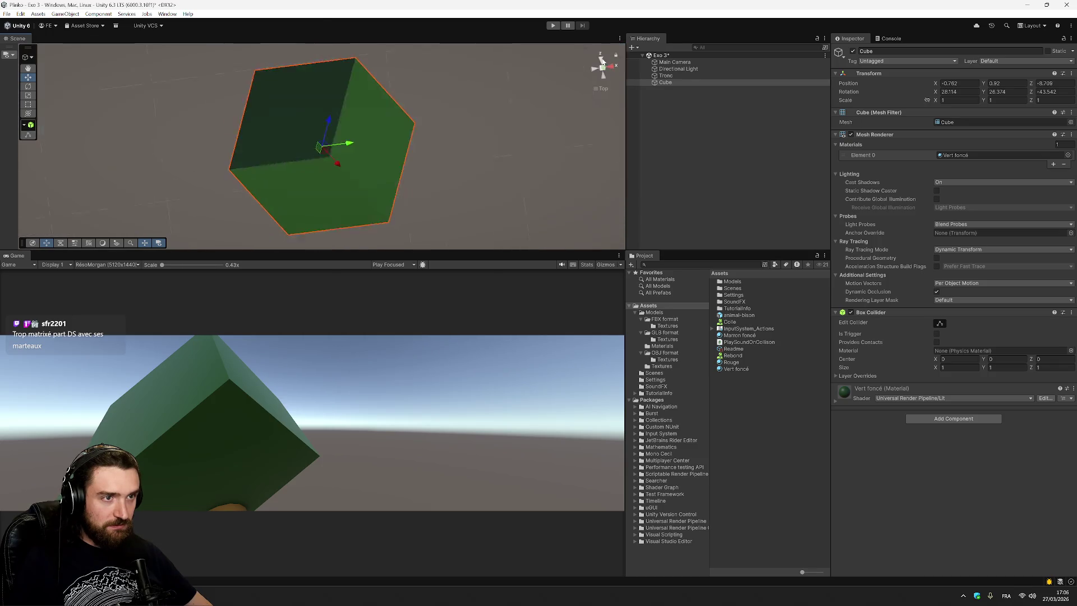
{"action": "mouse_move", "coordinate": [319, 150]}
{"action": "left_mouse_down"}
{"action": "mouse_move", "coordinate": [396, 132]}
{"action": "mouse_move", "coordinate": [313, 152]}
{"action": "mouse_move", "coordinate": [334, 140]}
{"action": "mouse_move", "coordinate": [325, 137]}
{"action": "mouse_move", "coordinate": [314, 156]}
{"action": "left_mouse_up"}
{"action": "scroll", "coordinate": [388, 170], "scroll_direction": "down", "scroll_amount": 5}
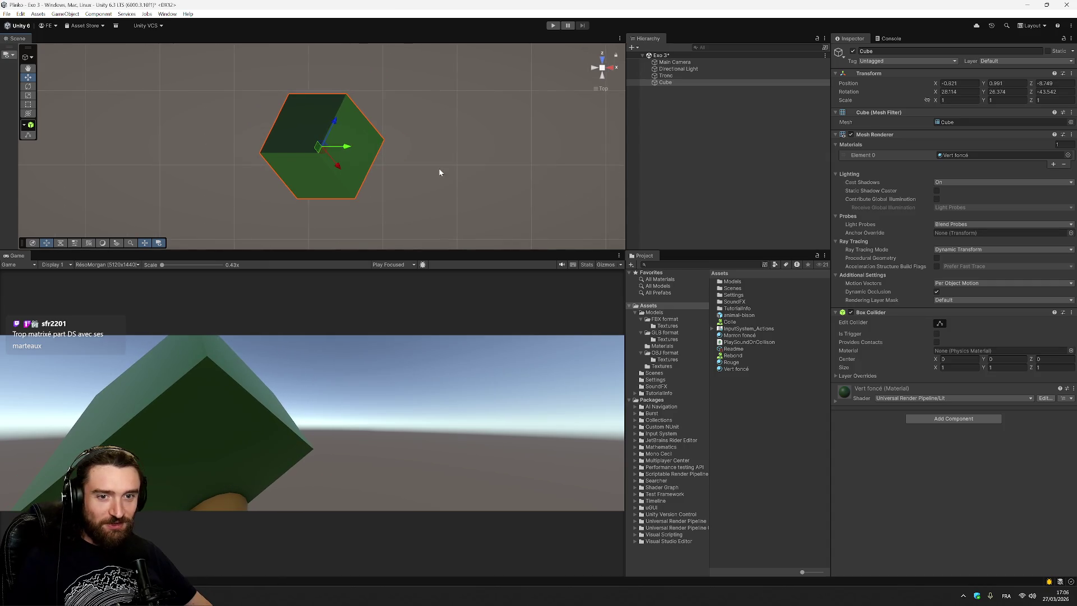
{"action": "left_click", "coordinate": [598, 79]}
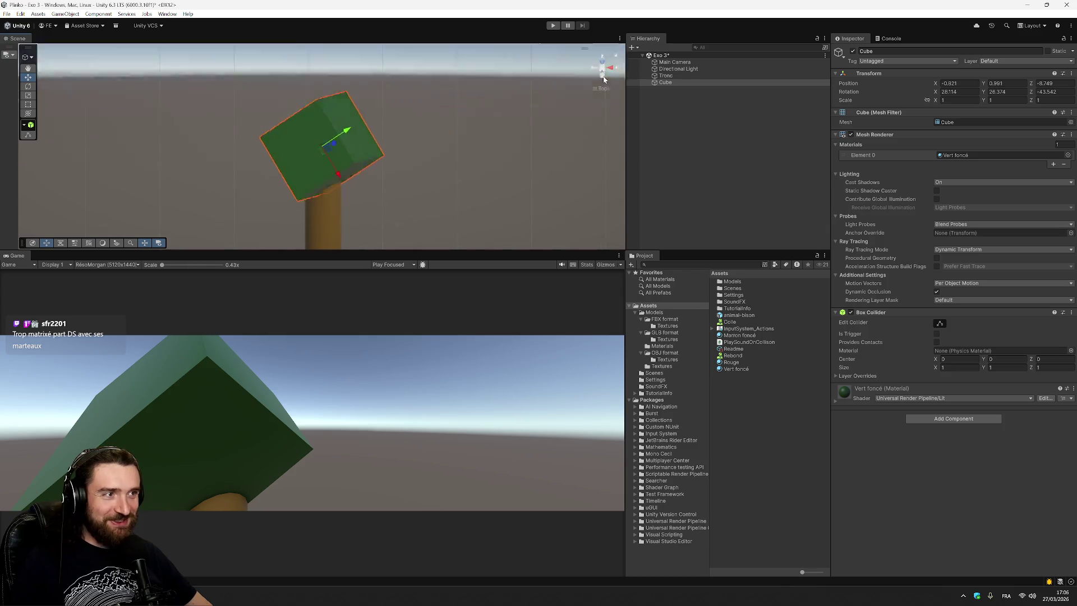
{"action": "mouse_move", "coordinate": [328, 156]}
{"action": "left_mouse_down"}
{"action": "mouse_move", "coordinate": [331, 175]}
{"action": "mouse_move", "coordinate": [340, 132]}
{"action": "mouse_move", "coordinate": [331, 147]}
{"action": "left_mouse_up"}
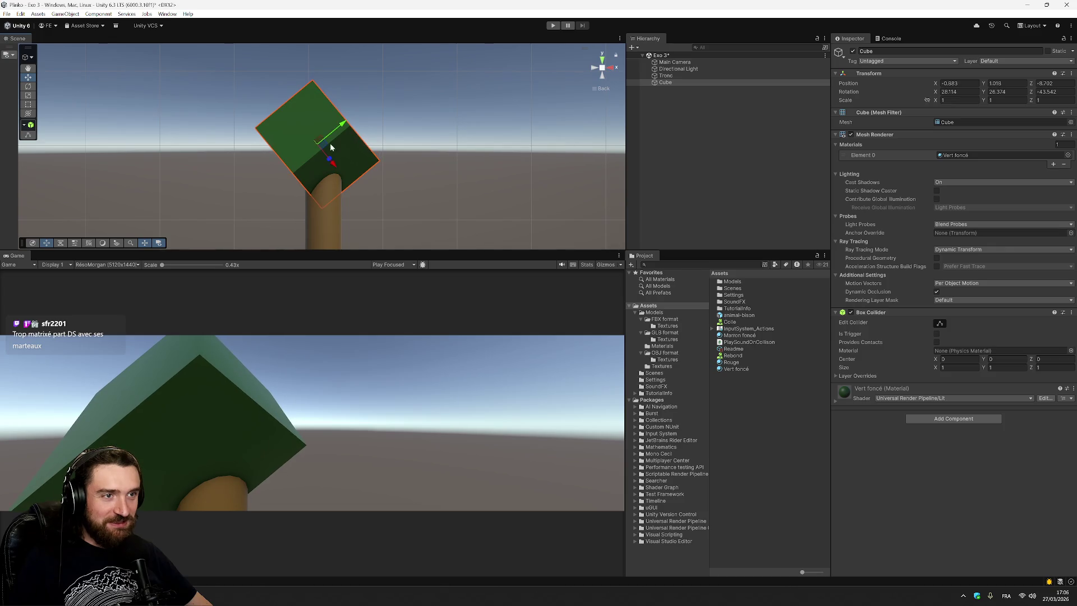
Step: Rotate the cube to a more upright angle resting on the trunk
{"action": "left_click", "coordinate": [29, 86]}
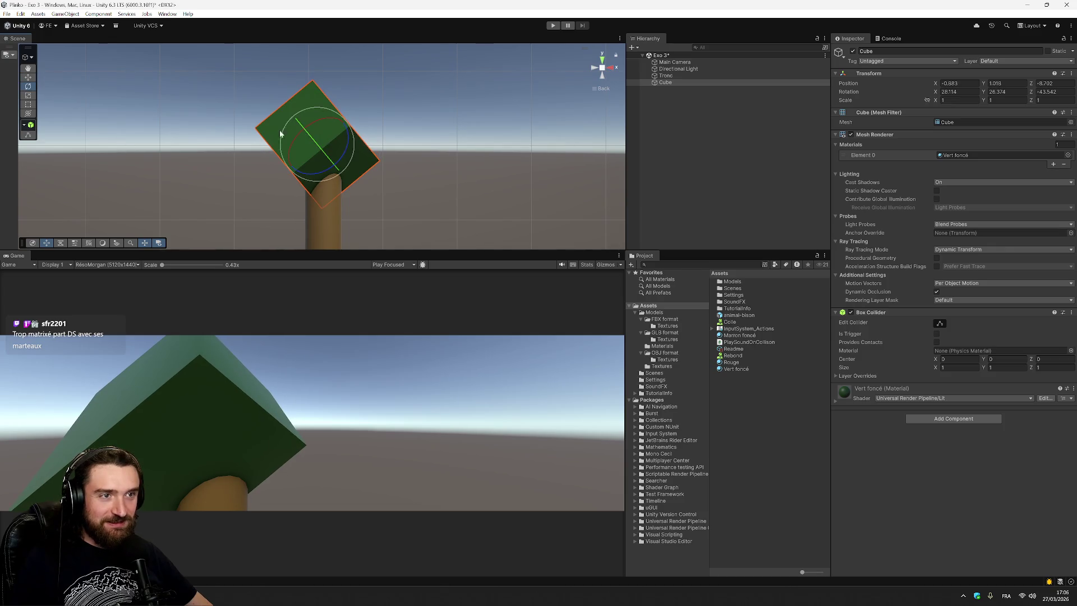
{"action": "mouse_move", "coordinate": [328, 172]}
{"action": "left_mouse_down"}
{"action": "mouse_move", "coordinate": [351, 162]}
{"action": "mouse_move", "coordinate": [311, 187]}
{"action": "mouse_move", "coordinate": [379, 101]}
{"action": "mouse_move", "coordinate": [371, 96]}
{"action": "mouse_move", "coordinate": [351, 126]}
{"action": "left_mouse_up"}
{"action": "left_click", "coordinate": [959, 99]}
{"action": "scroll", "coordinate": [471, 200], "scroll_direction": "down", "scroll_amount": 5}
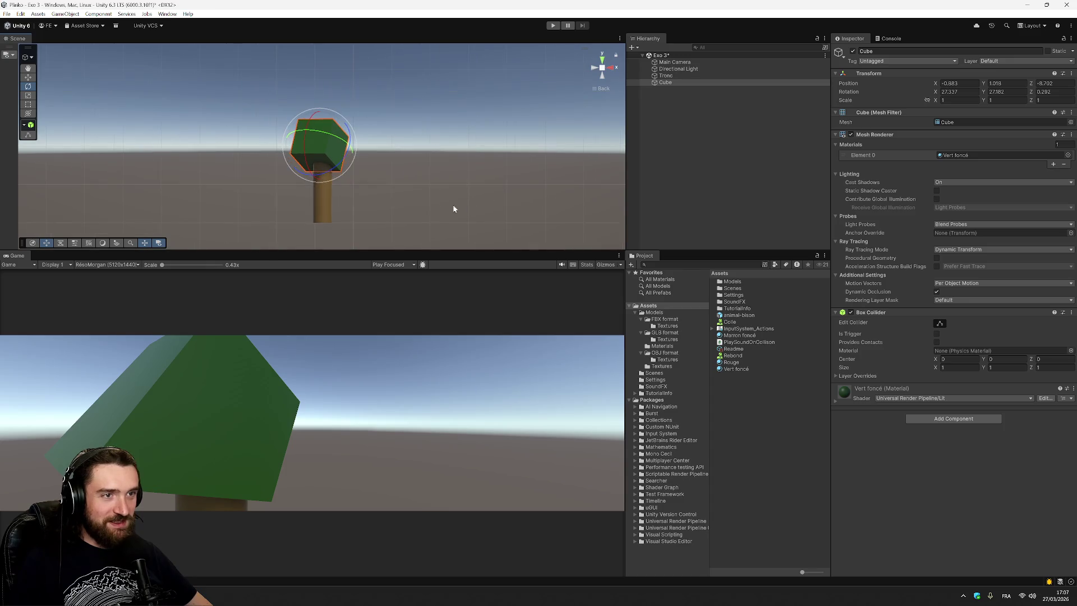
{"action": "left_click", "coordinate": [423, 205]}
{"action": "right_click", "coordinate": [698, 120]}
{"action": "key", "text": "Escape"}
Step: Wrap Tronc in a new empty parent named Arbre
{"action": "left_click_drag", "start_coordinate": [666, 82], "coordinate": [671, 78]}
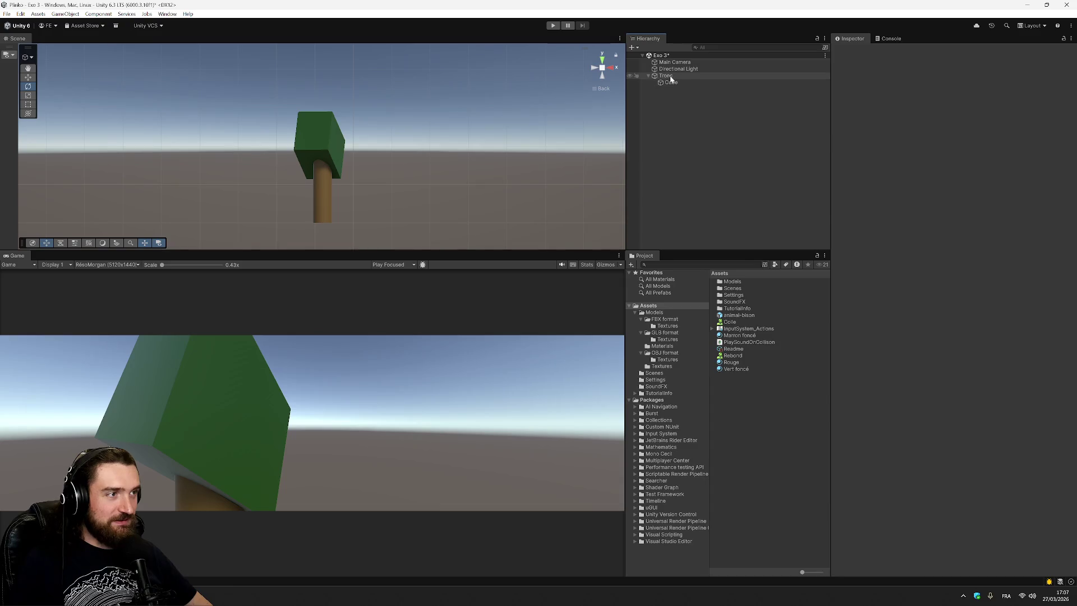
{"action": "left_click", "coordinate": [668, 76]}
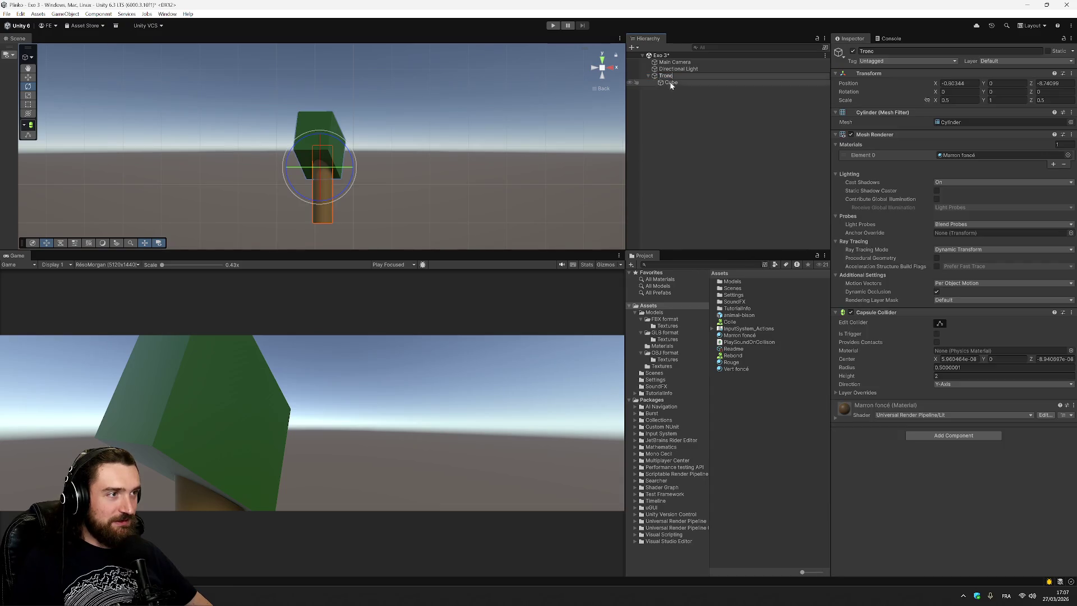
{"action": "left_click", "coordinate": [686, 93]}
{"action": "key", "text": "ctrl+z"}
{"action": "key", "text": "ctrl+z"}
{"action": "key", "text": "ctrl+z"}
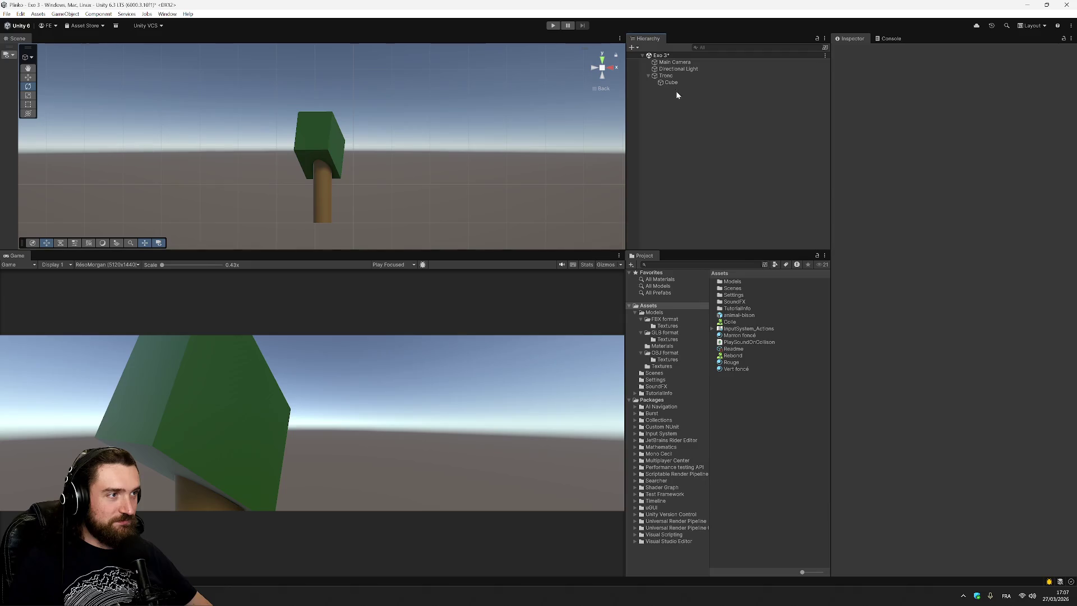
{"action": "right_click", "coordinate": [674, 74]}
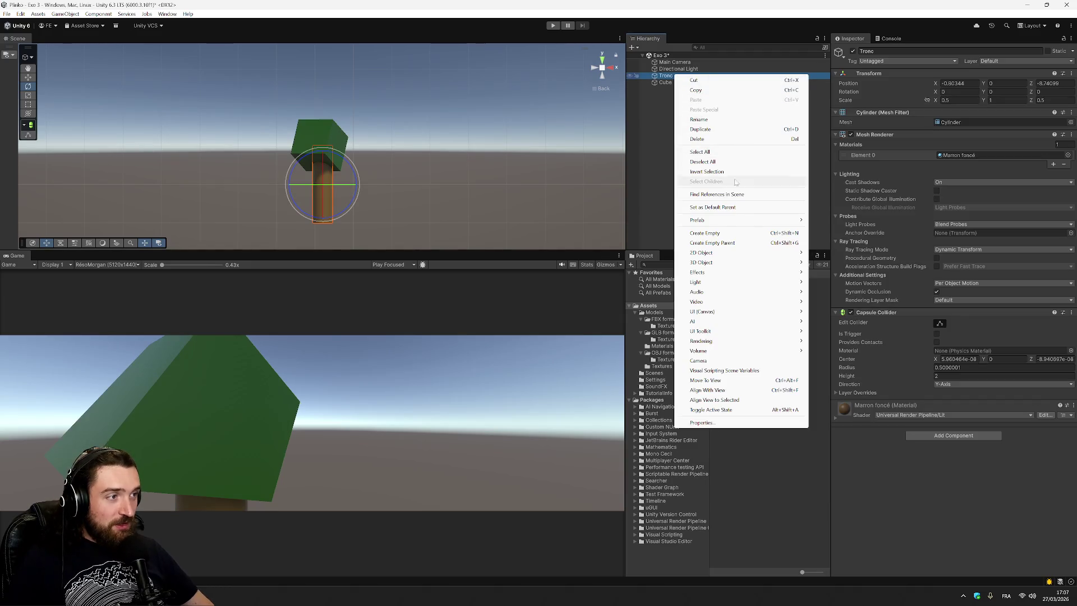
{"action": "left_click", "coordinate": [752, 242]}
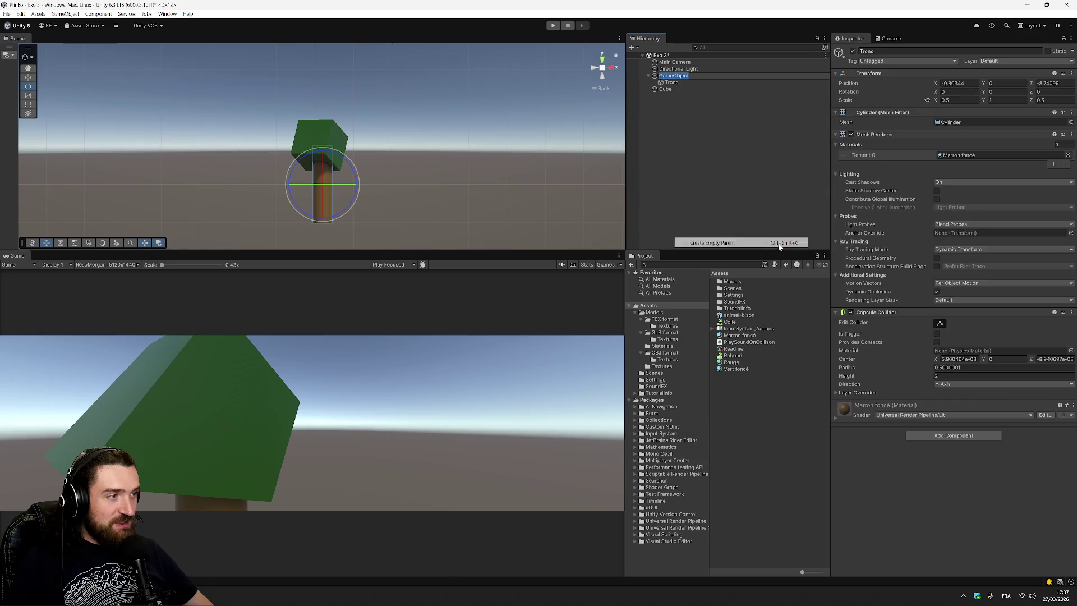
{"action": "type", "text": "Arbre"}
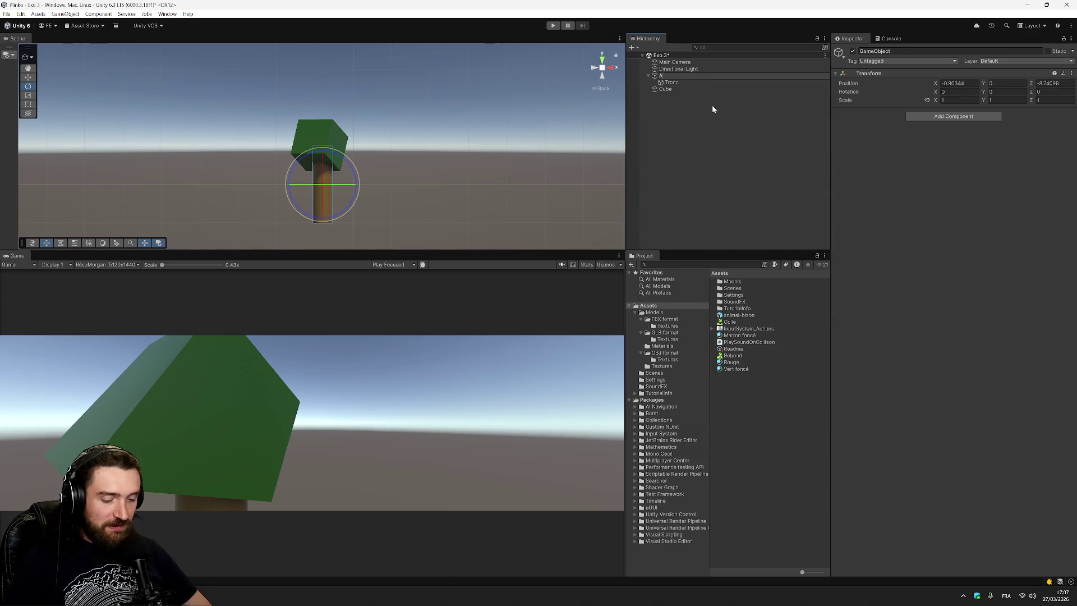
{"action": "key", "text": "Return"}
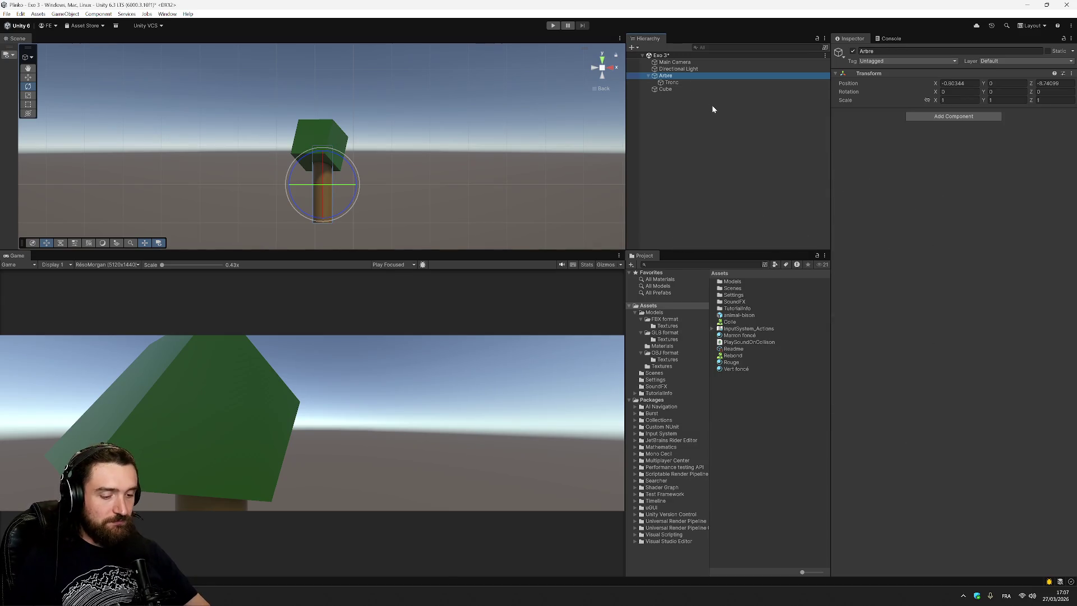
Step: Move the Cube into Arbre as a child
{"action": "left_click", "coordinate": [696, 100]}
{"action": "left_click", "coordinate": [680, 88]}
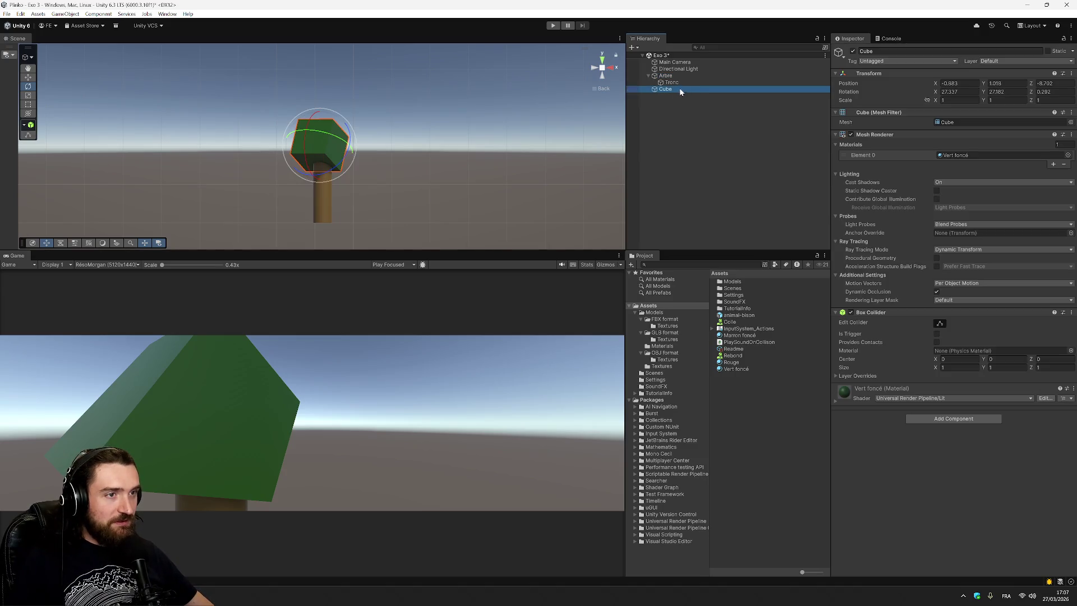
{"action": "left_click_drag", "start_coordinate": [681, 77], "coordinate": [679, 77]}
{"action": "right_click", "coordinate": [679, 77]}
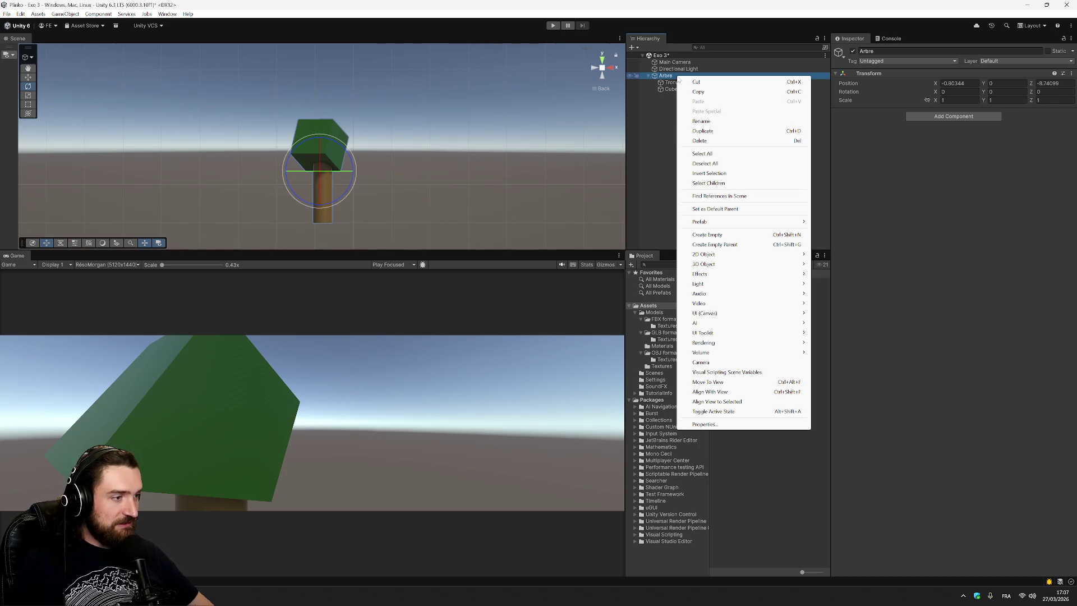
{"action": "left_click", "coordinate": [649, 103]}
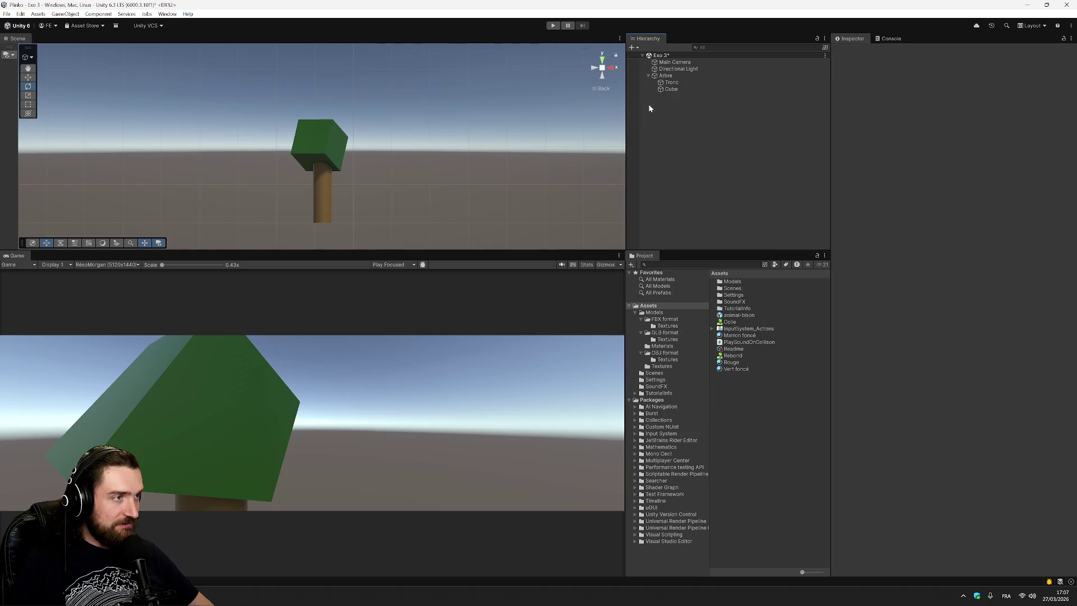
Step: Save Arbre as a prefab in the Assets folder
{"action": "left_click", "coordinate": [666, 79]}
{"action": "left_click_drag", "start_coordinate": [694, 182], "coordinate": [662, 295]}
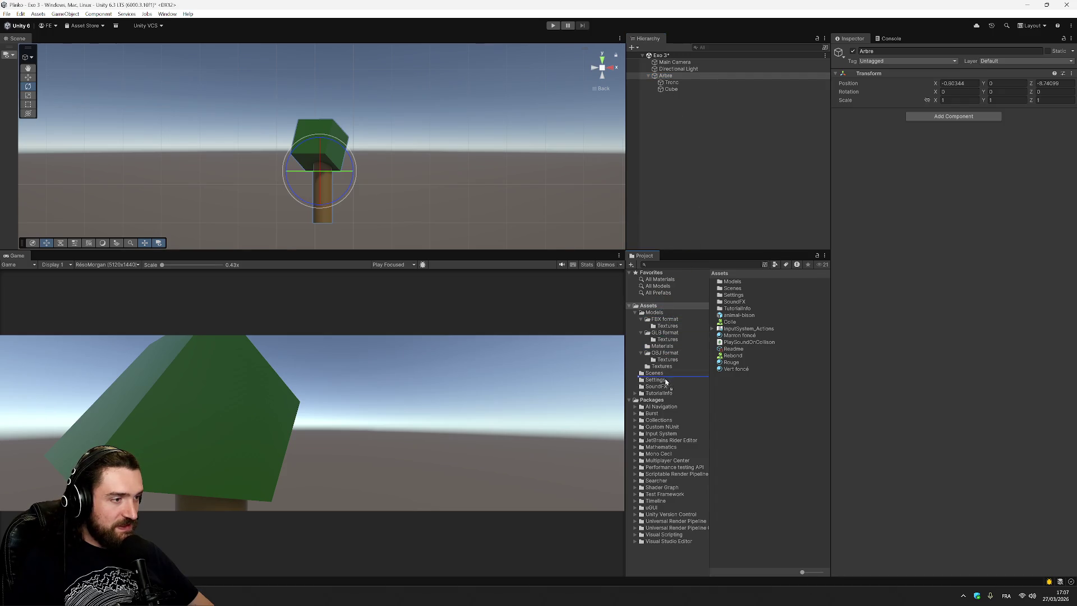
{"action": "left_click_drag", "start_coordinate": [663, 312], "coordinate": [653, 311]}
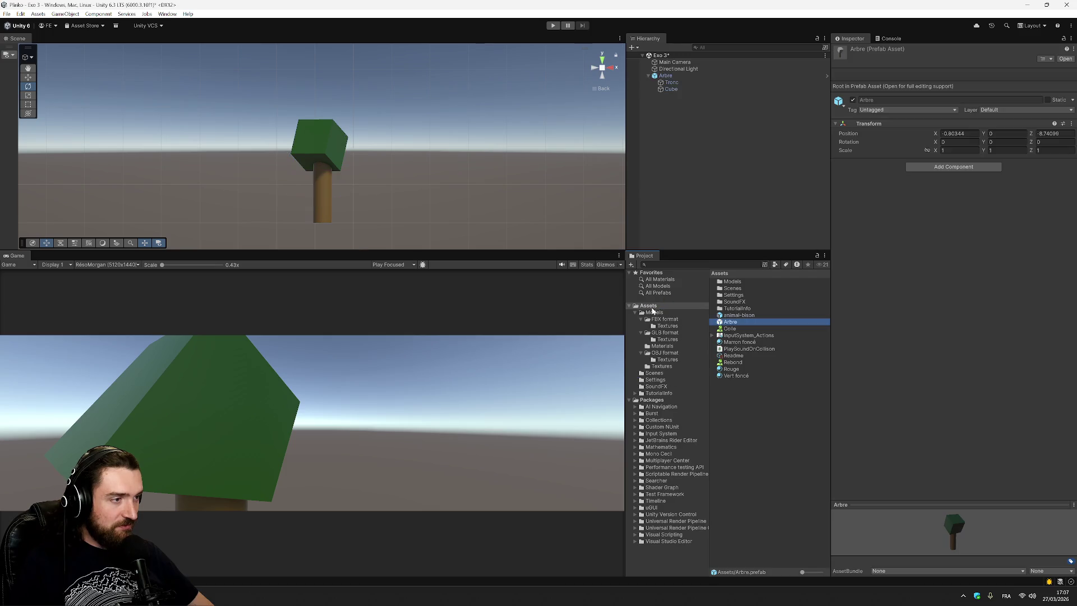
Step: Duplicate Arbre and move the copy, Arbre (1), to the right along X
{"action": "left_click", "coordinate": [654, 77]}
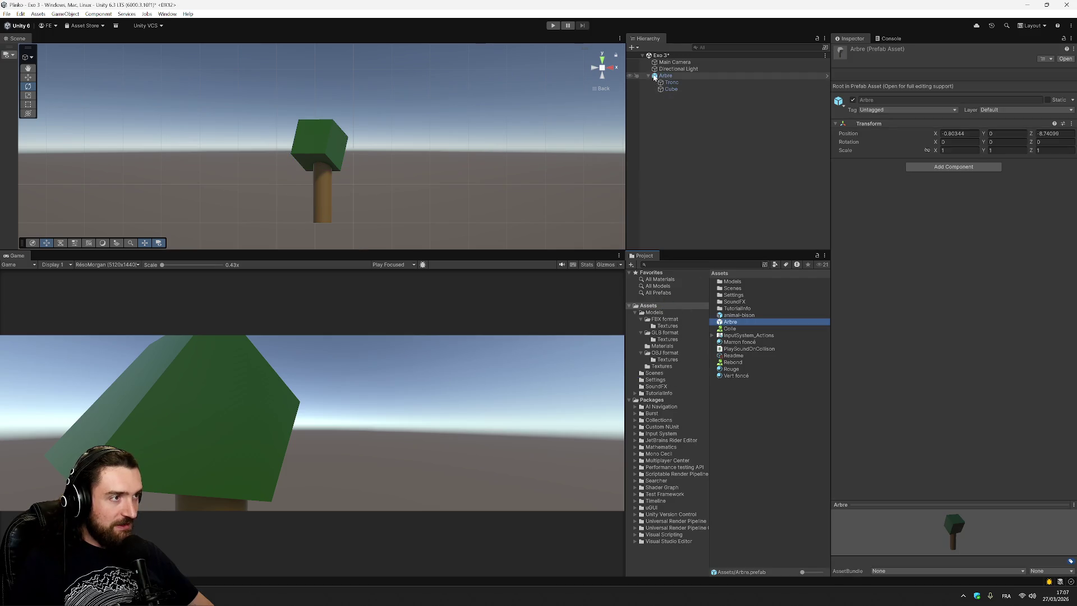
{"action": "left_click", "coordinate": [702, 157]}
{"action": "left_click", "coordinate": [657, 78]}
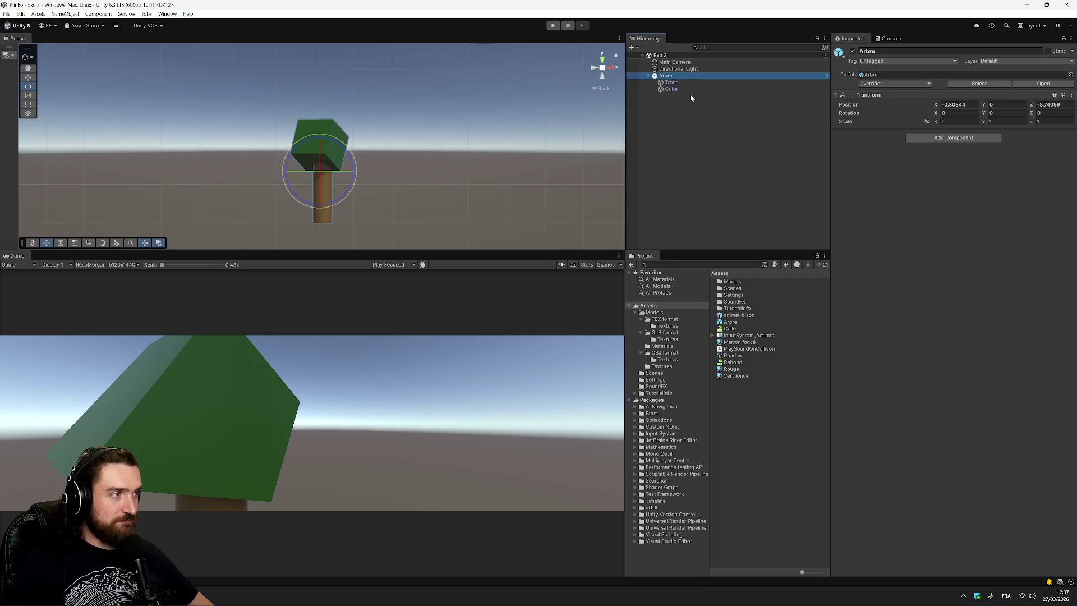
{"action": "right_click", "coordinate": [666, 78]}
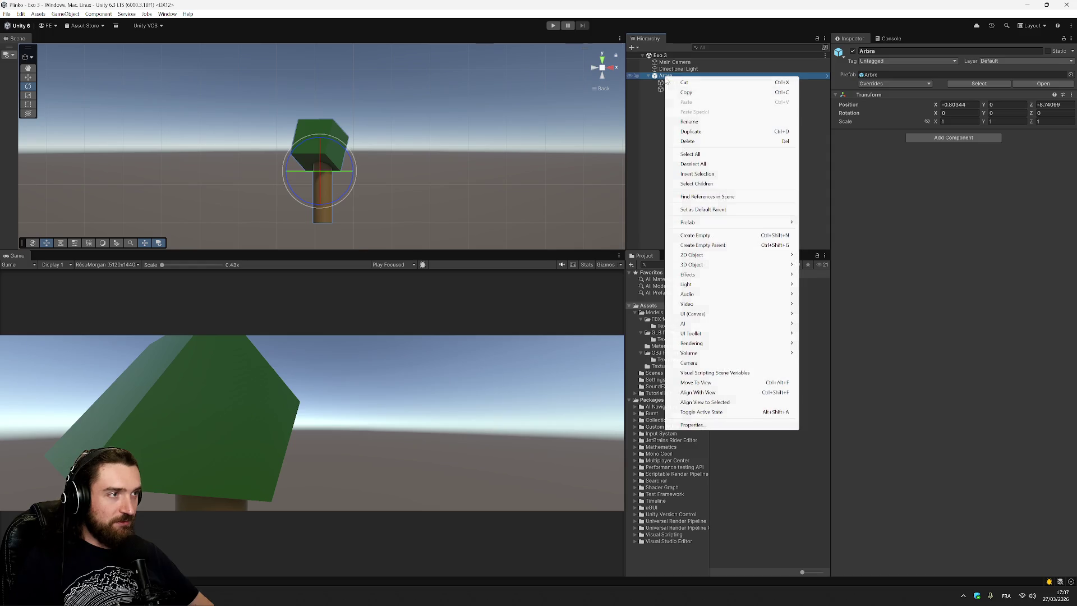
{"action": "left_click", "coordinate": [677, 130]}
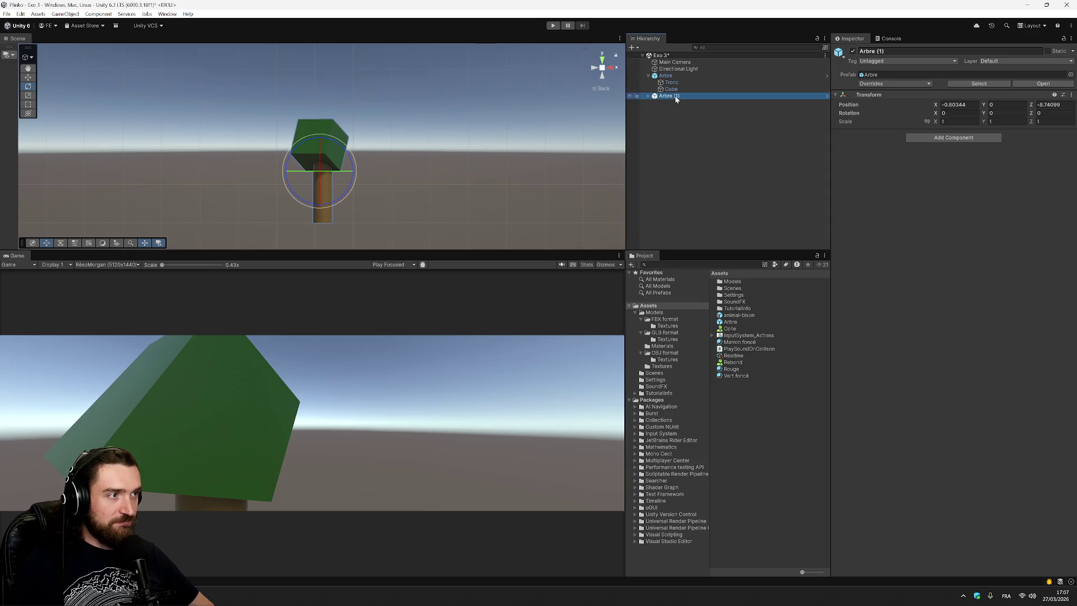
{"action": "key", "text": "w"}
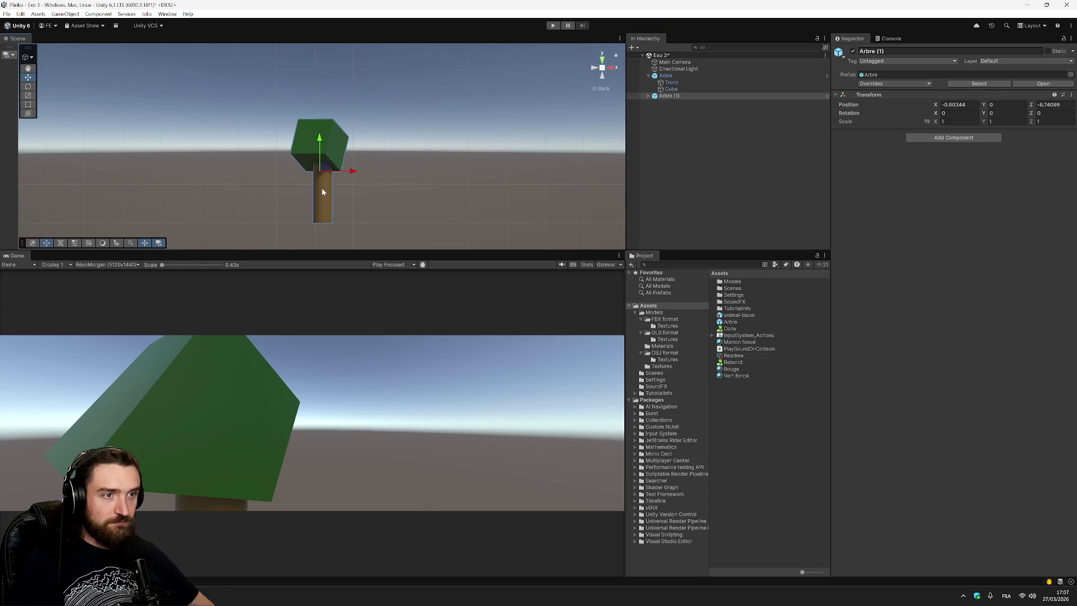
{"action": "left_click_drag", "start_coordinate": [323, 190], "coordinate": [379, 194]}
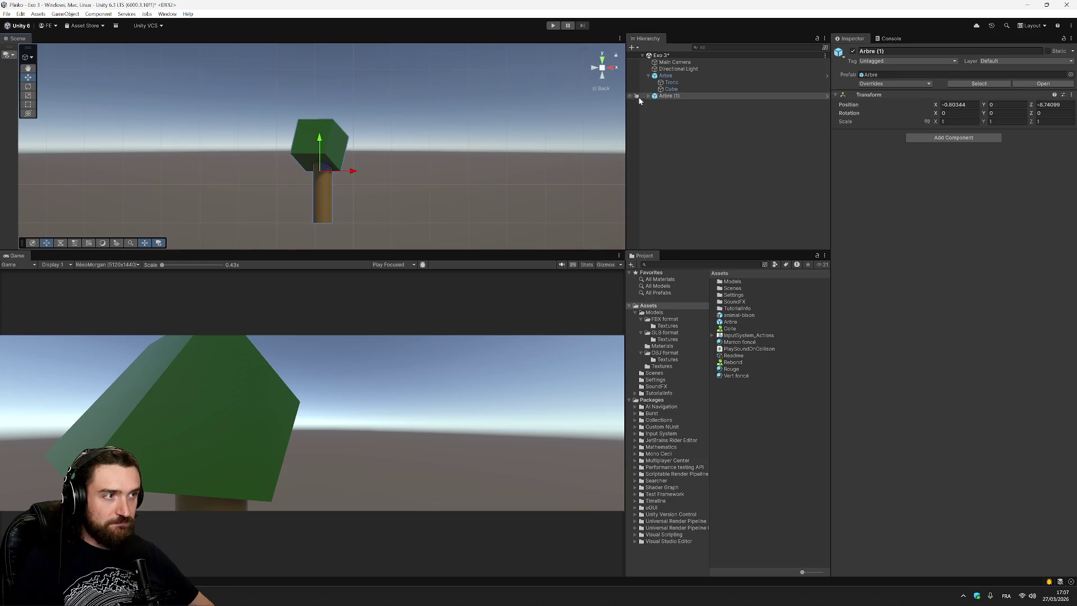
{"action": "left_click_drag", "start_coordinate": [352, 173], "coordinate": [435, 172]}
Step: Duplicate Arbre (1) into Arbre (2), place it further along, and view from above
{"action": "right_click", "coordinate": [690, 97]}
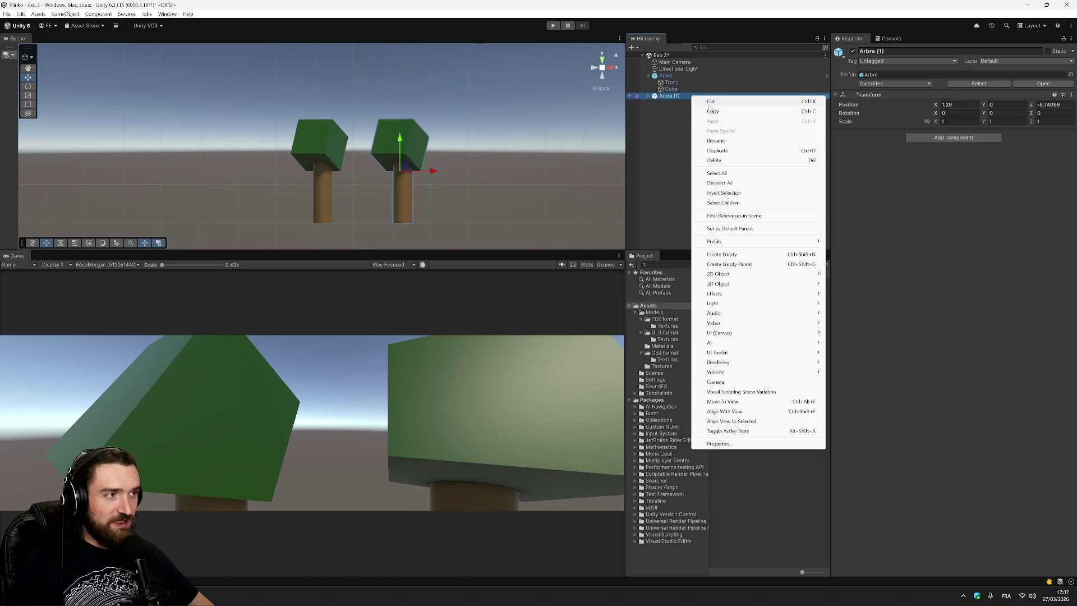
{"action": "left_click", "coordinate": [741, 148]}
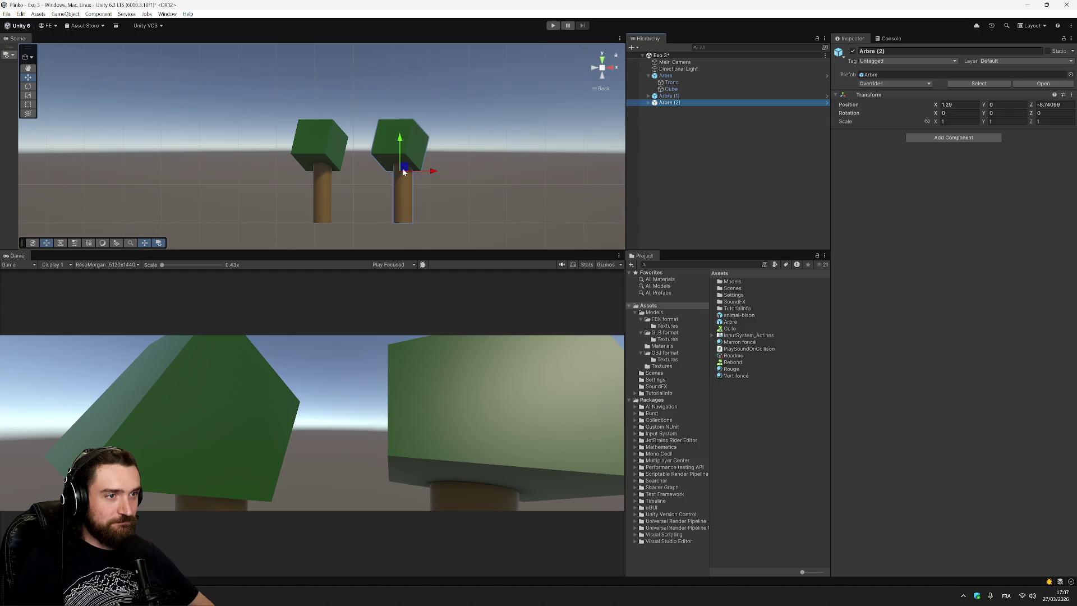
{"action": "mouse_move", "coordinate": [404, 169]}
{"action": "left_mouse_down"}
{"action": "mouse_move", "coordinate": [328, 191]}
{"action": "mouse_move", "coordinate": [352, 180]}
{"action": "mouse_move", "coordinate": [355, 195]}
{"action": "mouse_move", "coordinate": [365, 173]}
{"action": "mouse_move", "coordinate": [373, 183]}
{"action": "mouse_move", "coordinate": [352, 160]}
{"action": "mouse_move", "coordinate": [479, 159]}
{"action": "mouse_move", "coordinate": [410, 155]}
{"action": "left_mouse_up"}
{"action": "scroll", "coordinate": [417, 205], "scroll_direction": "down", "scroll_amount": 3}
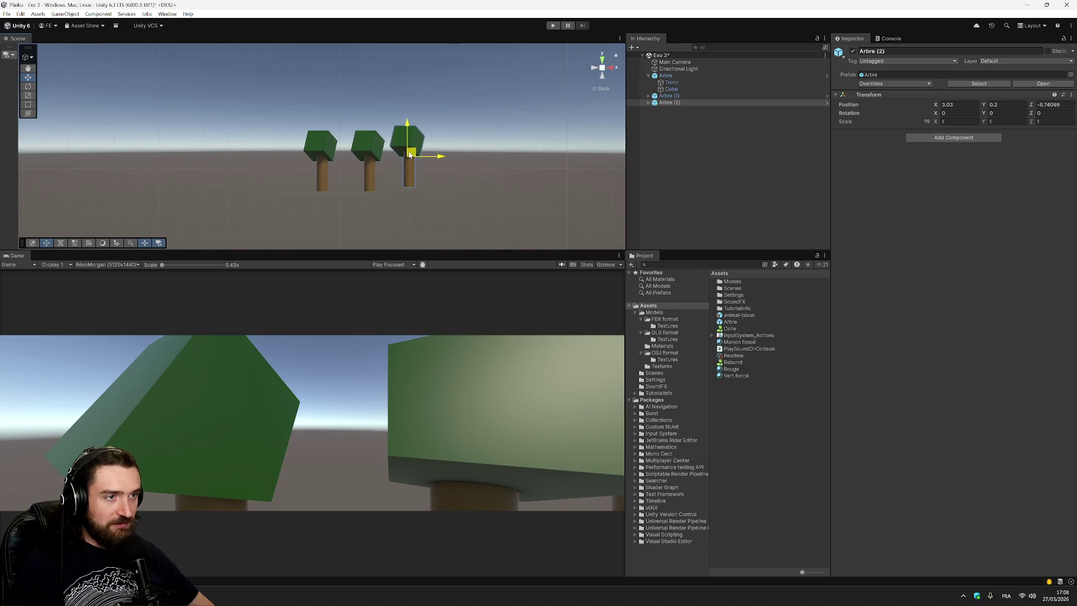
{"action": "key", "text": "f"}
{"action": "scroll", "coordinate": [398, 159], "scroll_direction": "down", "scroll_amount": 3}
{"action": "left_click", "coordinate": [602, 61]}
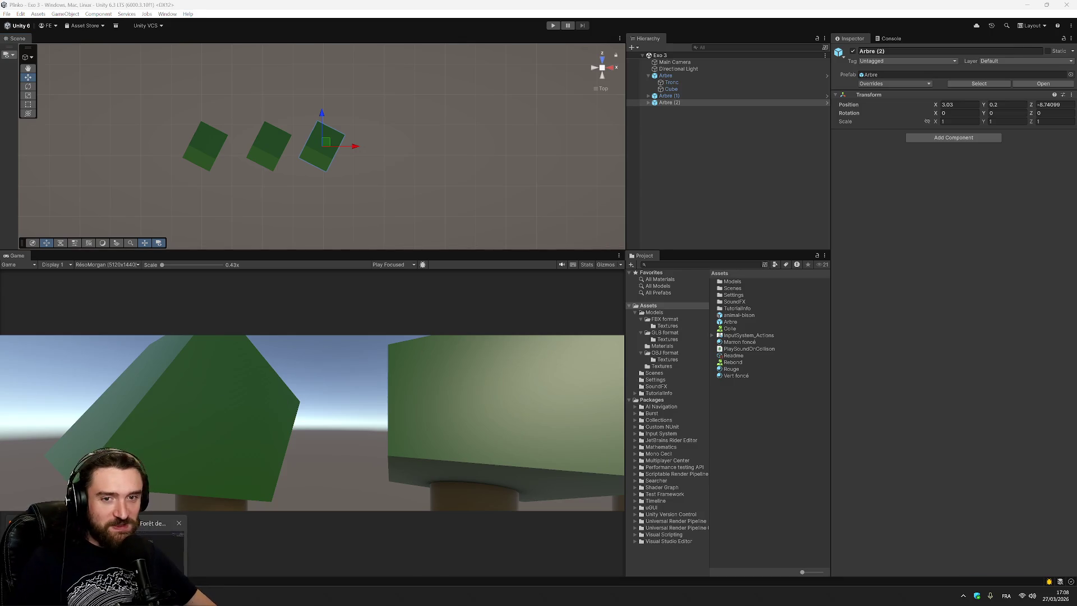
Step: Check the Notion exercise instructions, then return to the Unity editor
{"action": "left_click", "coordinate": [95, 553]}
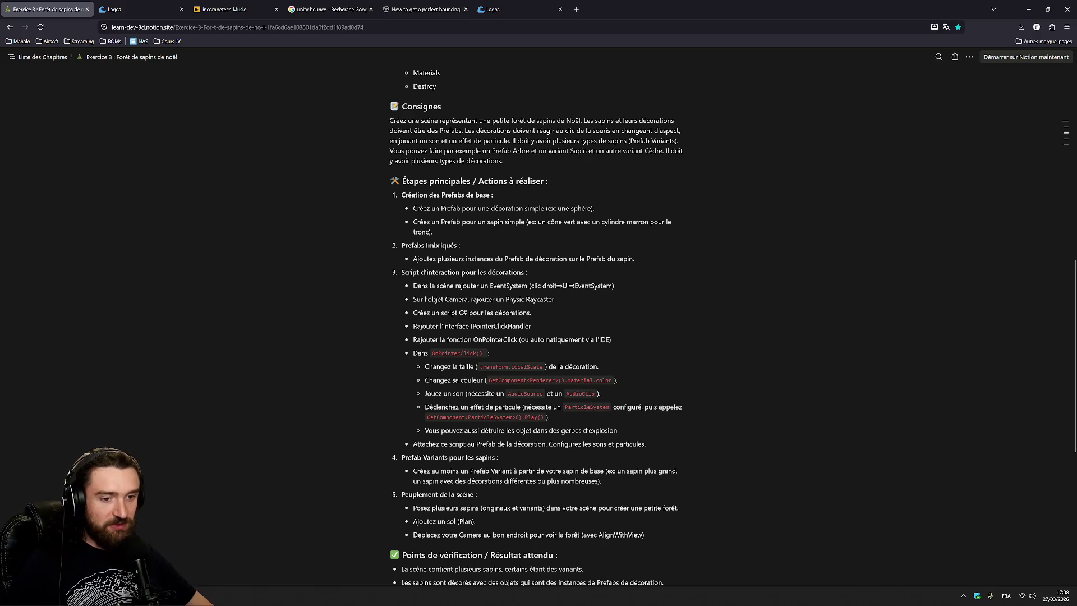
{"action": "key", "text": "alt+Tab"}
{"action": "right_click", "coordinate": [689, 146]}
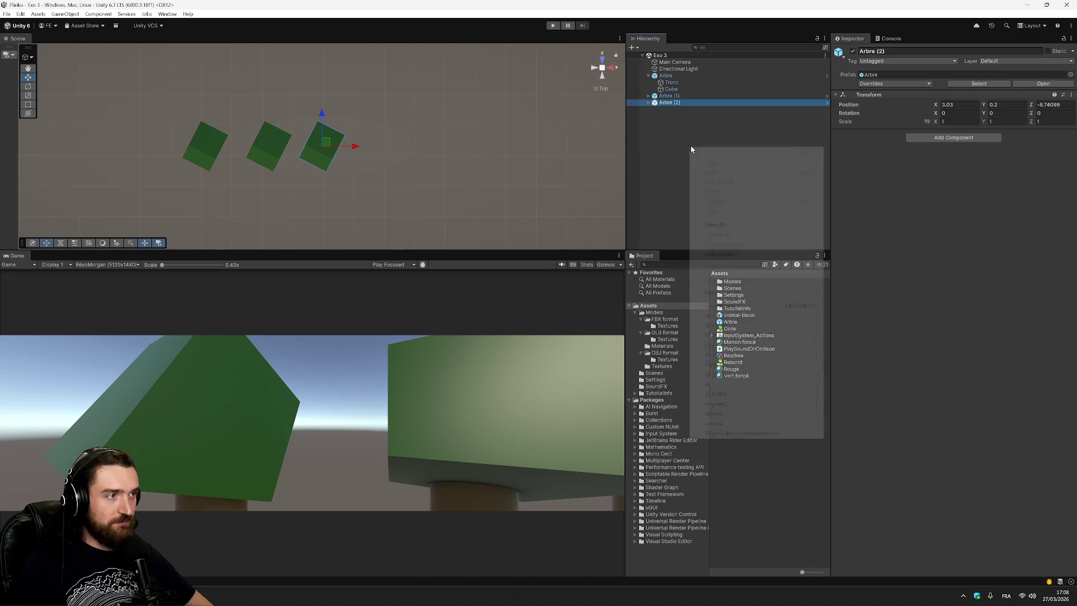
Step: Add a sphere to the Hierarchy and name it Déco
{"action": "left_click", "coordinate": [672, 105]}
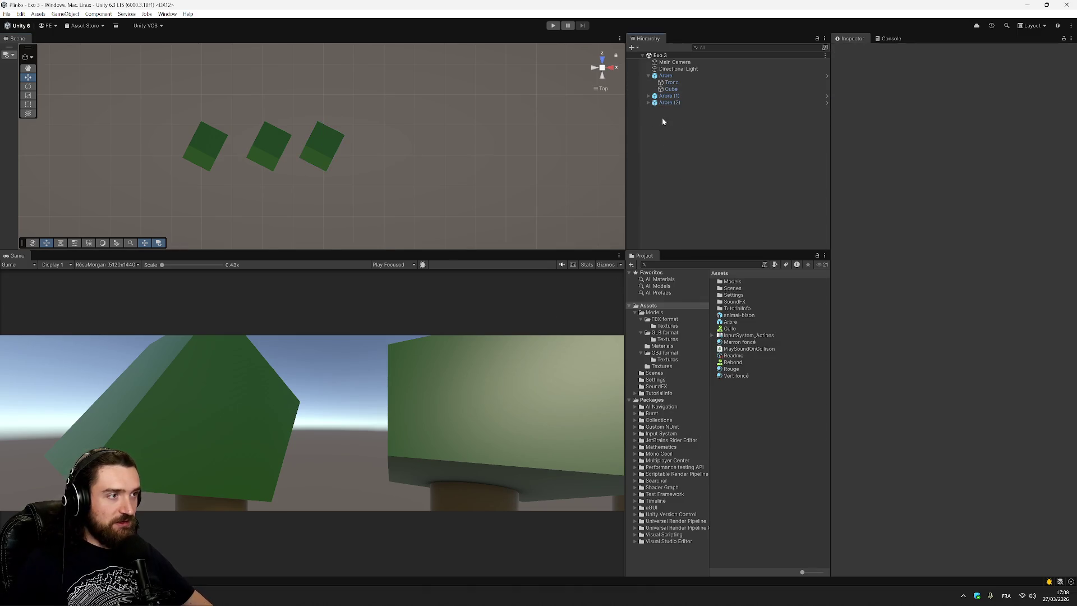
{"action": "right_click", "coordinate": [662, 116]}
{"action": "mouse_move", "coordinate": [741, 284]}
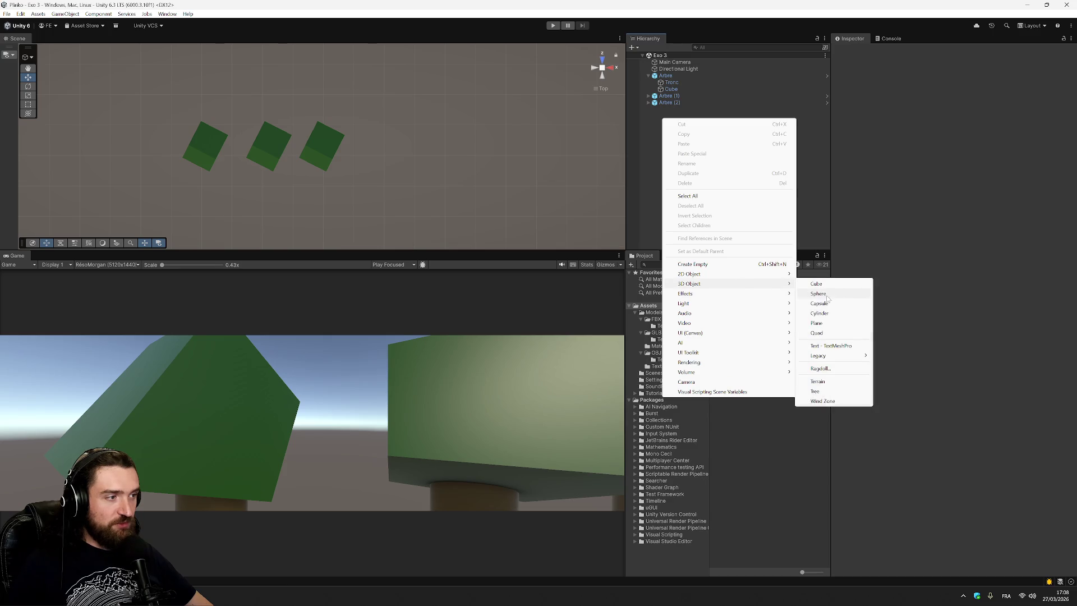
{"action": "left_click", "coordinate": [808, 293]}
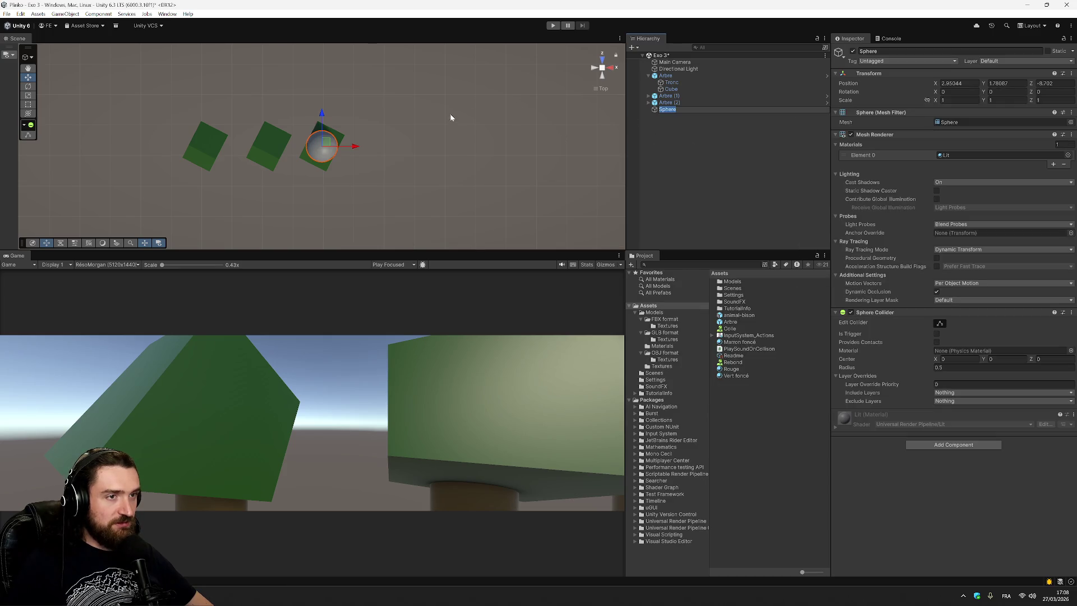
{"action": "key", "text": "BackSpace"}
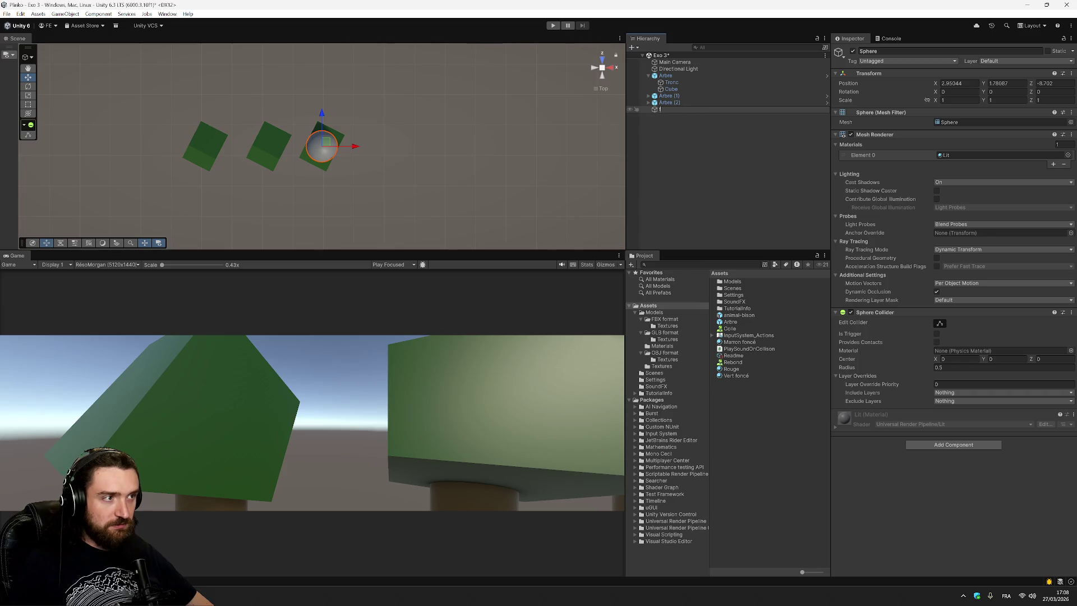
{"action": "type", "text": "Déco"}
{"action": "key", "text": "Return"}
Step: Scale Déco to 0.2 on X, Y and Z and move it right to X 4.68
{"action": "key", "text": "f"}
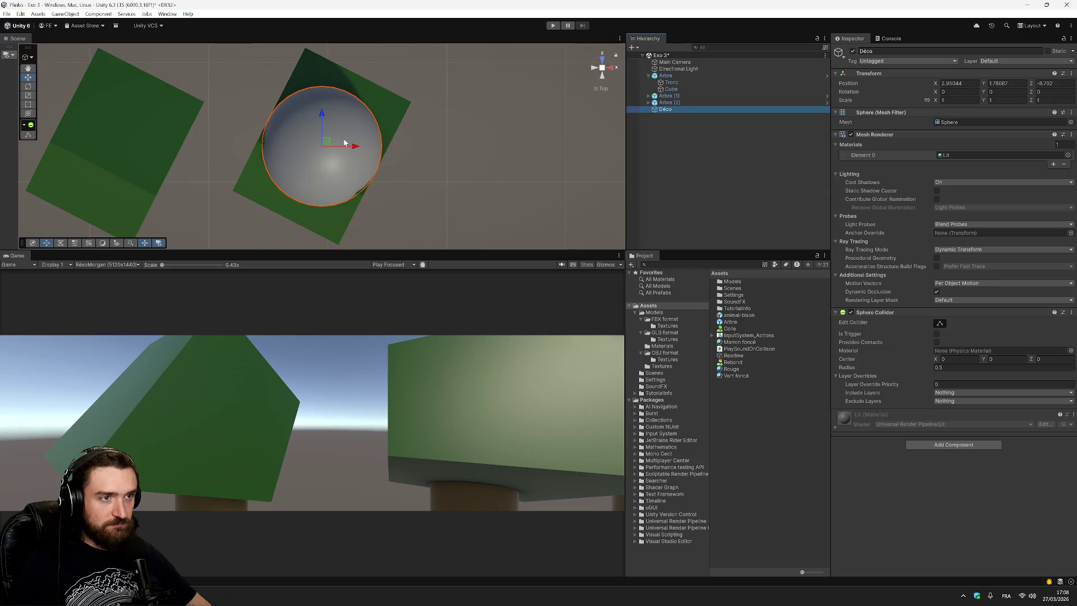
{"action": "left_click", "coordinate": [603, 75]}
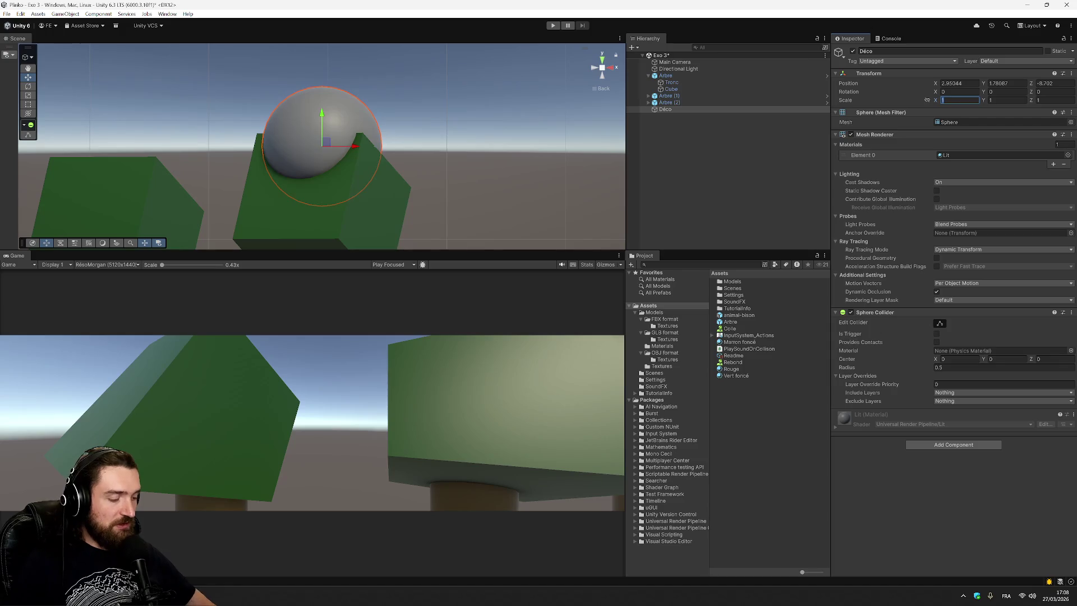
{"action": "type", "text": "0.2"}
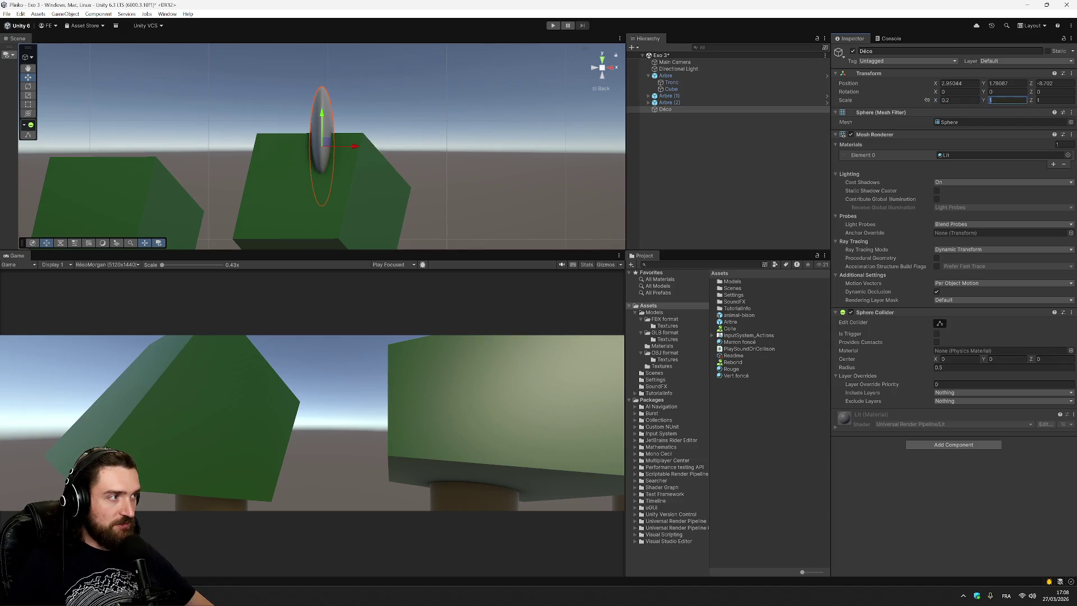
{"action": "type", "text": "0.20"}
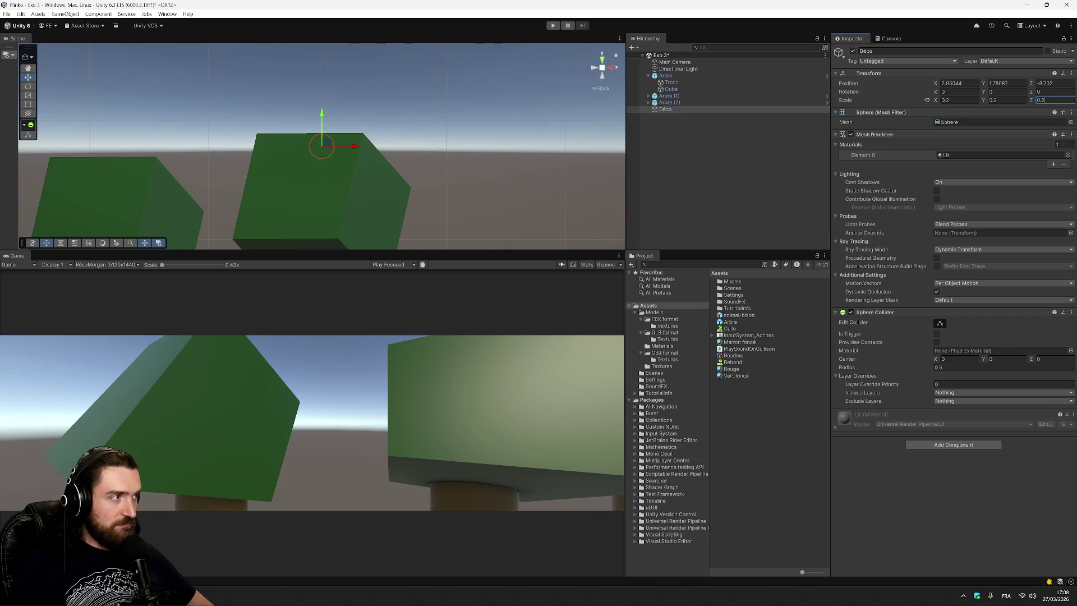
{"action": "left_click_drag", "start_coordinate": [356, 149], "coordinate": [567, 182]}
{"action": "scroll", "coordinate": [567, 183], "scroll_direction": "down", "scroll_amount": 2}
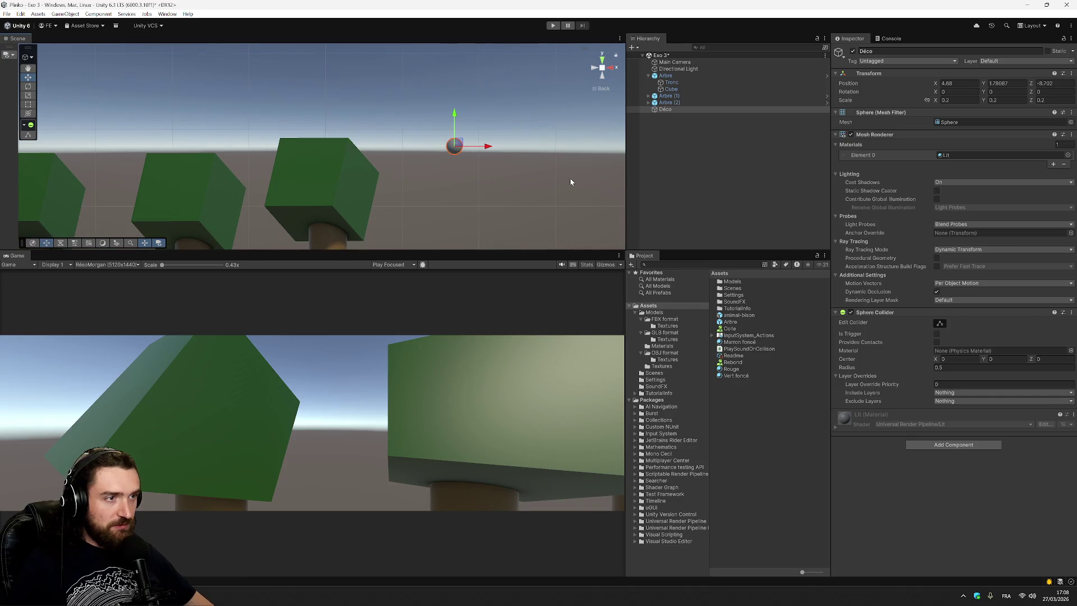
{"action": "left_click", "coordinate": [691, 135]}
{"action": "left_click", "coordinate": [672, 112]}
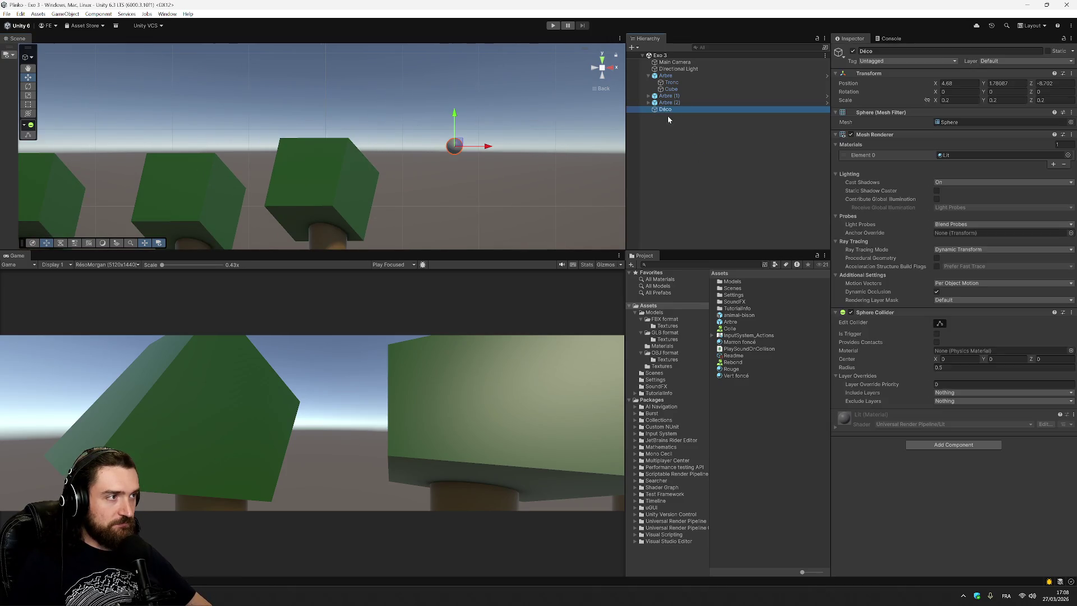
{"action": "right_click", "coordinate": [747, 421]}
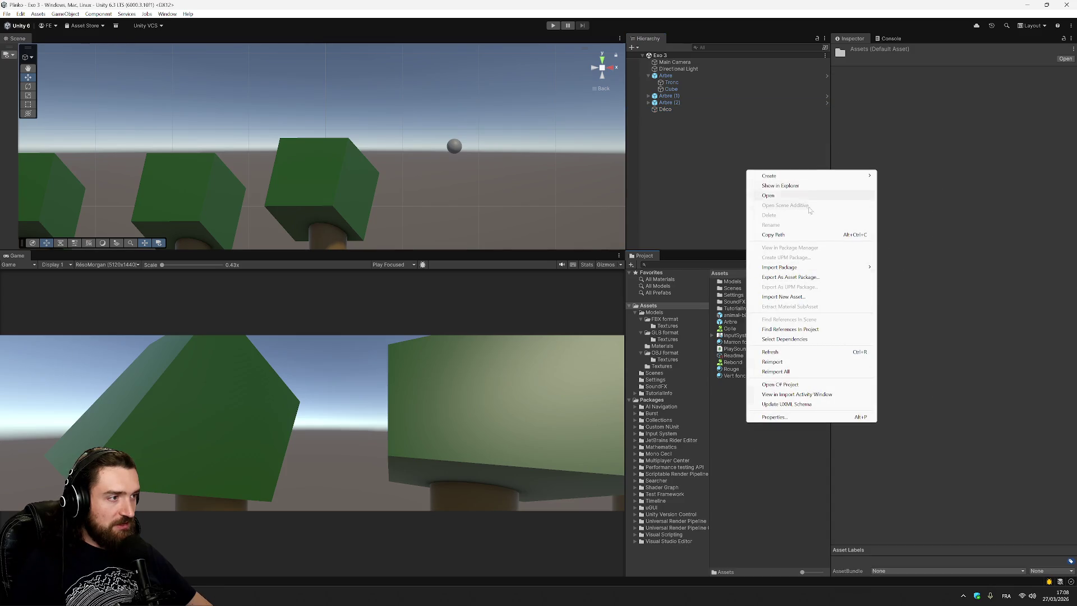
Step: Create a magenta (FF1EFF) material named Rose and apply it to the Déco sphere
{"action": "mouse_move", "coordinate": [830, 176]}
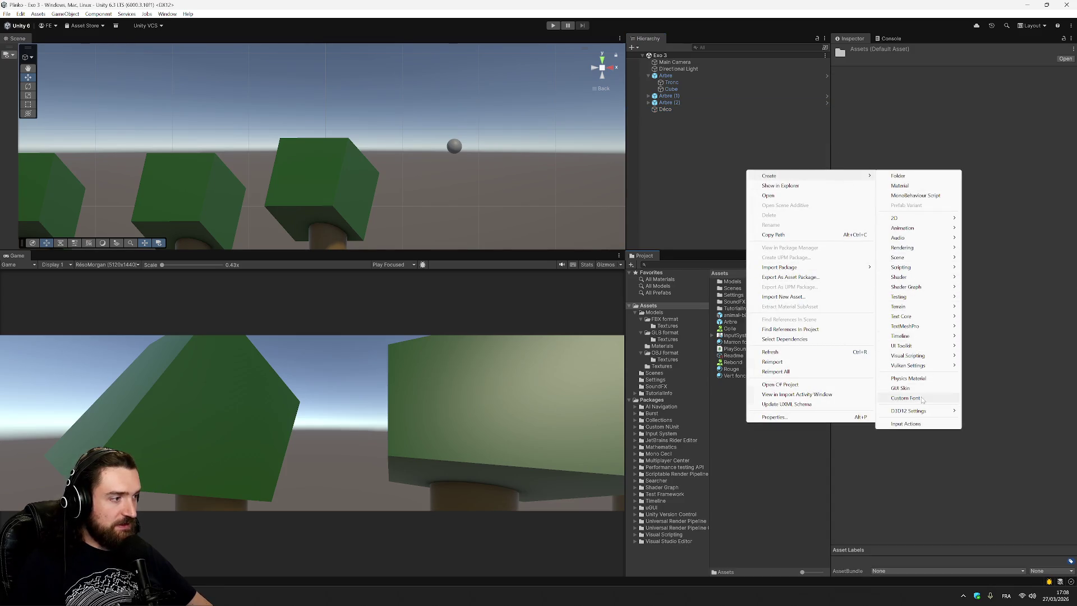
{"action": "mouse_move", "coordinate": [941, 251]}
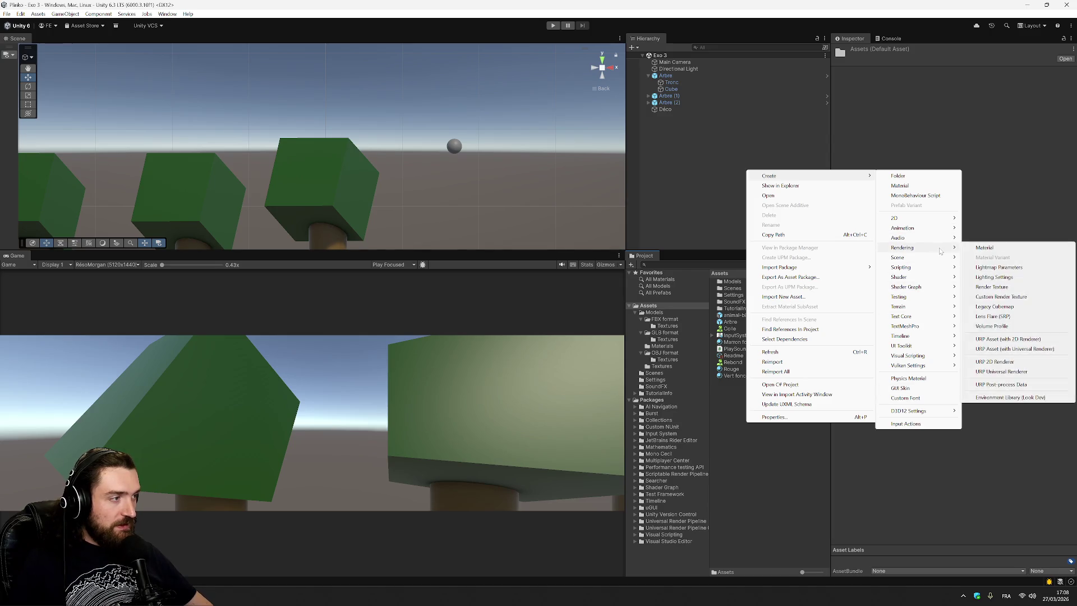
{"action": "left_click", "coordinate": [1004, 247]}
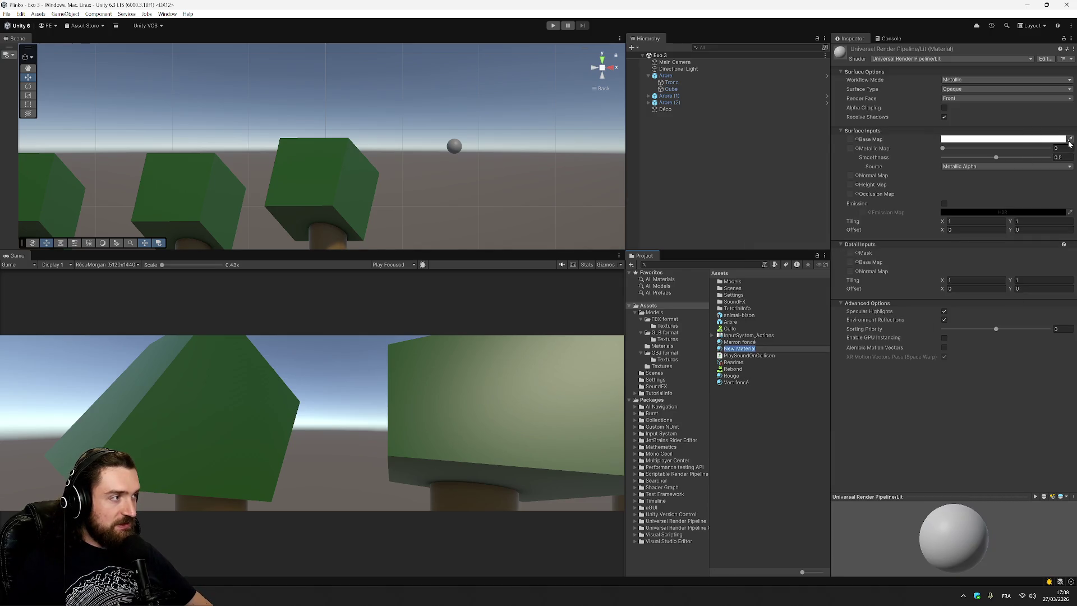
{"action": "left_click", "coordinate": [1034, 137]}
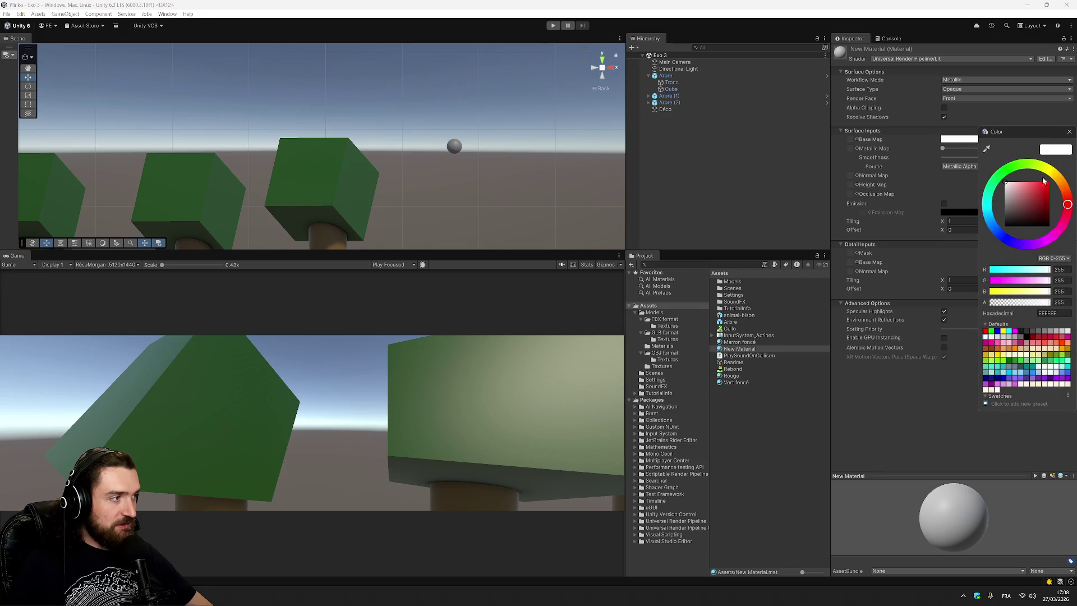
{"action": "left_click", "coordinate": [997, 281]}
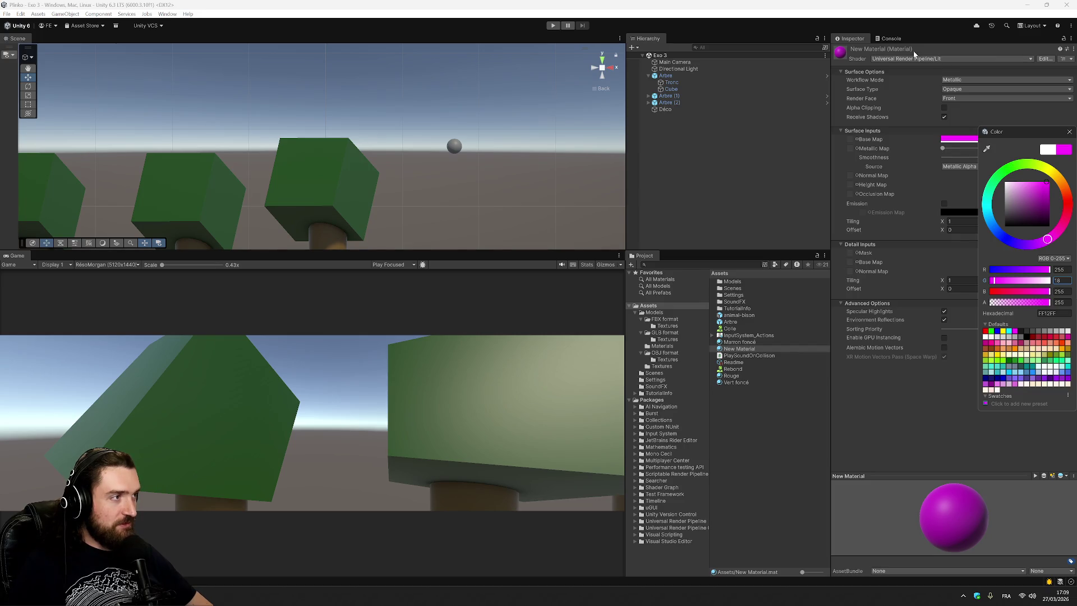
{"action": "left_click", "coordinate": [748, 349]}
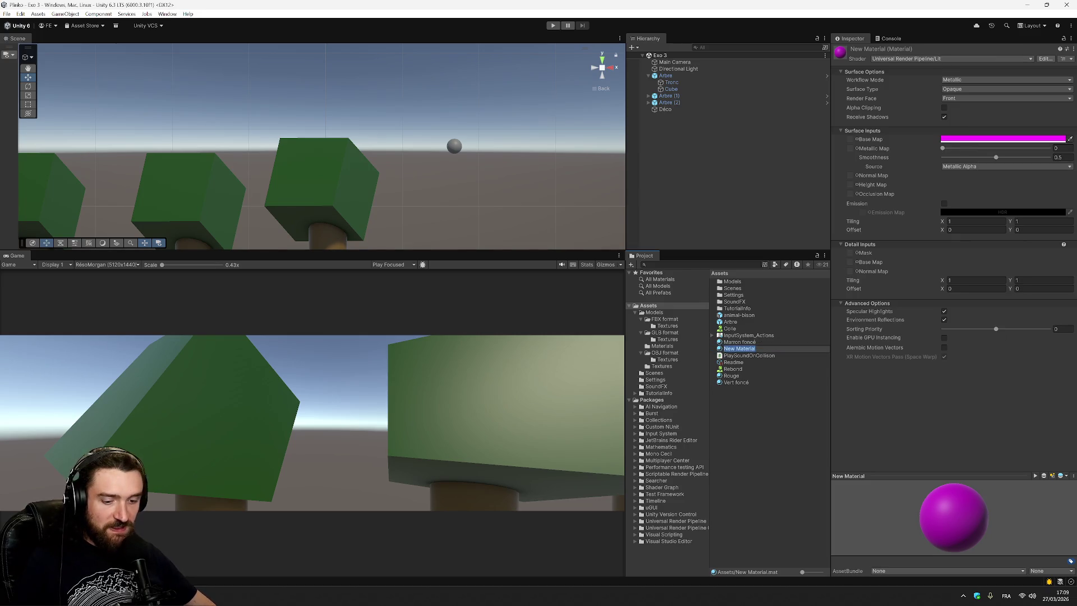
{"action": "type", "text": "Blse"}
{"action": "key", "text": "Return"}
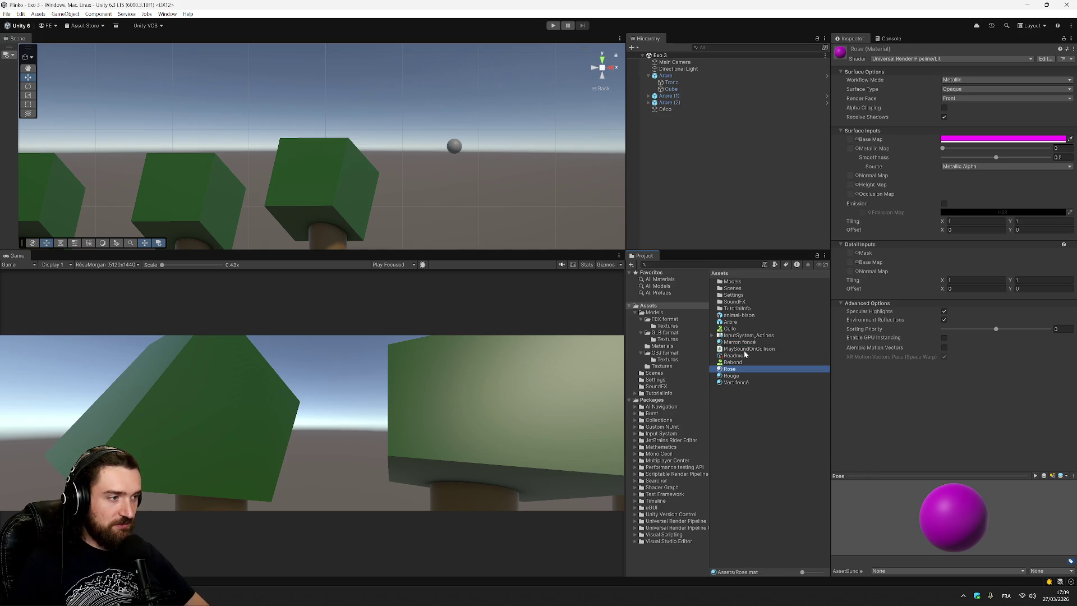
{"action": "mouse_move", "coordinate": [751, 373]}
{"action": "left_mouse_down"}
{"action": "mouse_move", "coordinate": [665, 110]}
{"action": "mouse_move", "coordinate": [662, 310]}
{"action": "left_mouse_up"}
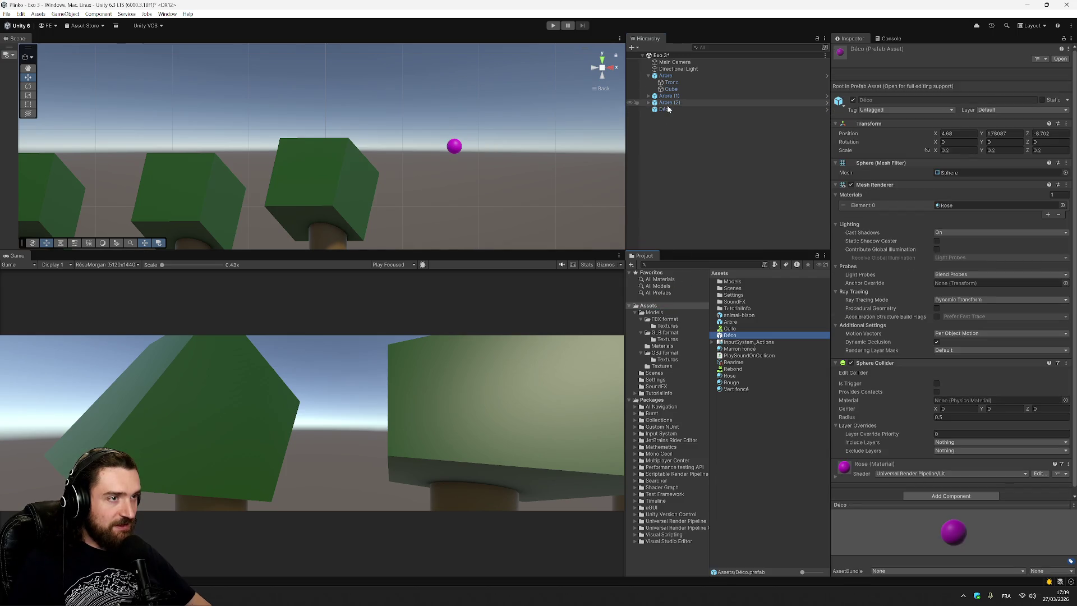
{"action": "left_click", "coordinate": [667, 108]}
{"action": "key", "text": "f"}
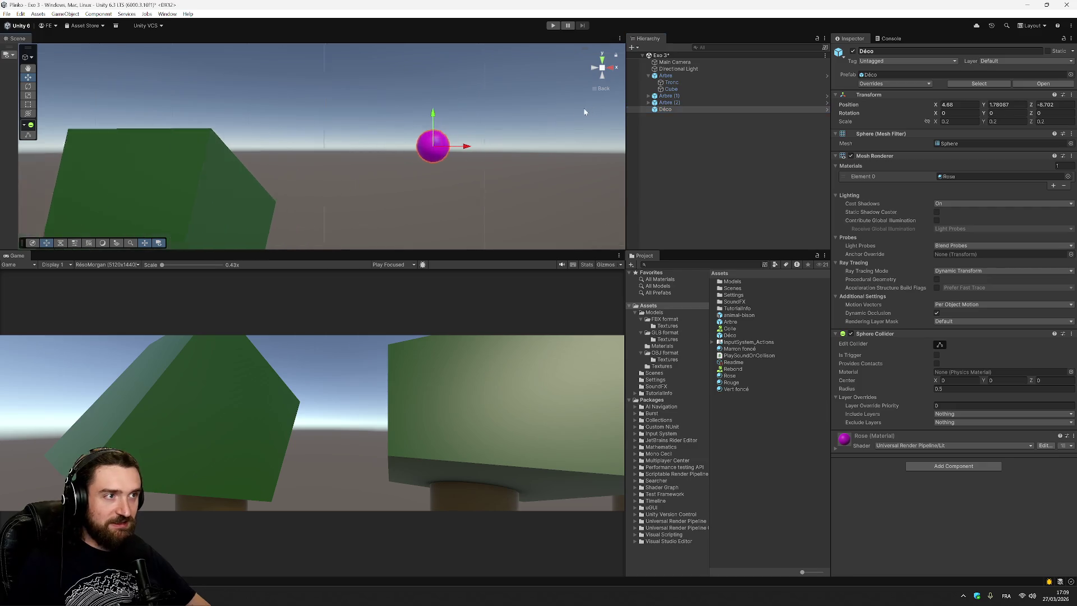
{"action": "scroll", "coordinate": [457, 185], "scroll_direction": "down", "scroll_amount": 8}
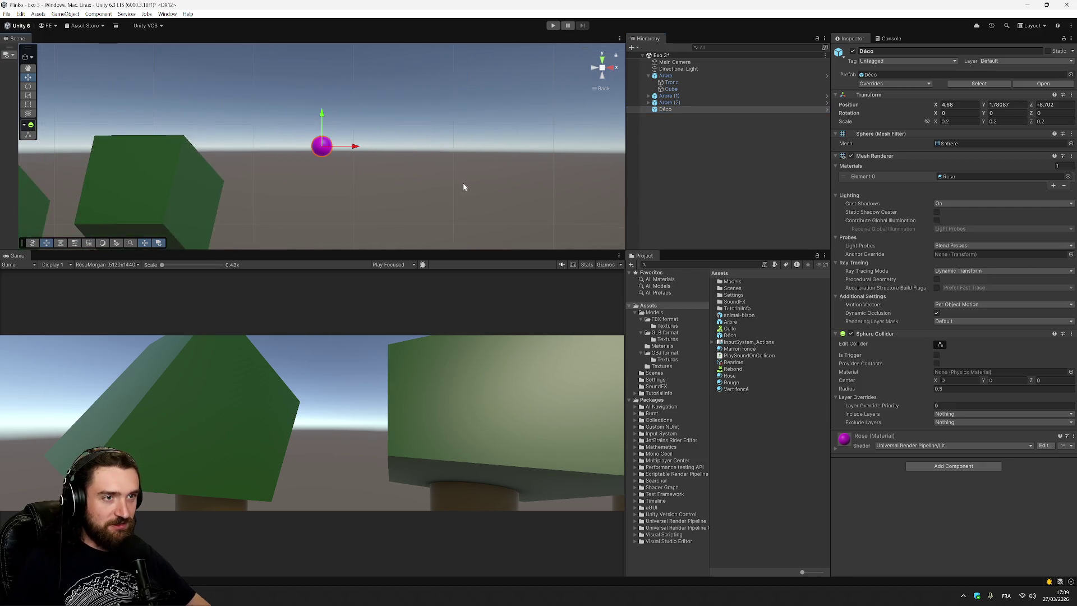
{"action": "left_click", "coordinate": [603, 78]}
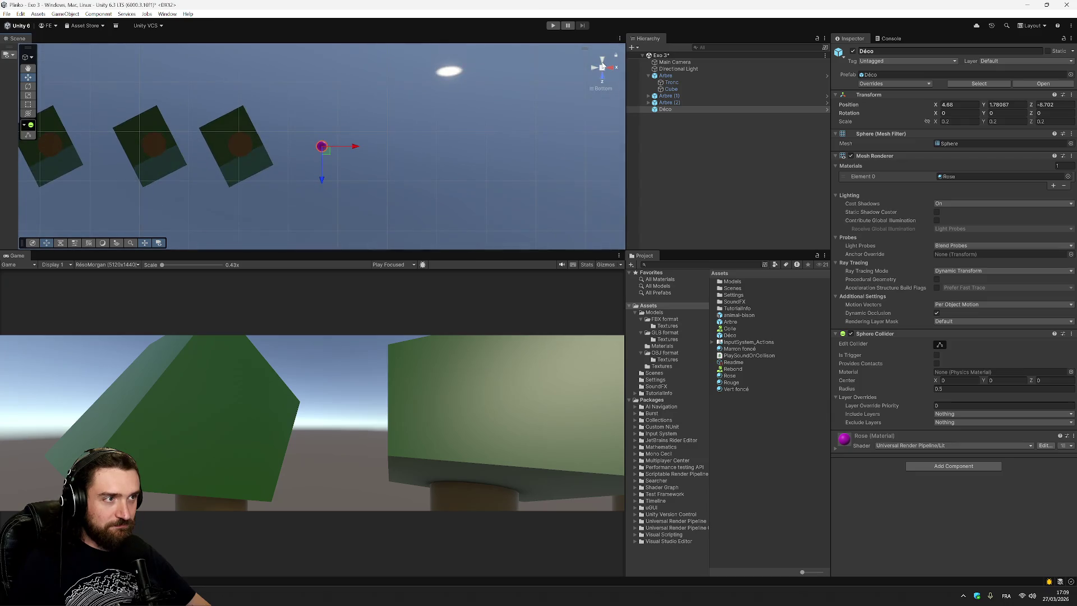
{"action": "left_click", "coordinate": [603, 67]}
{"action": "mouse_move", "coordinate": [597, 80]}
{"action": "left_mouse_down"}
{"action": "mouse_move", "coordinate": [416, 135]}
{"action": "mouse_move", "coordinate": [395, 129]}
{"action": "left_mouse_up"}
{"action": "mouse_move", "coordinate": [320, 185]}
{"action": "left_mouse_down"}
{"action": "mouse_move", "coordinate": [361, 188]}
{"action": "mouse_move", "coordinate": [338, 202]}
{"action": "left_mouse_up"}
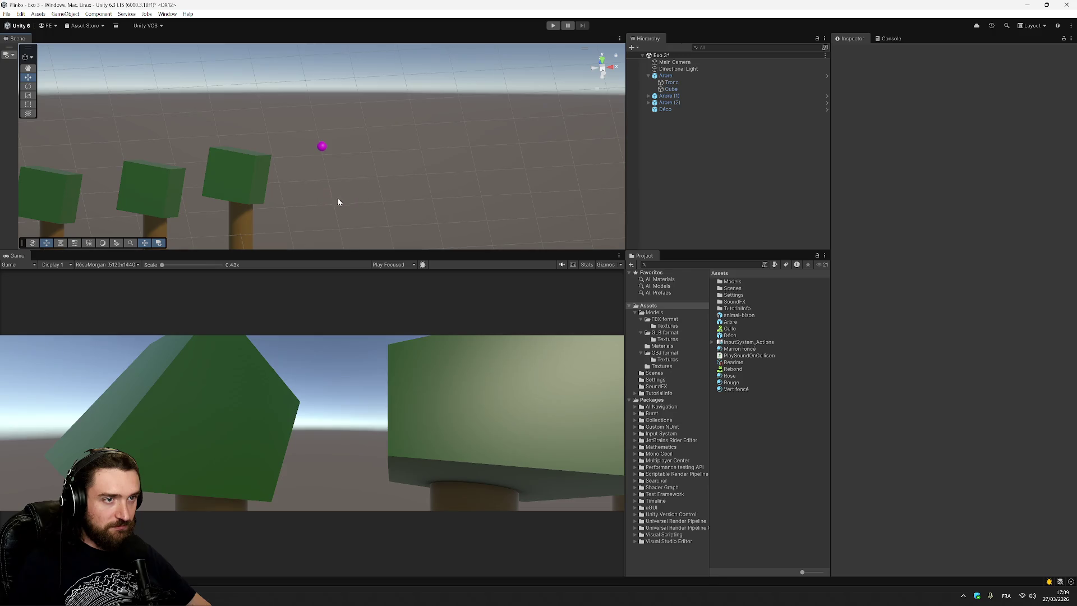
{"action": "key", "text": "q"}
{"action": "mouse_move", "coordinate": [267, 231]}
{"action": "left_mouse_down"}
{"action": "mouse_move", "coordinate": [415, 164]}
{"action": "mouse_move", "coordinate": [441, 174]}
{"action": "left_mouse_up"}
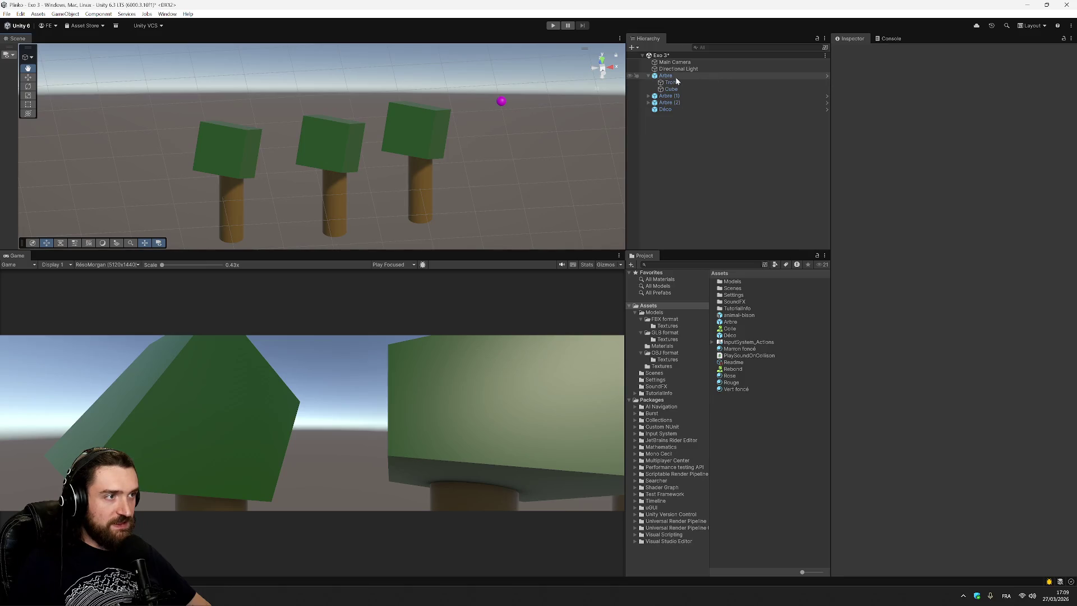
{"action": "left_click", "coordinate": [676, 109]}
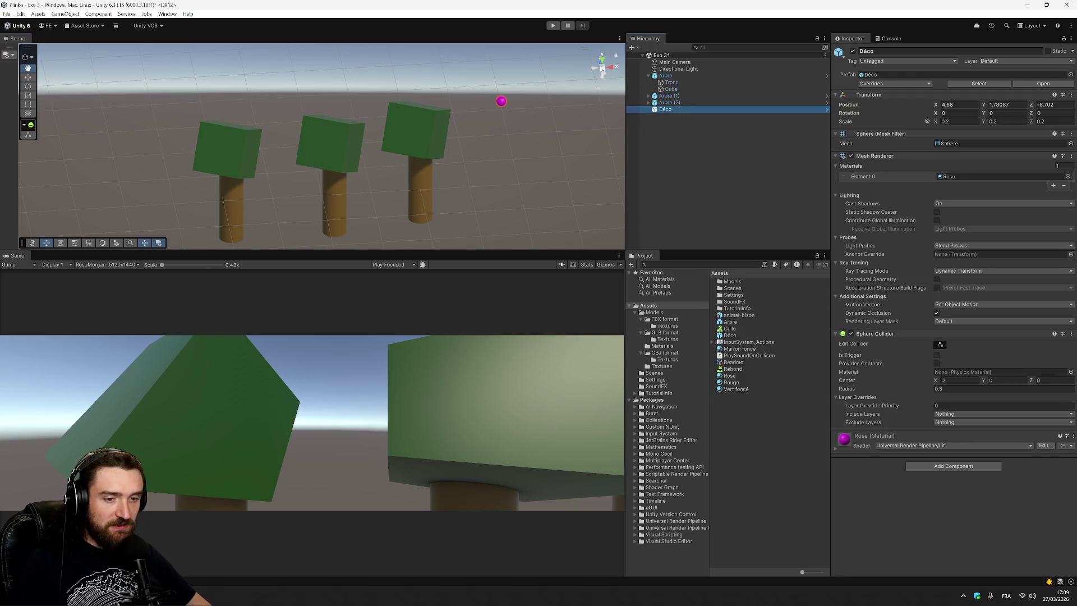
{"action": "key", "text": "alt+Tab"}
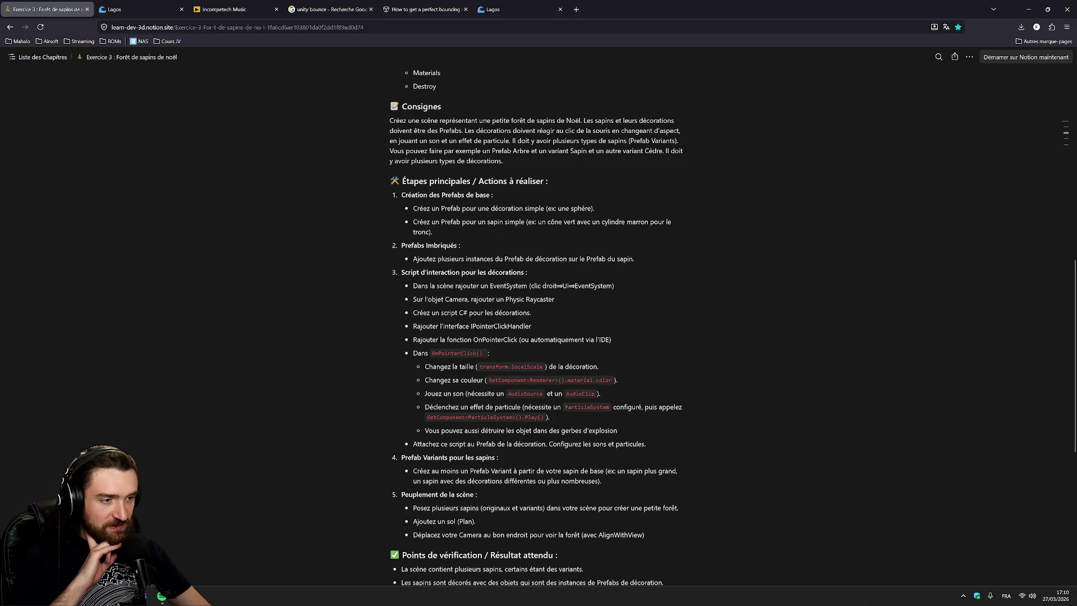
Step: Read down the Notion Exercice 3 brief, then bring up the Windows Start menu
{"action": "scroll", "coordinate": [536, 325], "scroll_direction": "down", "scroll_amount": 2}
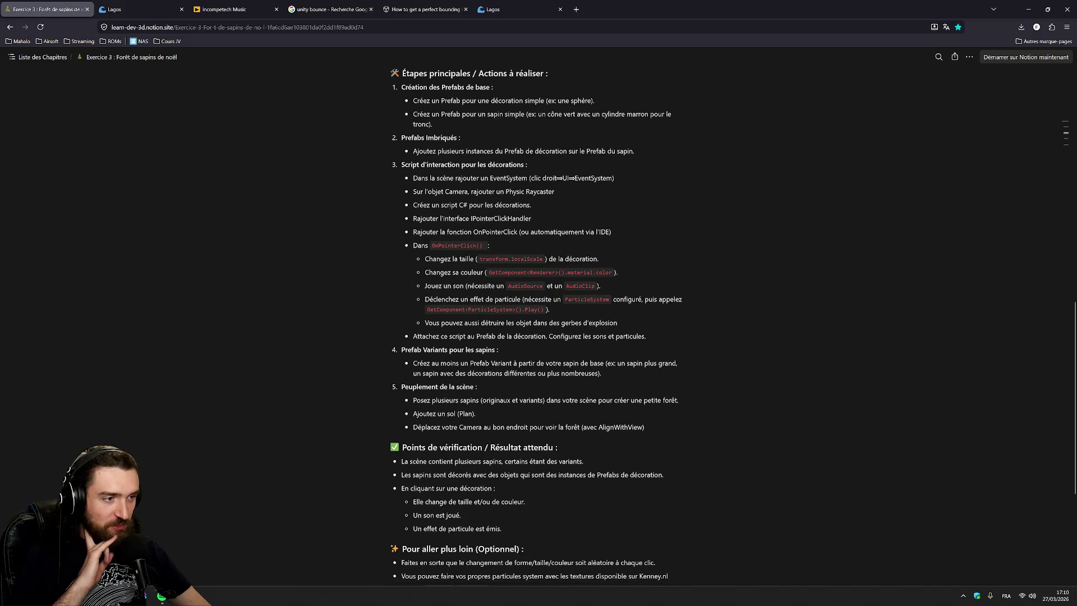
{"action": "scroll", "coordinate": [536, 325], "scroll_direction": "down", "scroll_amount": 3}
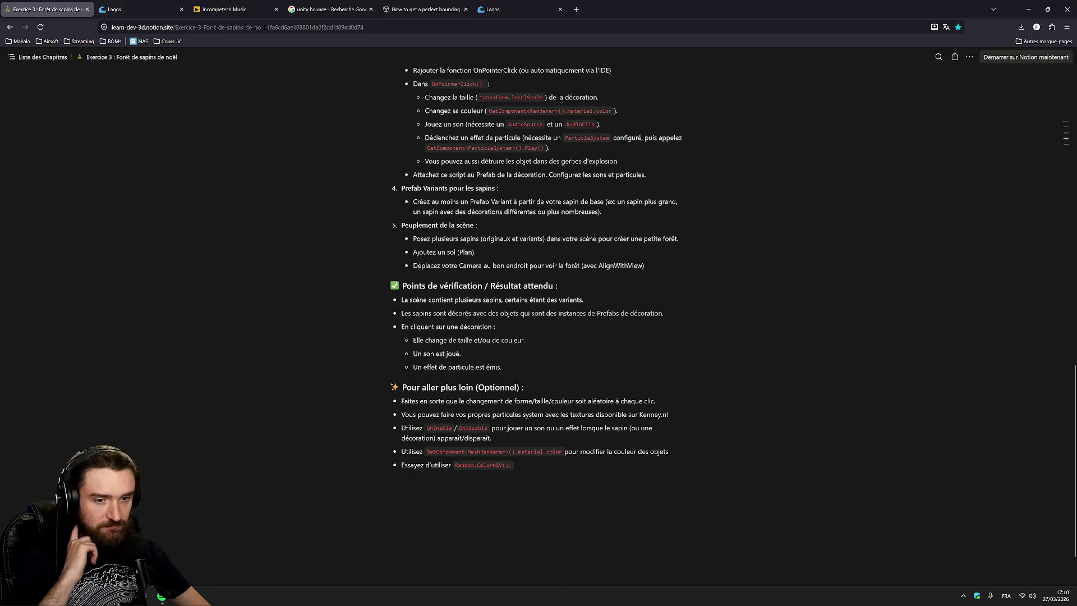
{"action": "key", "text": "super"}
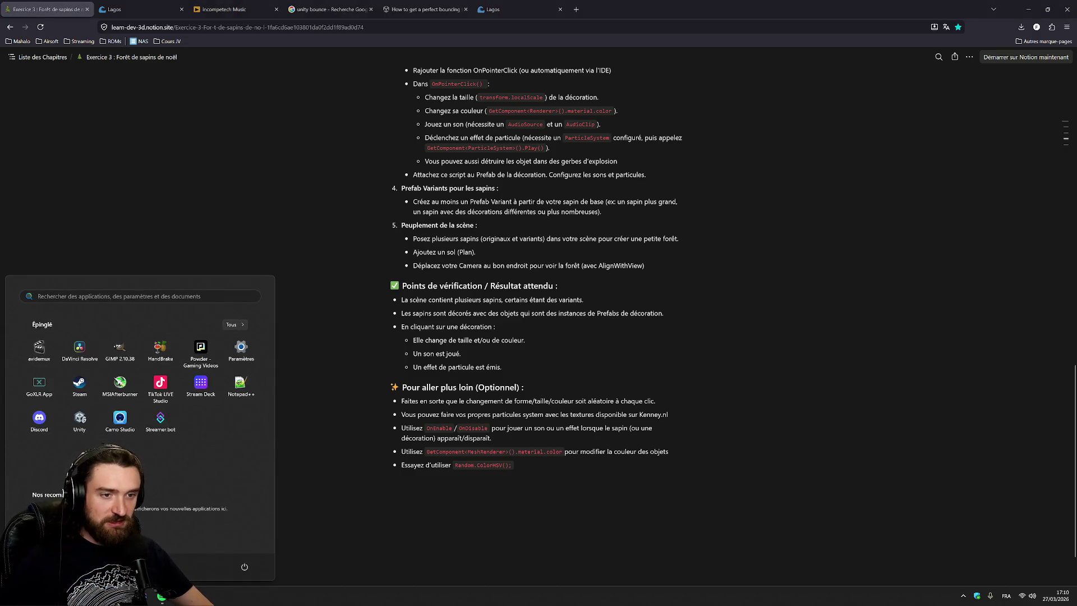
Step: Launch Audacity, record and play a test clip, then delete it
{"action": "type", "text": "unity"}
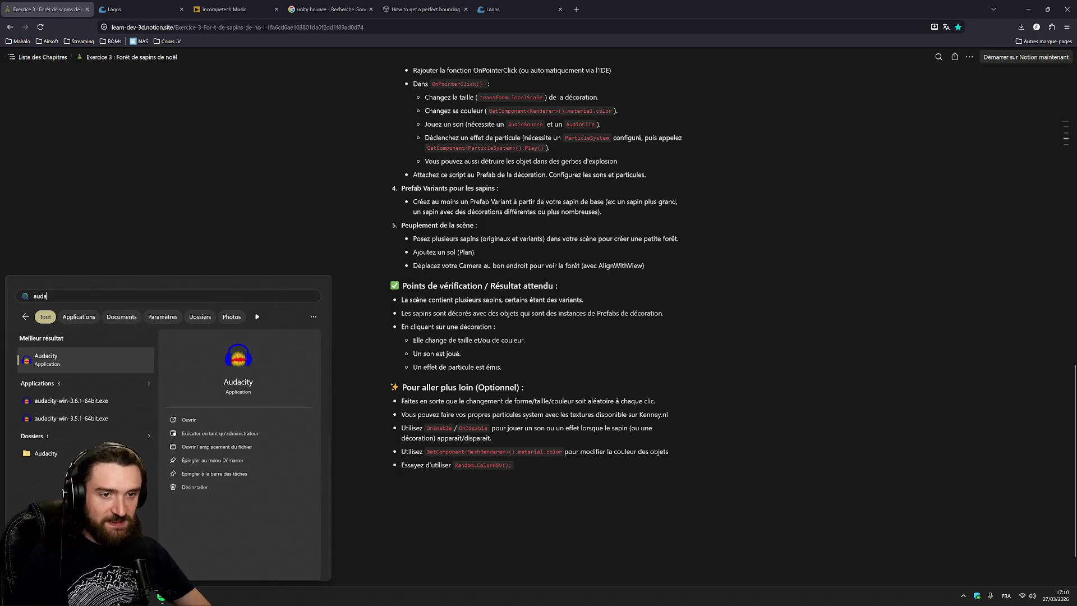
{"action": "key", "text": "Return"}
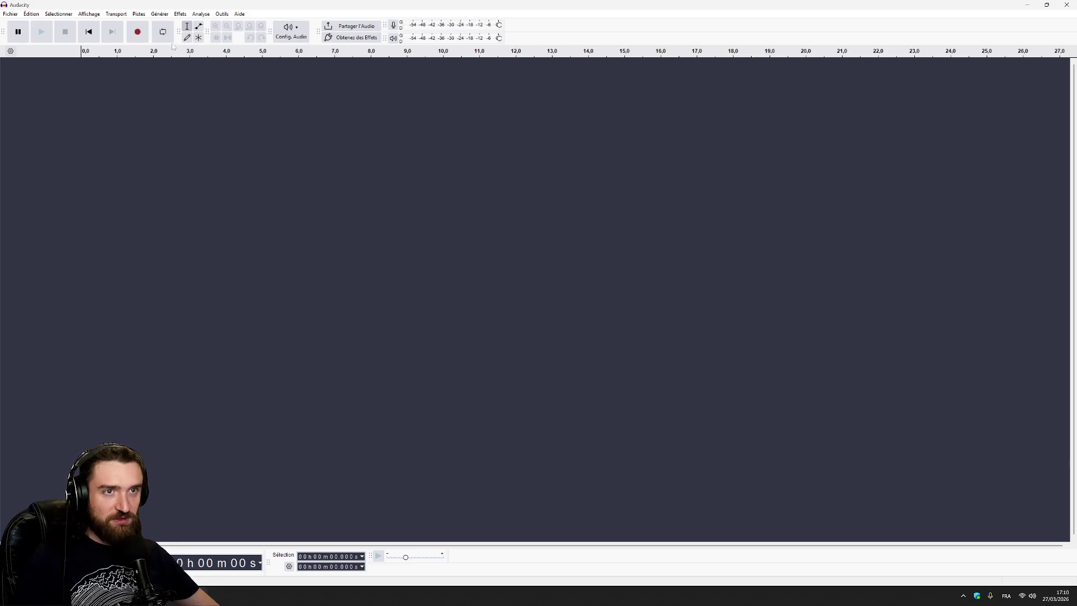
{"action": "left_click", "coordinate": [141, 32]}
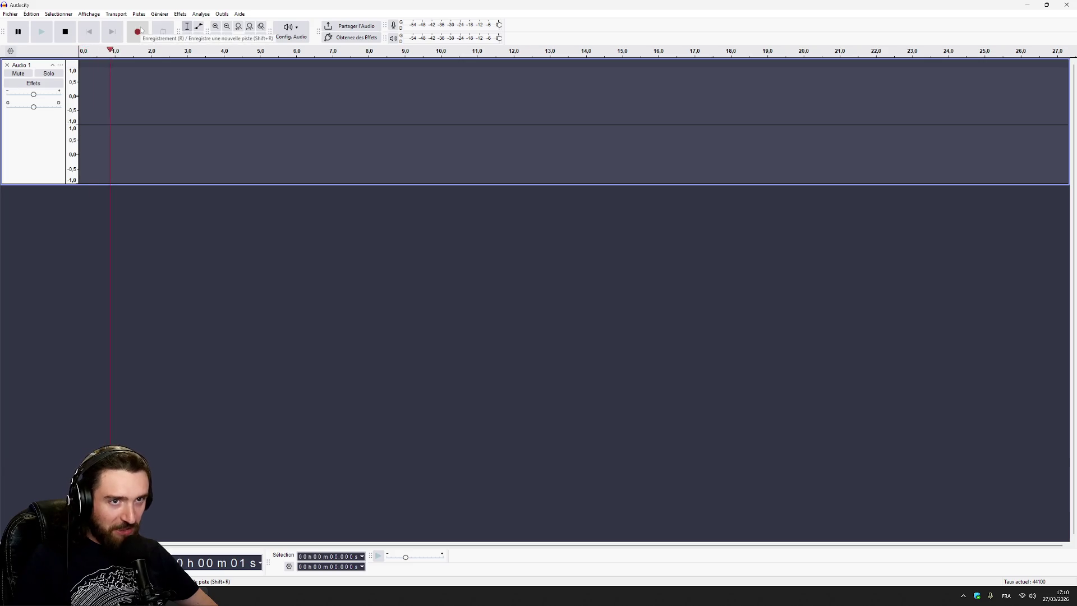
{"action": "left_click", "coordinate": [65, 31]}
{"action": "left_click", "coordinate": [42, 31]}
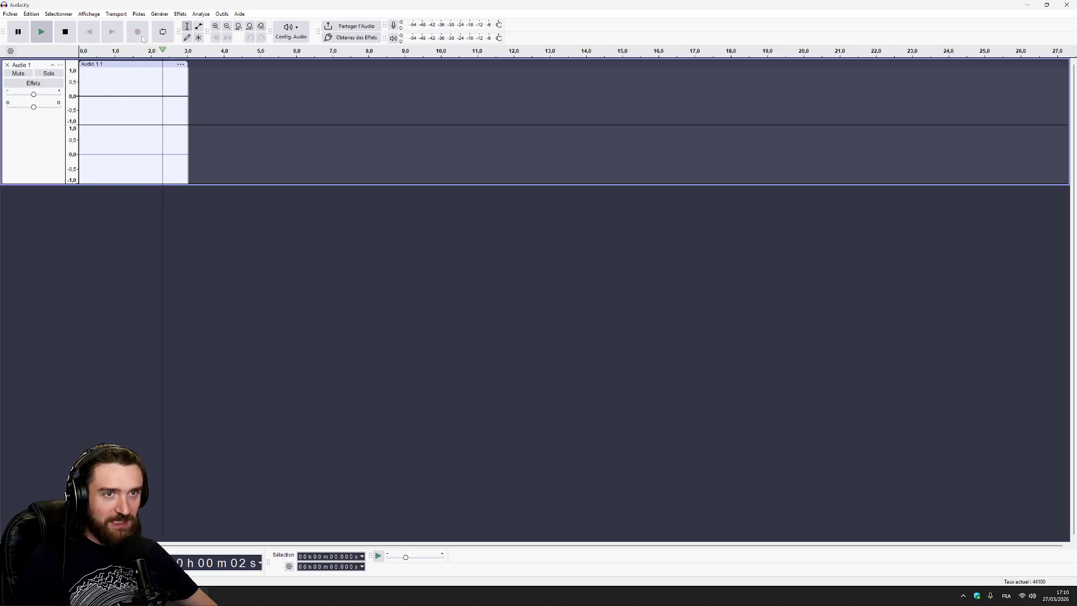
{"action": "left_click", "coordinate": [166, 66]}
{"action": "key", "text": "Delete"}
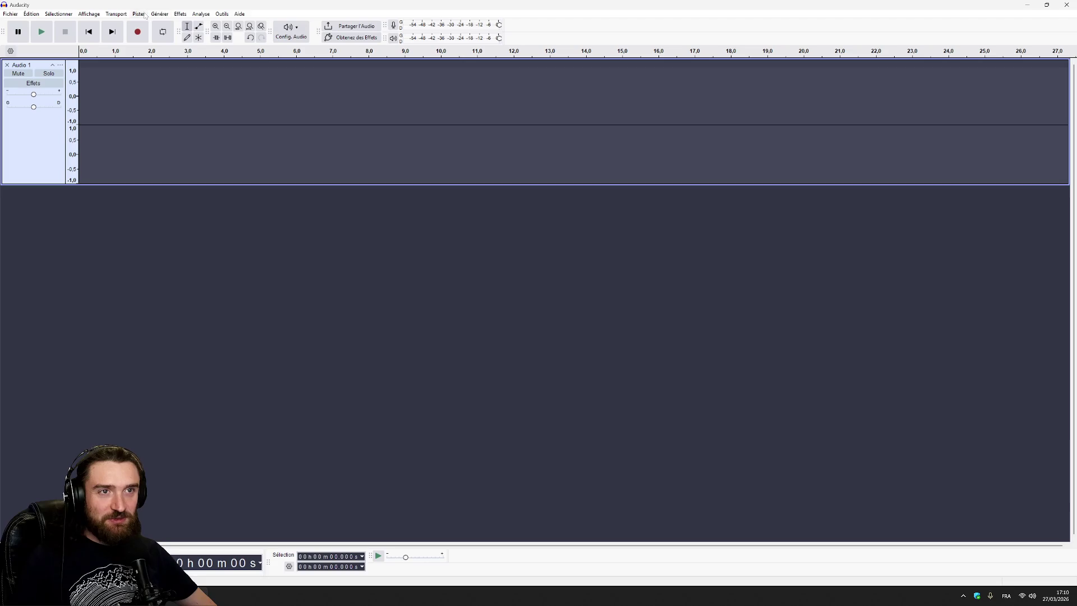
Step: Browse Audacity's Tools, View and File menus and the Audio 1 track options
{"action": "left_click", "coordinate": [215, 15]}
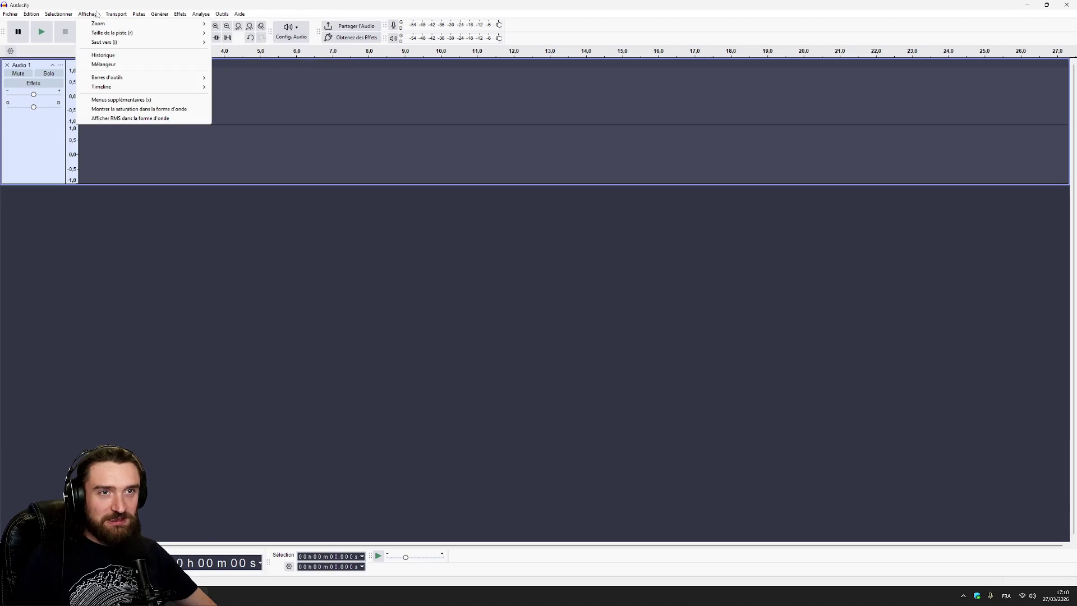
{"action": "mouse_move", "coordinate": [38, 15]}
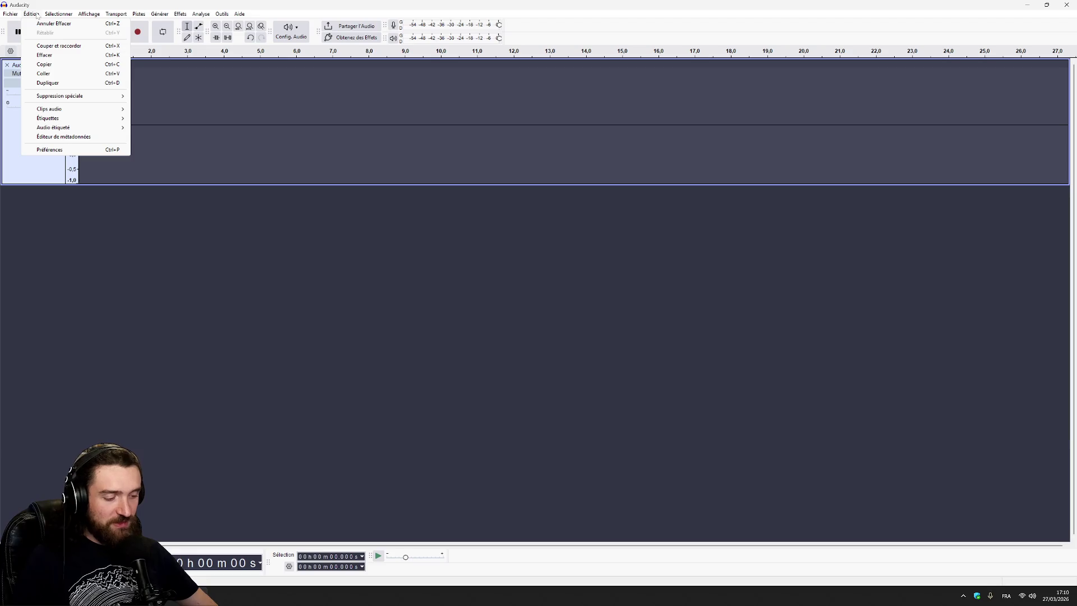
{"action": "mouse_move", "coordinate": [84, 15]}
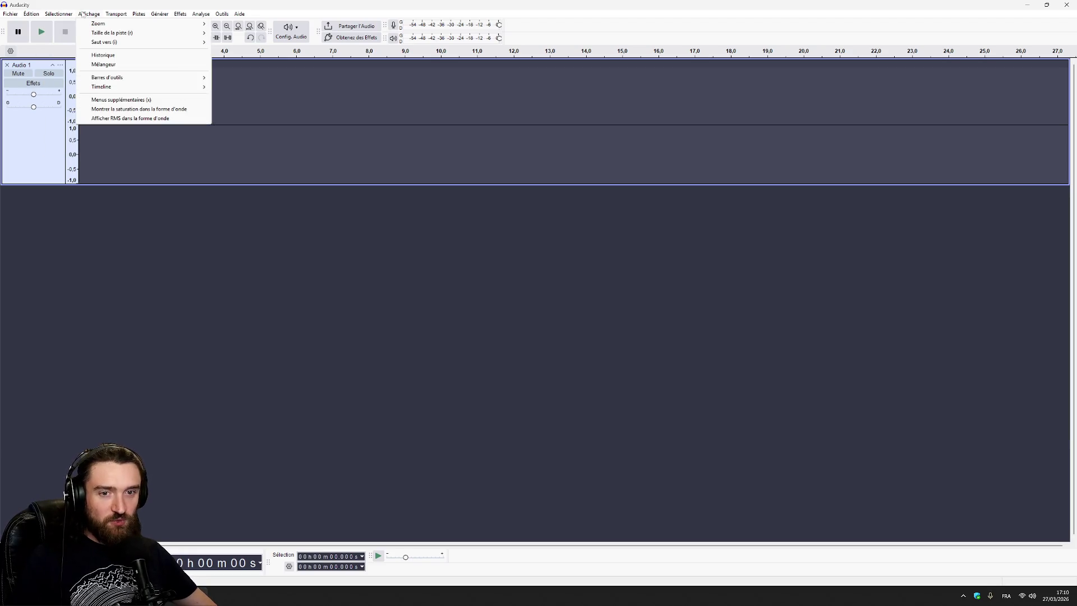
{"action": "left_click", "coordinate": [30, 140]}
{"action": "left_click", "coordinate": [60, 65]}
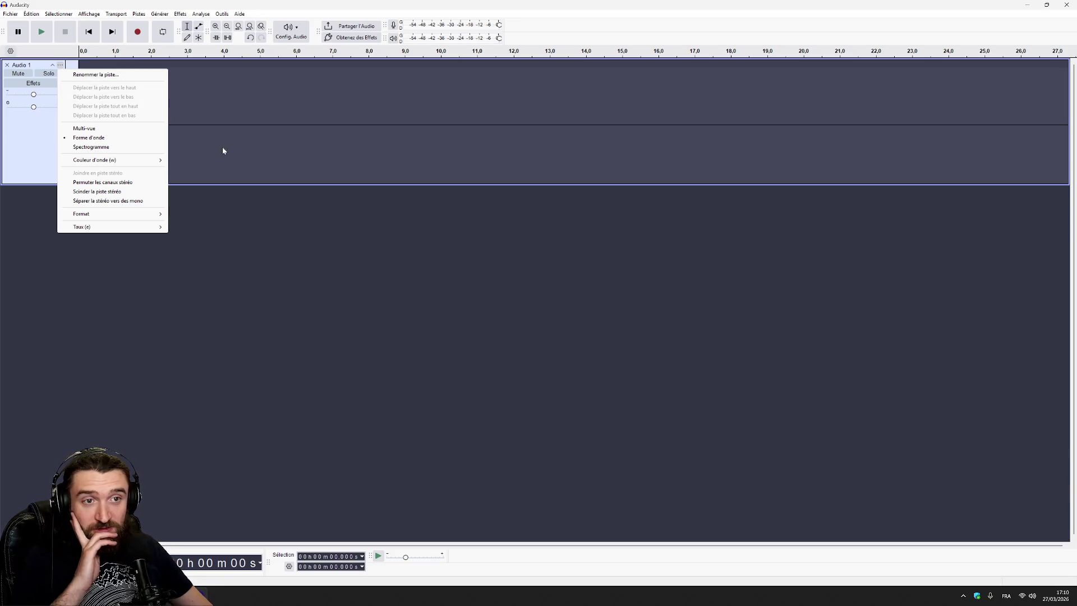
{"action": "left_click", "coordinate": [247, 139]}
{"action": "left_click", "coordinate": [11, 14]}
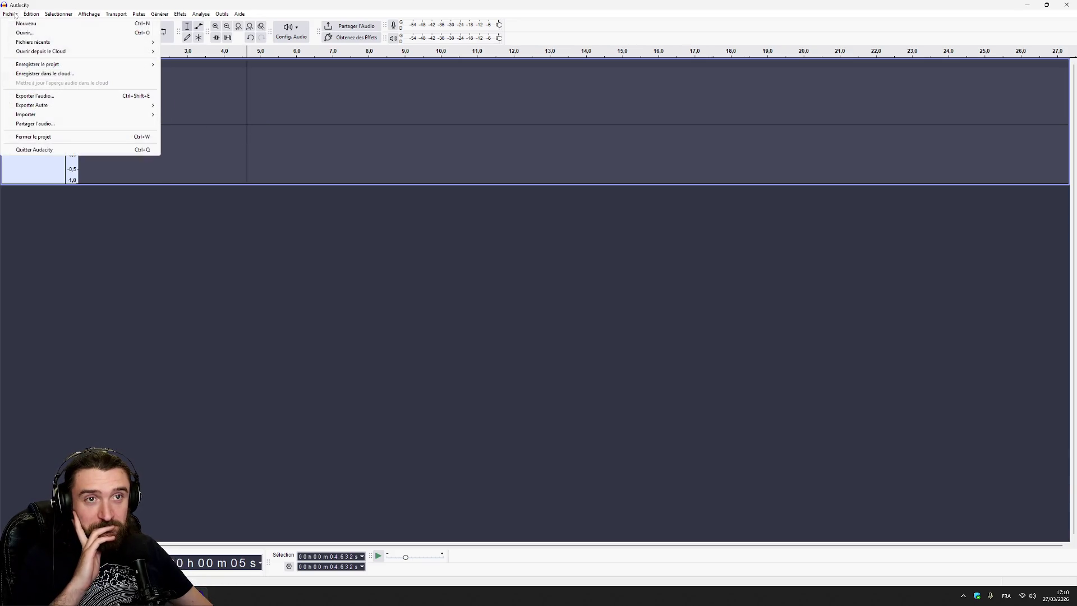
{"action": "mouse_move", "coordinate": [27, 14]}
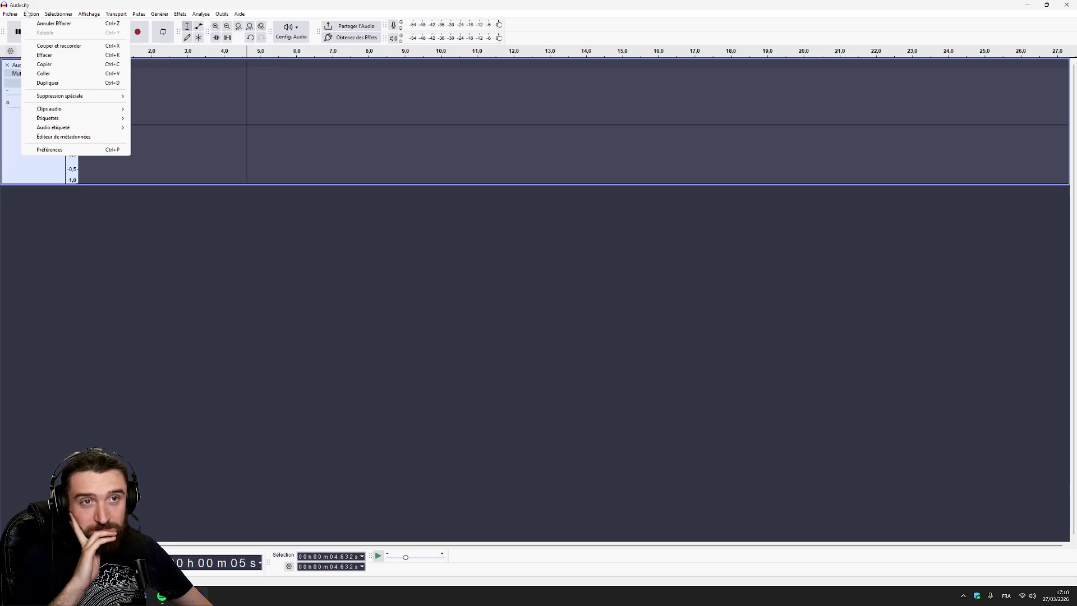
{"action": "mouse_move", "coordinate": [60, 17]}
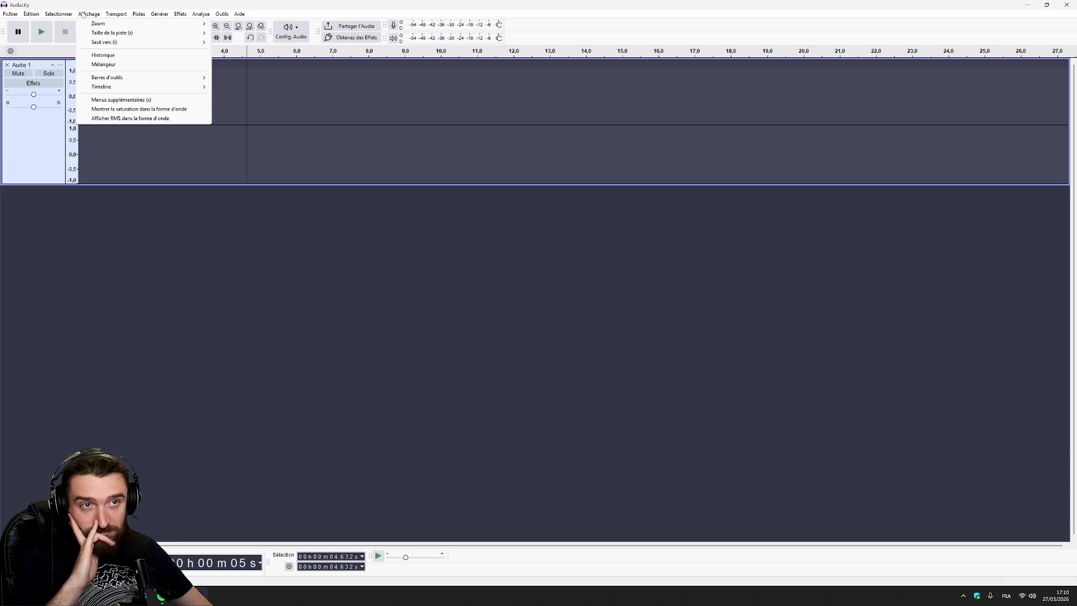
{"action": "mouse_move", "coordinate": [108, 16]}
{"action": "mouse_move", "coordinate": [165, 13]}
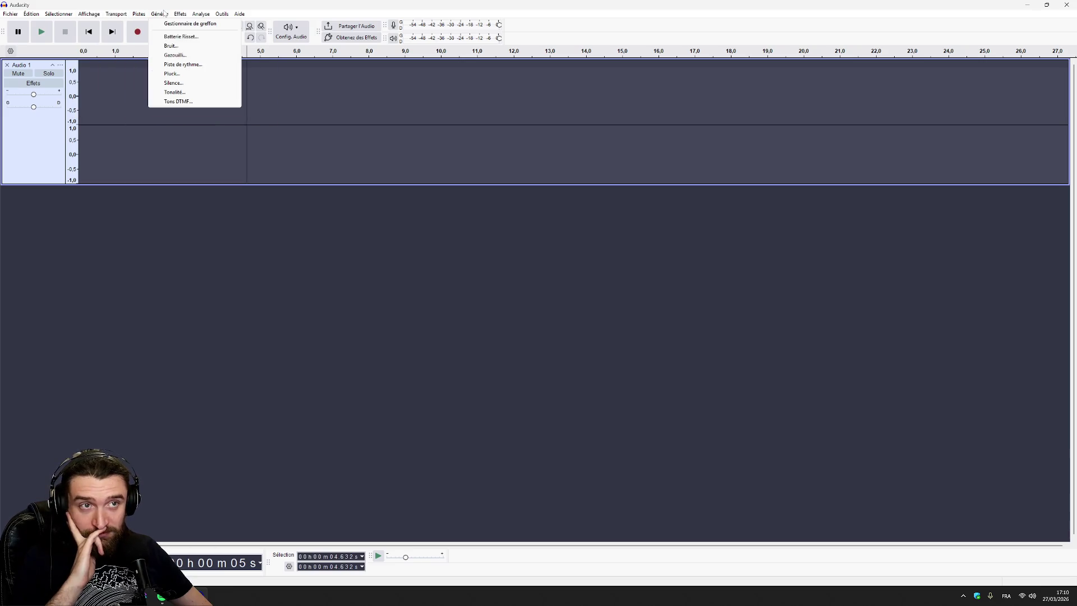
Step: Cancel the Noise generator and set Chat Mic as the recording input
{"action": "left_click", "coordinate": [179, 49]}
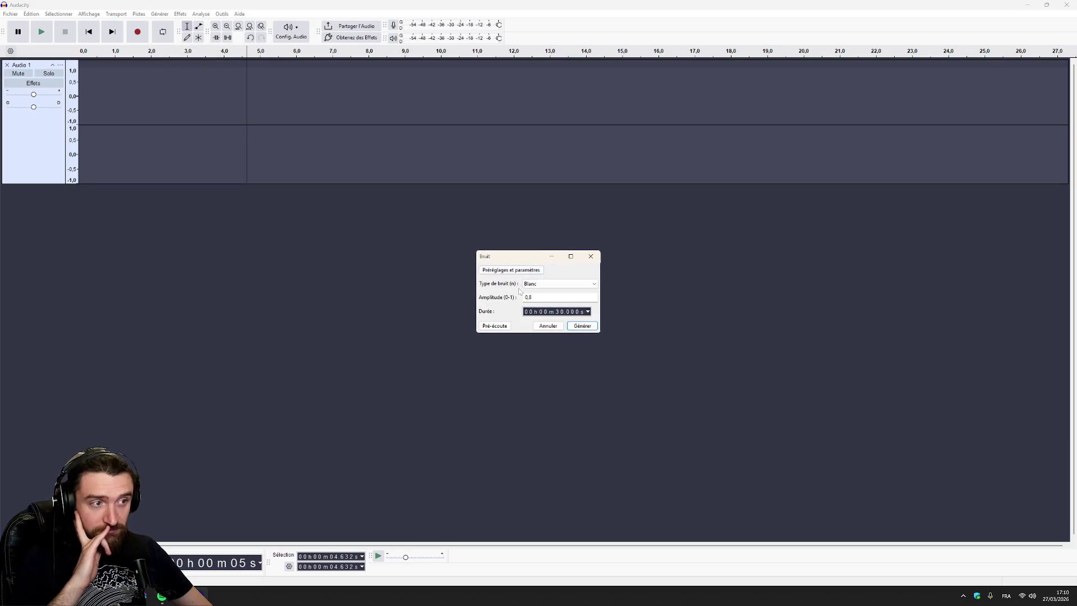
{"action": "left_click", "coordinate": [548, 326]}
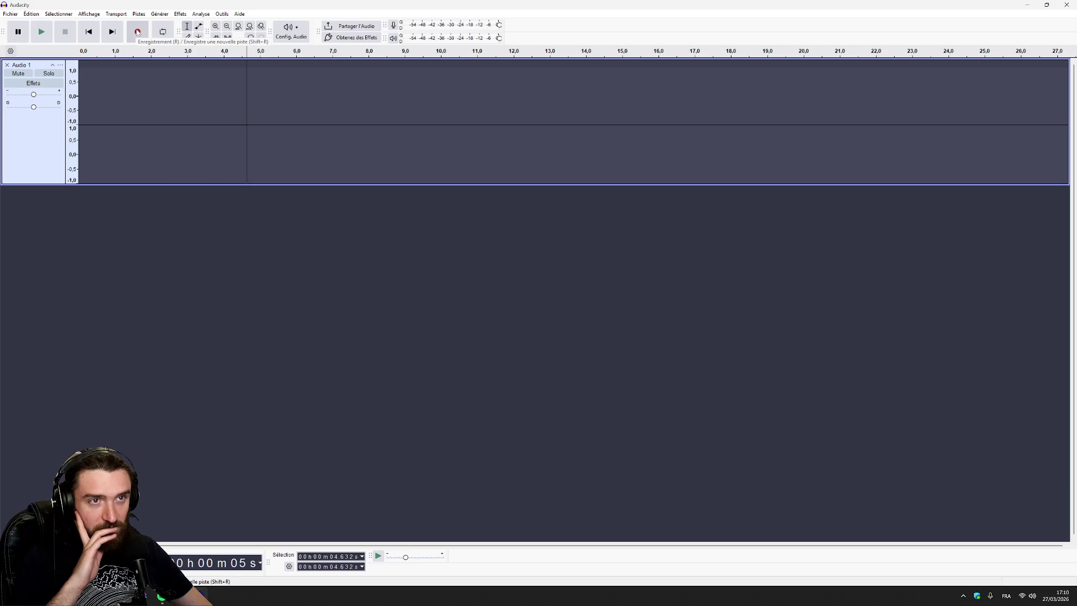
{"action": "left_click", "coordinate": [304, 31]}
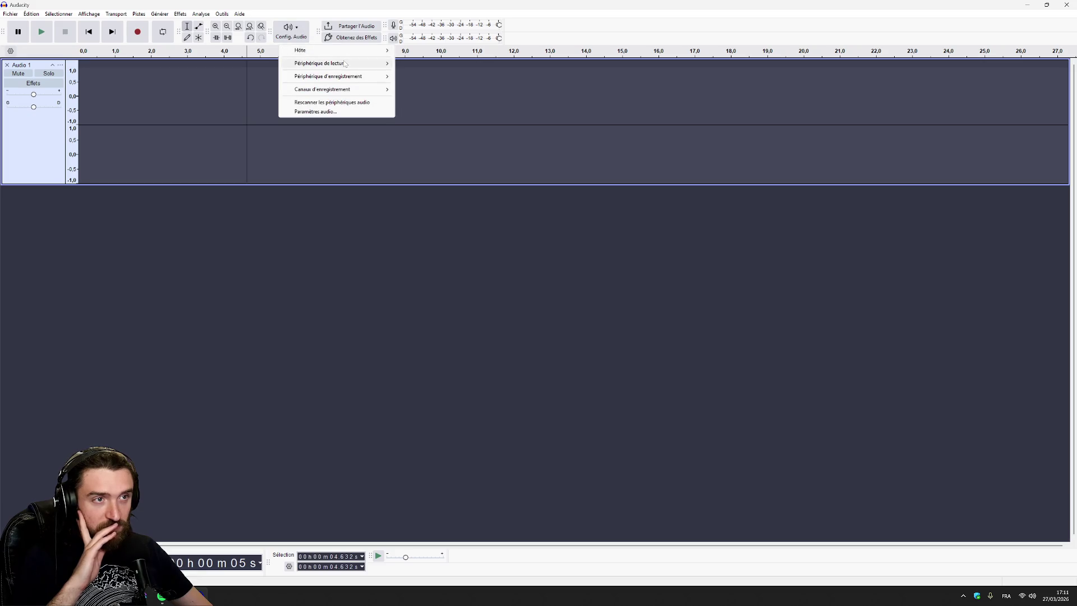
{"action": "mouse_move", "coordinate": [349, 76]}
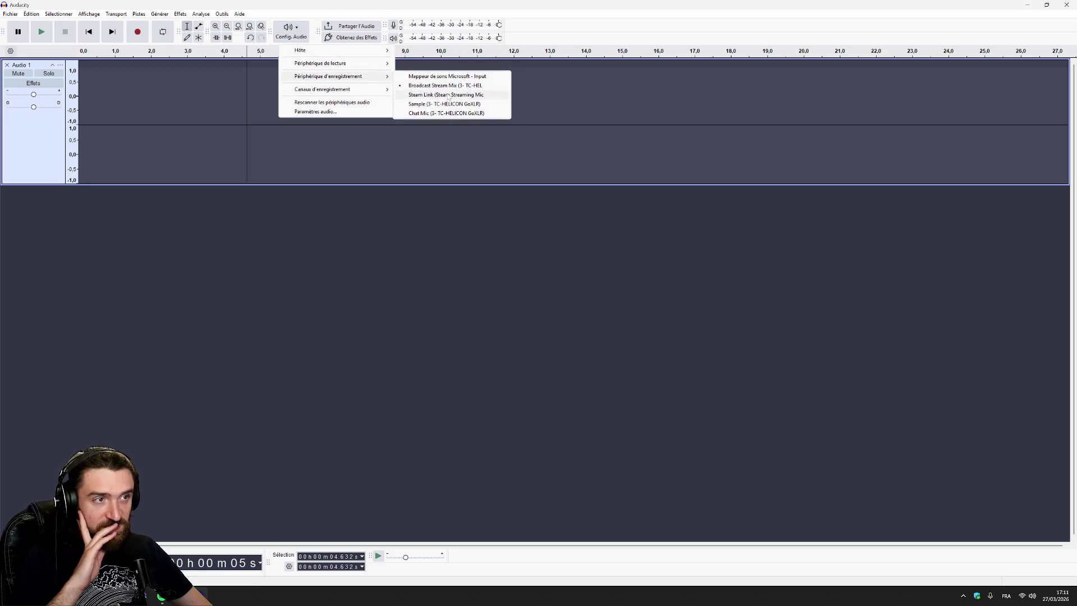
{"action": "left_click", "coordinate": [441, 113]}
Step: Record a short clip on Audio 1 and drag it to start at 0 s
{"action": "left_click", "coordinate": [139, 34]}
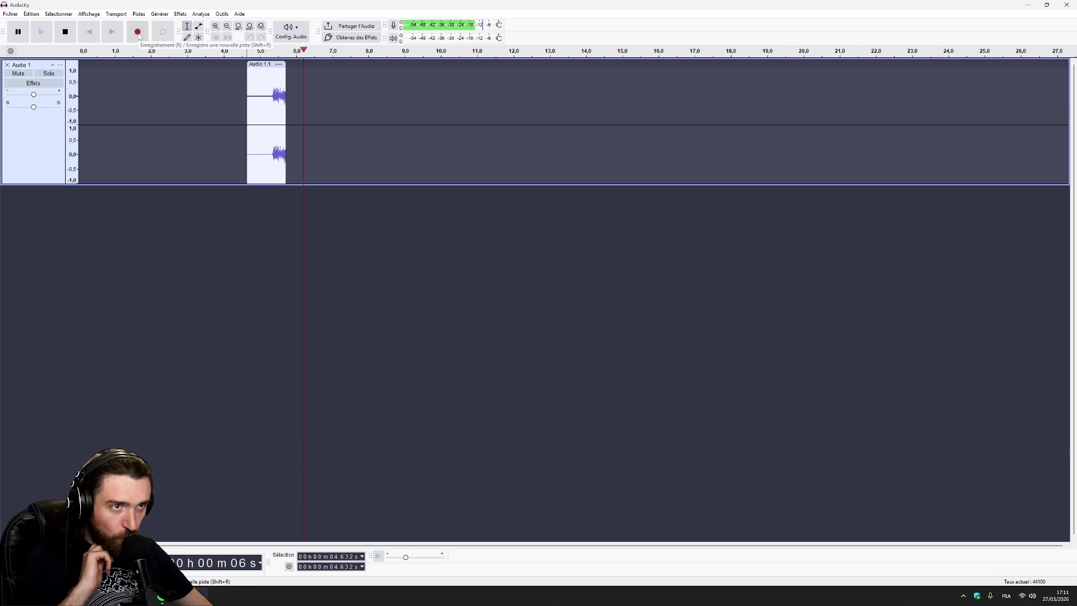
{"action": "left_click", "coordinate": [66, 32]}
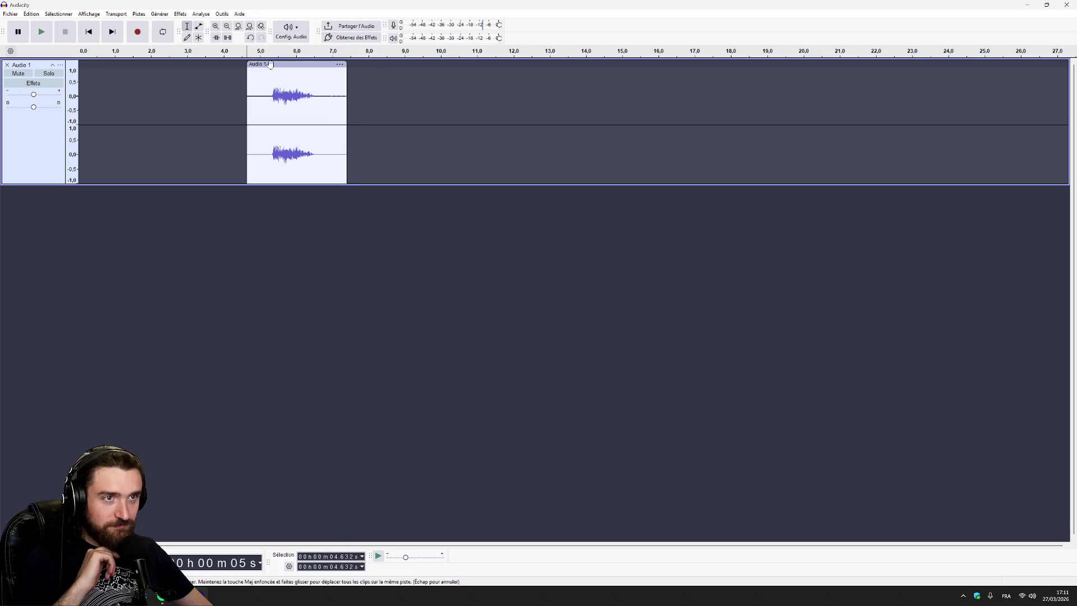
{"action": "left_click_drag", "start_coordinate": [294, 64], "coordinate": [126, 56]}
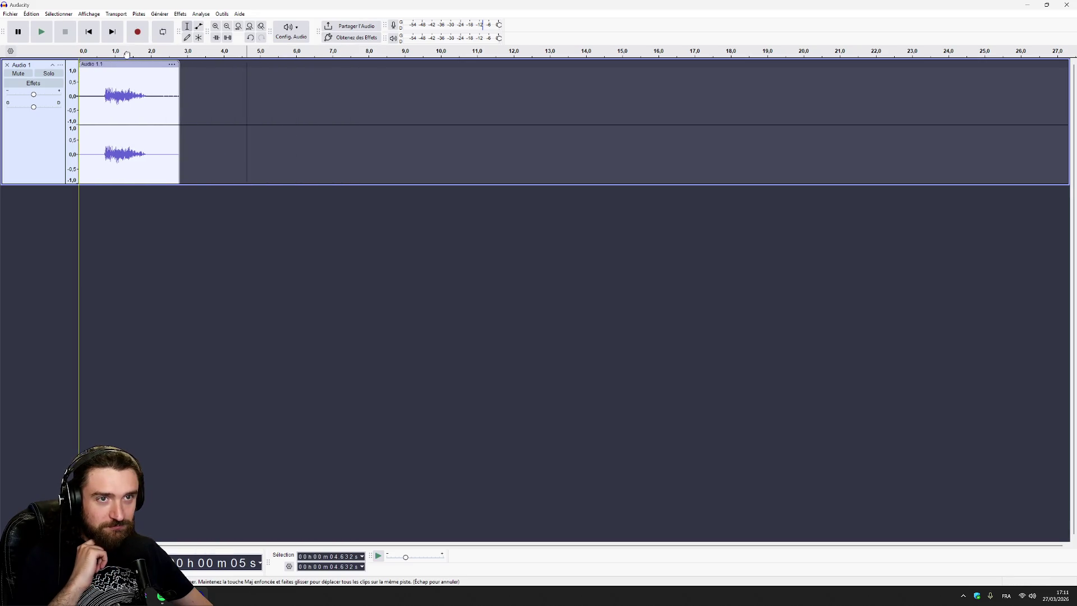
{"action": "left_click", "coordinate": [11, 13]}
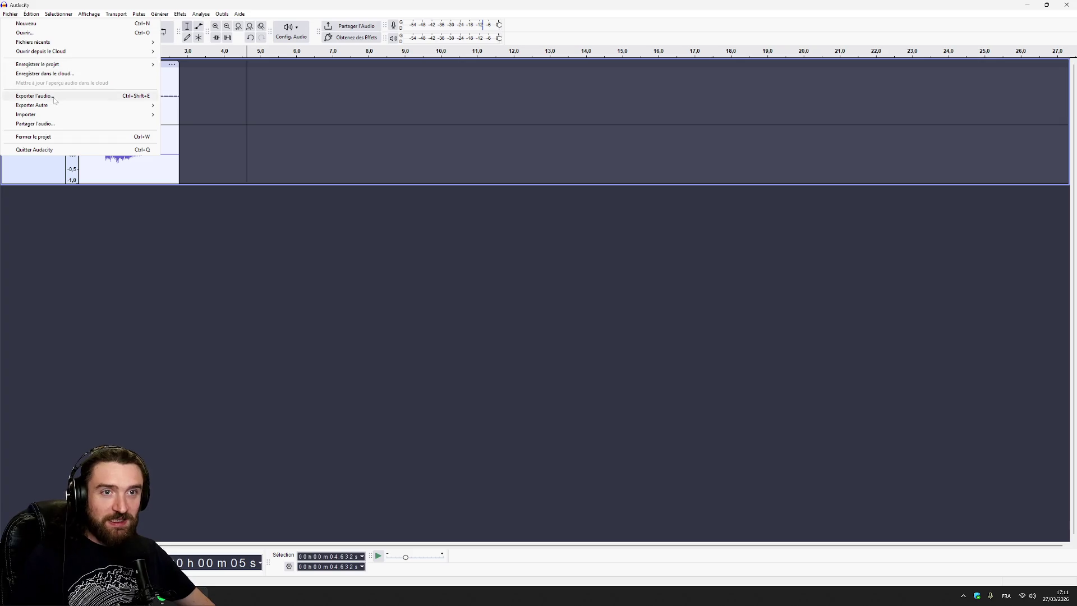
Step: Export the recording as the MP3 file 'explosion', fixing the typo in the name
{"action": "left_click", "coordinate": [54, 97]}
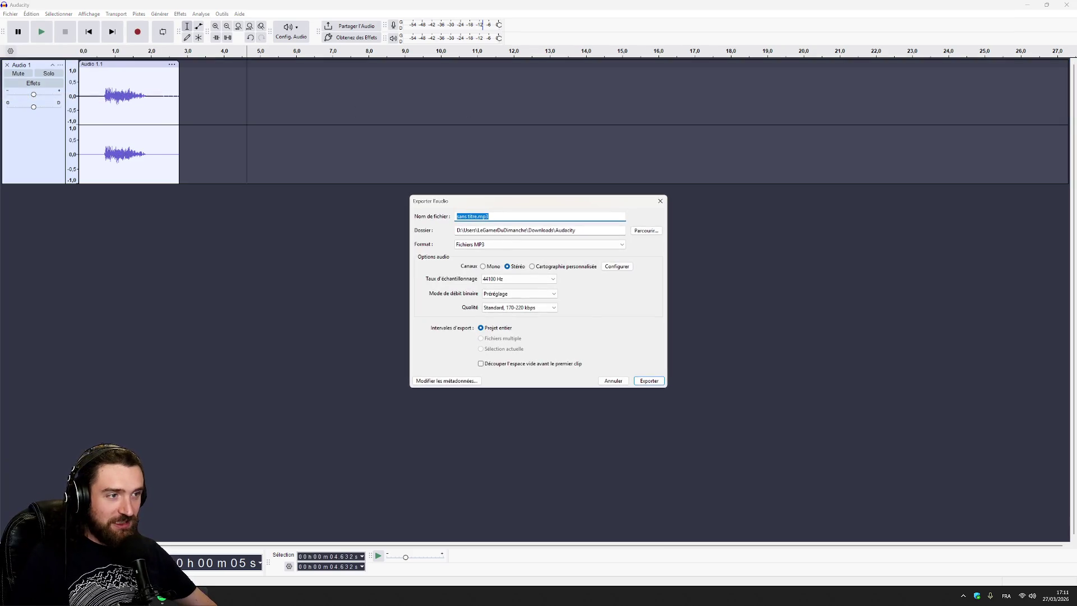
{"action": "type", "text": "explosiob"}
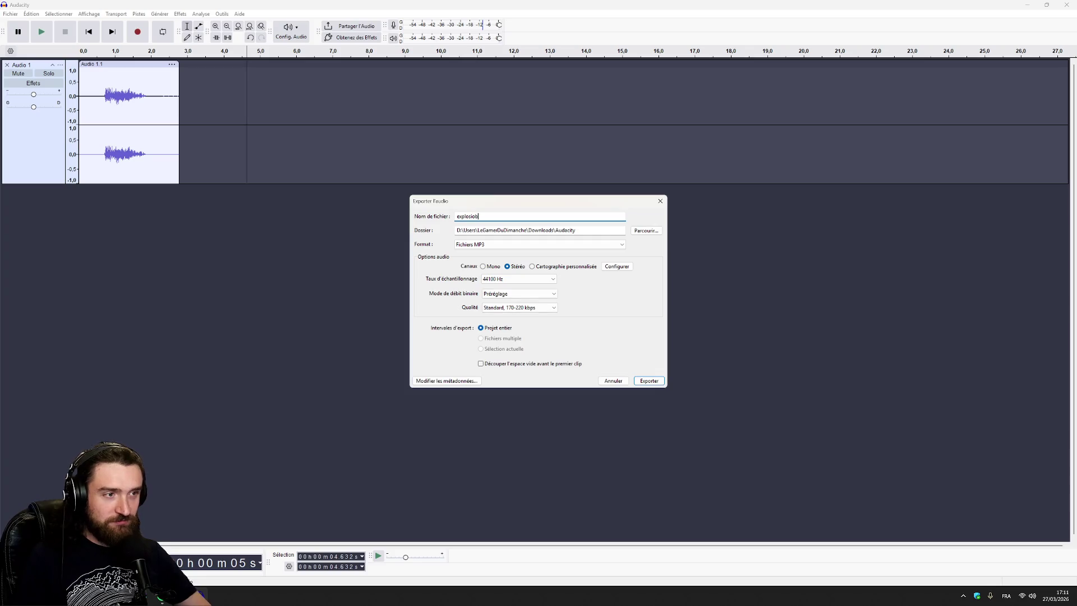
{"action": "key", "text": "BackSpace"}
{"action": "type", "text": "n"}
{"action": "key", "text": "Return"}
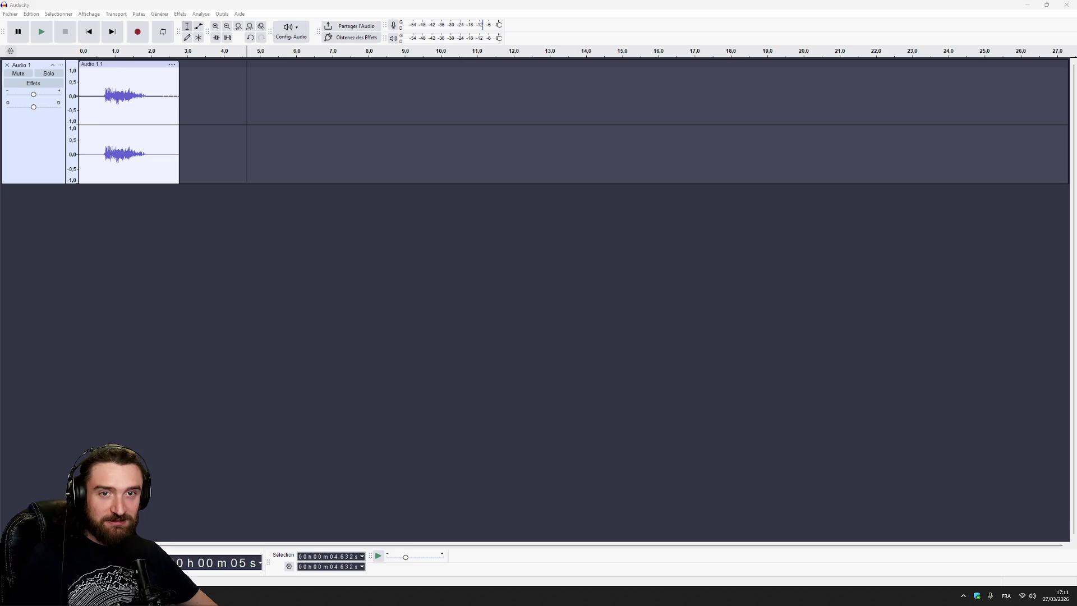
Step: Close Audacity and answer Non so the project is discarded unsaved
{"action": "left_click", "coordinate": [208, 596]}
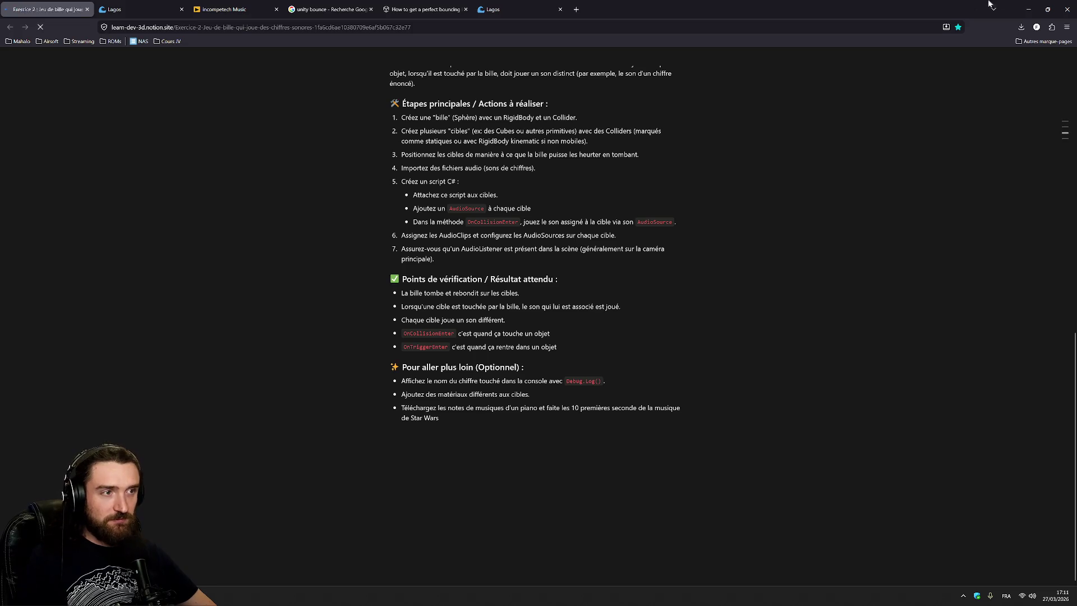
{"action": "left_click", "coordinate": [185, 596]}
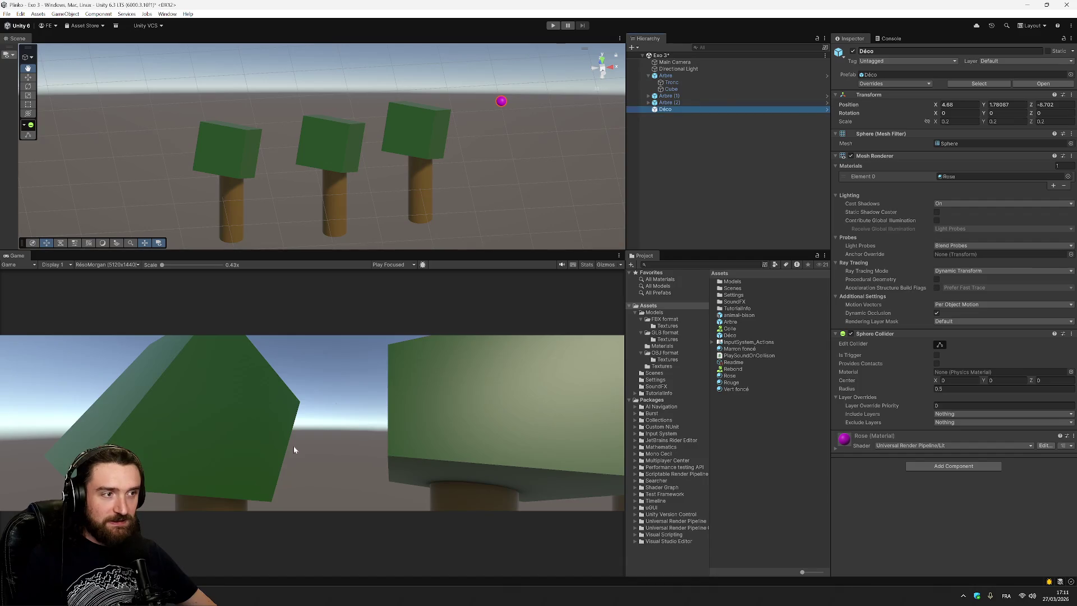
{"action": "left_click", "coordinate": [203, 595]}
{"action": "left_click", "coordinate": [1068, 6]}
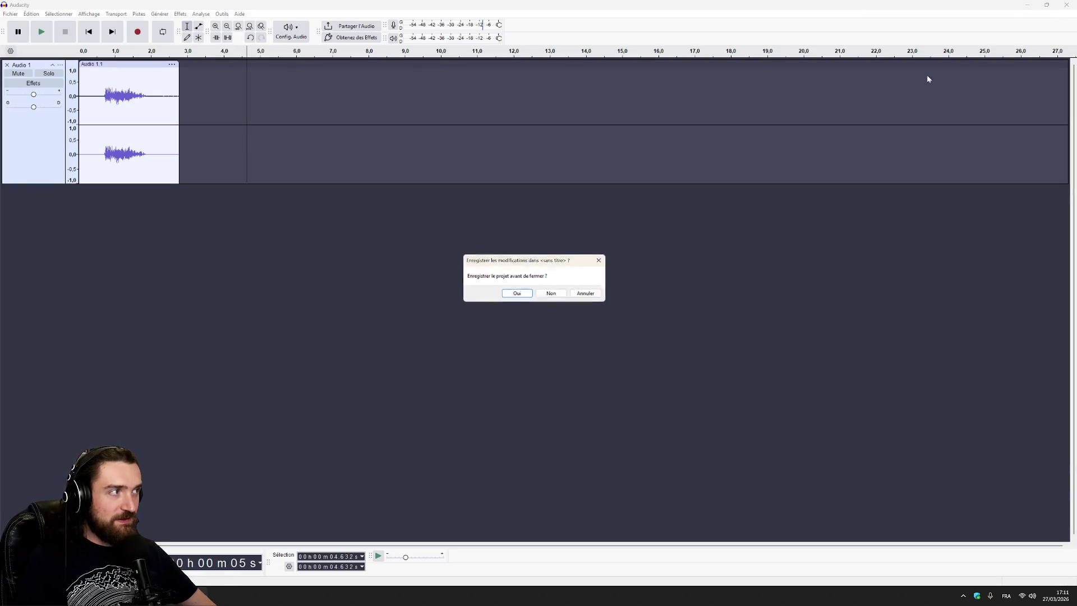
{"action": "left_click", "coordinate": [553, 296]}
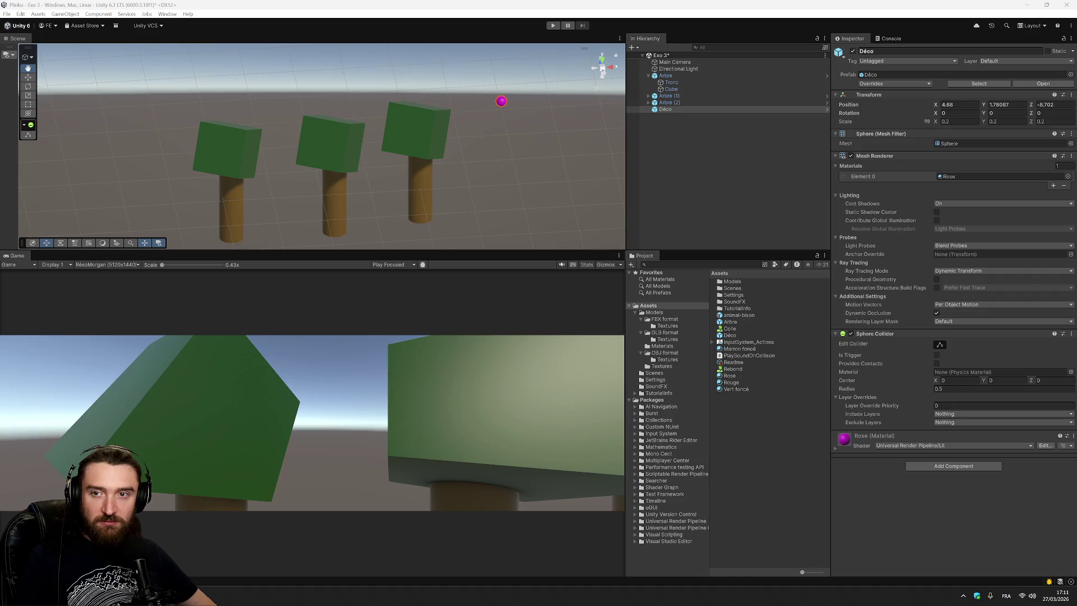
Step: Import the explosion sound file into the Assets/SoundFX folder
{"action": "left_click", "coordinate": [647, 306]}
{"action": "left_click", "coordinate": [637, 313]}
{"action": "left_click", "coordinate": [656, 332]}
{"action": "left_click_drag", "start_coordinate": [824, 387], "coordinate": [757, 382]}
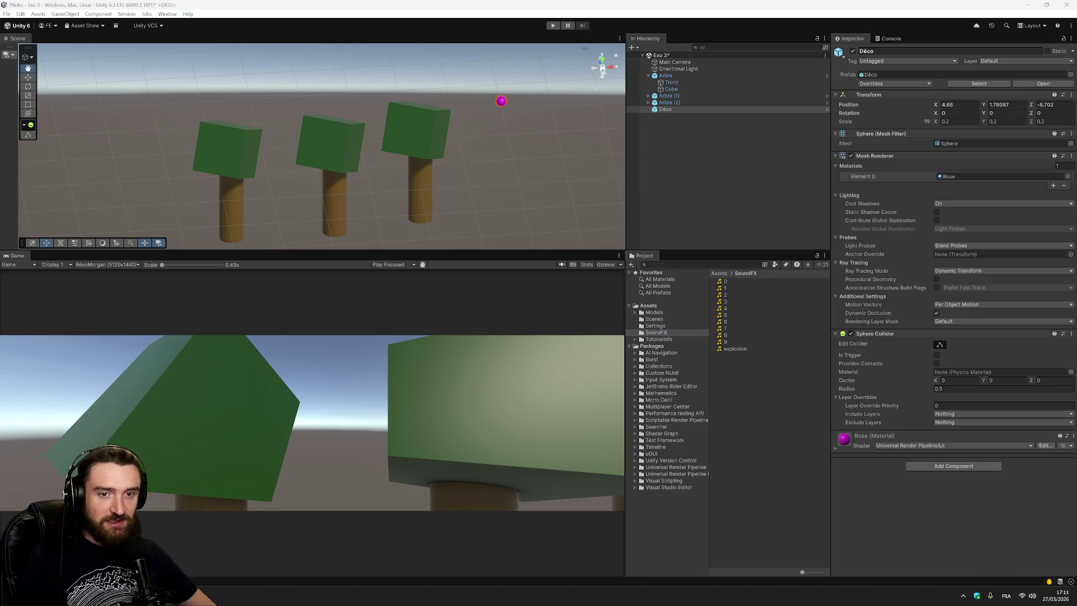
{"action": "left_click", "coordinate": [768, 403]}
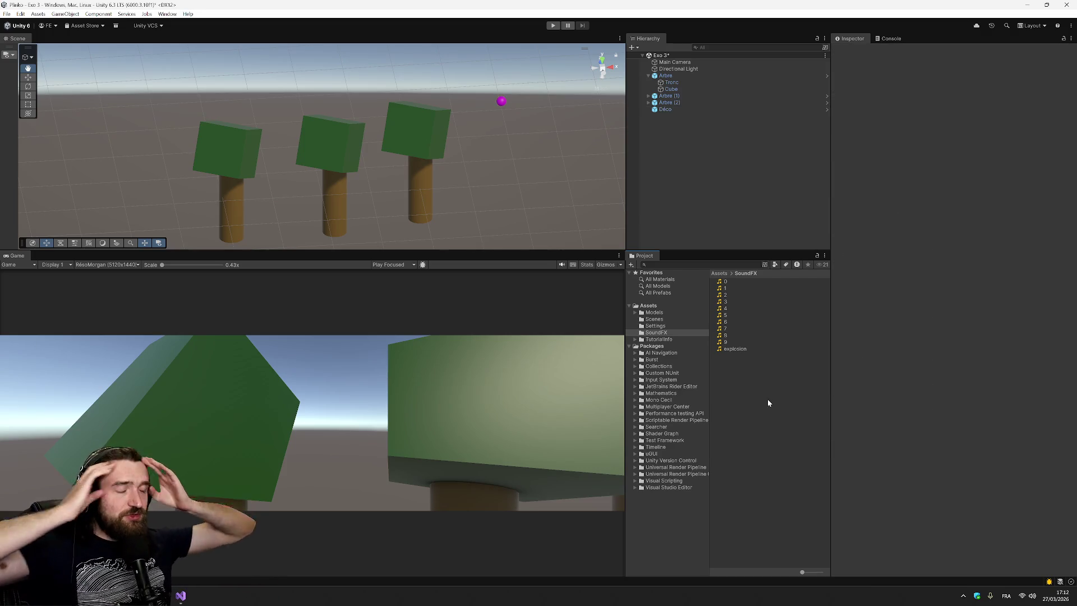
Step: Attach the PlaySoundOnCollison script from Assets to Déco in the Hierarchy
{"action": "left_click", "coordinate": [652, 305]}
{"action": "left_click", "coordinate": [649, 305]}
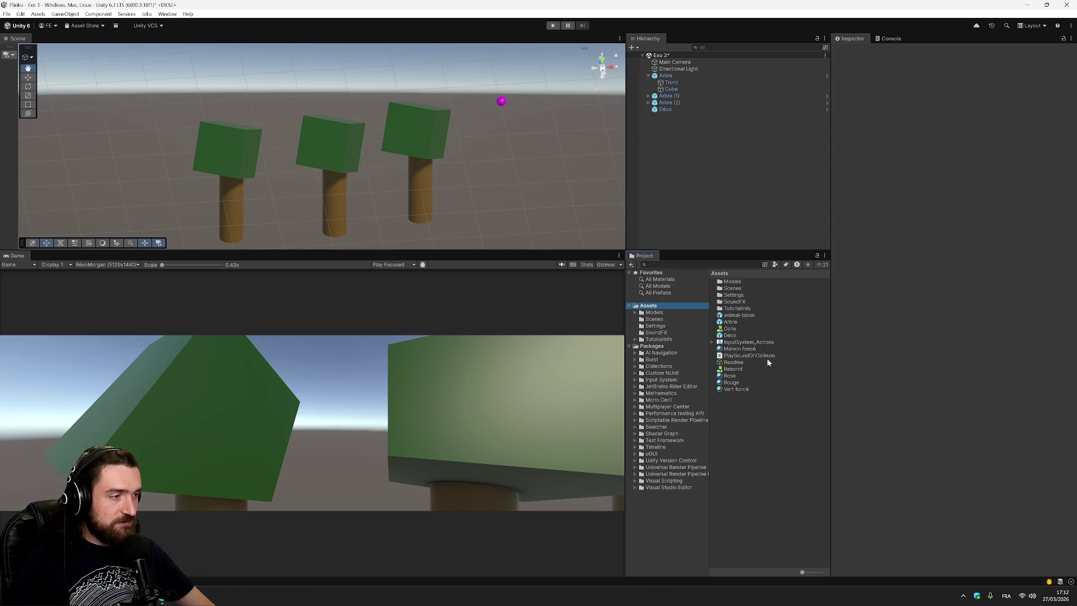
{"action": "left_click", "coordinate": [766, 356]}
{"action": "mouse_move", "coordinate": [766, 358]}
{"action": "left_mouse_down"}
{"action": "mouse_move", "coordinate": [681, 182]}
{"action": "mouse_move", "coordinate": [668, 110]}
{"action": "left_mouse_up"}
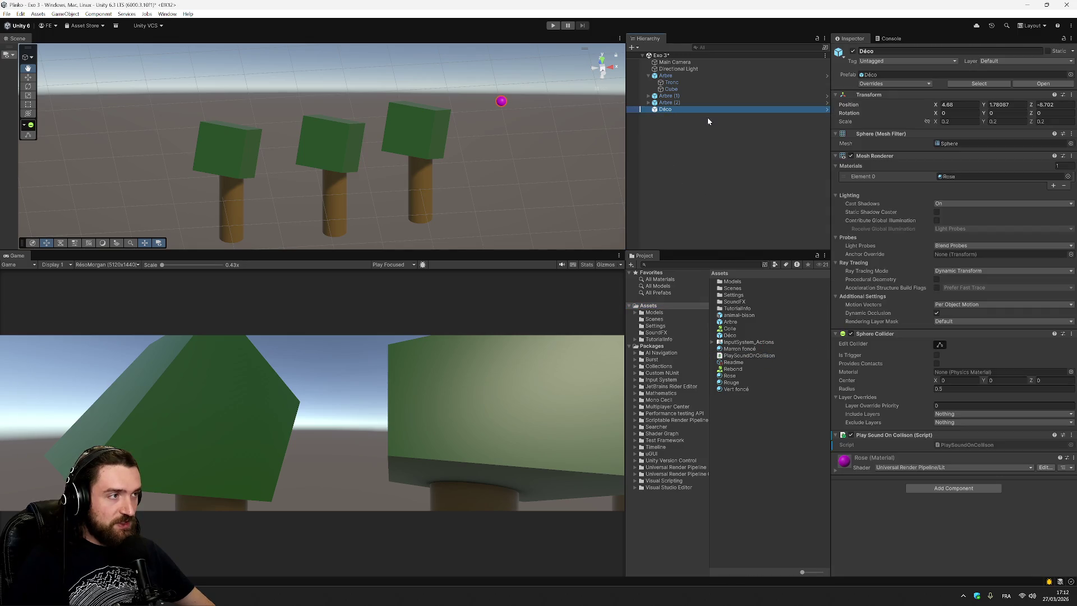
{"action": "left_click", "coordinate": [684, 109]}
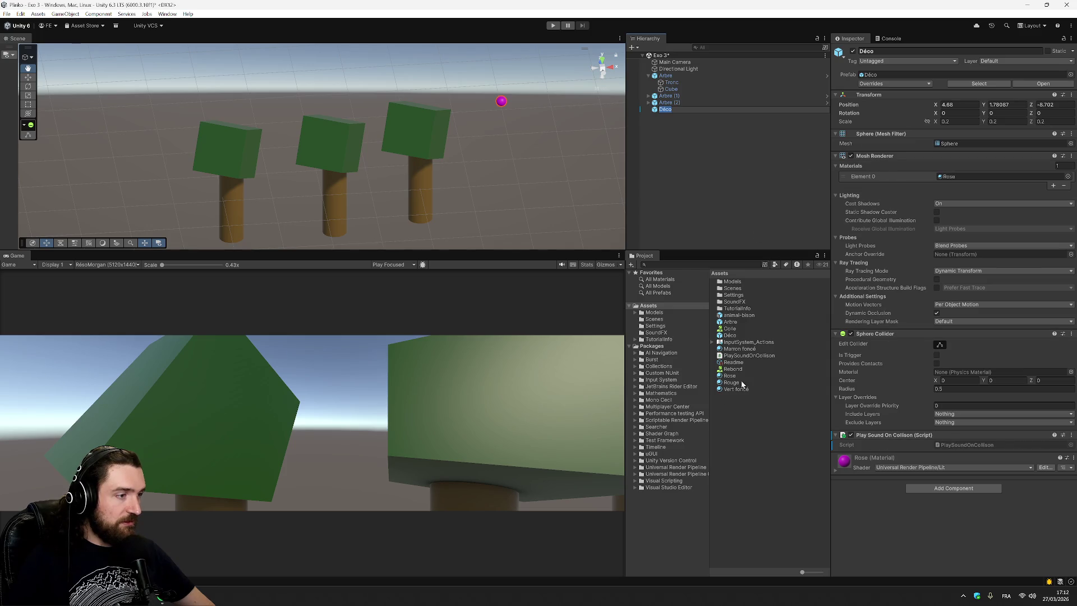
Step: Drag the explosion clip from SoundFX onto Déco to give it an Audio Source
{"action": "left_click", "coordinate": [755, 429]}
{"action": "left_click", "coordinate": [724, 109]}
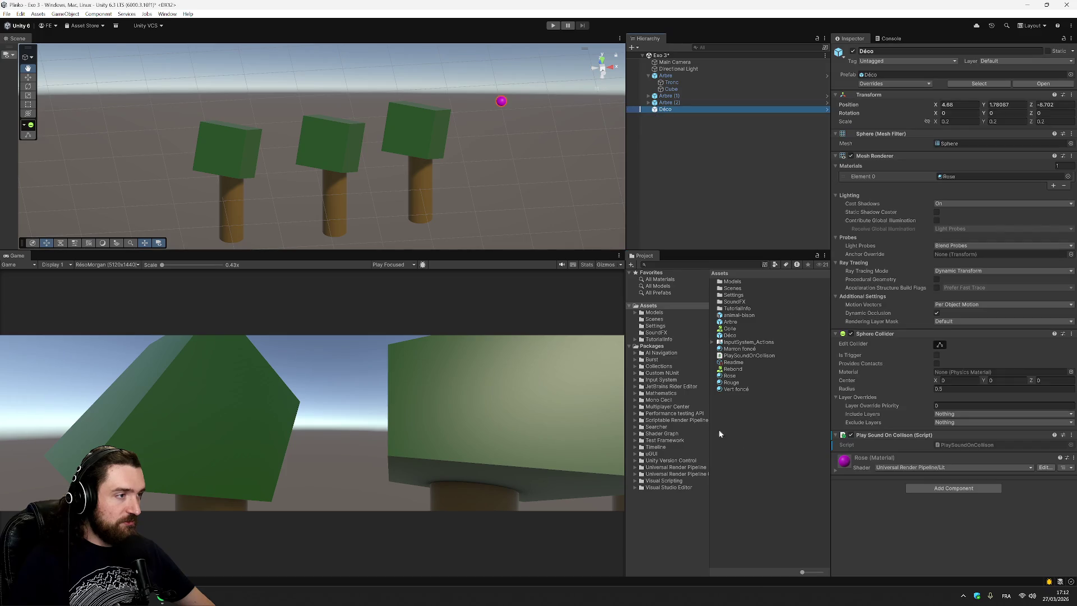
{"action": "left_click", "coordinate": [664, 333]}
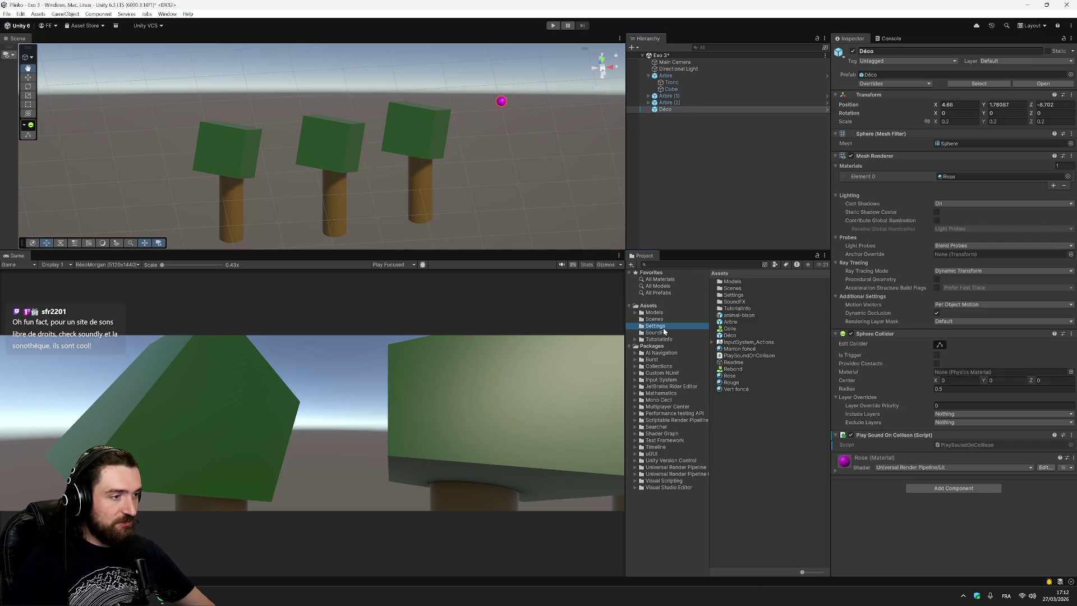
{"action": "left_click_drag", "start_coordinate": [741, 351], "coordinate": [675, 108]}
{"action": "left_click", "coordinate": [688, 109]}
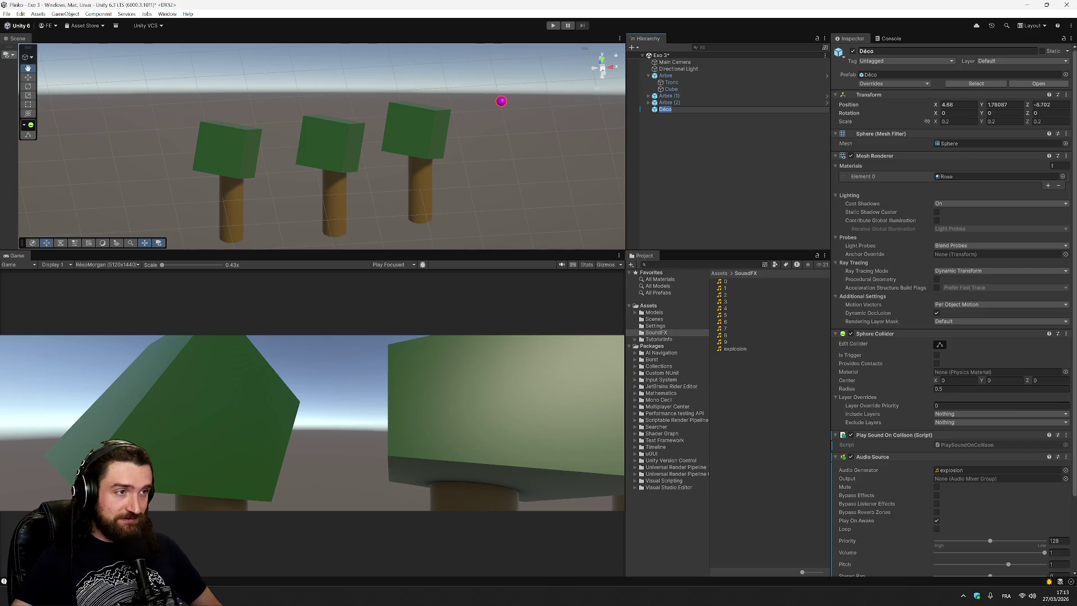
{"action": "left_click", "coordinate": [724, 164]}
{"action": "left_click", "coordinate": [671, 110]}
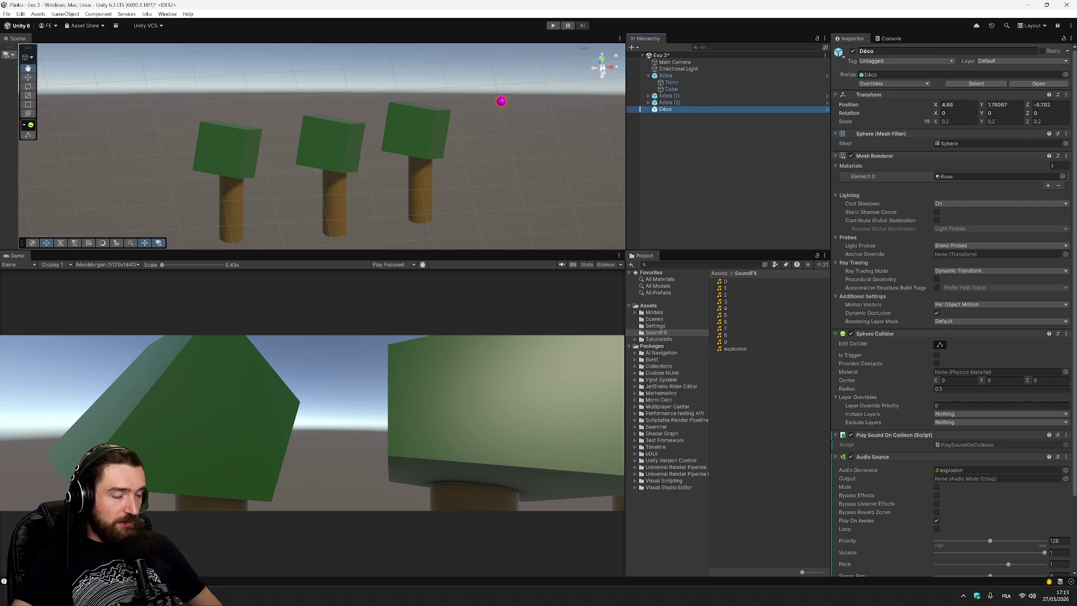
{"action": "left_click", "coordinate": [97, 596]}
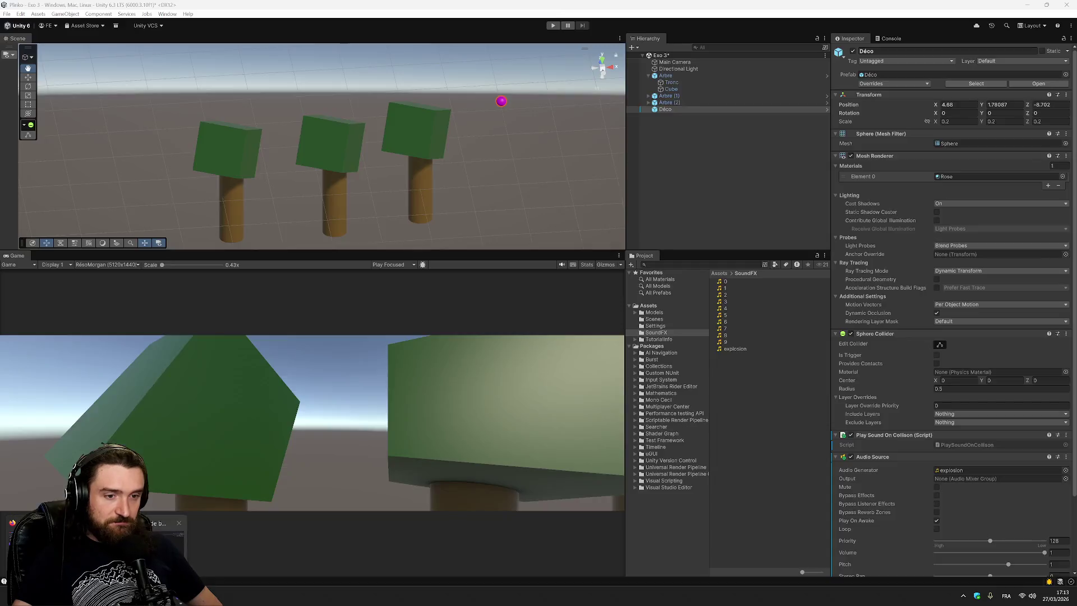
Step: Close the Exercice 2 tab, the remaining browser tabs and the browser window
{"action": "left_click", "coordinate": [96, 539]}
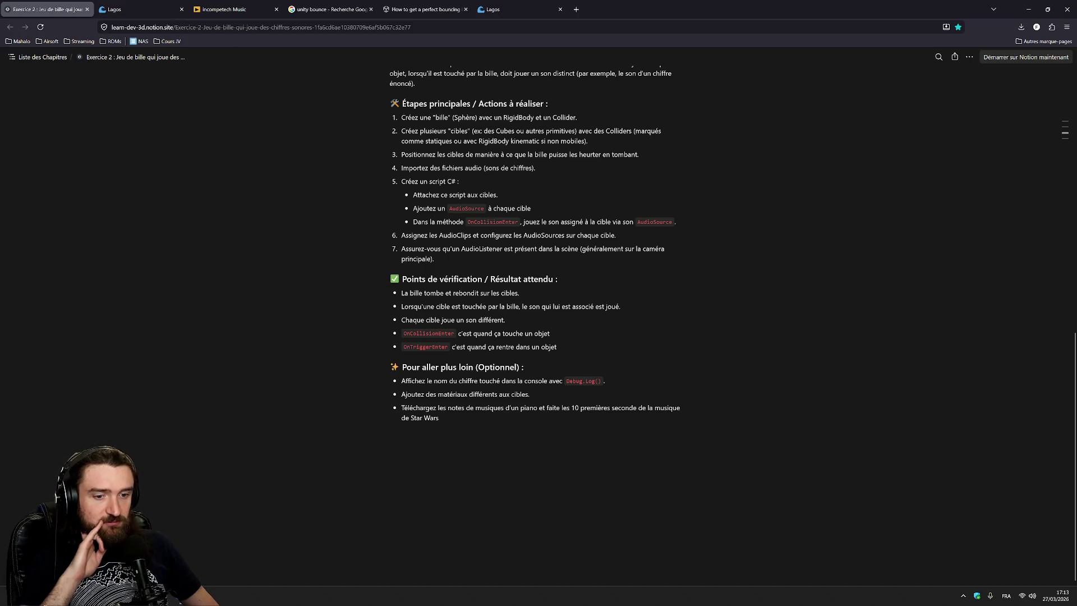
{"action": "key", "text": "super+d"}
{"action": "key", "text": "super+d"}
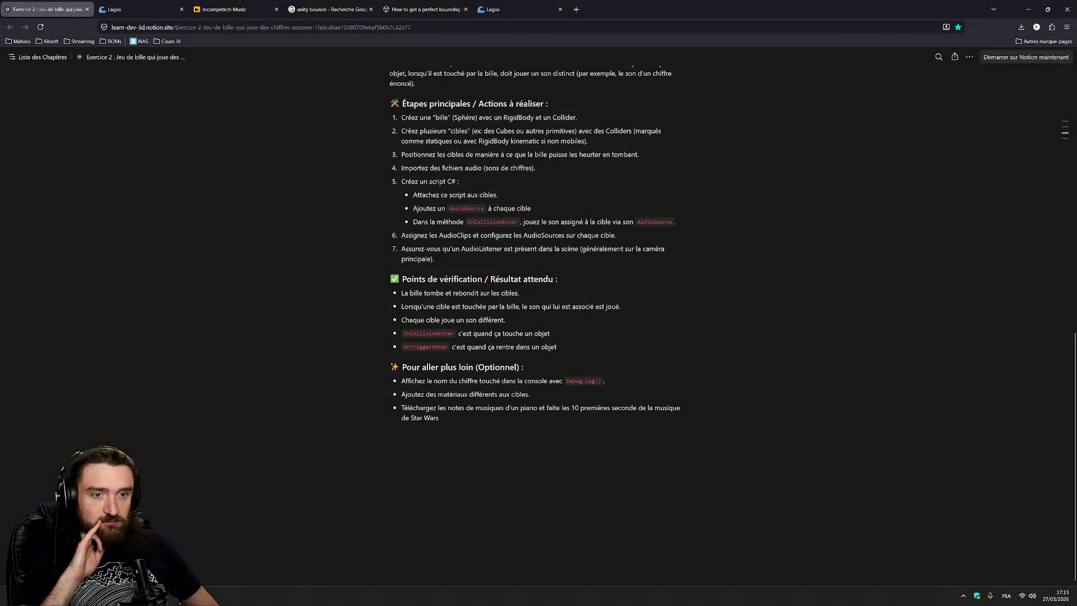
{"action": "left_click", "coordinate": [87, 9]}
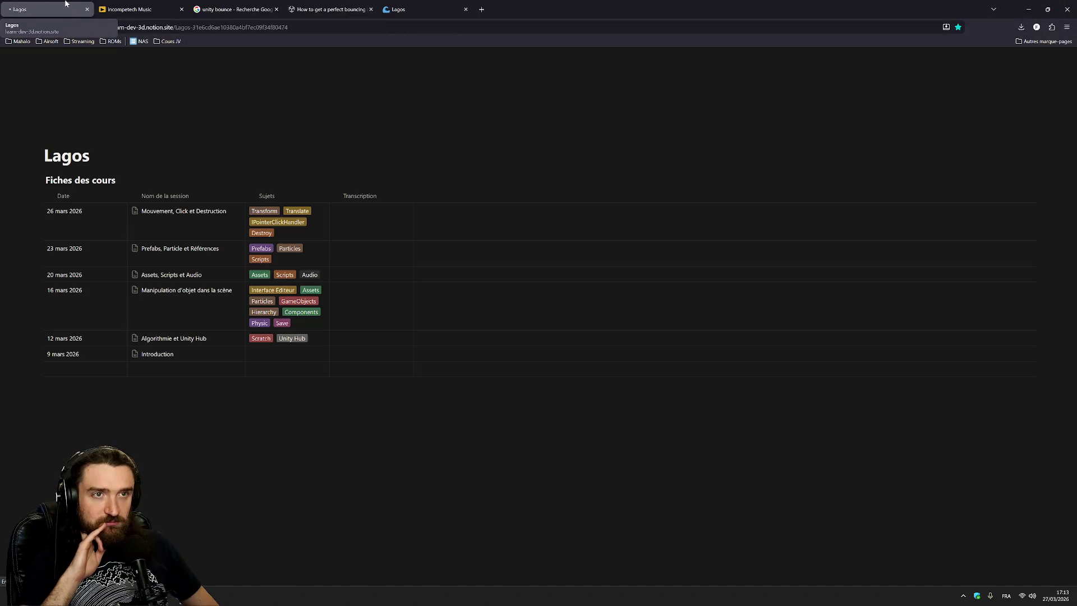
{"action": "middle_click", "coordinate": [65, 3]}
{"action": "middle_click", "coordinate": [65, 3]}
{"action": "middle_click", "coordinate": [66, 3]}
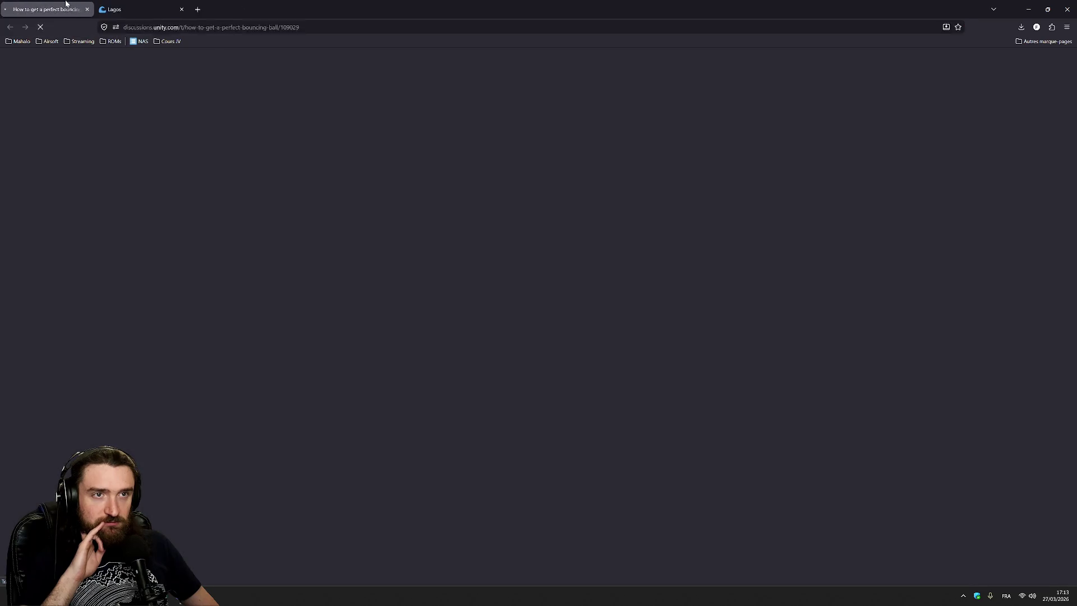
{"action": "middle_click", "coordinate": [66, 4]}
{"action": "middle_click", "coordinate": [66, 3]}
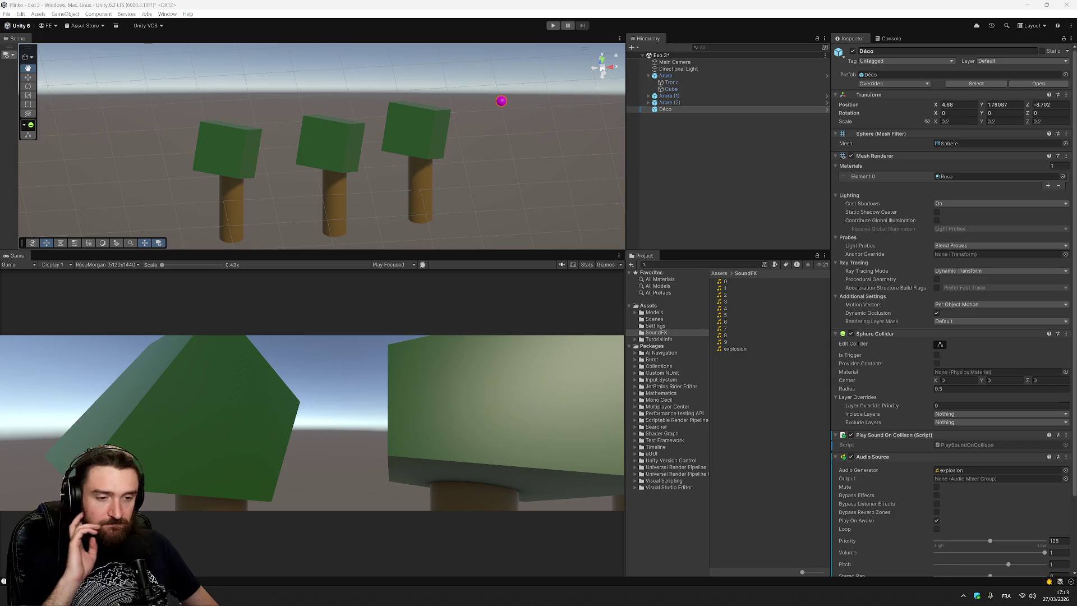
Step: Create a new MonoBehaviour script in Assets named ChangeSizeOnClick
{"action": "left_click", "coordinate": [651, 305]}
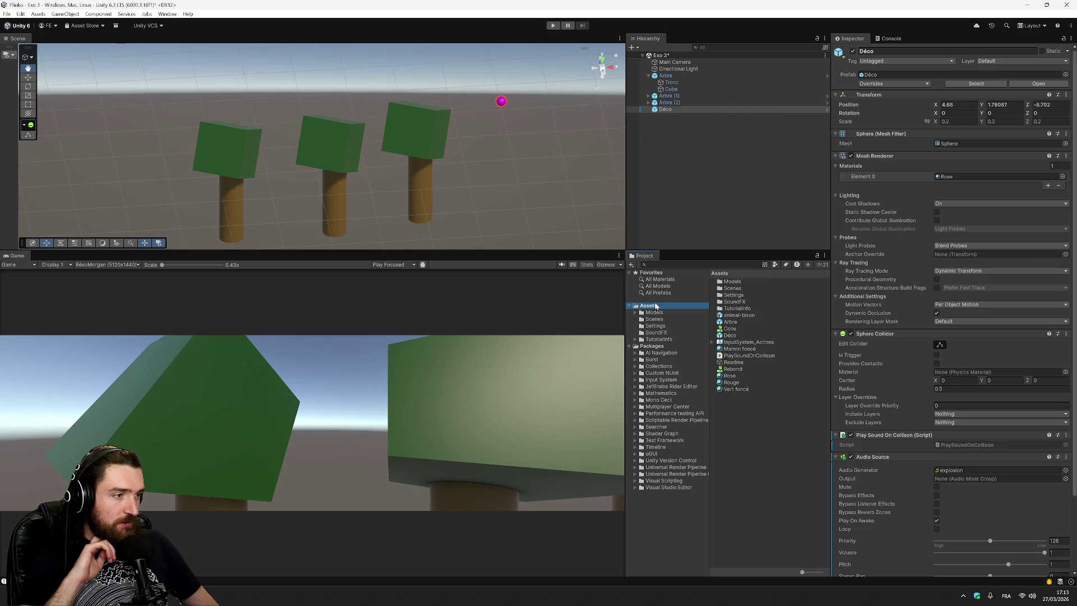
{"action": "right_click", "coordinate": [751, 402]}
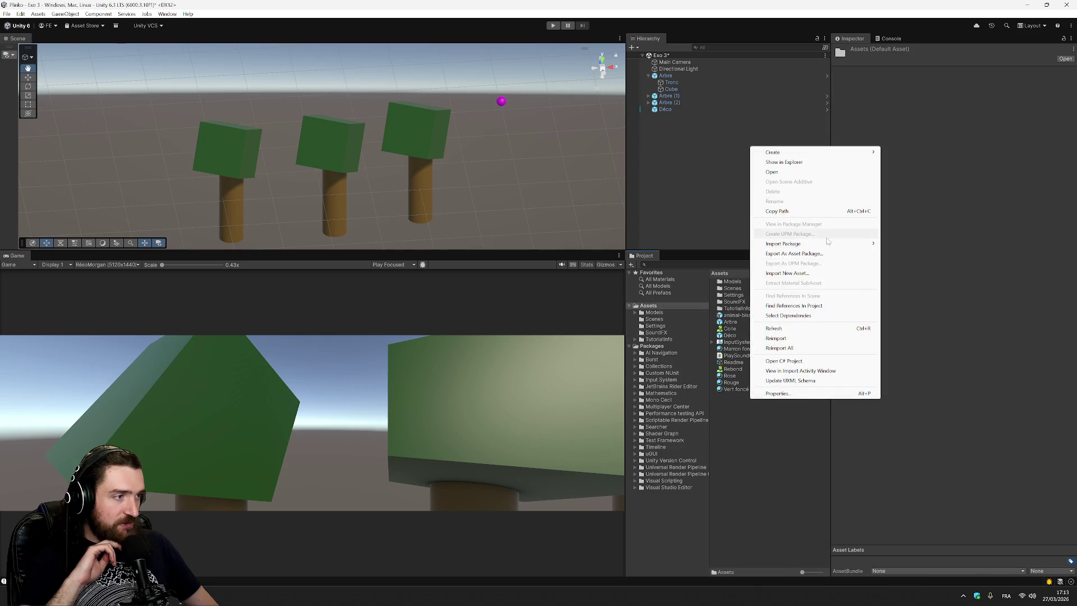
{"action": "mouse_move", "coordinate": [825, 152]}
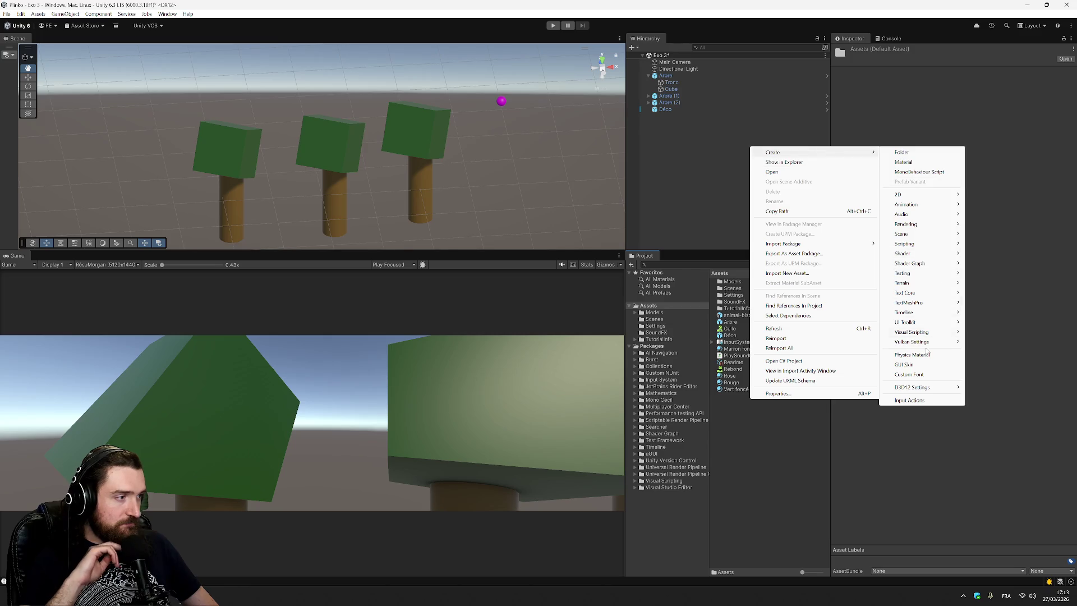
{"action": "mouse_move", "coordinate": [926, 335]}
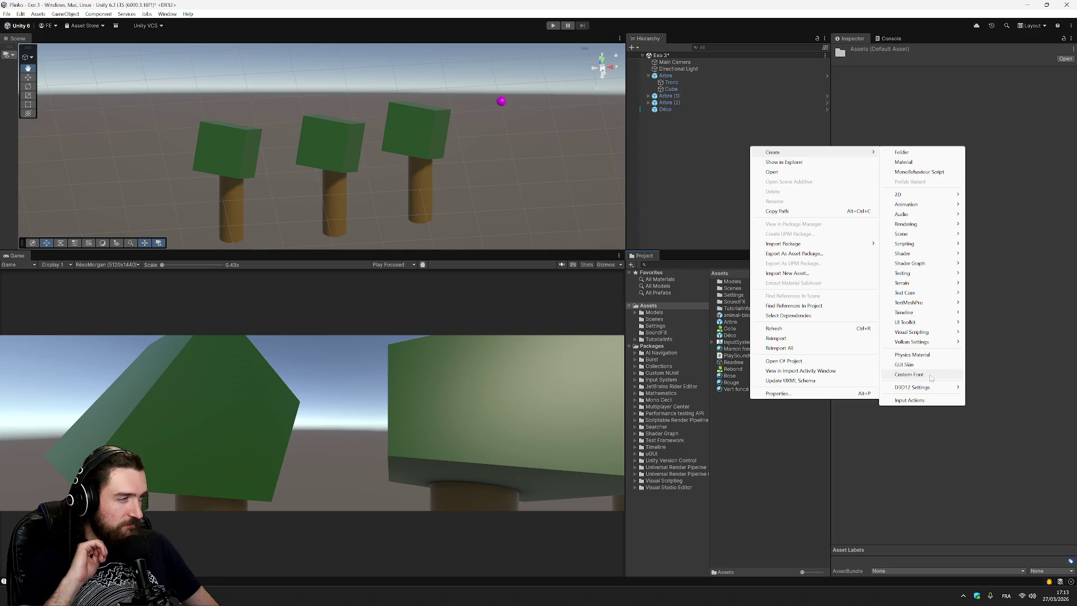
{"action": "mouse_move", "coordinate": [926, 244]}
{"action": "left_click", "coordinate": [993, 243]}
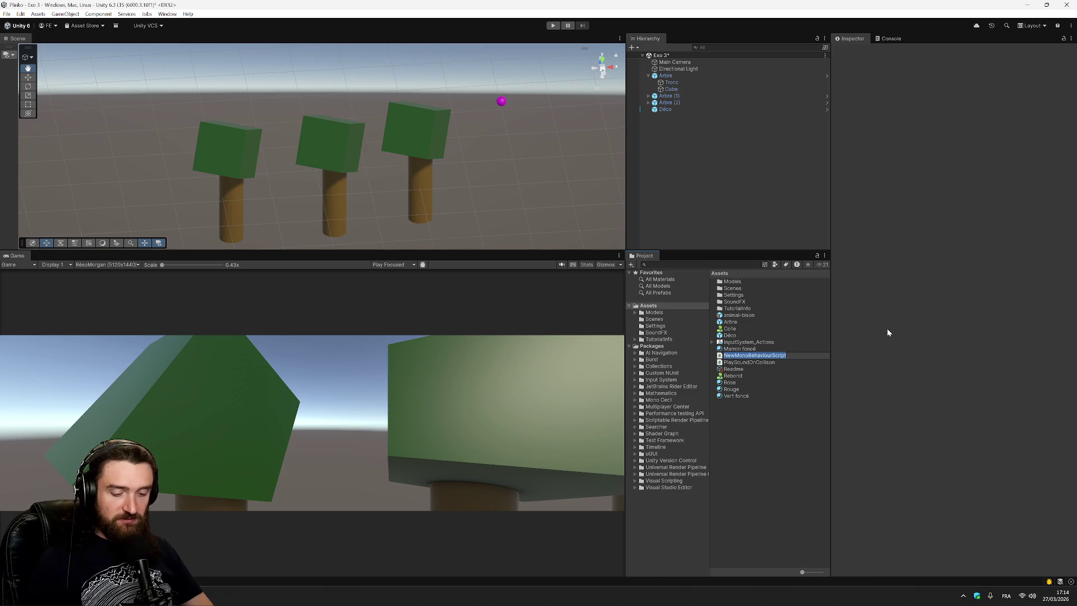
{"action": "type", "text": "ChangeSizeOnCl"}
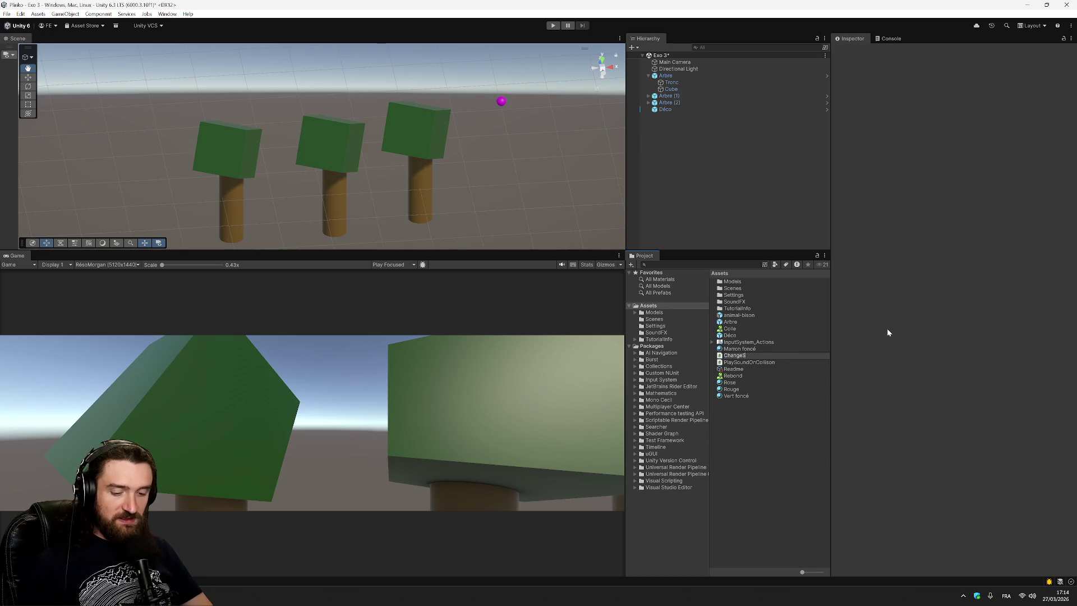
{"action": "key", "text": "BackSpace"}
{"action": "key", "text": "BackSpace"}
{"action": "key", "text": "BackSpace"}
{"action": "type", "text": "l"}
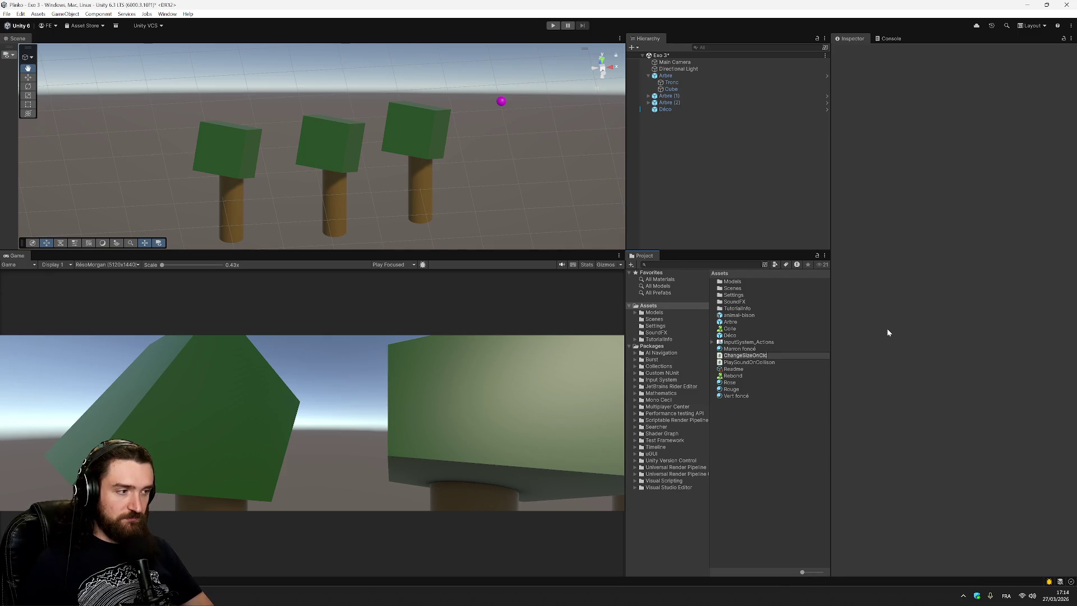
{"action": "type", "text": "ick"}
{"action": "key", "text": "Return"}
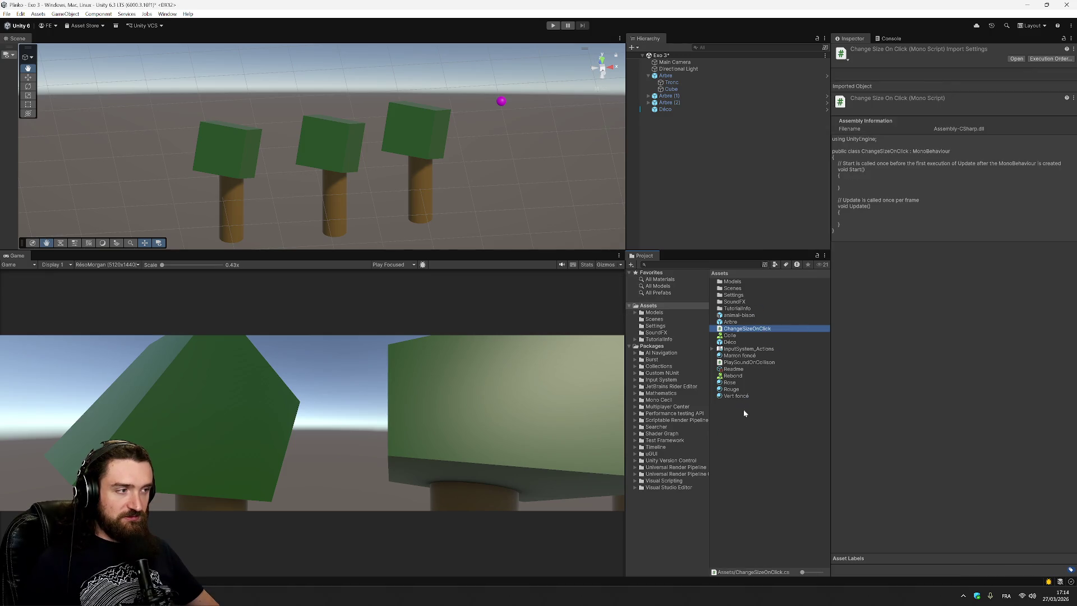
{"action": "right_click", "coordinate": [758, 414]}
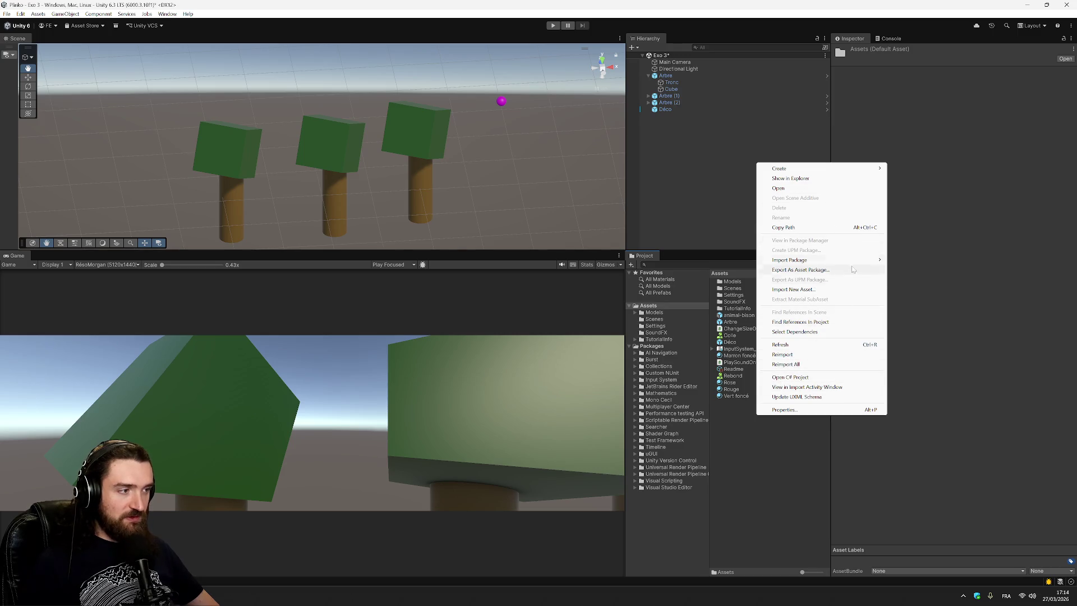
Step: Create a MonoBehaviour script in Assets named MoveOnClick
{"action": "mouse_move", "coordinate": [864, 168]}
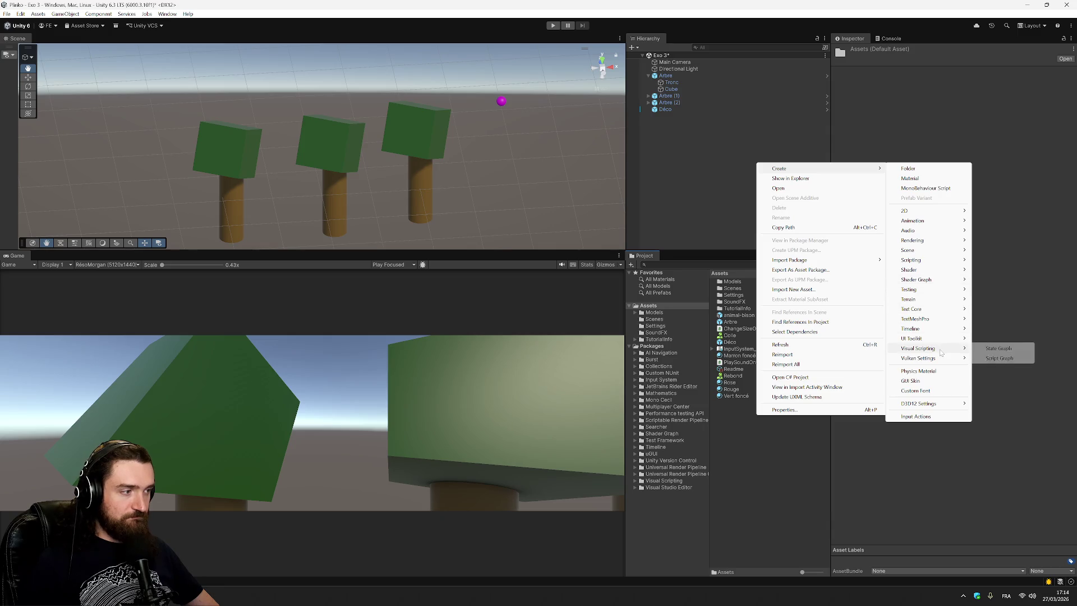
{"action": "left_click", "coordinate": [926, 188]}
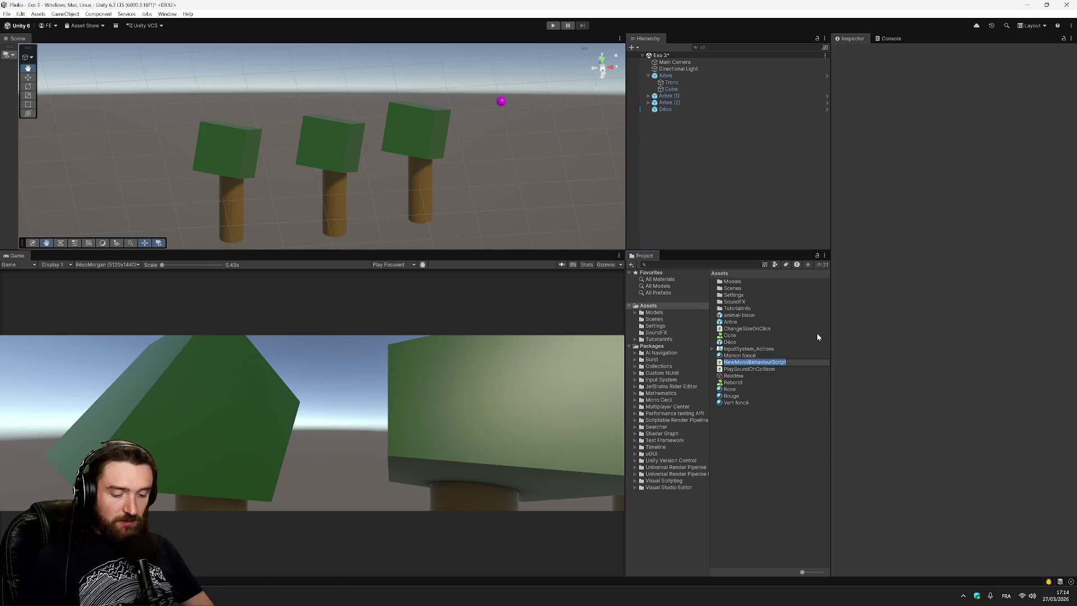
{"action": "type", "text": "MoveOnCl"}
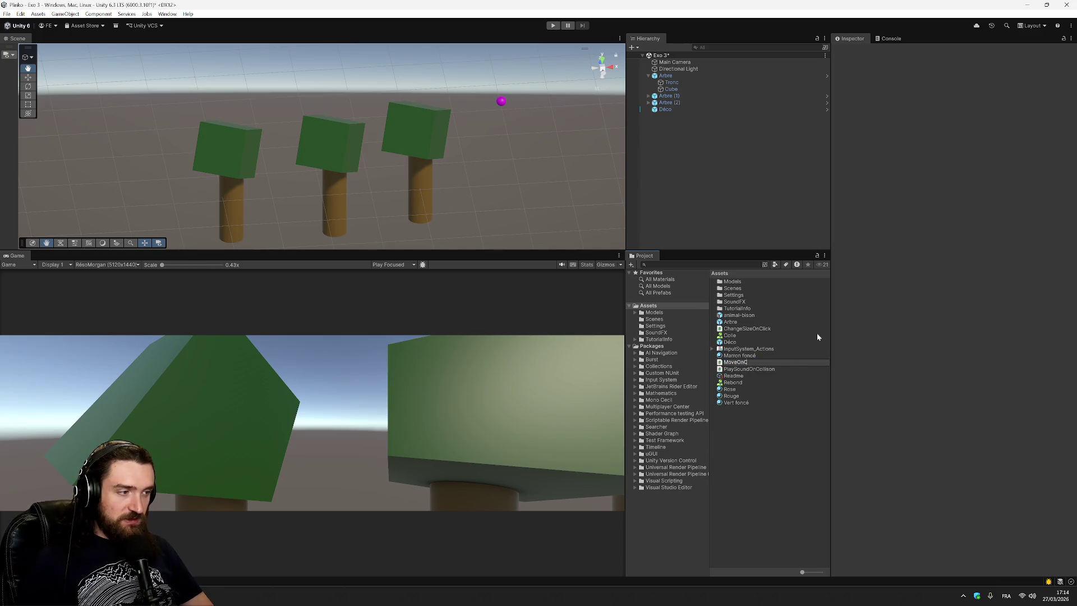
{"action": "type", "text": "ick"}
{"action": "key", "text": "Return"}
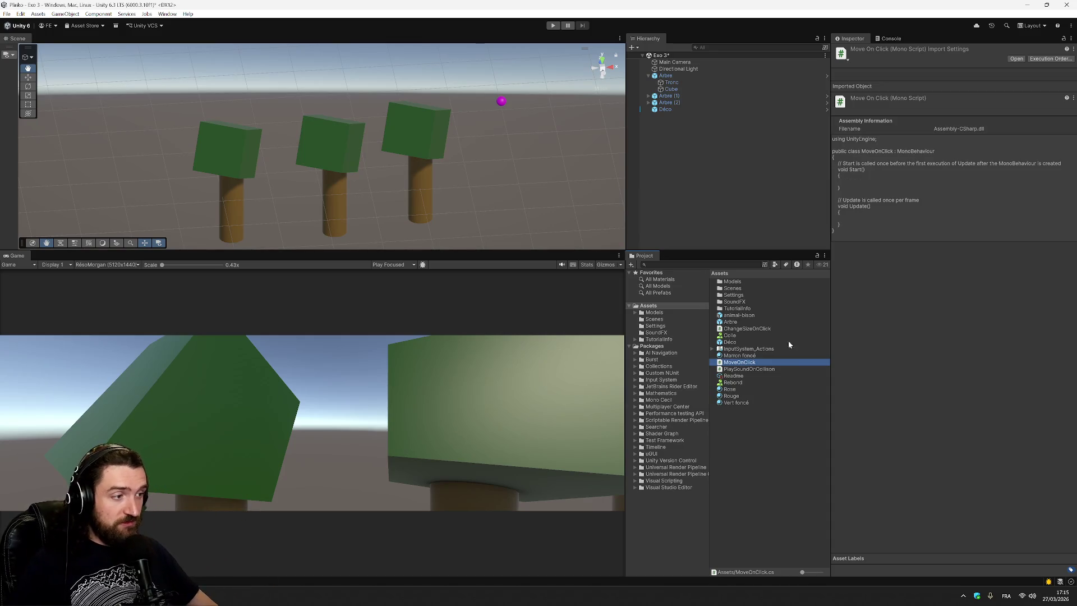
Step: Select the Déco prefab and add the Change Size On Click component
{"action": "left_click", "coordinate": [797, 323]}
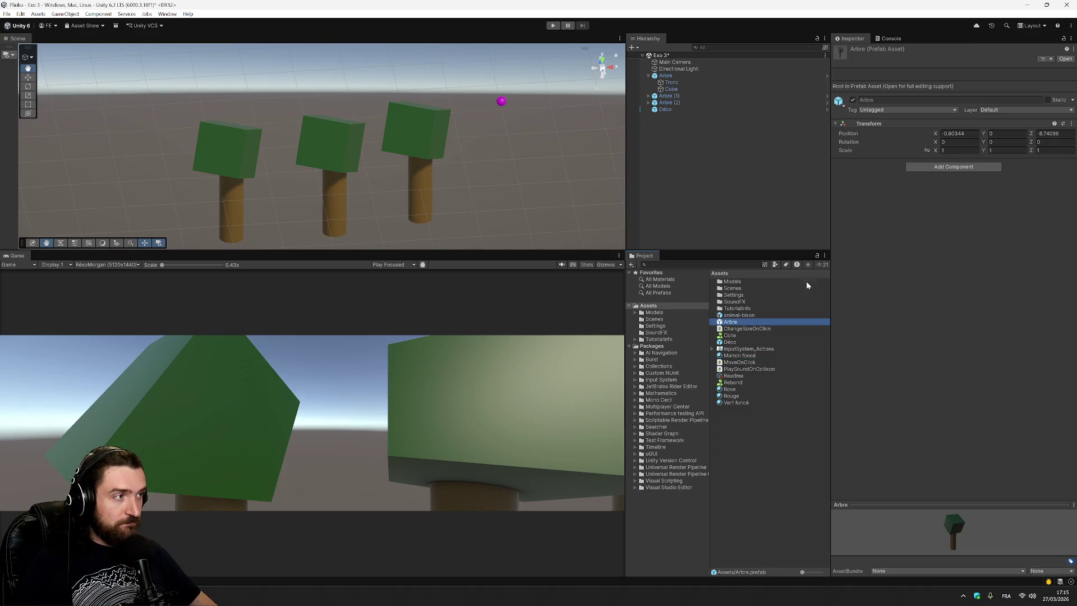
{"action": "left_click", "coordinate": [739, 345]}
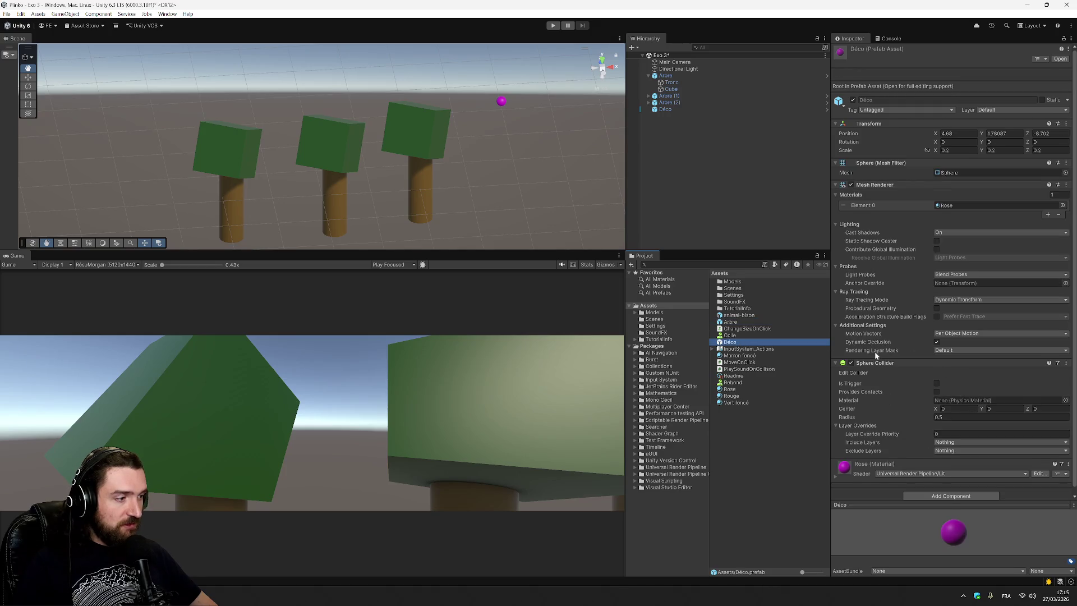
{"action": "scroll", "coordinate": [876, 355], "scroll_direction": "down", "scroll_amount": 1}
{"action": "left_click", "coordinate": [934, 490]}
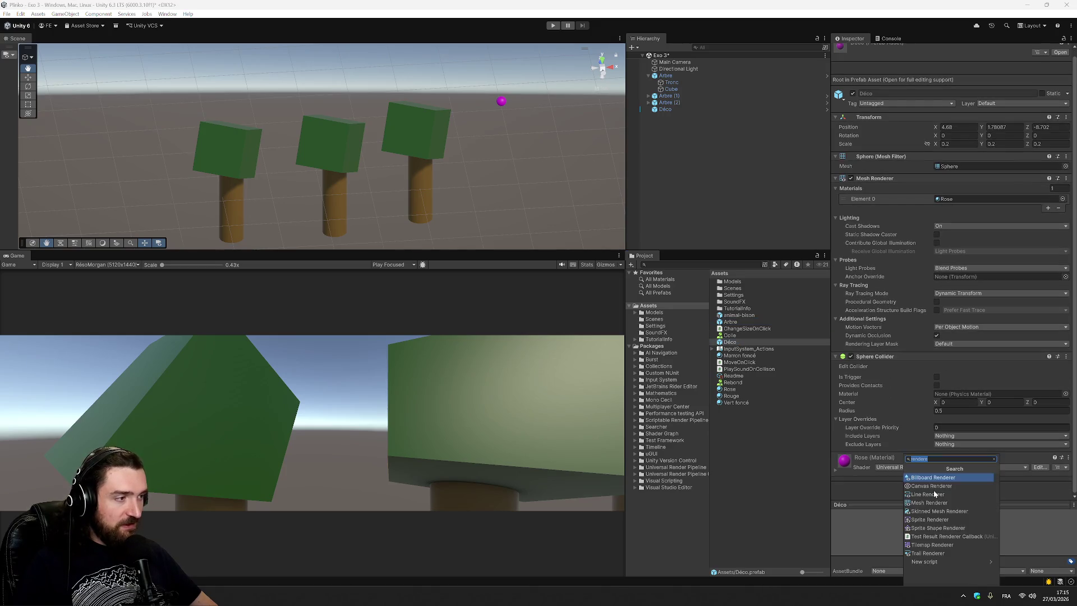
{"action": "type", "text": "scr"}
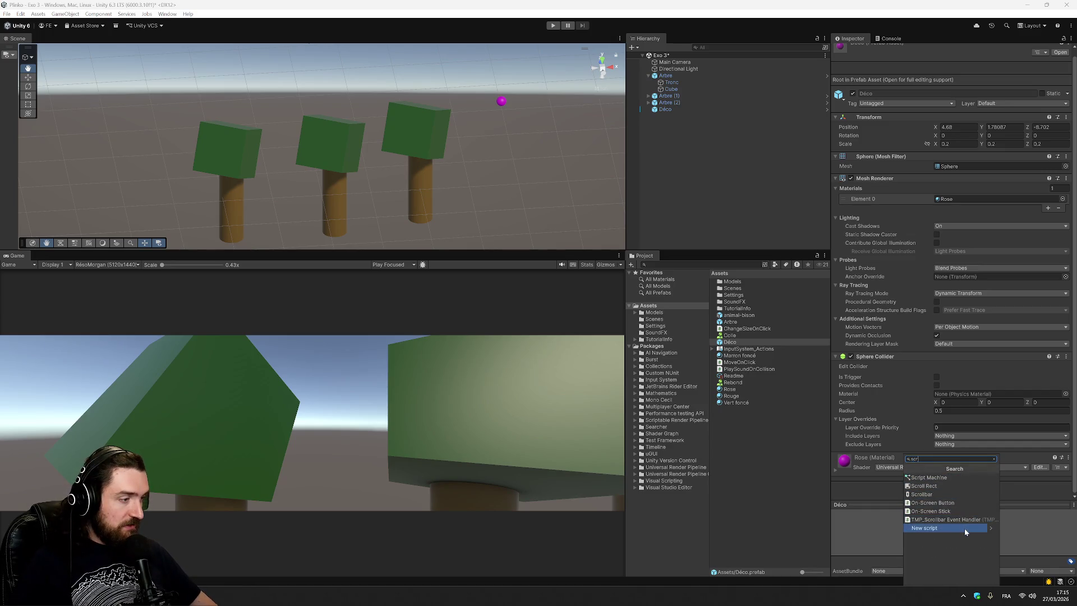
{"action": "key", "text": "BackSpace"}
{"action": "key", "text": "BackSpace"}
{"action": "key", "text": "BackSpace"}
{"action": "type", "text": "cha"}
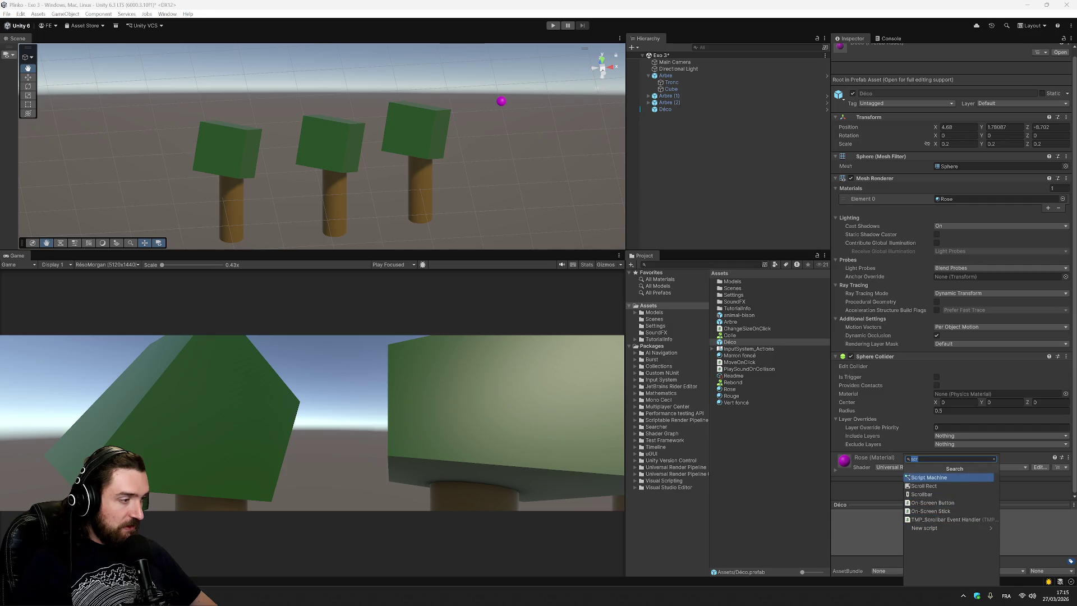
{"action": "type", "text": "nge"}
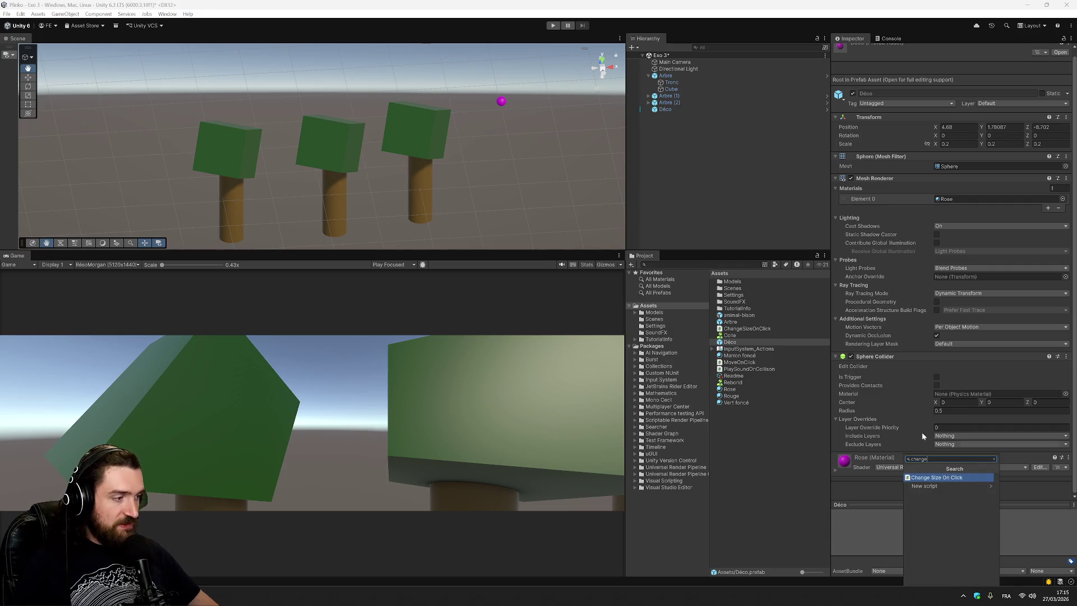
{"action": "left_click", "coordinate": [975, 479]}
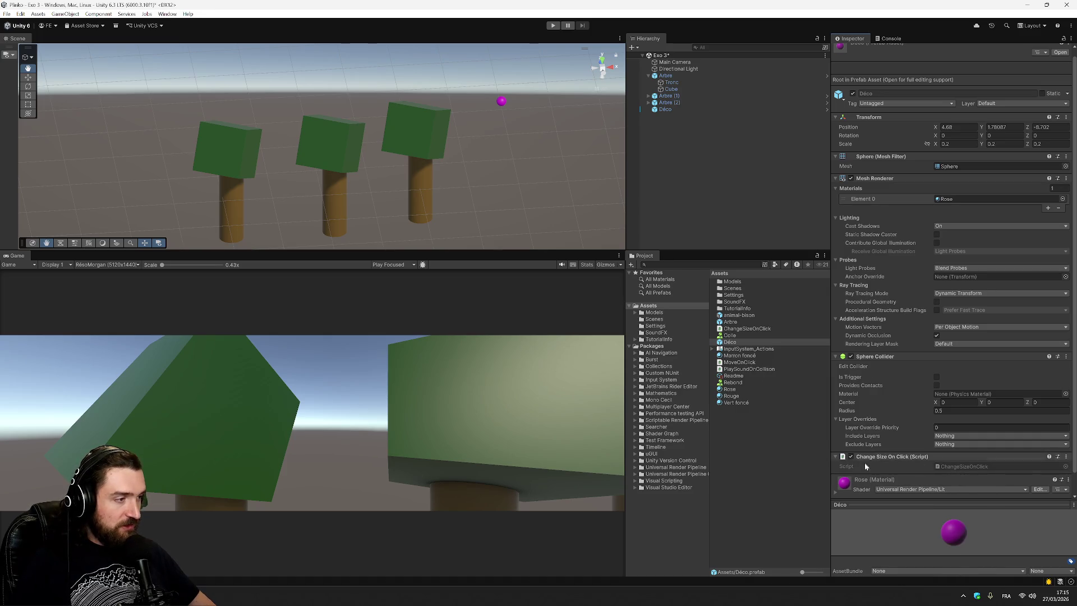
Step: Add the Play Sound On Collison component to the Déco prefab
{"action": "scroll", "coordinate": [937, 488], "scroll_direction": "down", "scroll_amount": 1}
{"action": "left_click", "coordinate": [941, 494]}
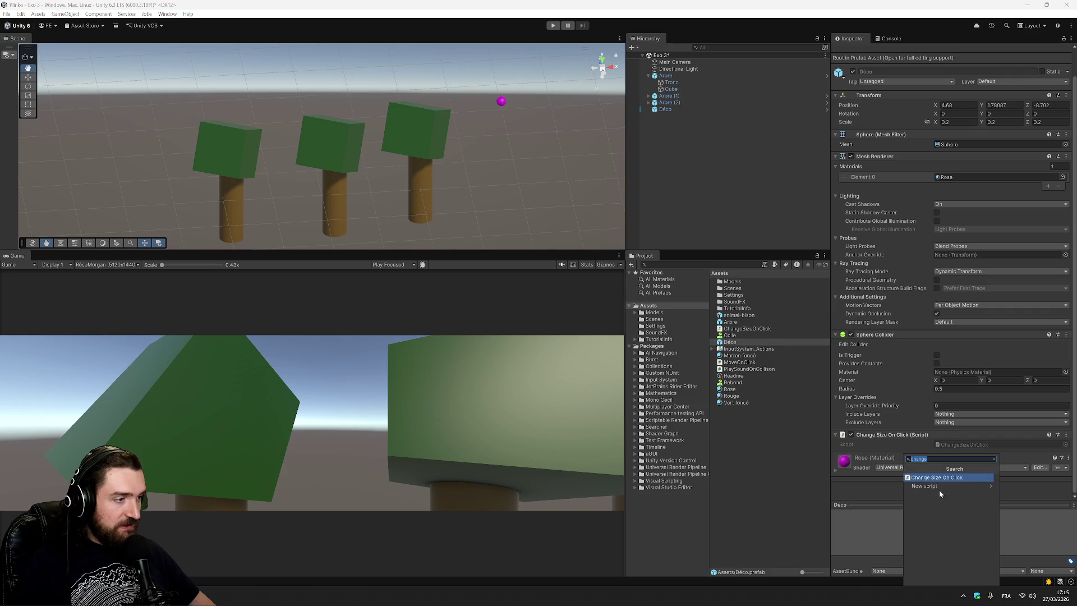
{"action": "type", "text": "play"}
{"action": "key", "text": "Return"}
Step: Add an Audio Source to Déco with explosion as its audio clip
{"action": "scroll", "coordinate": [921, 378], "scroll_direction": "down", "scroll_amount": 3}
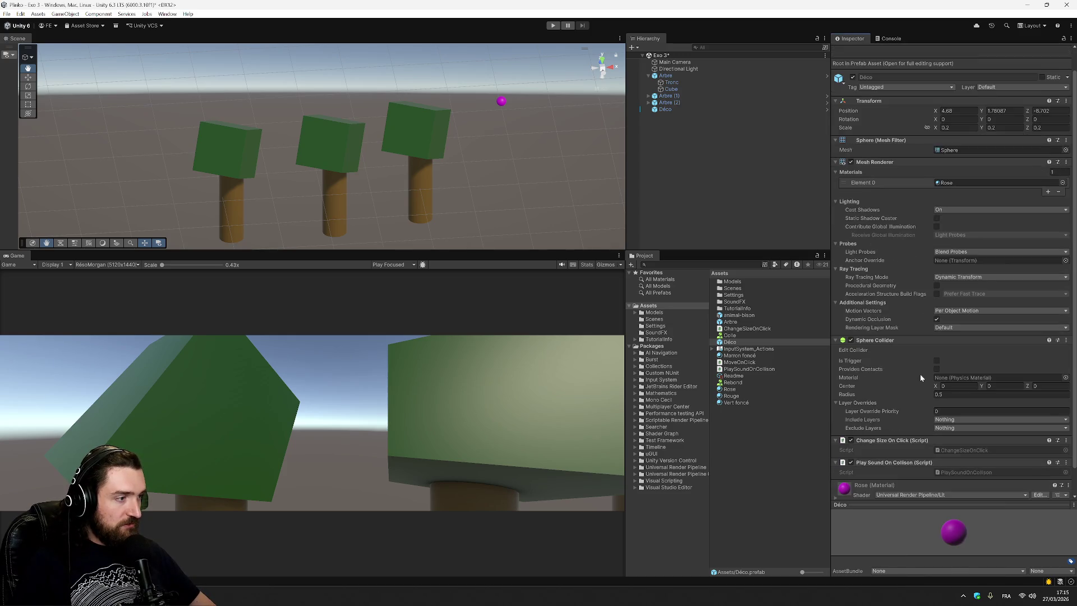
{"action": "scroll", "coordinate": [901, 411], "scroll_direction": "up", "scroll_amount": 3}
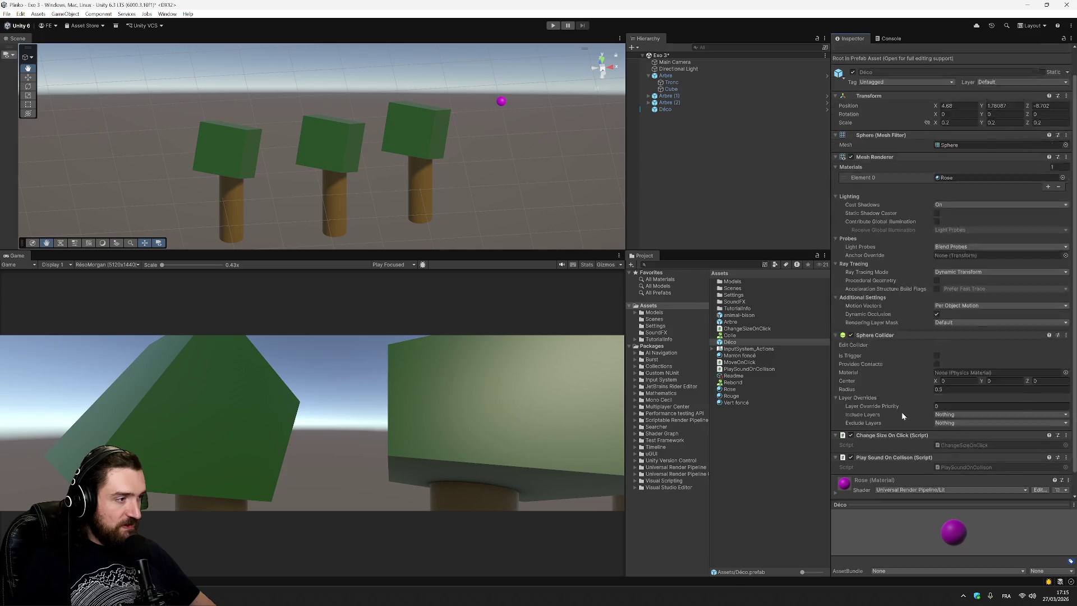
{"action": "scroll", "coordinate": [897, 349], "scroll_direction": "down", "scroll_amount": 3}
{"action": "left_click", "coordinate": [934, 493]}
{"action": "type", "text": "audios"}
{"action": "key", "text": "Return"}
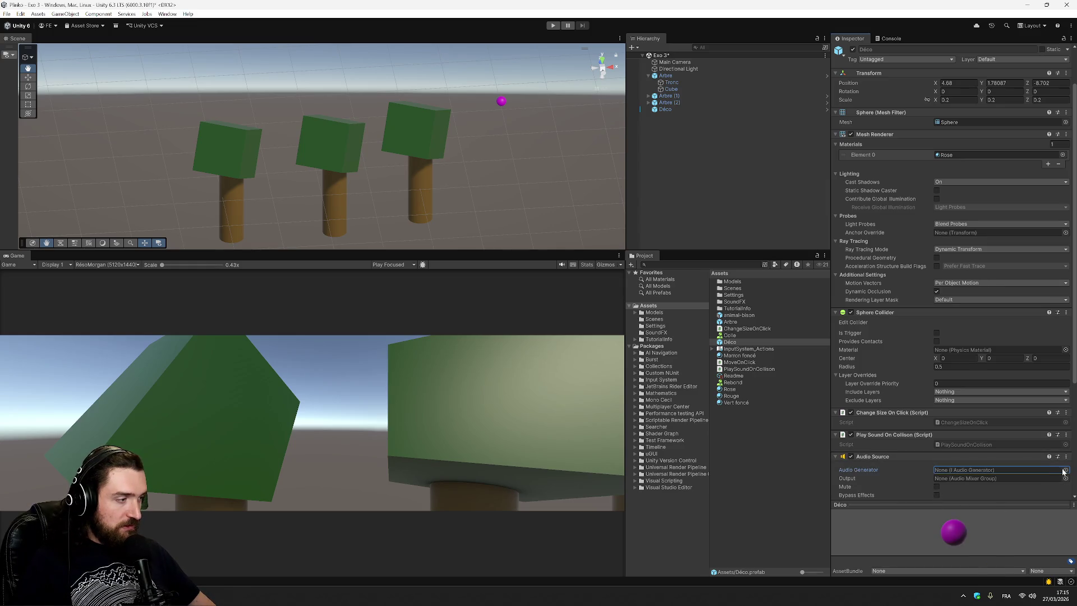
{"action": "left_click", "coordinate": [1065, 470]}
{"action": "scroll", "coordinate": [1038, 462], "scroll_direction": "down", "scroll_amount": 3}
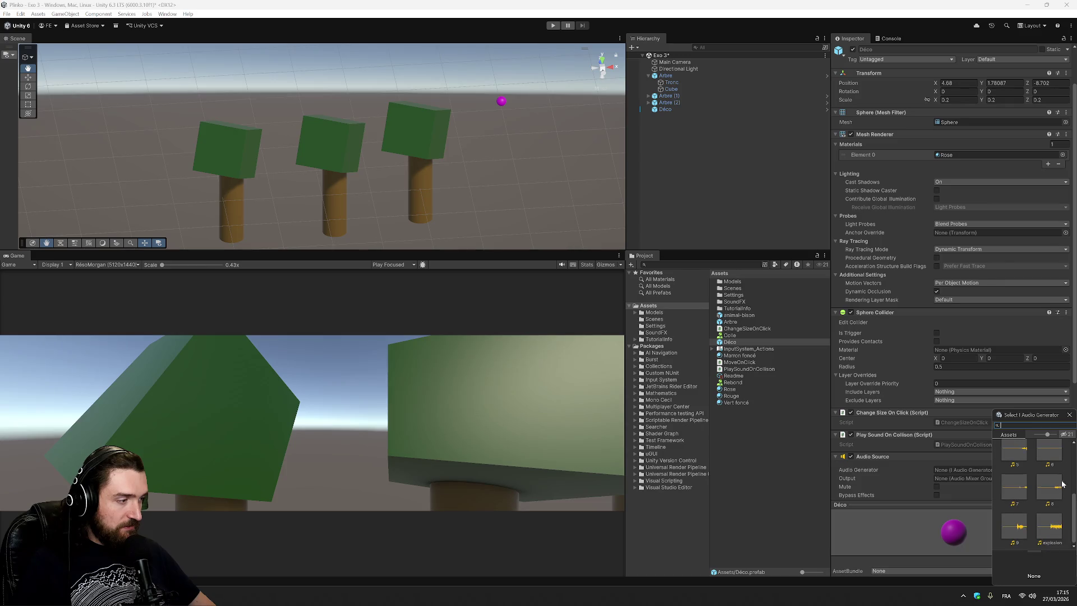
{"action": "left_click", "coordinate": [1056, 530]}
{"action": "double_click", "coordinate": [1048, 529]}
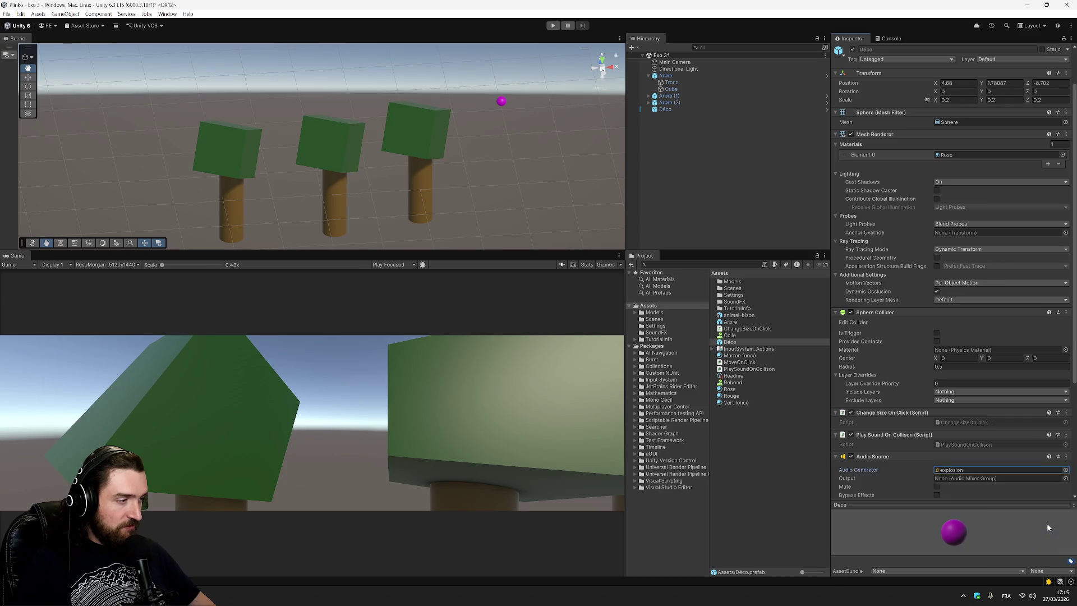
Step: Collapse the Audio Source, Mesh Renderer and Sphere Collider panels, then add Move On Click
{"action": "left_click", "coordinate": [835, 457]}
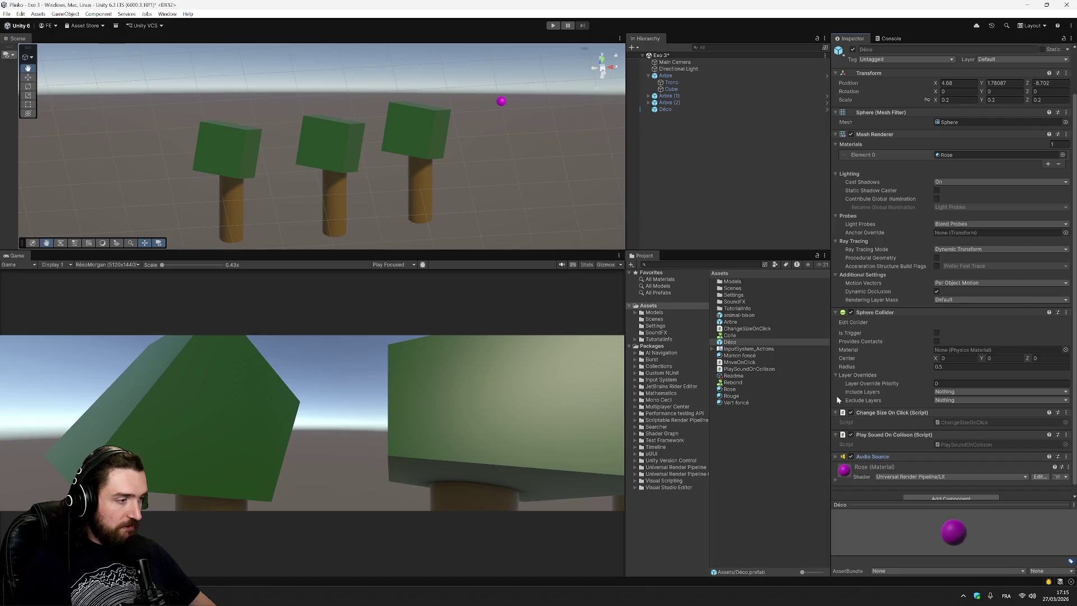
{"action": "left_click", "coordinate": [835, 135]}
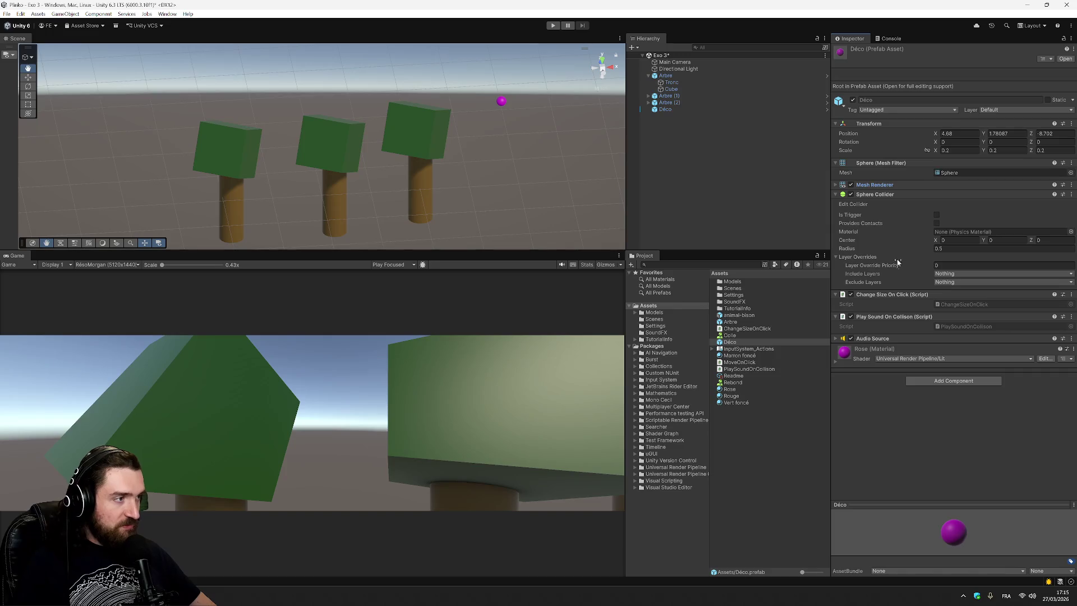
{"action": "left_click", "coordinate": [835, 194]}
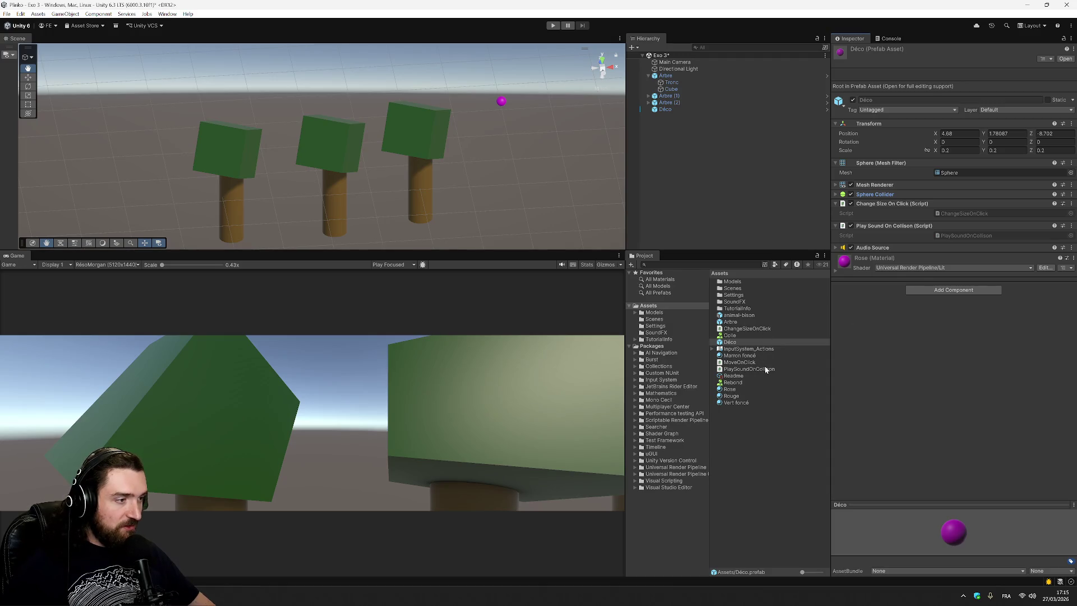
{"action": "left_click", "coordinate": [745, 363]}
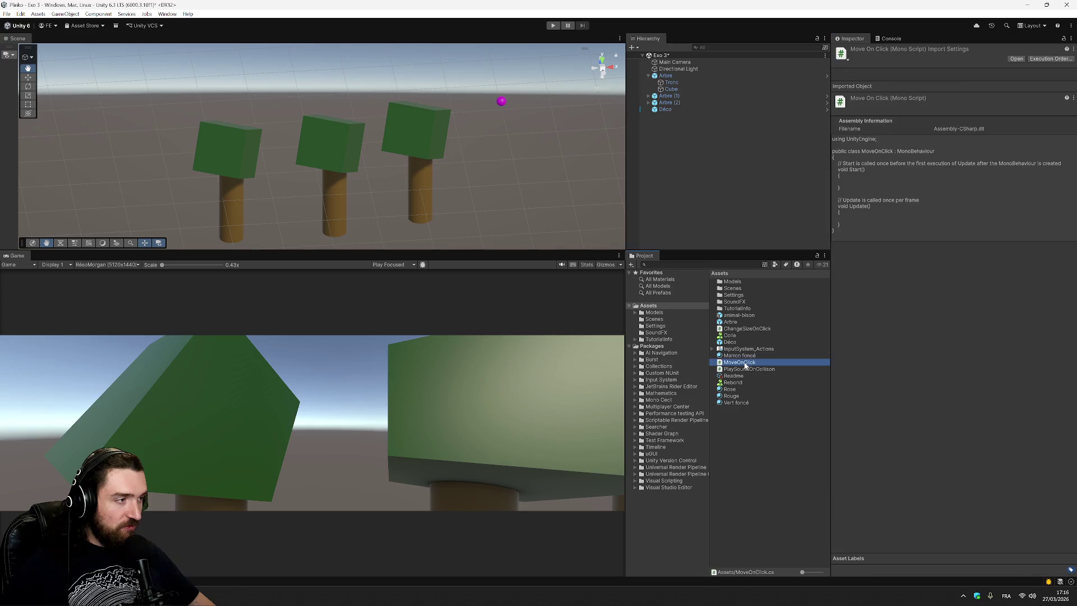
{"action": "left_click", "coordinate": [742, 322]}
{"action": "left_click", "coordinate": [736, 342]}
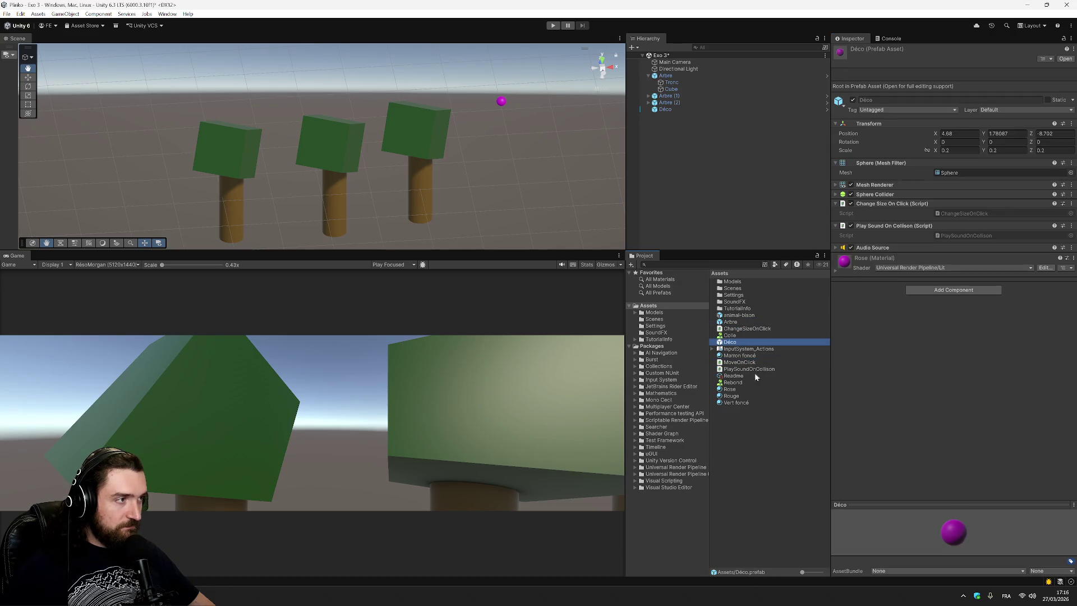
{"action": "left_click", "coordinate": [941, 292]}
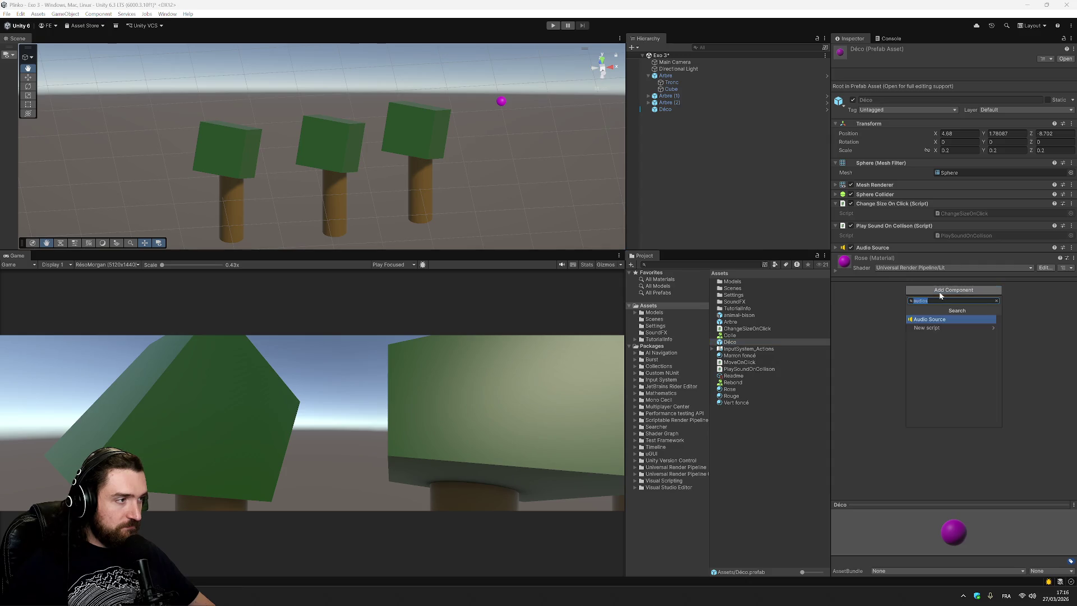
{"action": "type", "text": "move"}
{"action": "key", "text": "Return"}
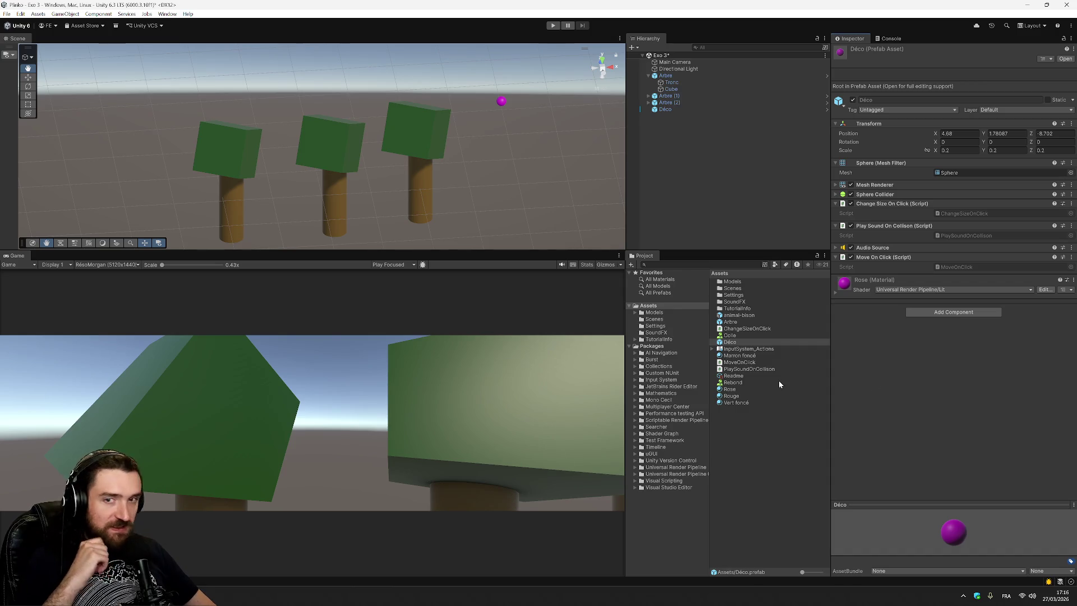
{"action": "right_click", "coordinate": [752, 423]}
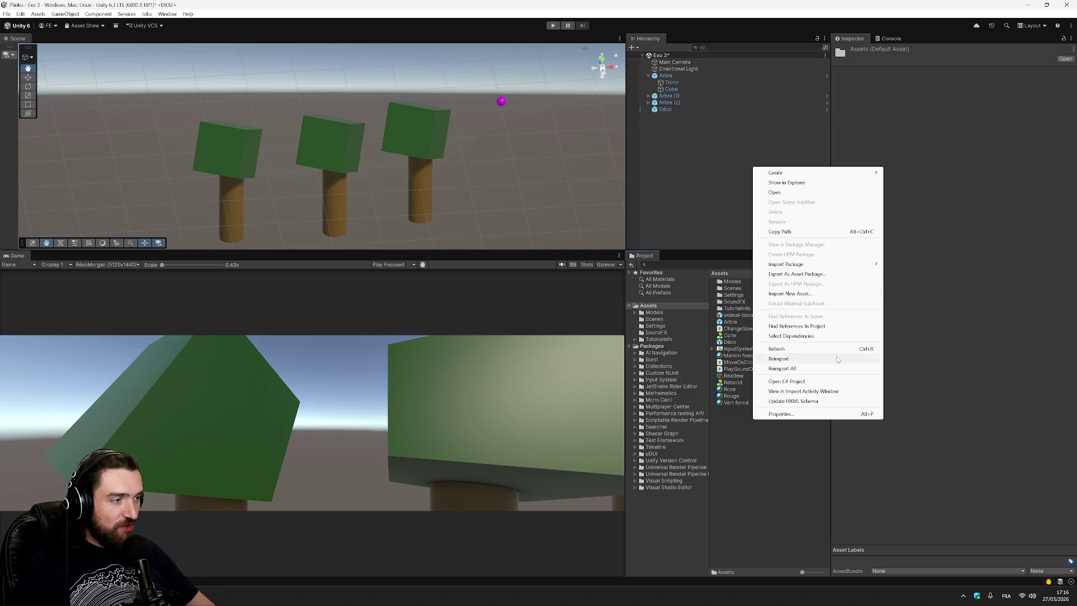
Step: Create a new MonoBehaviour script in Assets named ChangeColorOnClick
{"action": "mouse_move", "coordinate": [832, 176]}
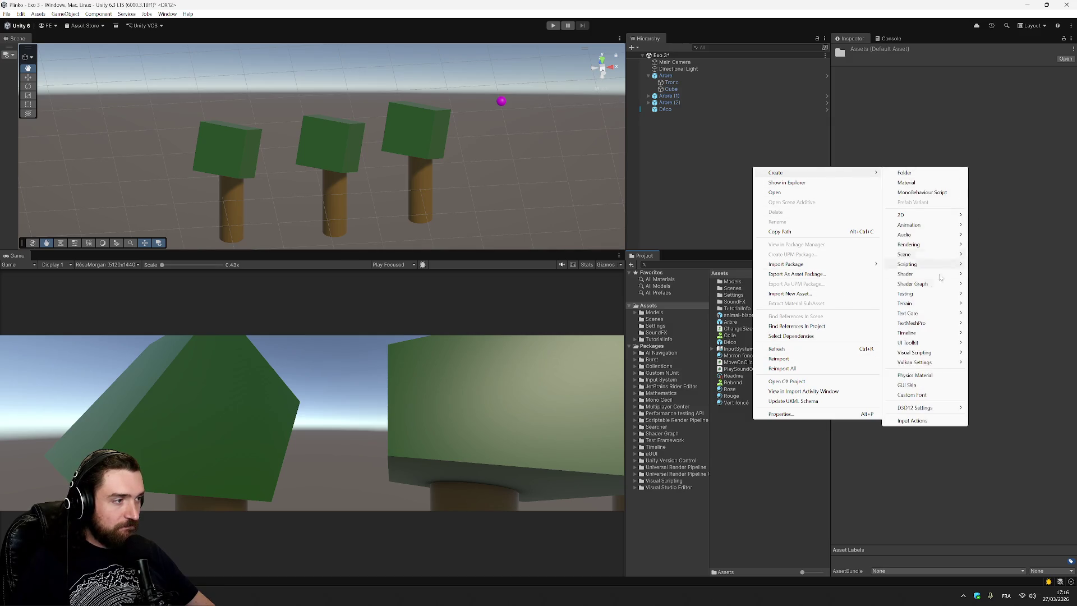
{"action": "mouse_move", "coordinate": [908, 264]}
{"action": "left_click", "coordinate": [808, 274]}
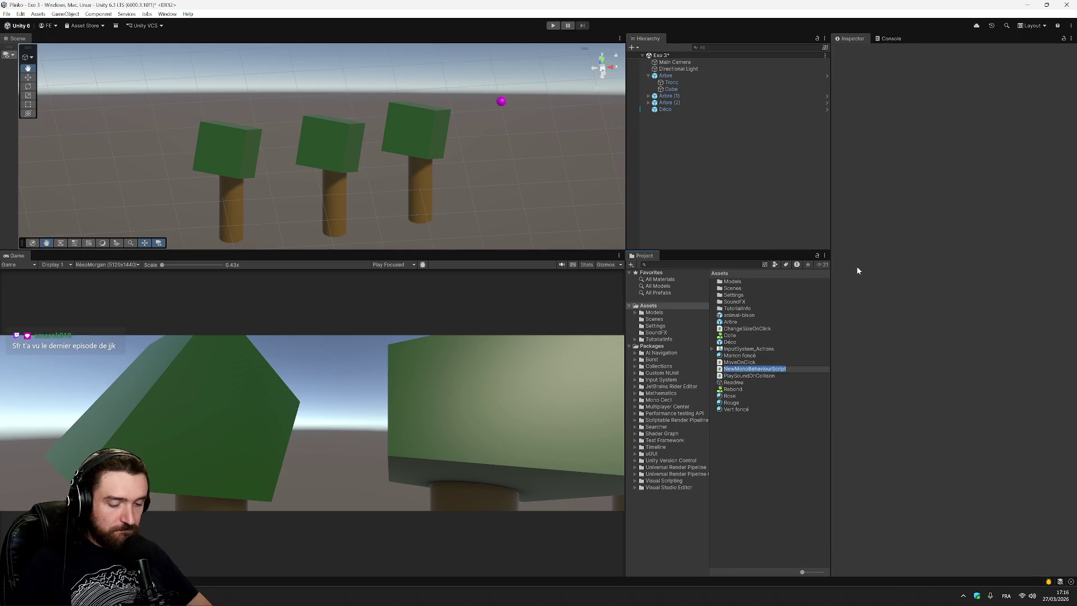
{"action": "type", "text": "ChangeColorOnC"}
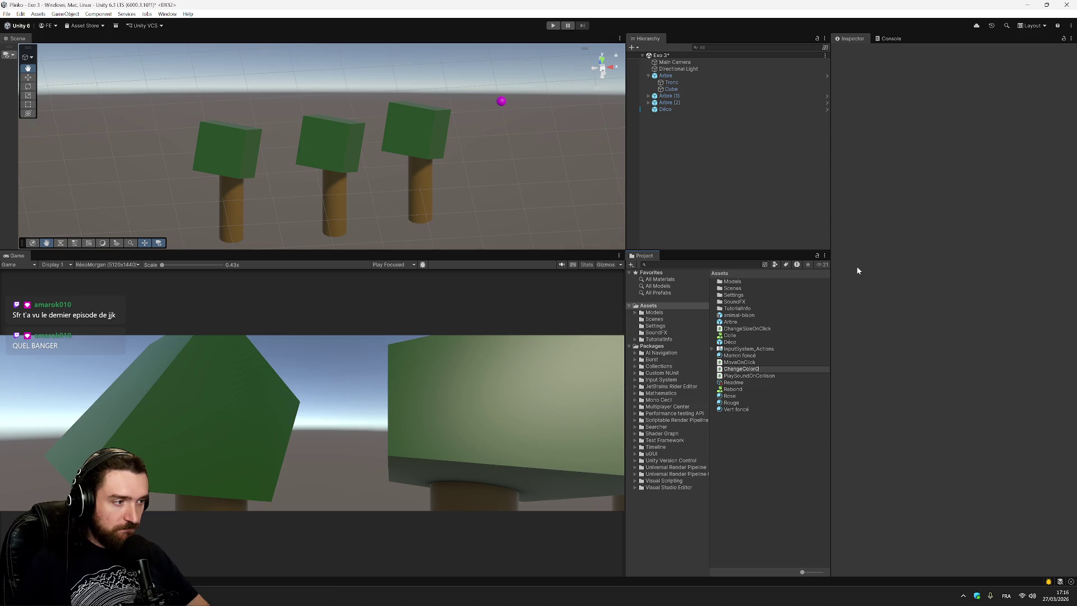
{"action": "type", "text": "lick"}
{"action": "key", "text": "Return"}
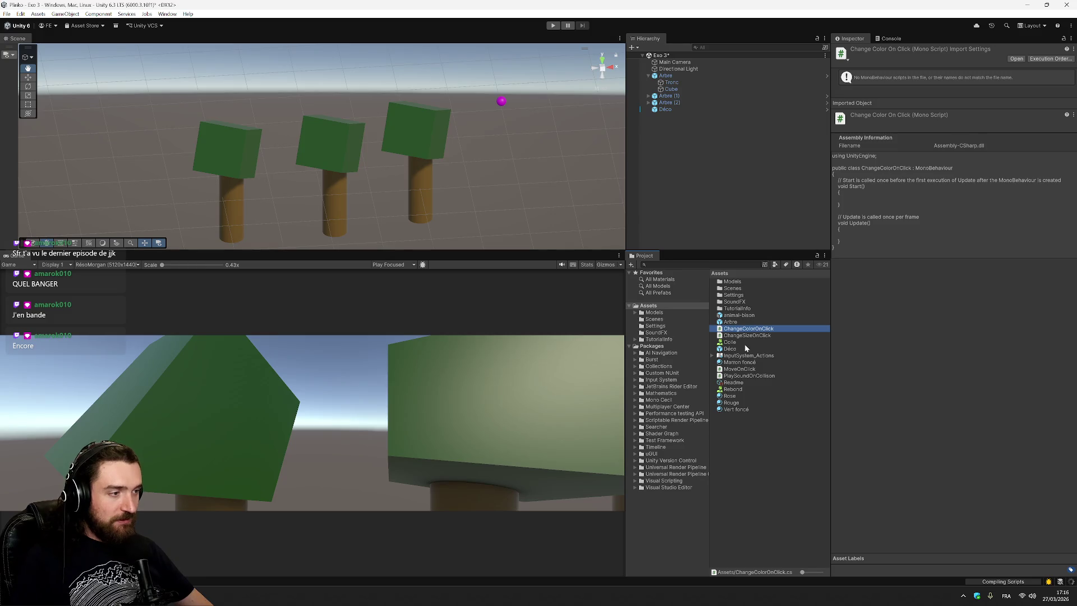
Step: Add the Change Color On Click component to the Déco prefab
{"action": "left_click", "coordinate": [745, 347]}
{"action": "left_click", "coordinate": [982, 312]}
{"action": "type", "text": "color"}
{"action": "key", "text": "Return"}
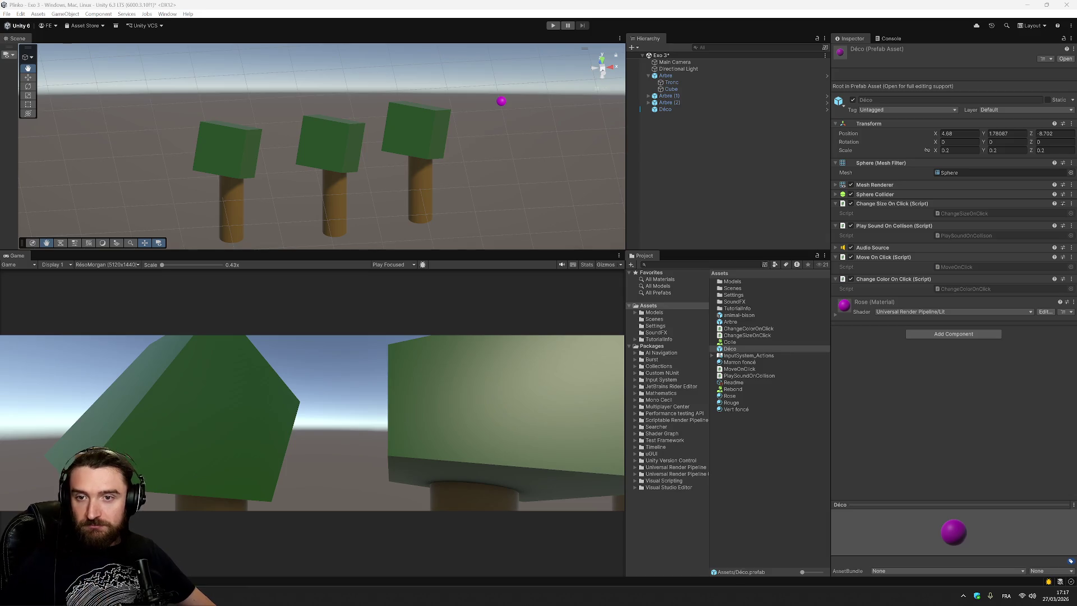
{"action": "left_click", "coordinate": [657, 111]}
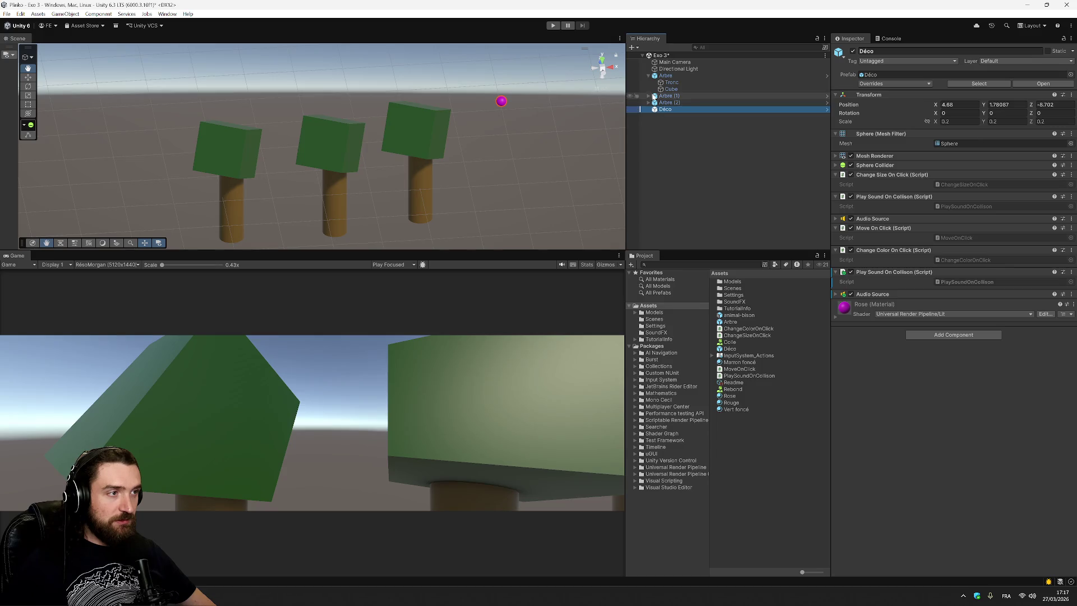
Step: Make Déco a child of Arbre (1) and frame the tree in the scene view
{"action": "left_click", "coordinate": [648, 96]}
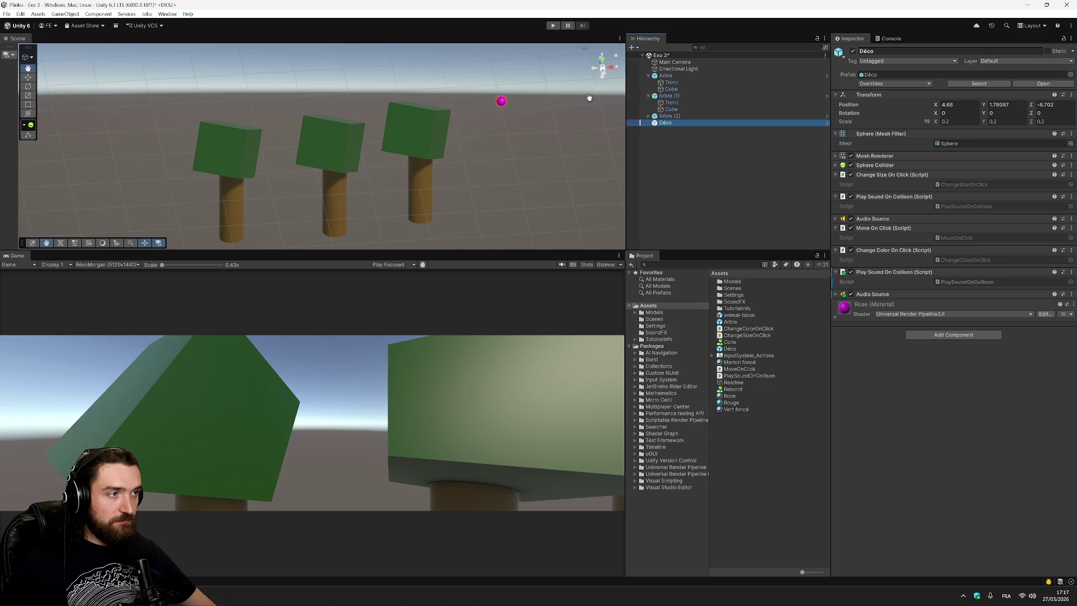
{"action": "mouse_move", "coordinate": [662, 124]}
{"action": "left_mouse_down"}
{"action": "mouse_move", "coordinate": [687, 117]}
{"action": "mouse_move", "coordinate": [679, 114]}
{"action": "left_mouse_up"}
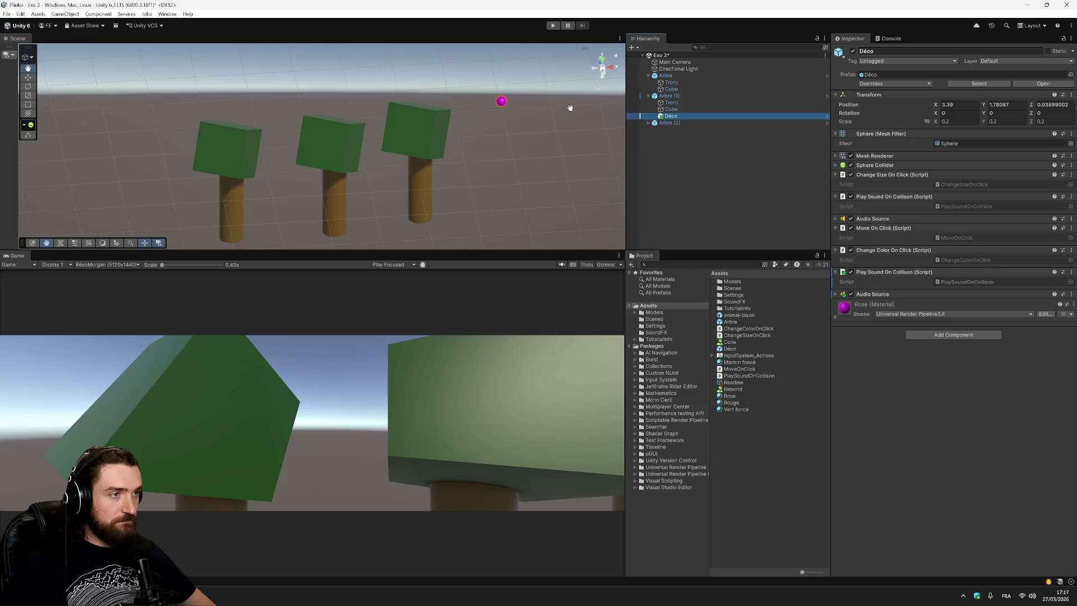
{"action": "left_click", "coordinate": [682, 97]}
{"action": "double_click", "coordinate": [683, 96]}
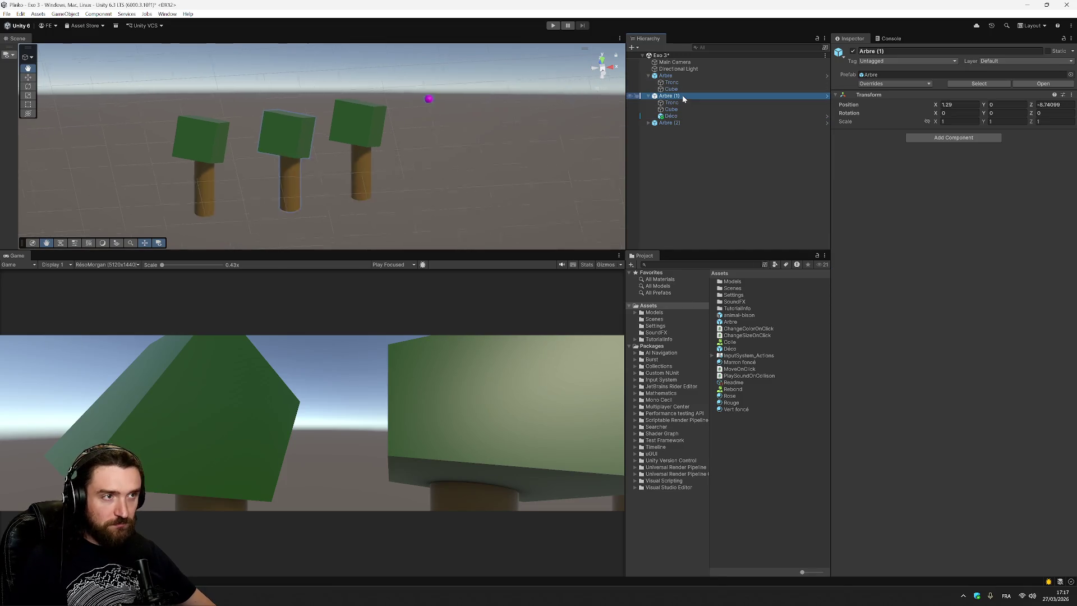
{"action": "left_click", "coordinate": [678, 116]}
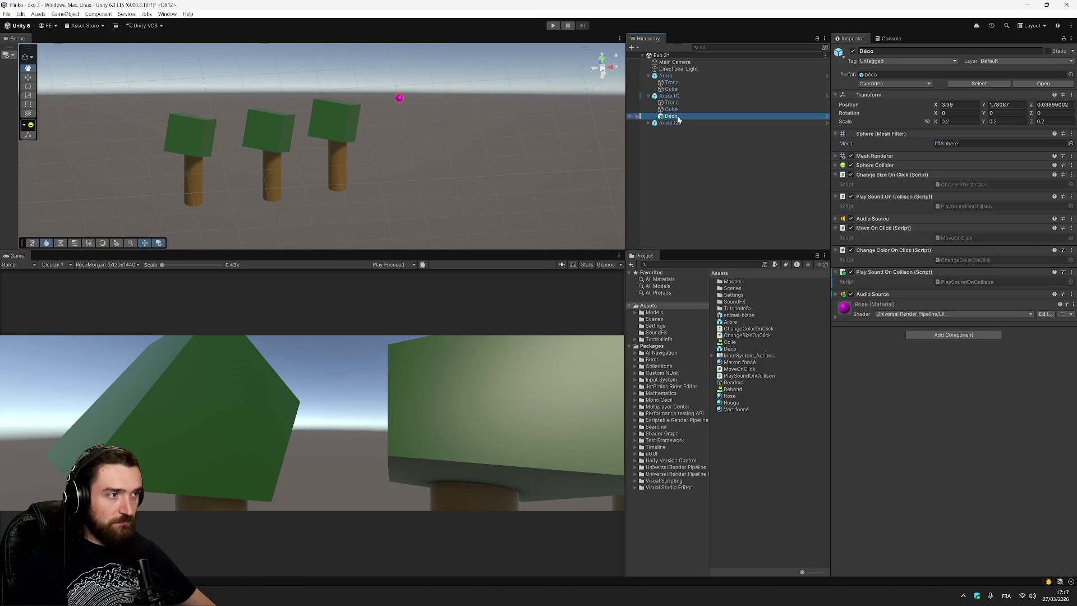
{"action": "right_click", "coordinate": [678, 117]}
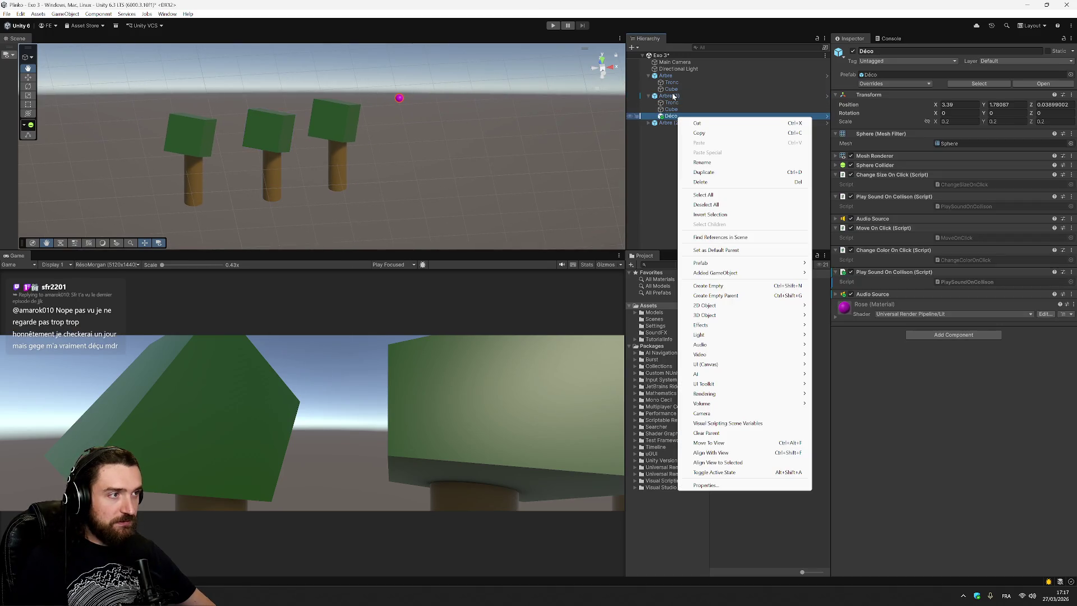
{"action": "left_click", "coordinate": [677, 97]}
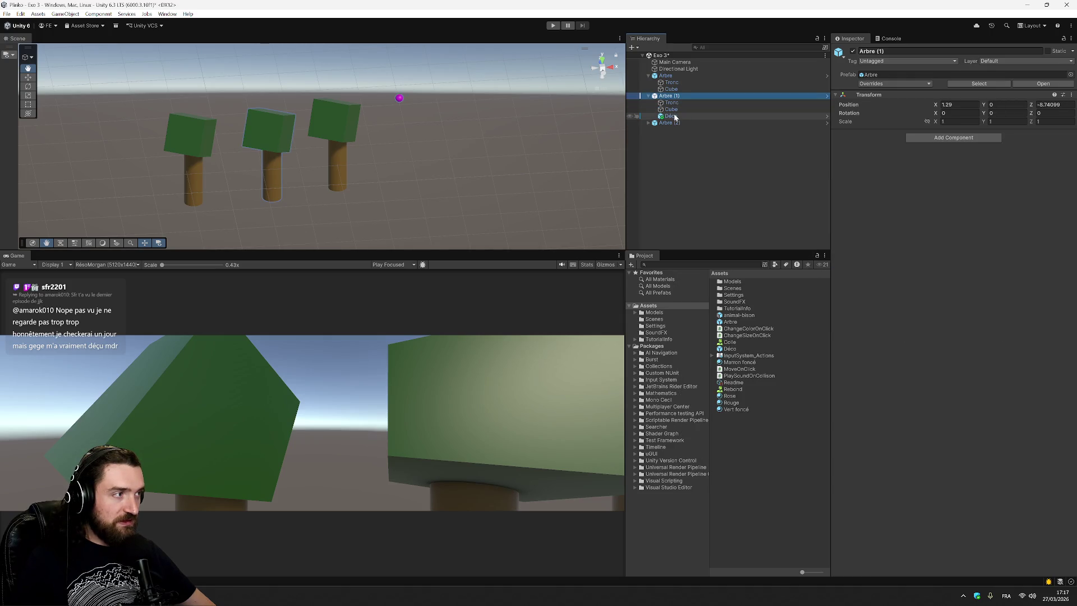
{"action": "left_click", "coordinate": [676, 117]}
Step: Try X 1.29 for Déco while comparing positions of Arbre (1), Arbre (2), Tronc and Cube
{"action": "left_click", "coordinate": [956, 104]}
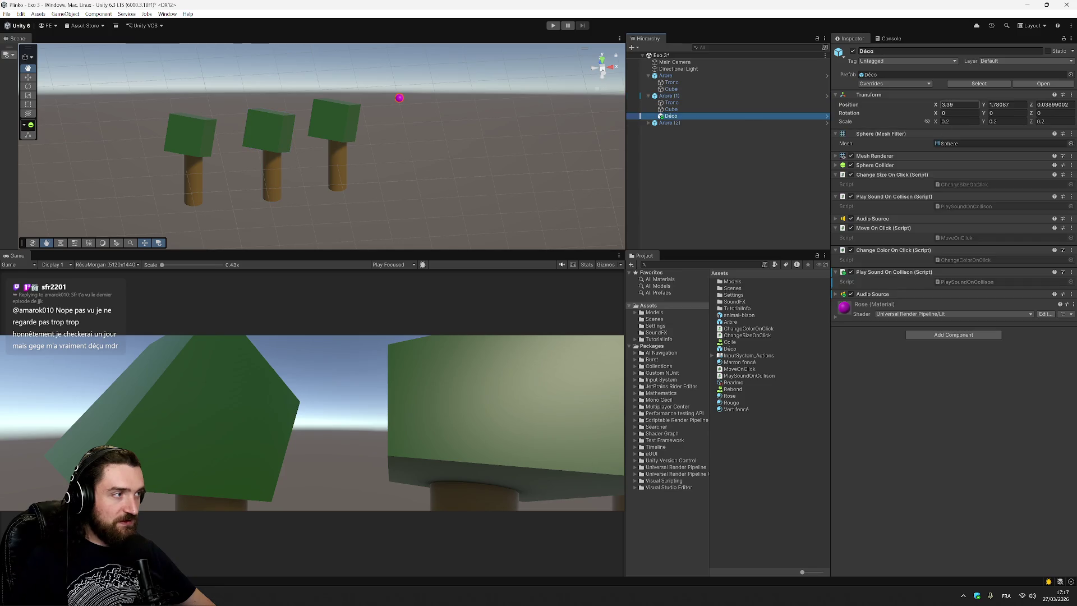
{"action": "type", "text": "1"}
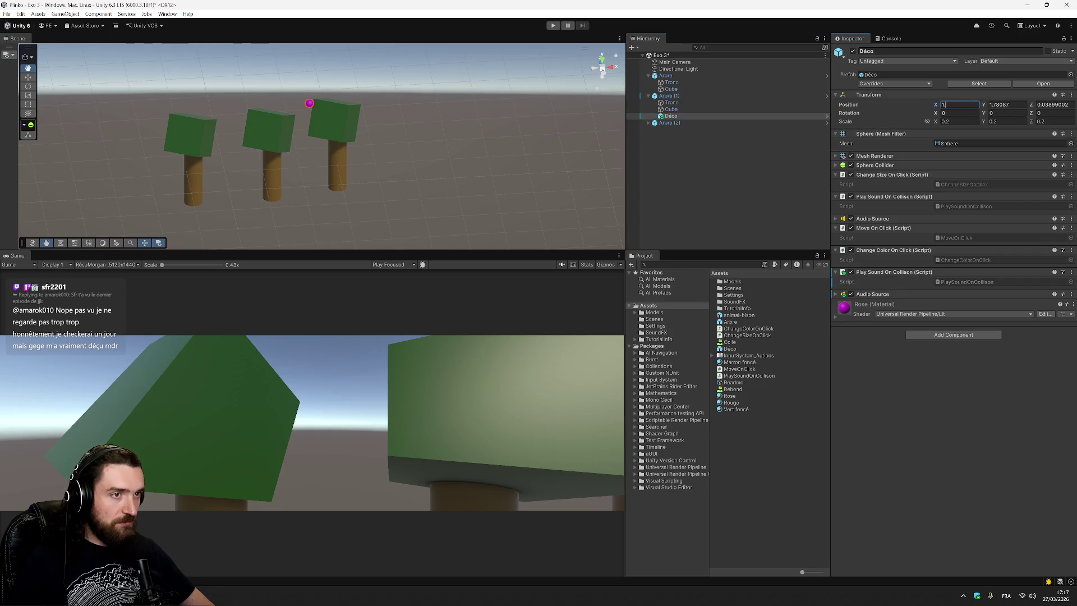
{"action": "type", "text": ".29"}
{"action": "left_click", "coordinate": [702, 95]}
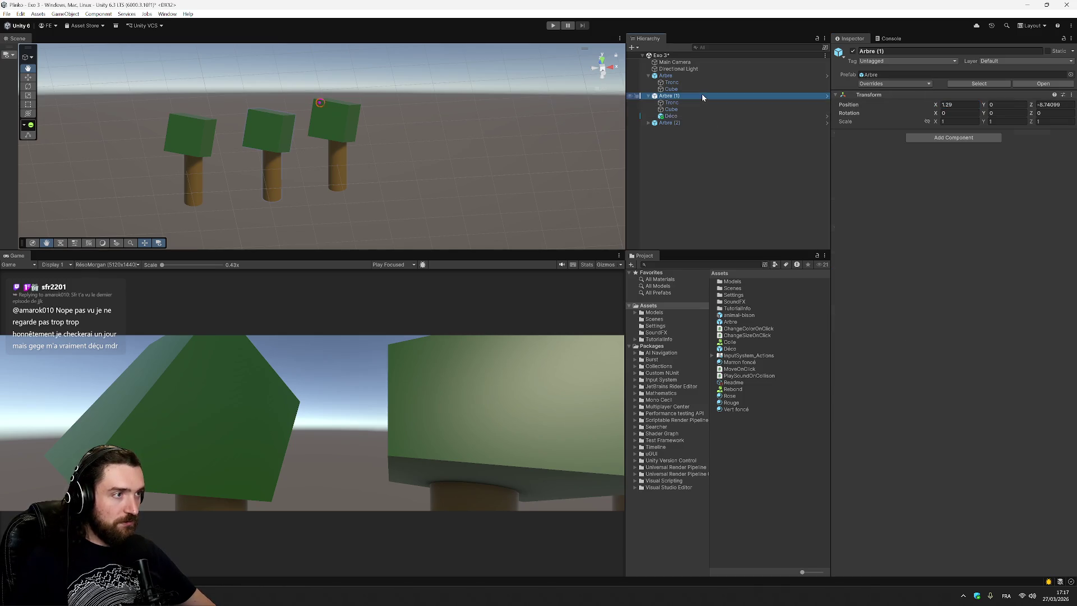
{"action": "left_click", "coordinate": [686, 123]}
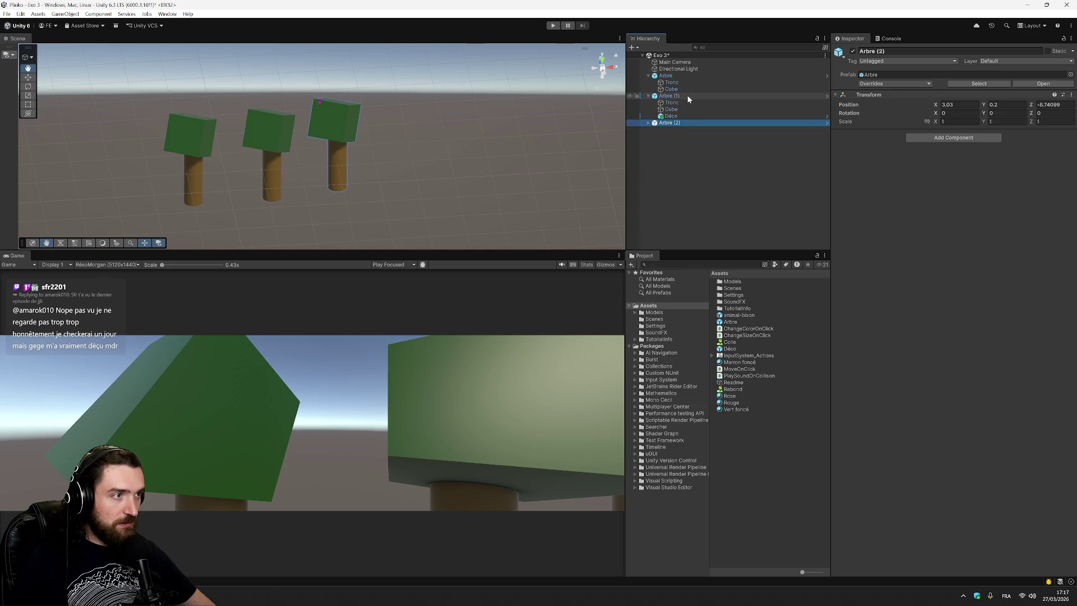
{"action": "left_click", "coordinate": [688, 96]}
{"action": "left_click", "coordinate": [673, 102]}
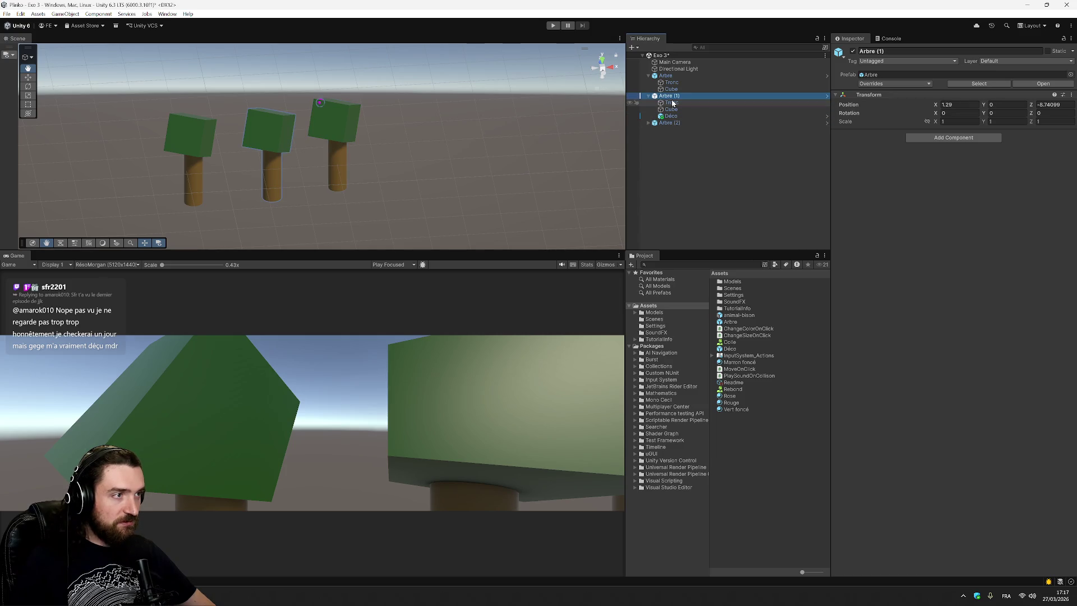
{"action": "key", "text": "Left"}
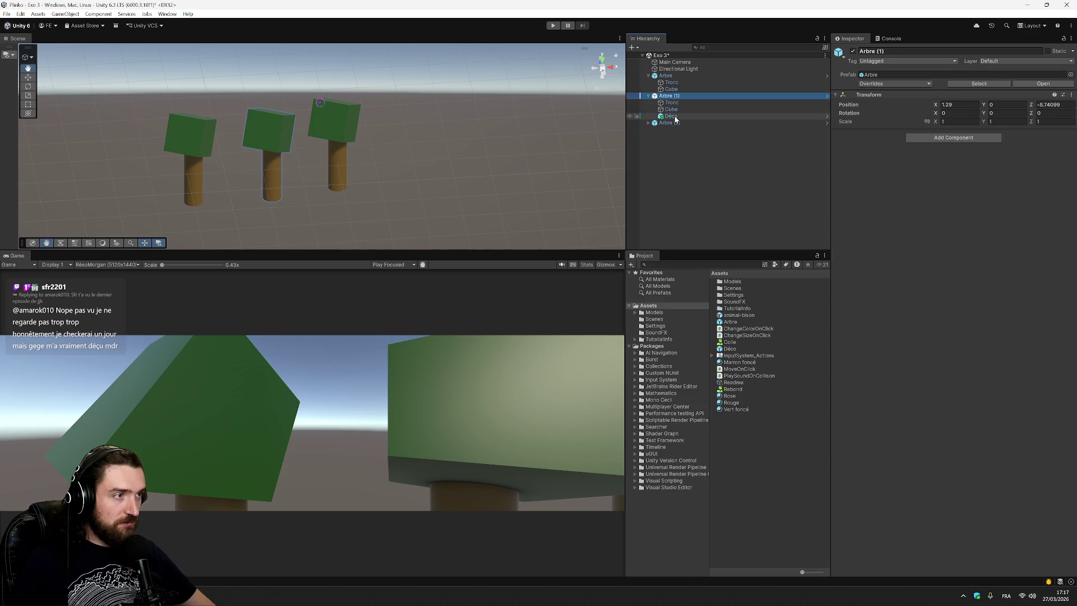
{"action": "left_click", "coordinate": [672, 117]}
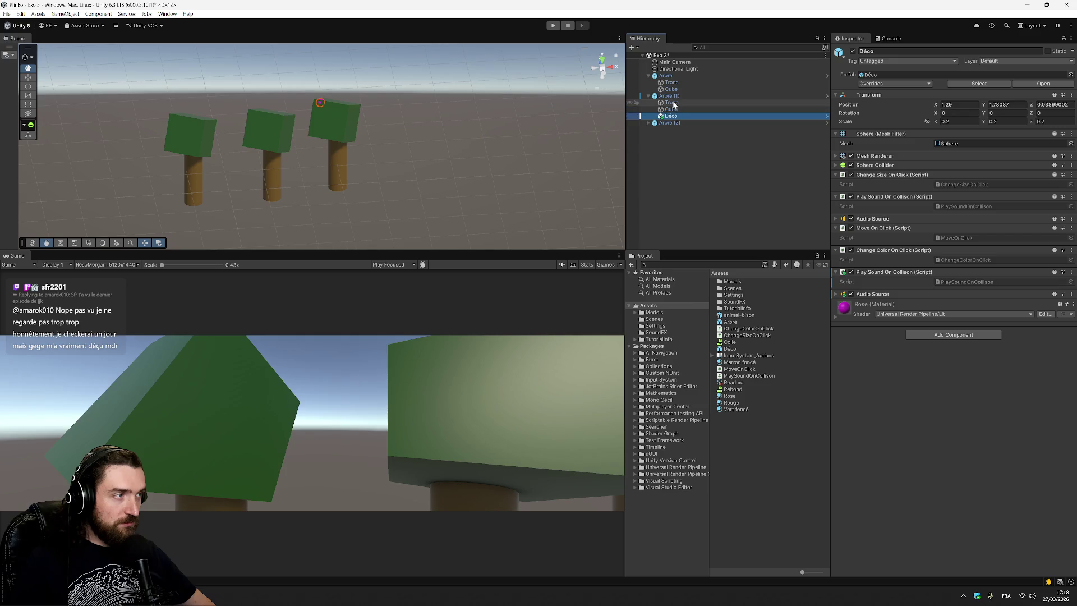
{"action": "left_click", "coordinate": [674, 104]}
{"action": "left_click", "coordinate": [672, 110]}
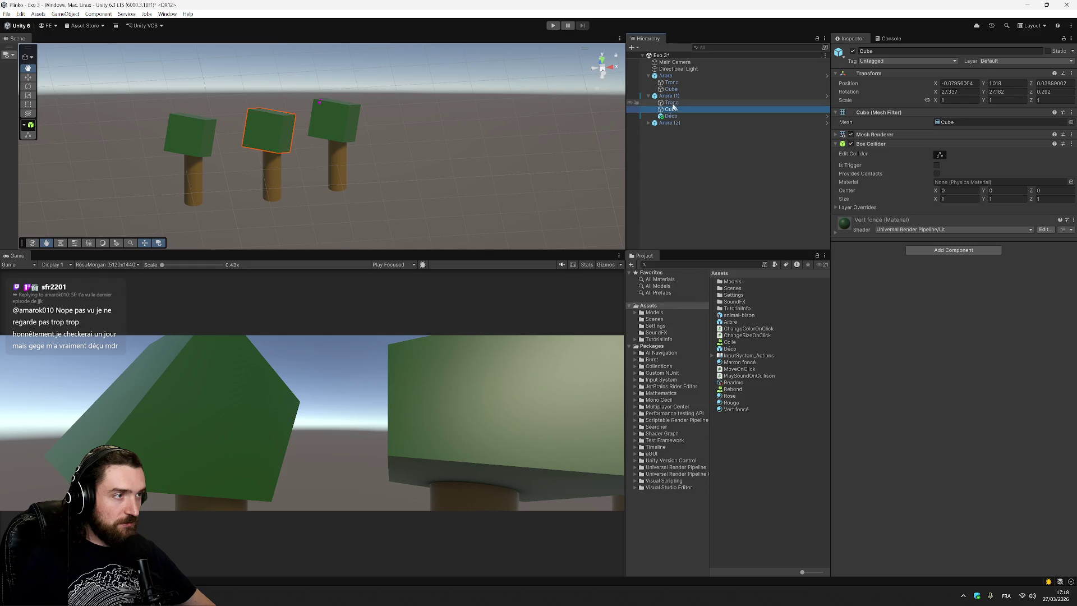
Step: Position Déco at X 0 and Y 1.65 on top of the tree
{"action": "left_click", "coordinate": [672, 116]}
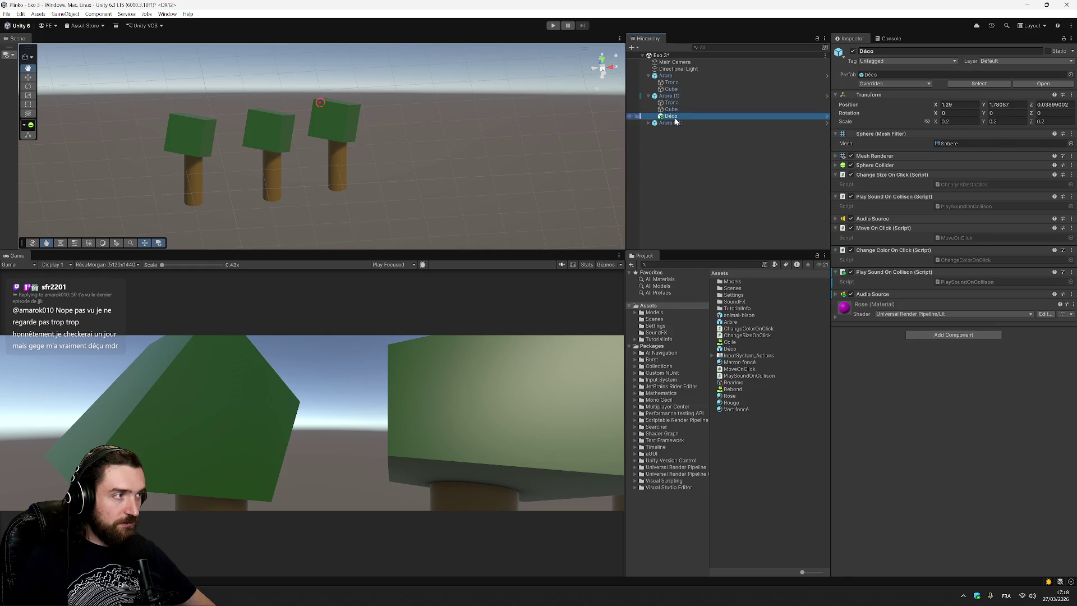
{"action": "left_click", "coordinate": [959, 105]}
{"action": "type", "text": "0"}
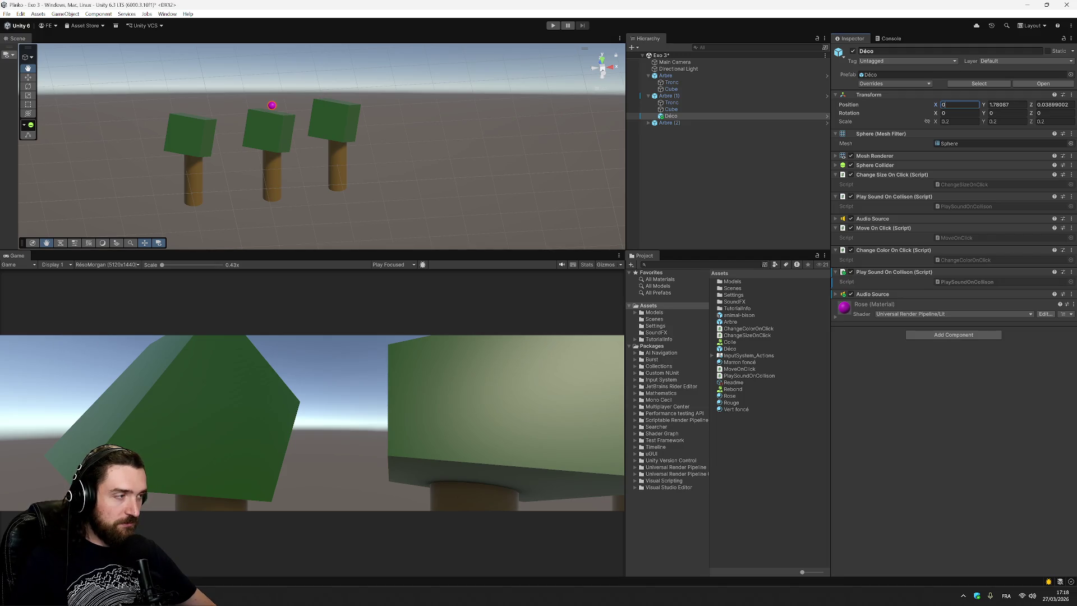
{"action": "left_click", "coordinate": [1007, 105]}
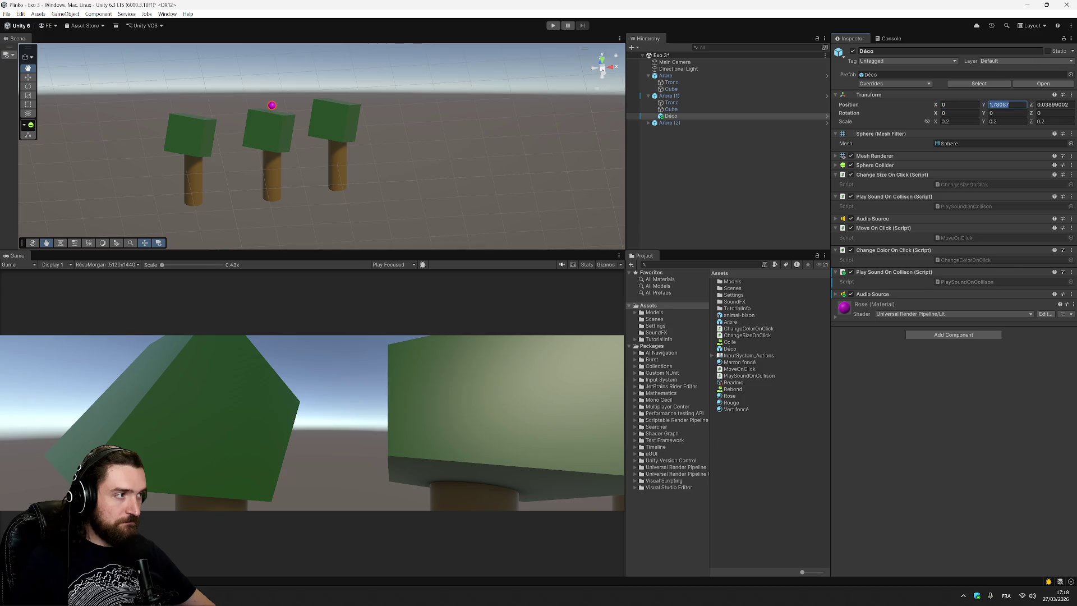
{"action": "type", "text": "1.5"}
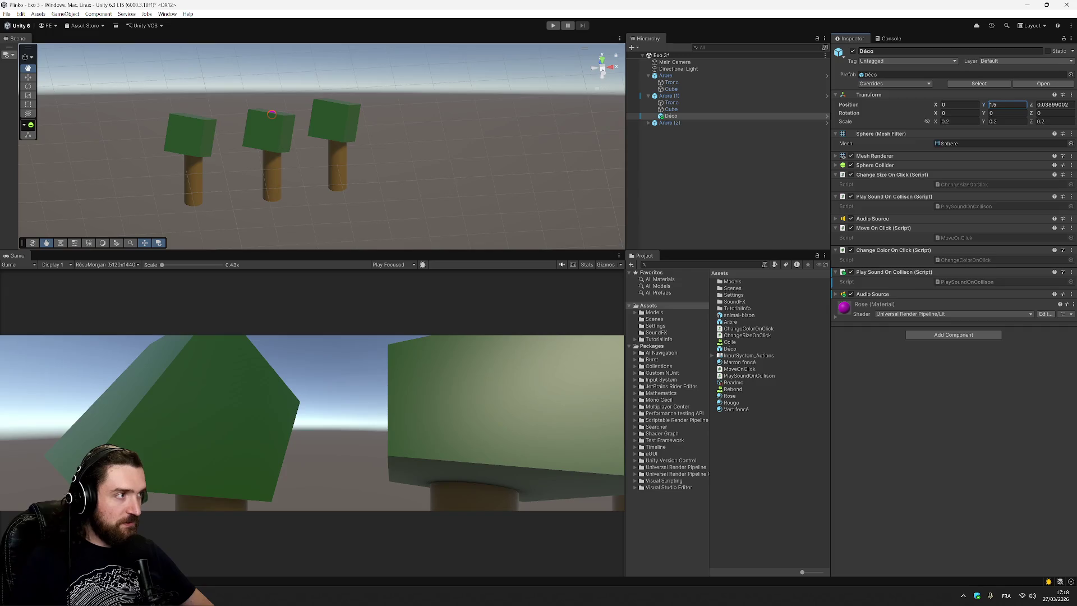
{"action": "key", "text": "BackSpace"}
{"action": "type", "text": "7"}
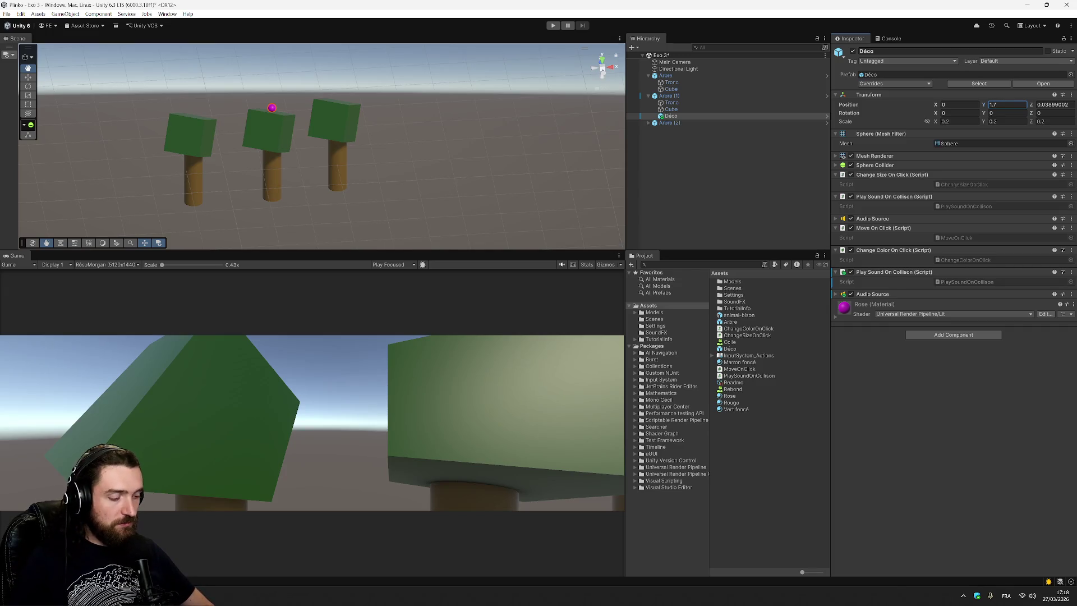
{"action": "key", "text": "BackSpace"}
{"action": "type", "text": "65"}
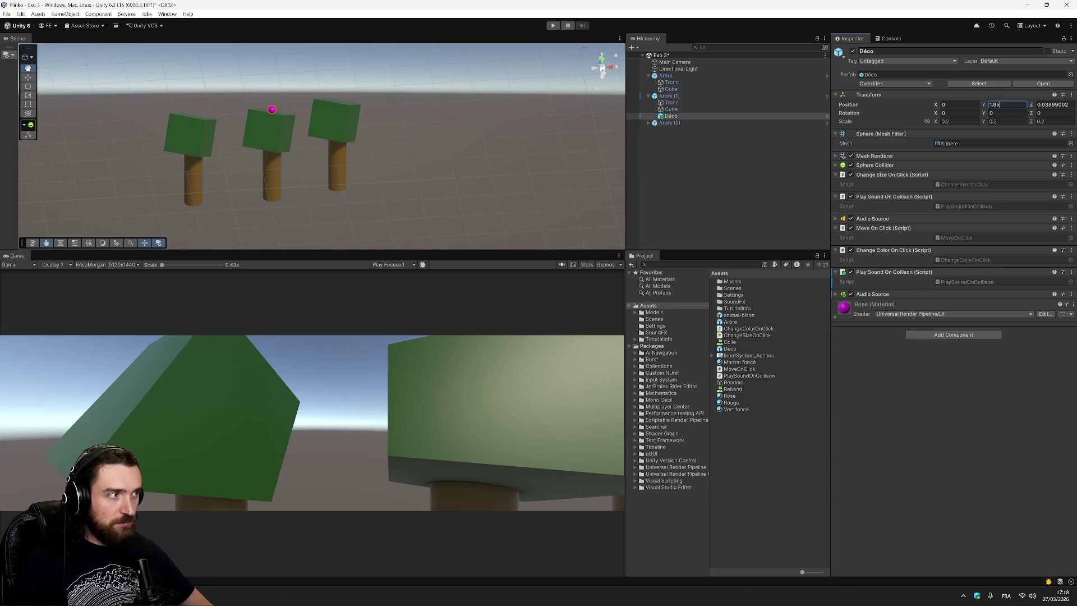
{"action": "key", "text": "Return"}
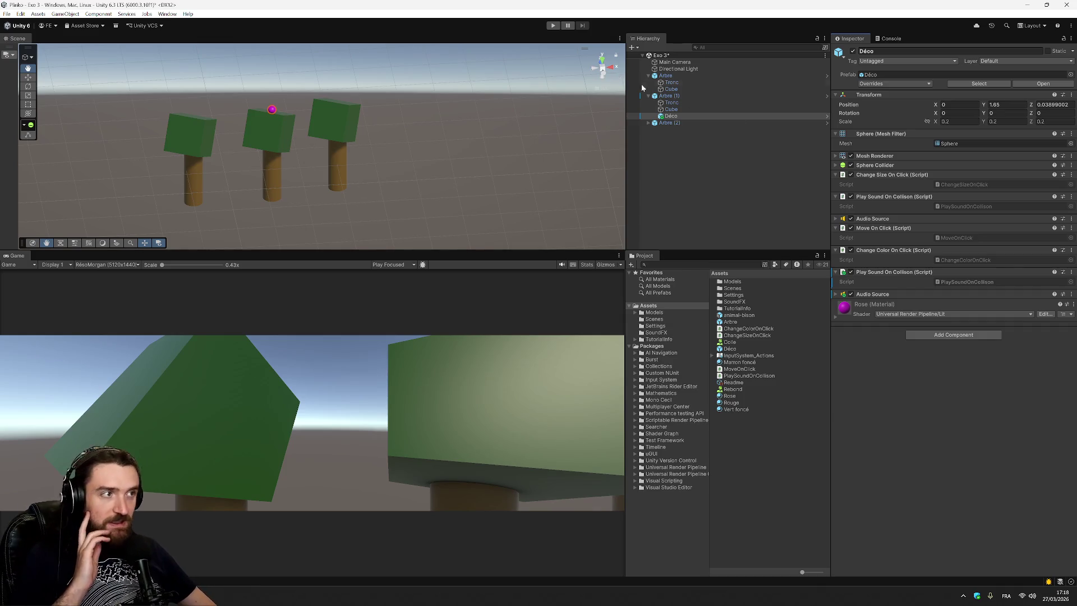
Step: Duplicate Déco to create Déco (1) under Arbre (1)
{"action": "left_click", "coordinate": [726, 116]}
{"action": "right_click", "coordinate": [725, 115]}
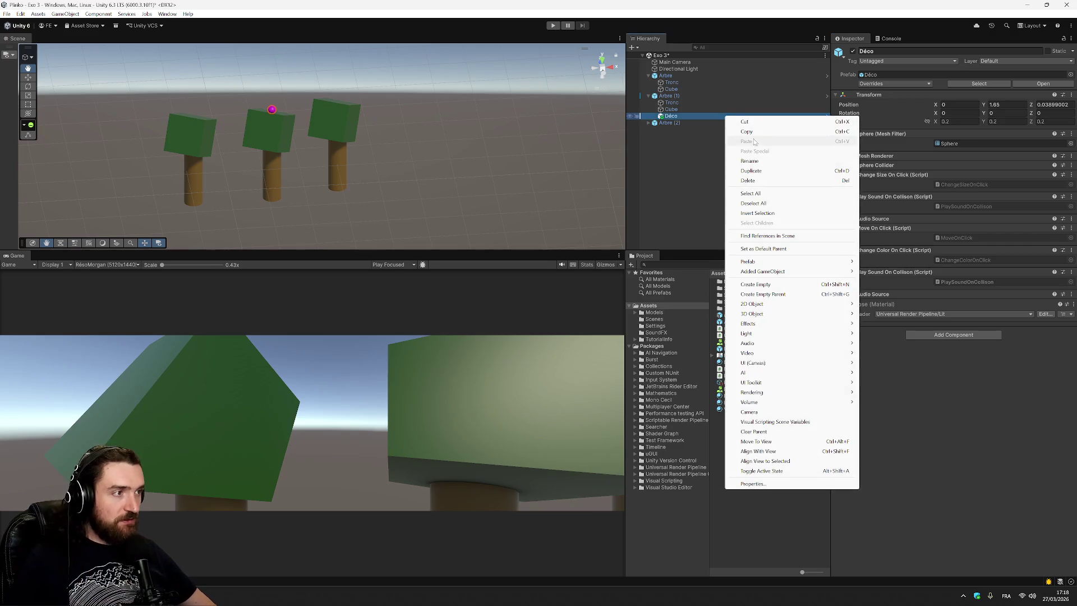
{"action": "left_click", "coordinate": [770, 170]}
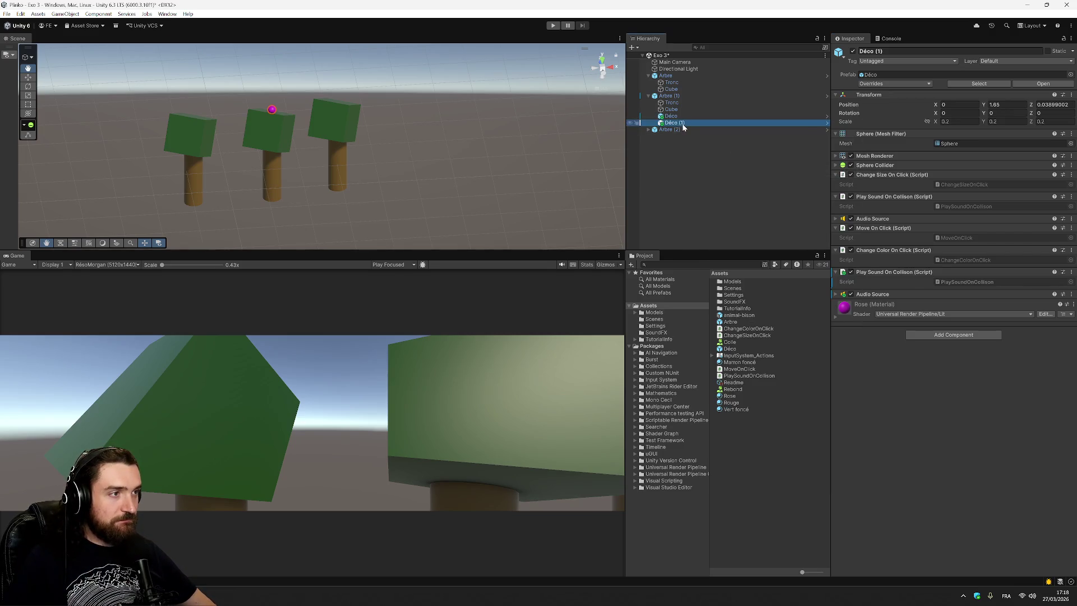
{"action": "key", "text": "Tab"}
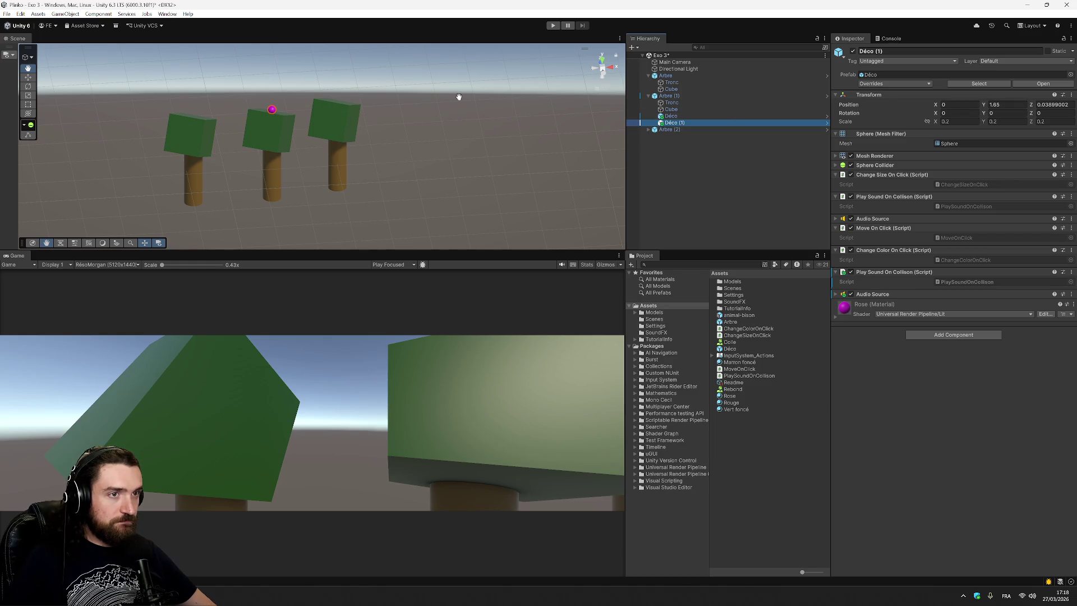
{"action": "left_click", "coordinate": [28, 77]}
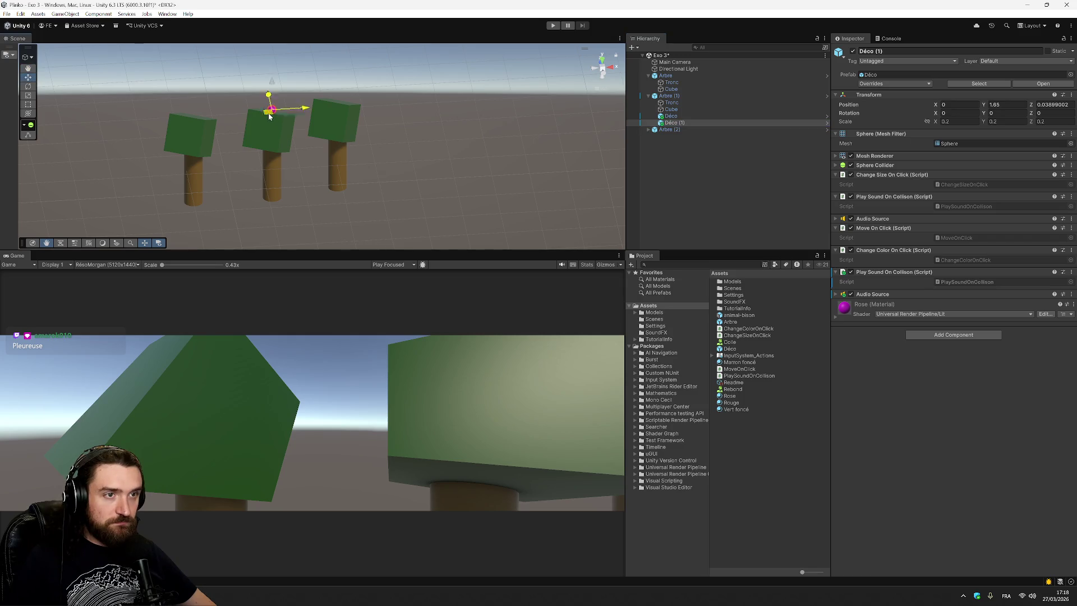